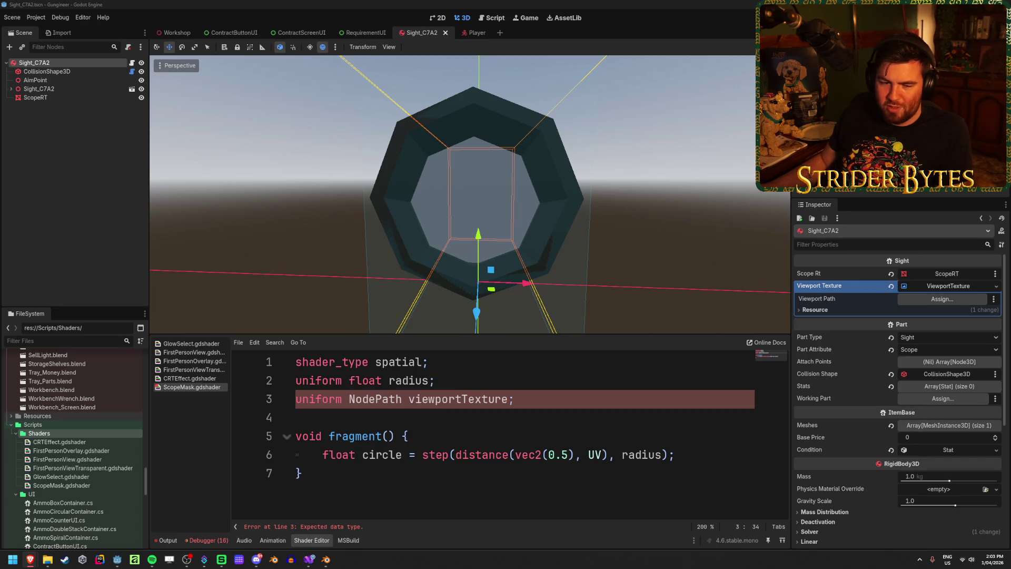
Change the viewportTexture uniform from NodePath to sampler2D, save, and select the ScopeRT mesh.
double_click(373, 399)
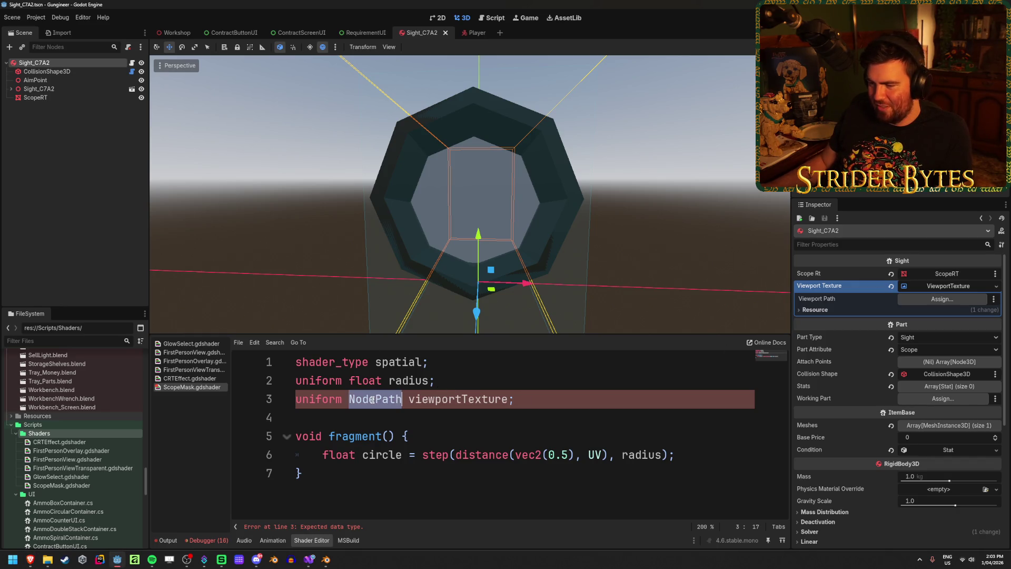
text(sampler2d)
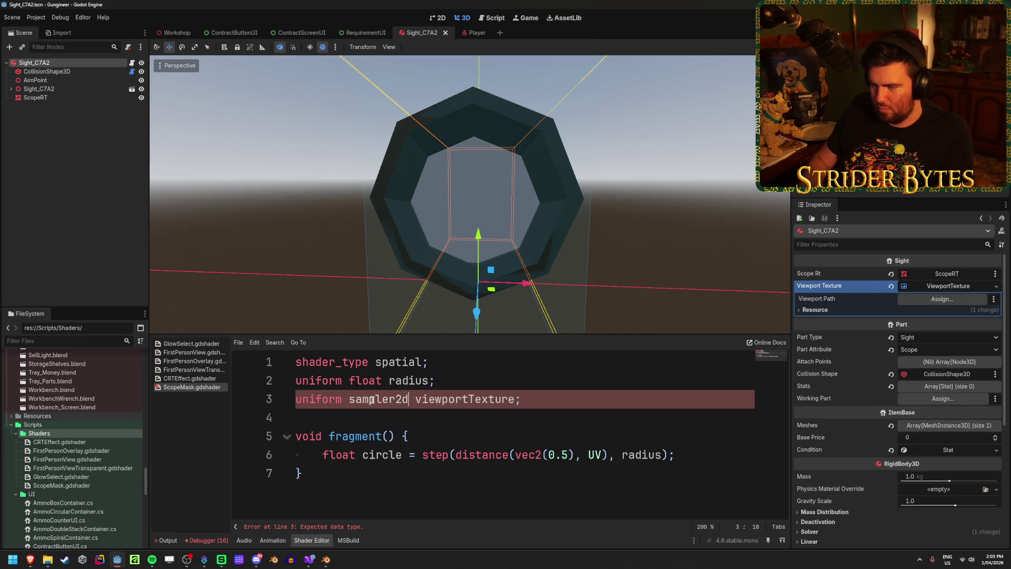
key(Return)
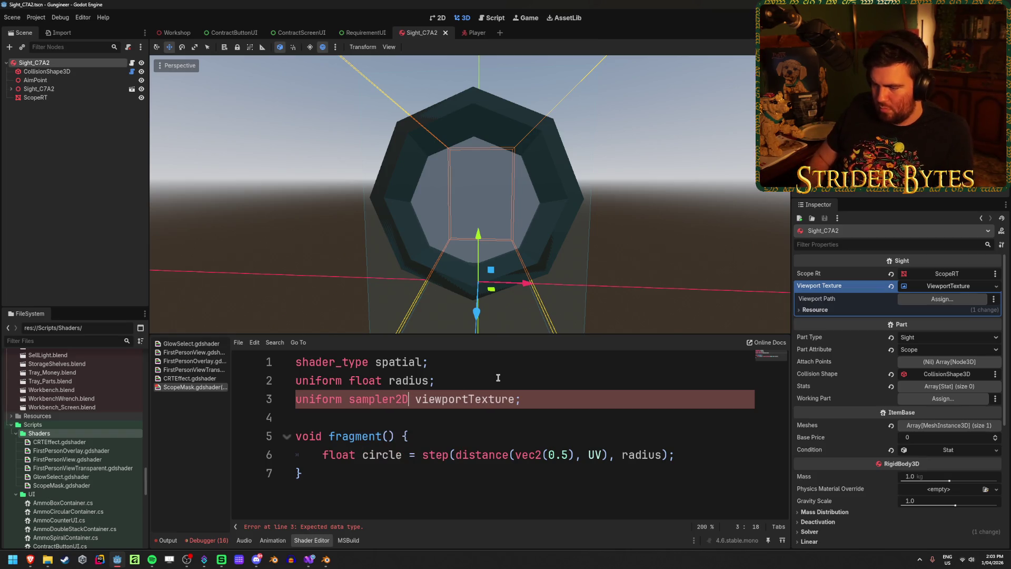
key(ctrl+s)
click(558, 414)
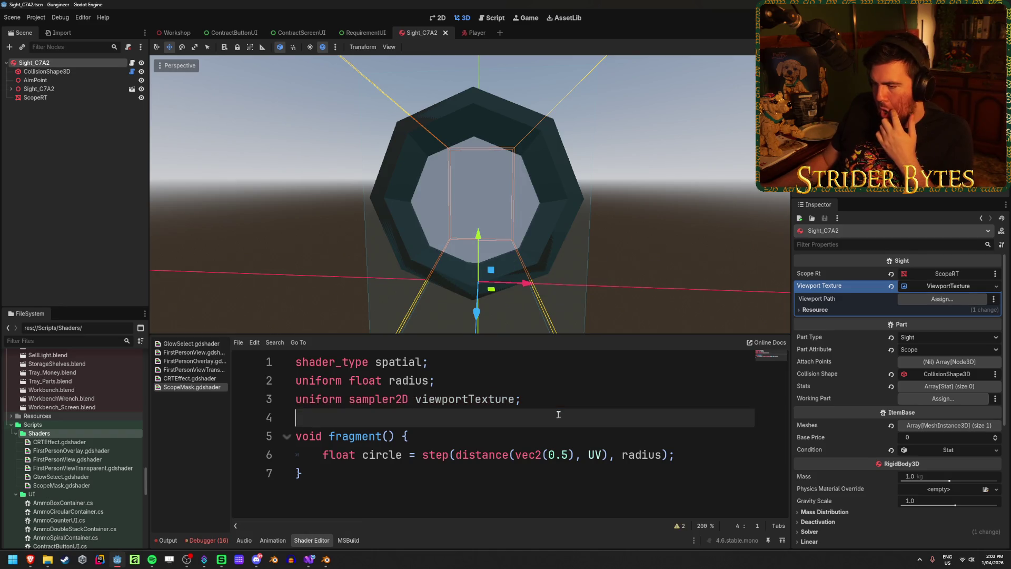
click(36, 98)
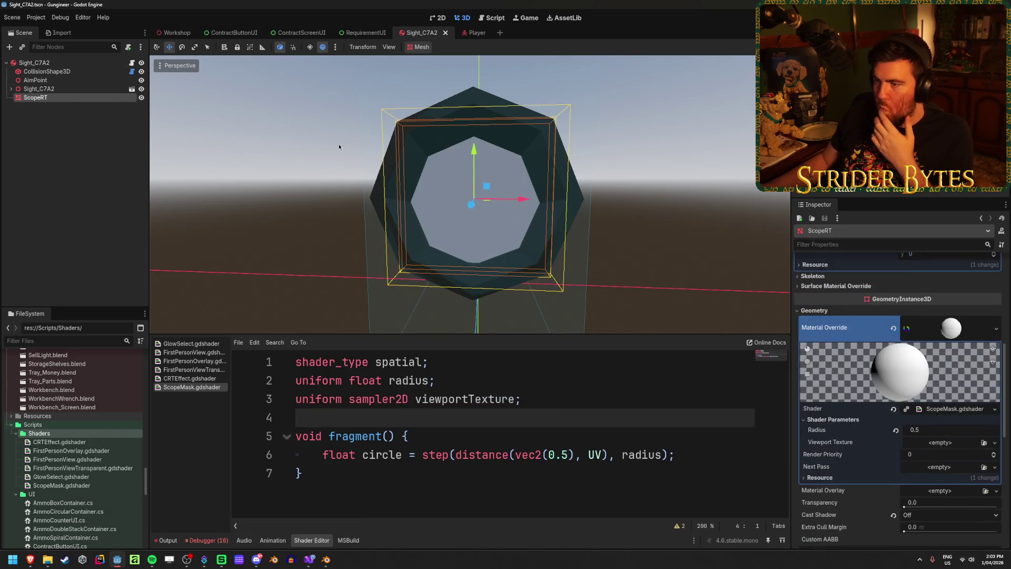
Try assigning a new ViewportTexture to the Viewport Texture parameter, dismissing the local-to-scene warning.
click(984, 443)
click(652, 151)
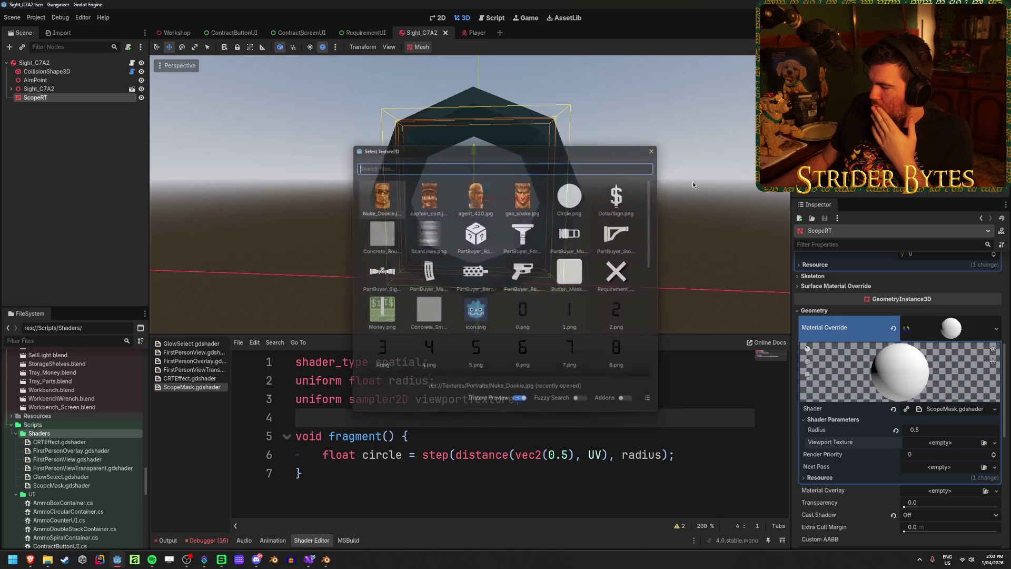
click(994, 443)
click(926, 365)
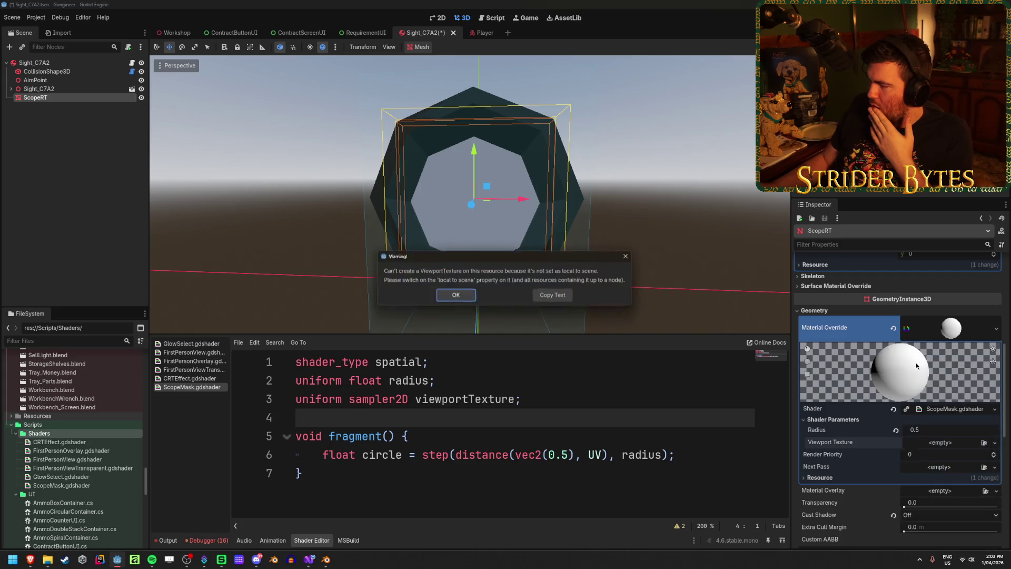
click(455, 296)
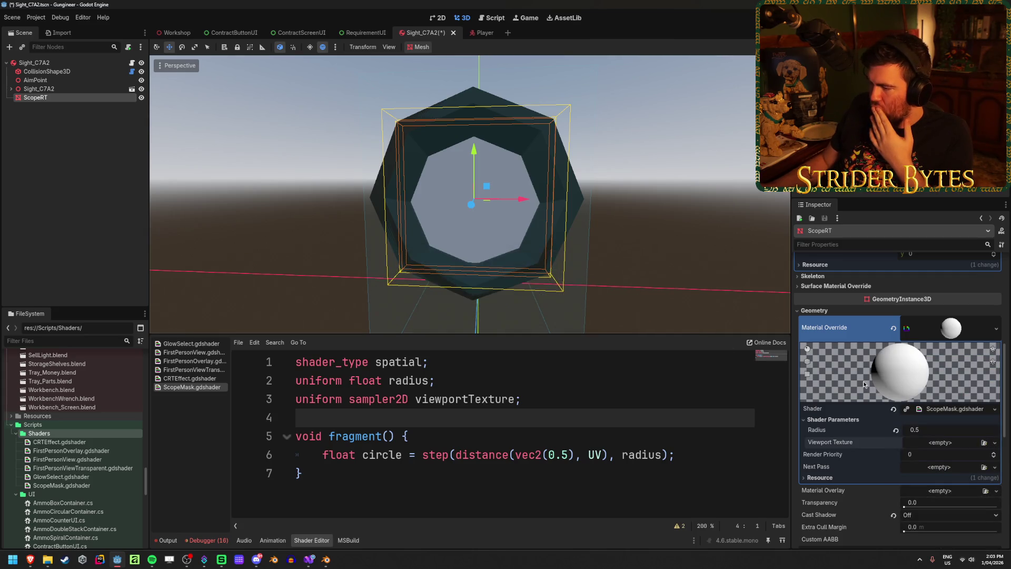
Make the material local to scene, then retry the ViewportTexture and cancel the viewport picker.
click(838, 477)
click(908, 488)
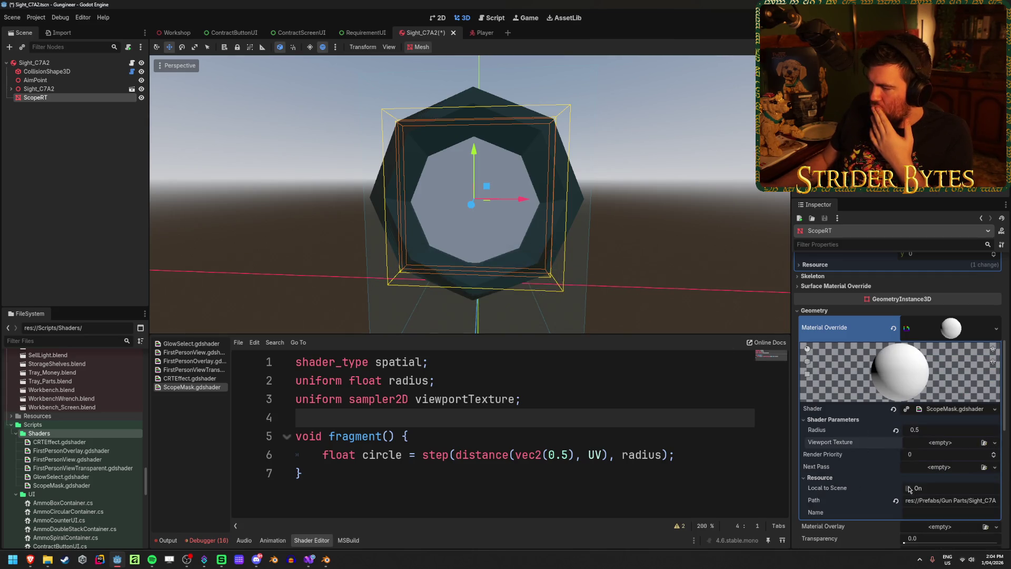
click(994, 443)
click(926, 365)
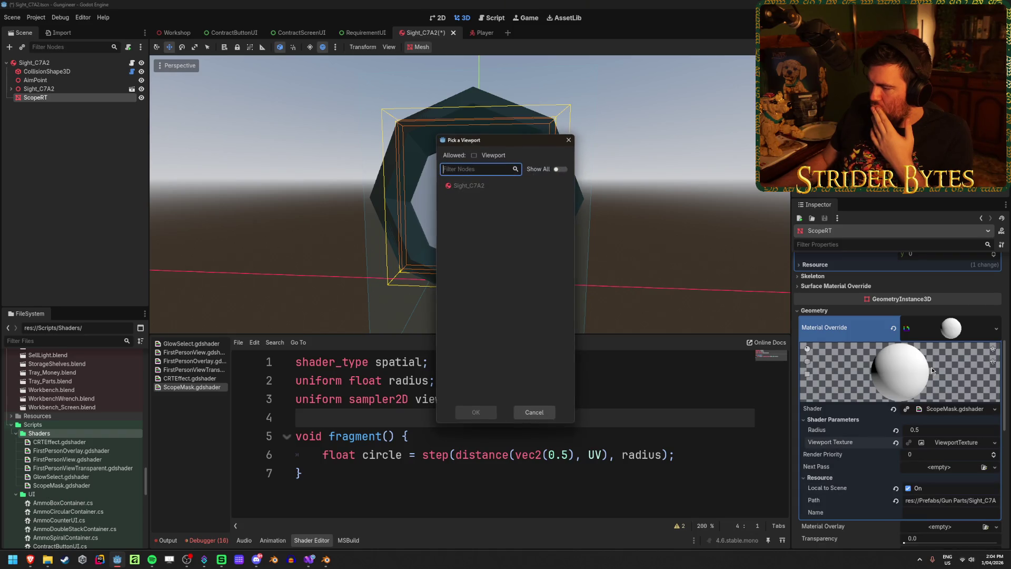
click(534, 412)
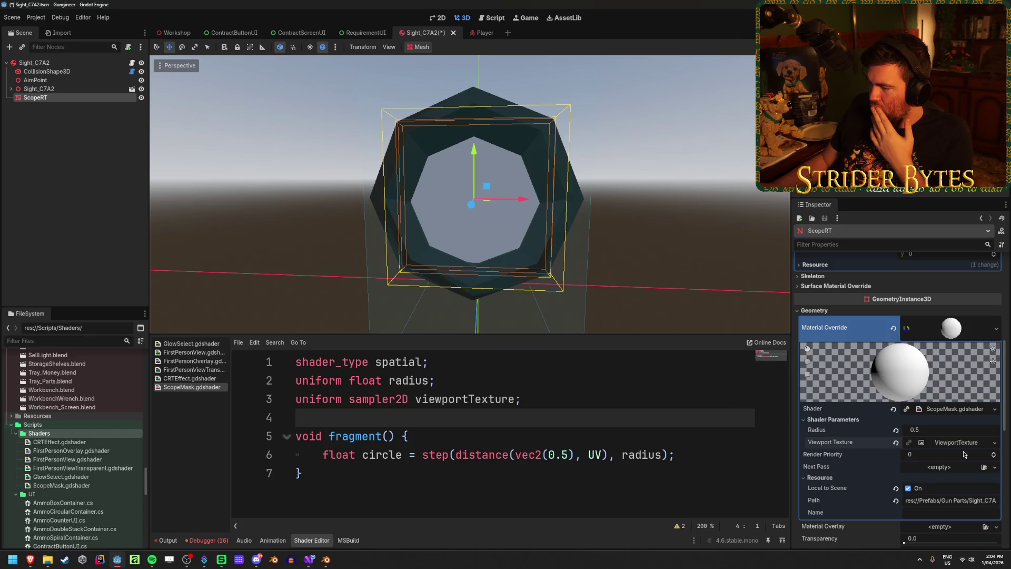
Inspect the ViewportTexture's viewport path, then clear the Viewport Texture parameter back to empty.
click(994, 442)
click(843, 445)
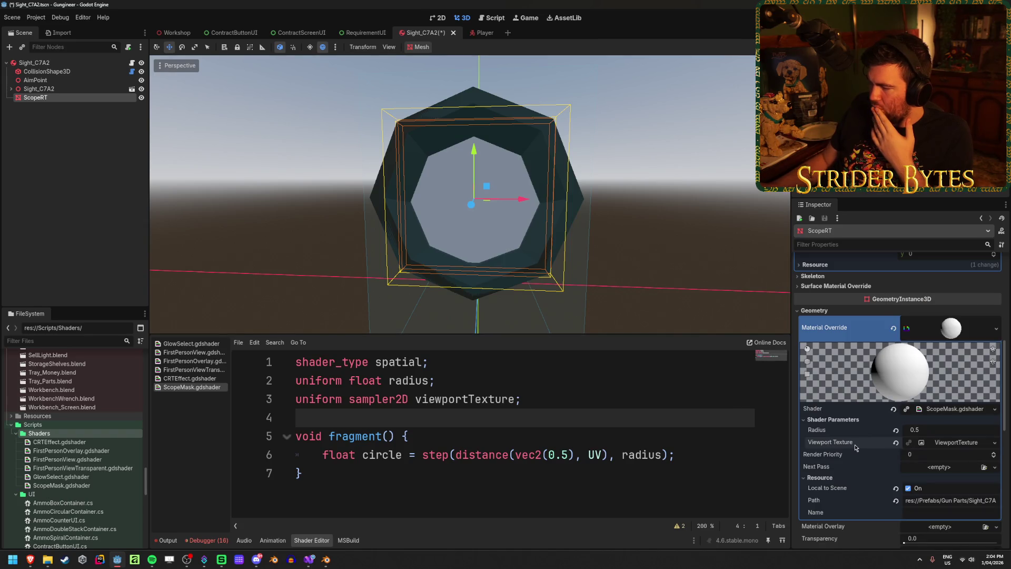
click(854, 446)
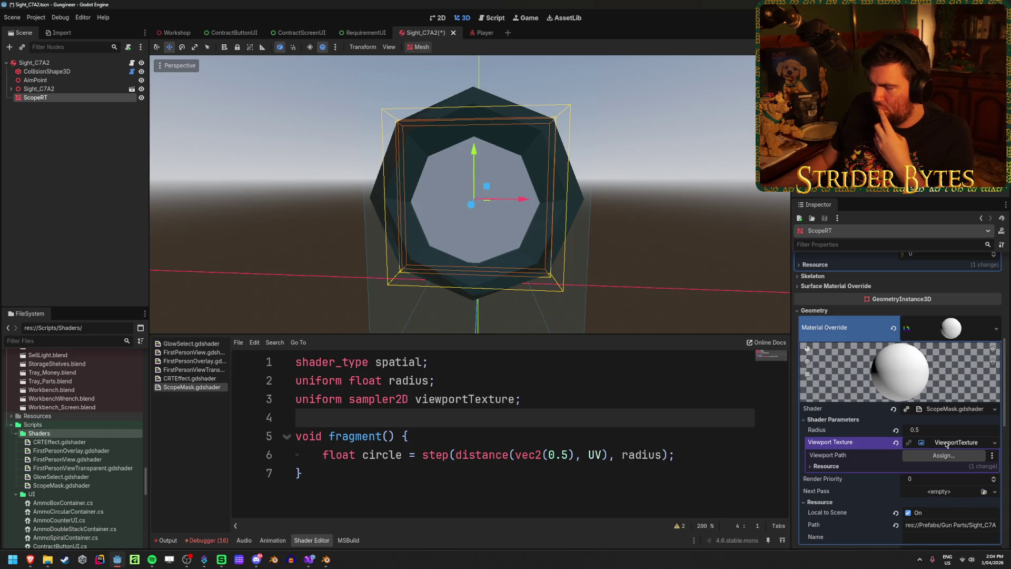
click(448, 442)
click(694, 459)
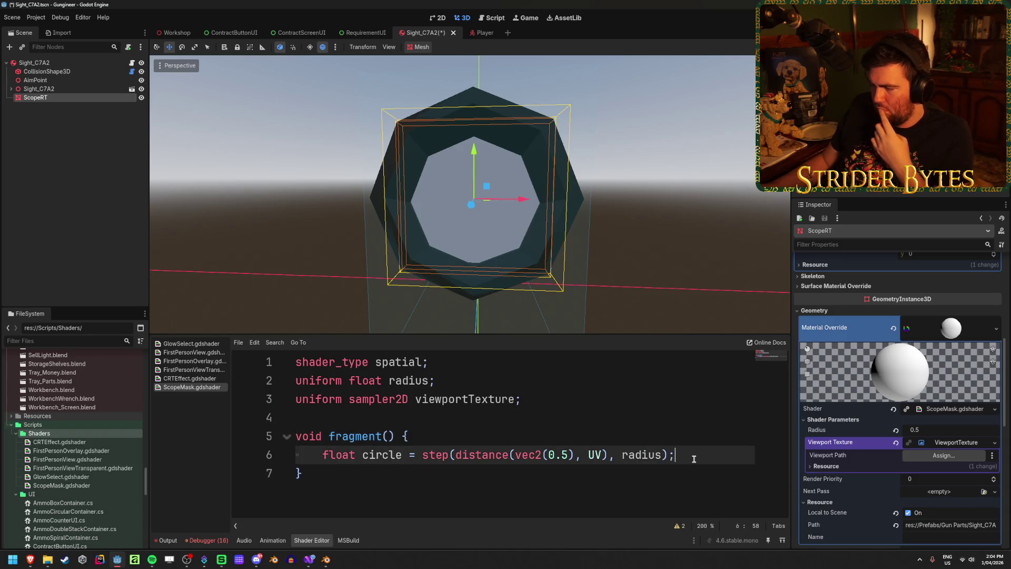
click(895, 444)
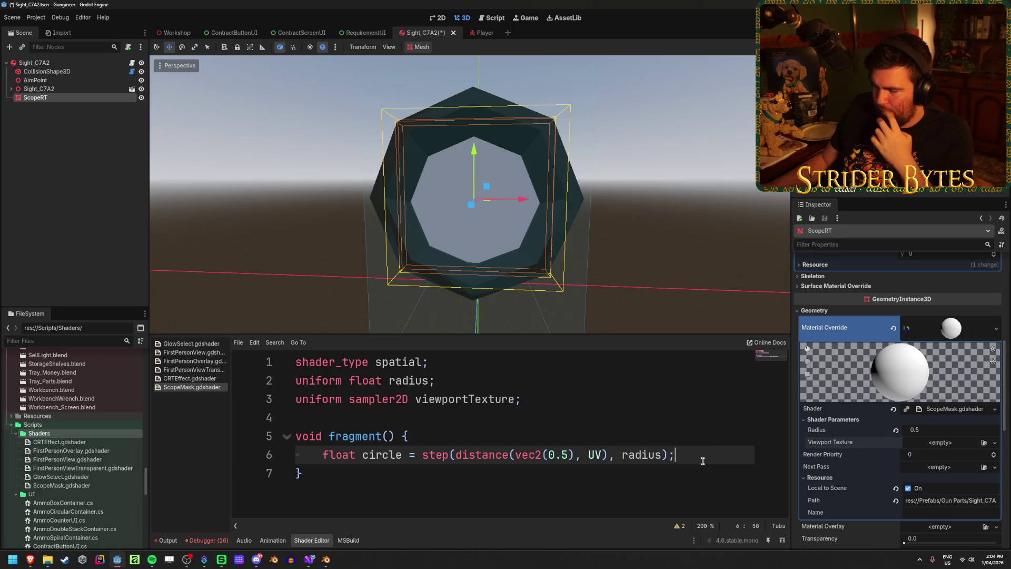
Add a line 8 assigning circle to COLOR's alpha channel and save.
key(Return)
key(Return)
text(COL)
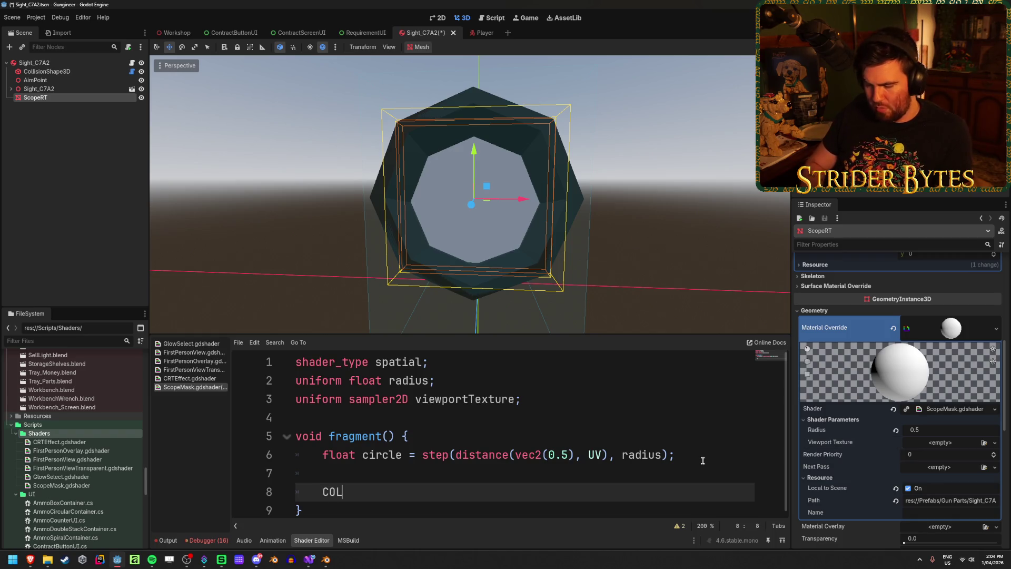
text(OR = )
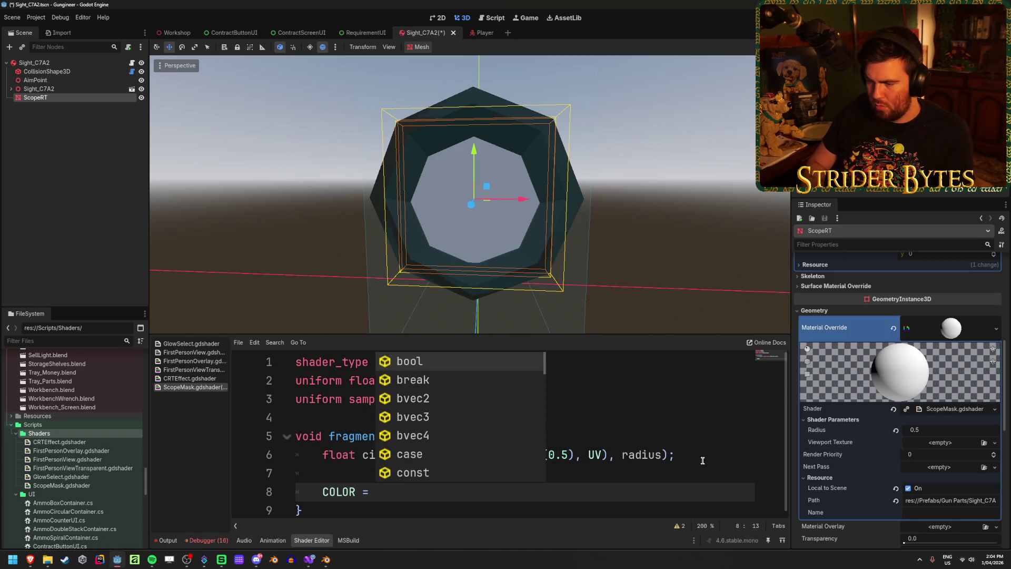
key(BackSpace)
key(BackSpace)
key(BackSpace)
text(.a)
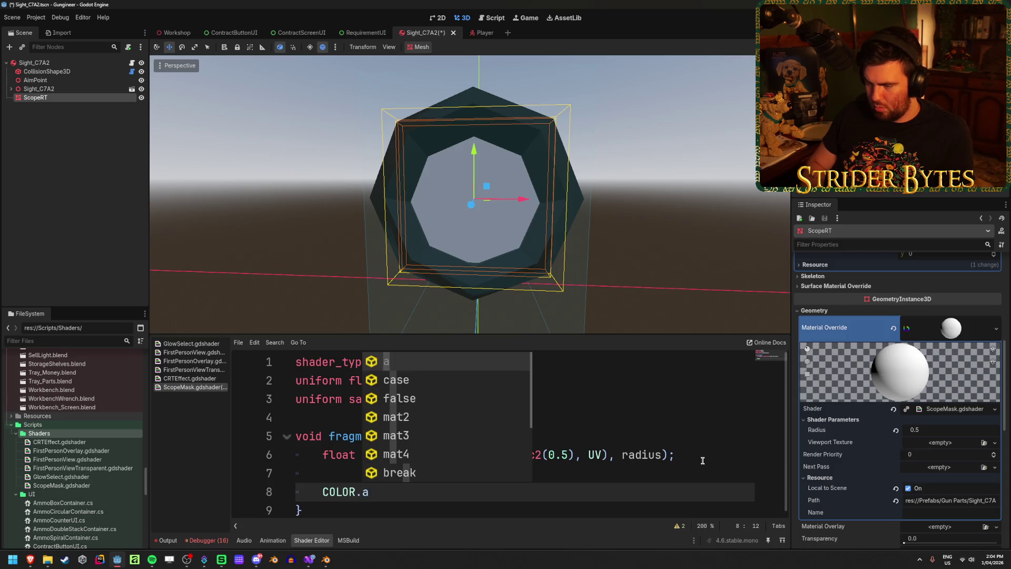
text( = circle;)
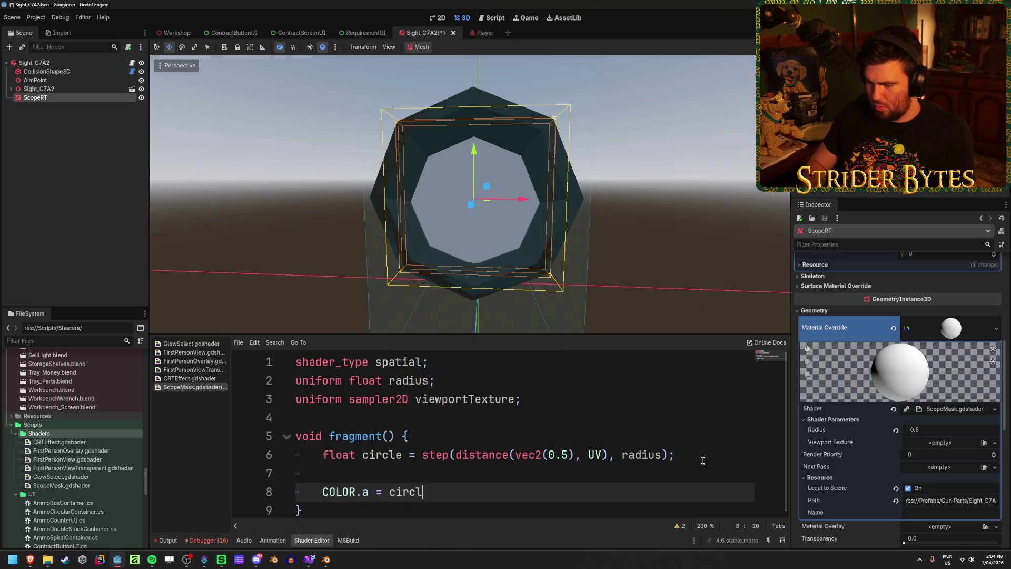
key(ctrl+s)
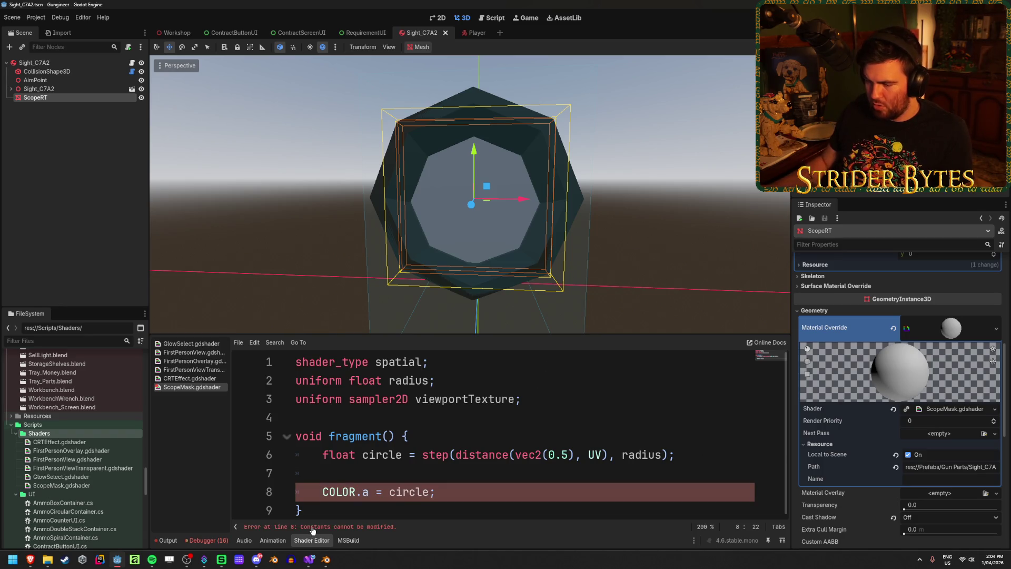
Rewrite line 8 as COLOR = vec4(1,1,1, circle);, save, and run the project.
key(ctrl+shift+Left)
key(ctrl+shift+Left)
key(ctrl+shift+Left)
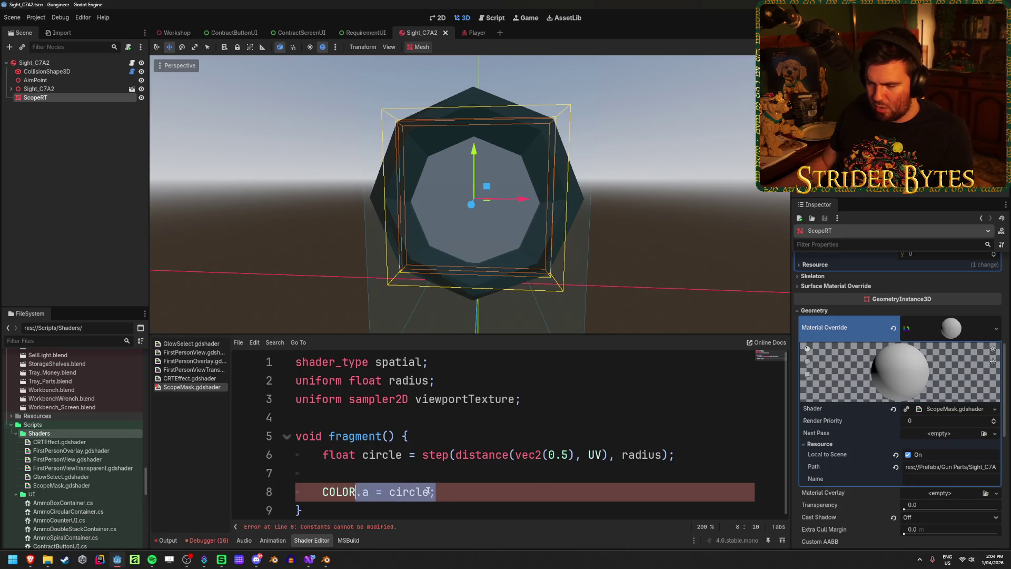
text(= )
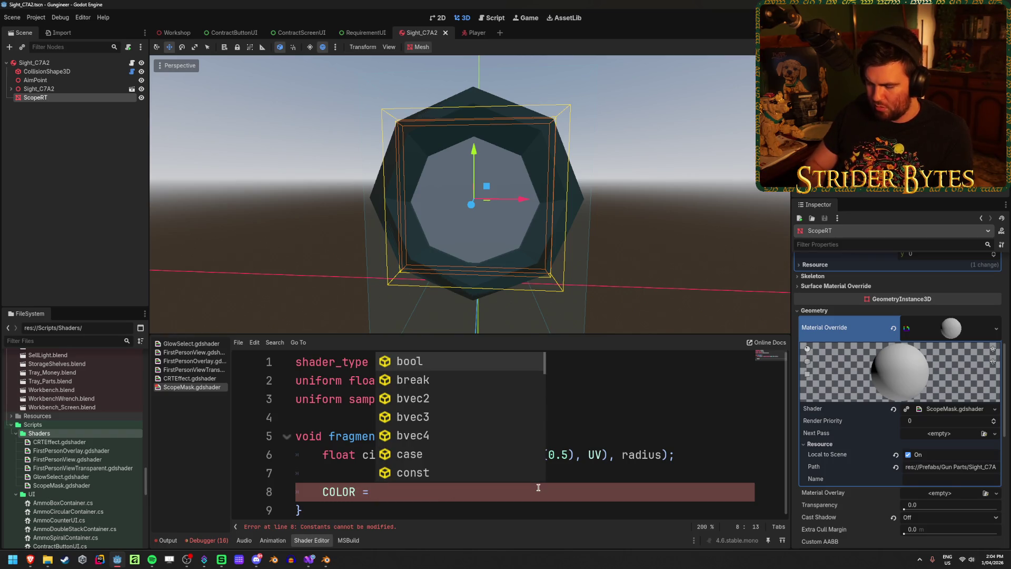
text((vec43)
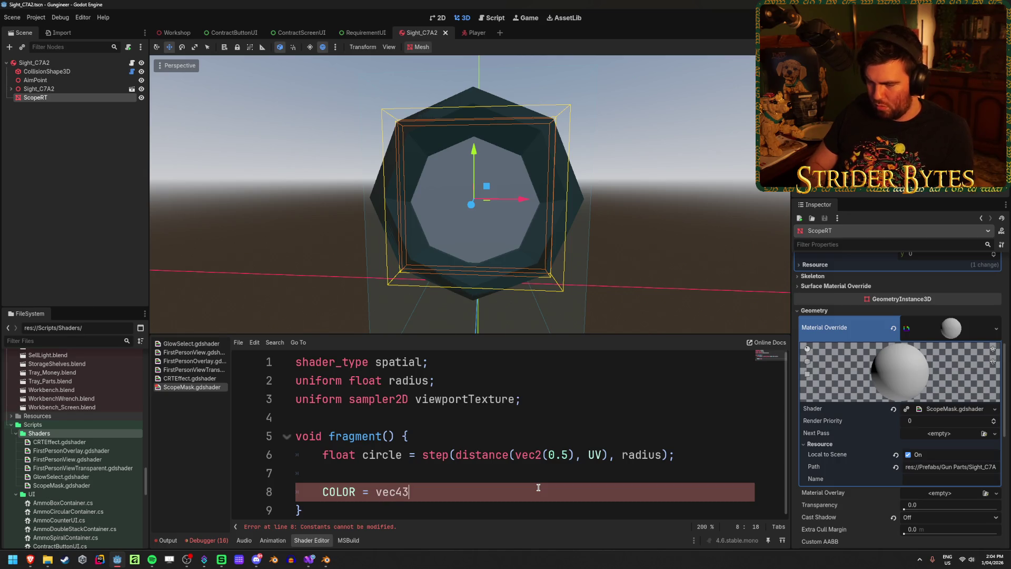
key(BackSpace)
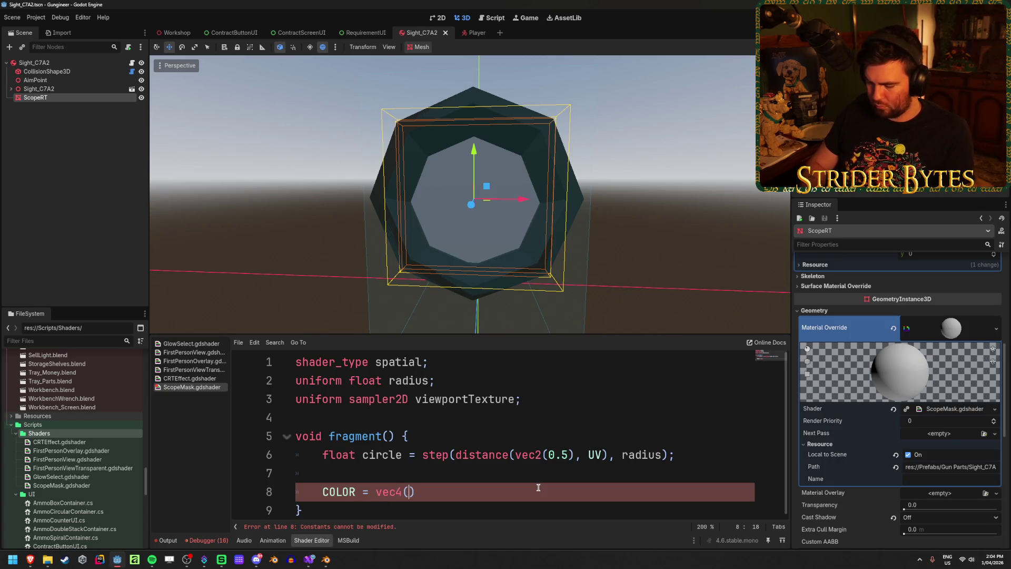
text(1,1)
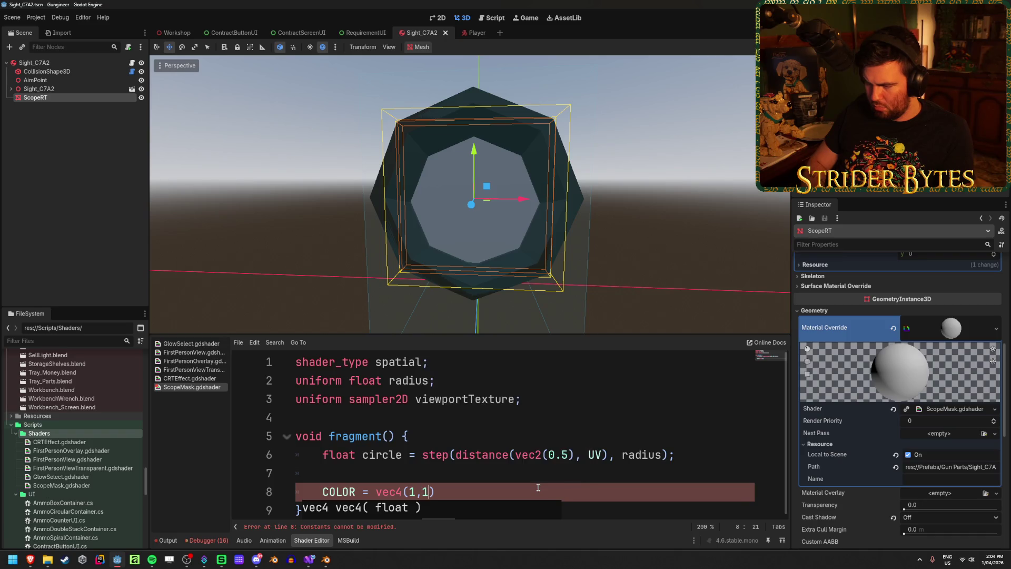
text(,1, )
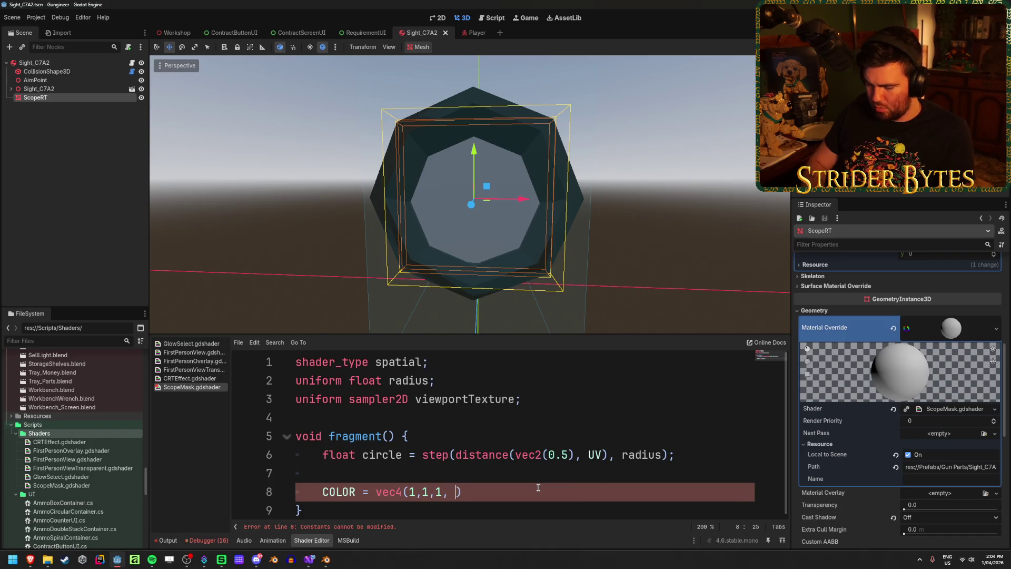
text(circle);)
key(ctrl+s)
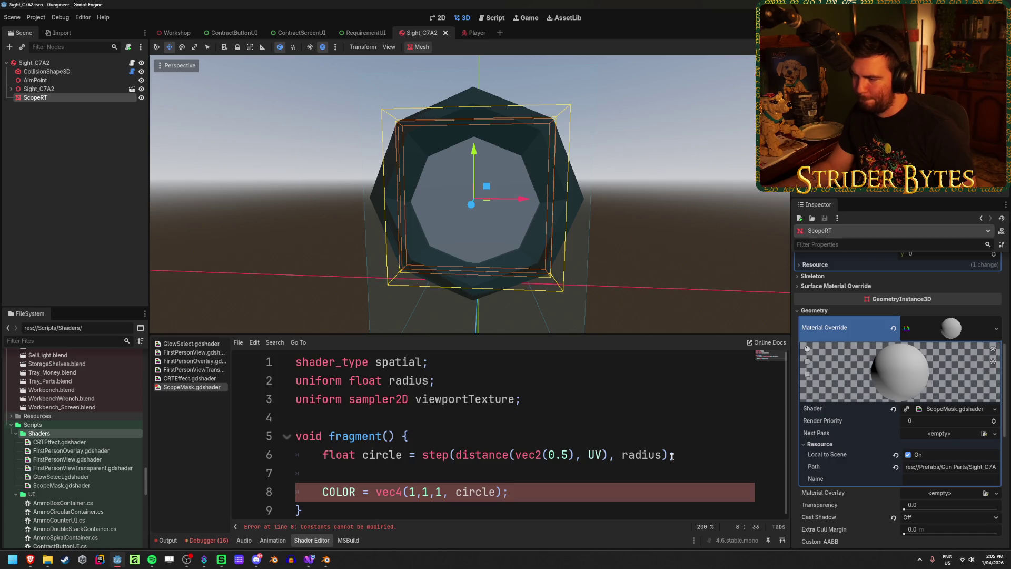
key(F5)
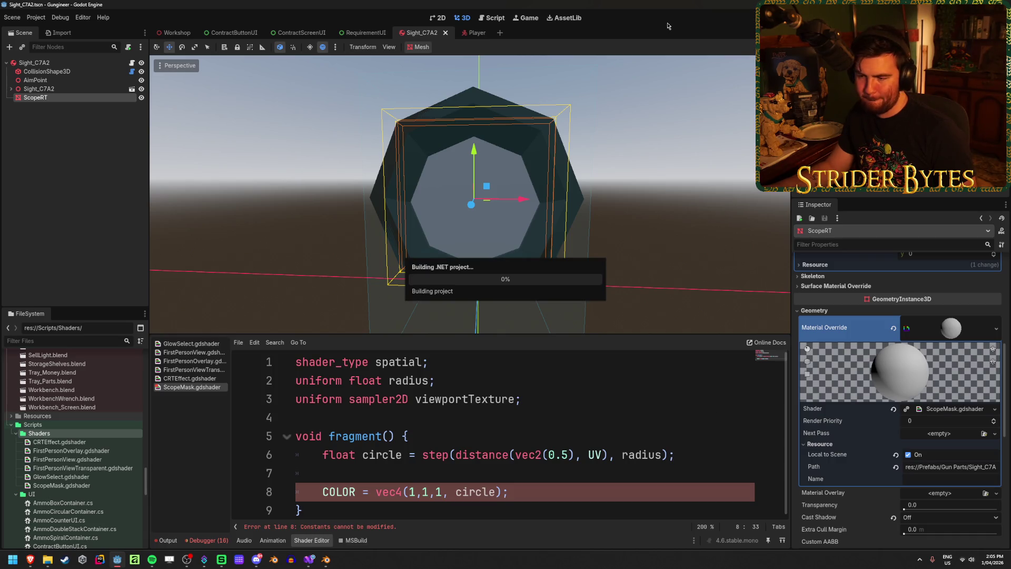
Replace COLOR on line 8 with ALBEDO.
double_click(334, 492)
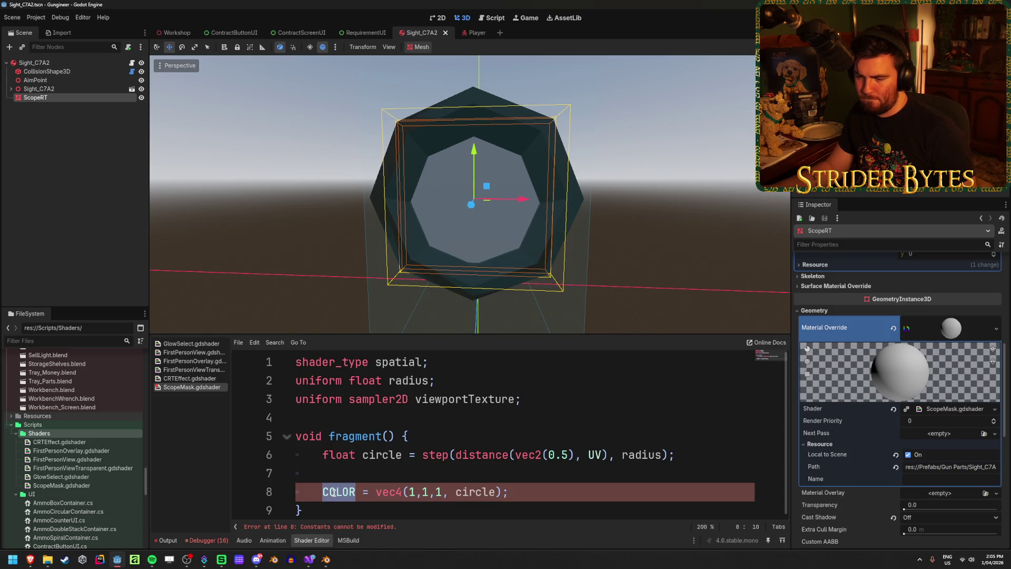
click(571, 490)
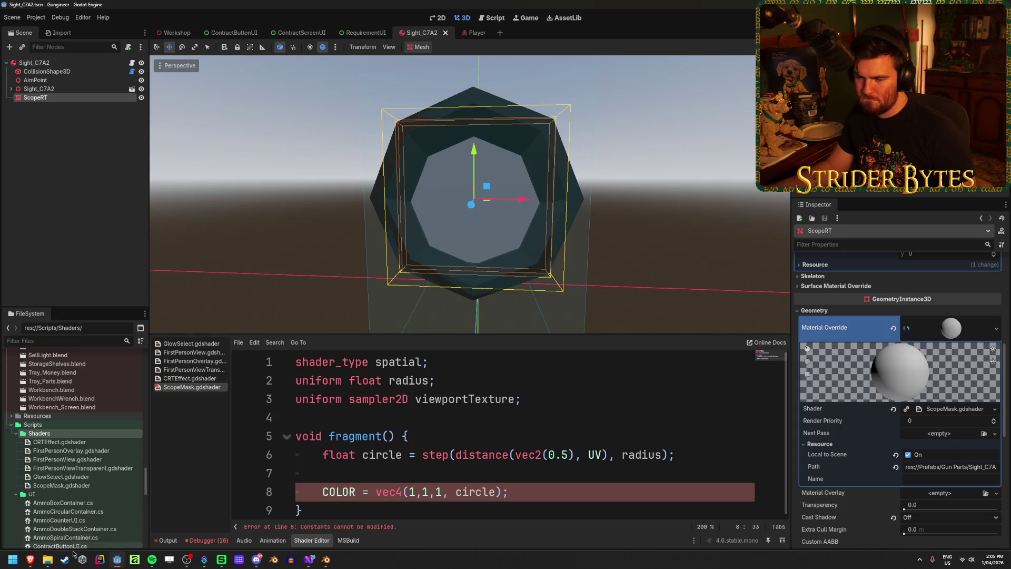
key(super+t)
key(Escape)
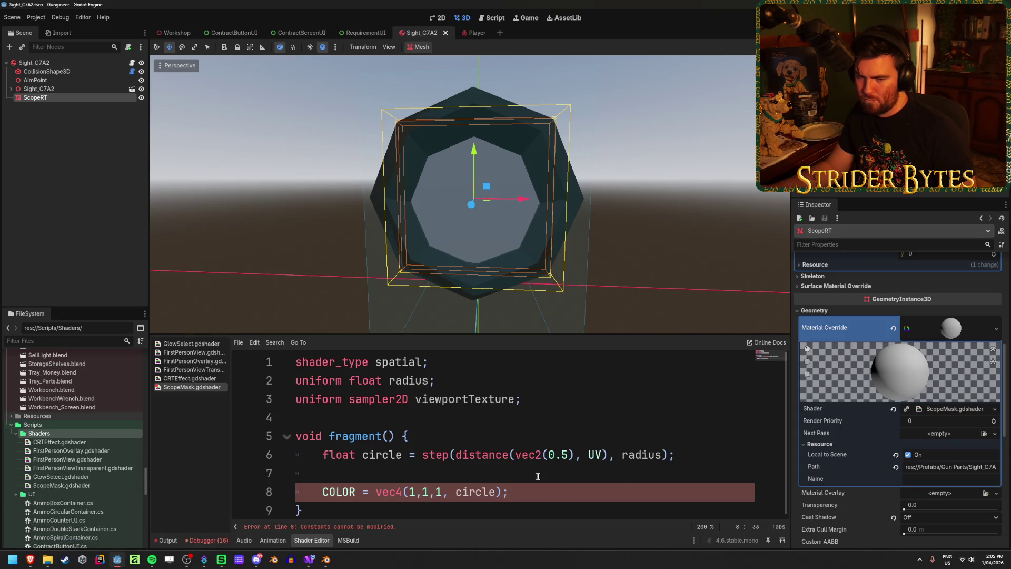
scroll(915, 448, down, 2)
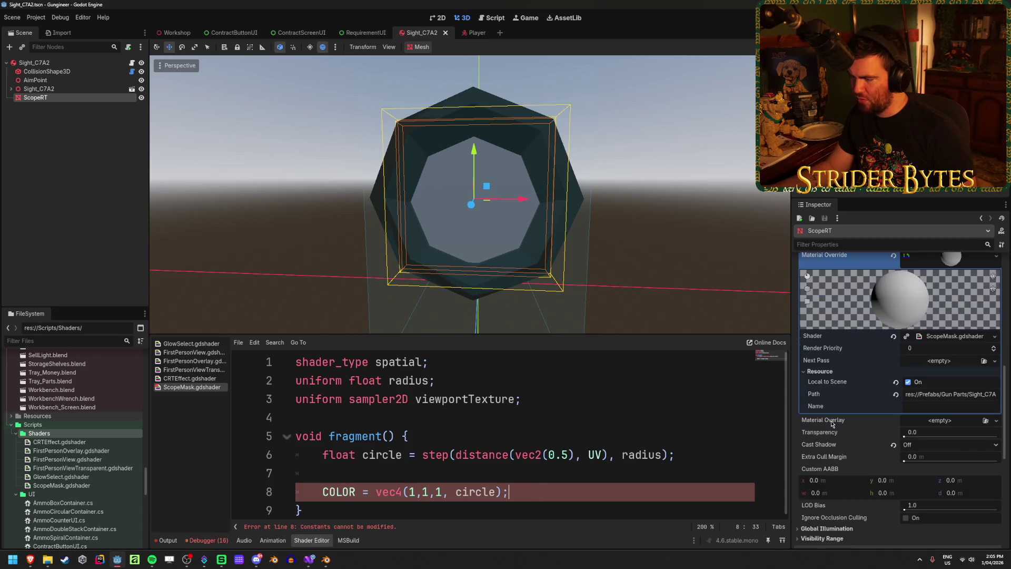
scroll(915, 449, up, 2)
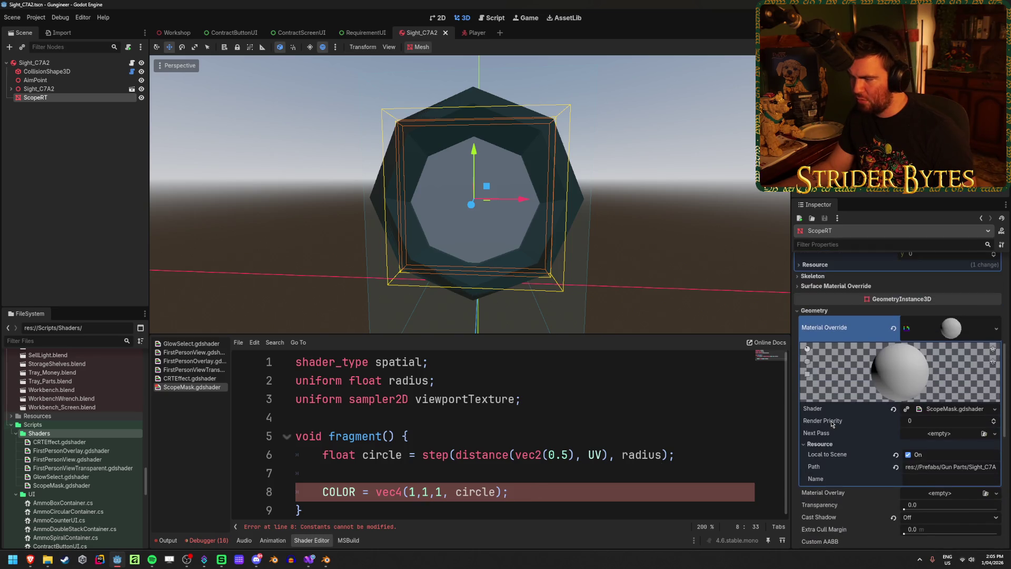
double_click(339, 491)
text(ALBEDO)
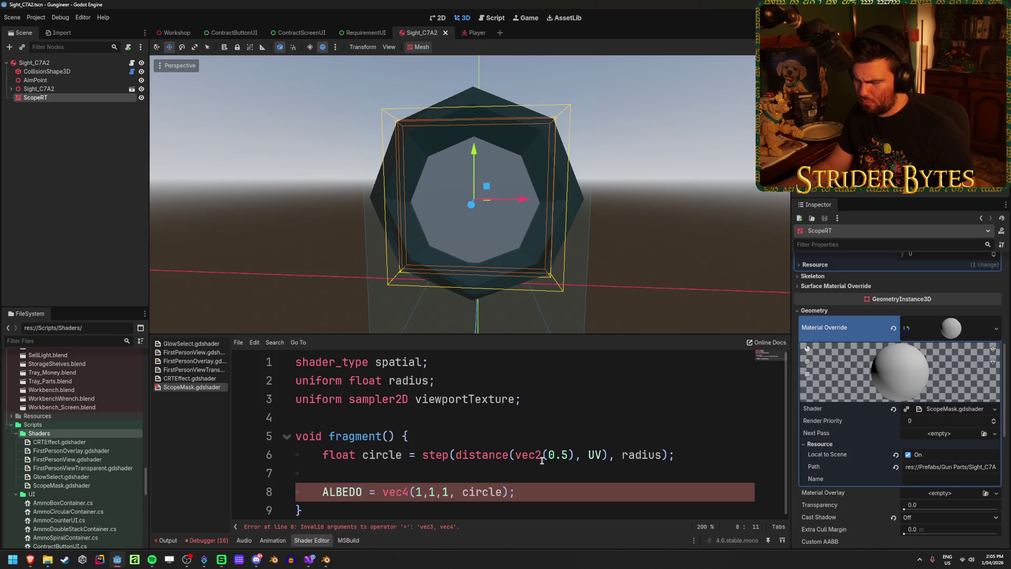
Change line 8 to ALPHA = circle; and save the shader.
double_click(362, 501)
text(ALPHA)
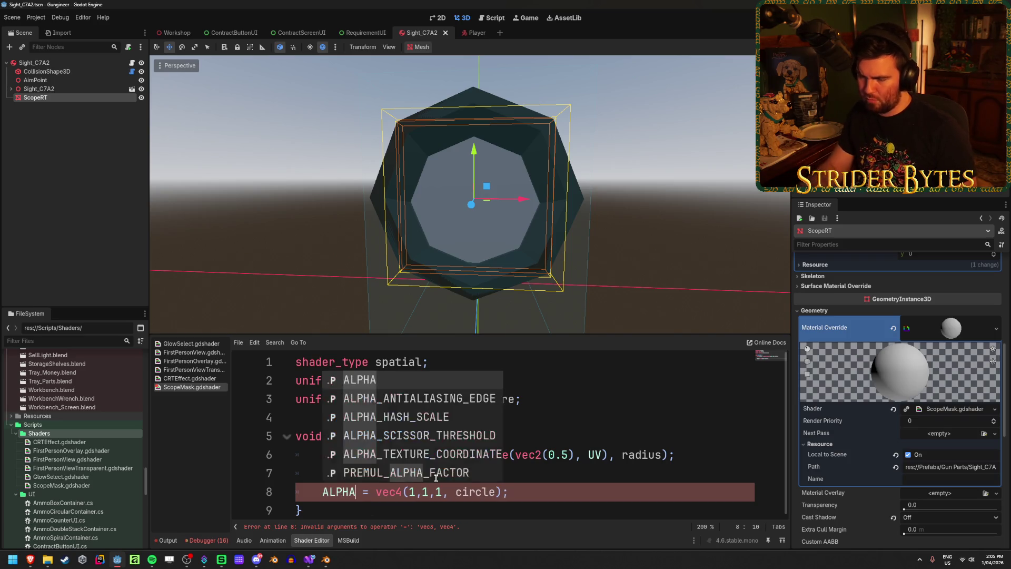
key(Escape)
mouse_move(529, 494)
mouse_down()
mouse_move(323, 492)
mouse_move(374, 493)
mouse_up()
text(ci)
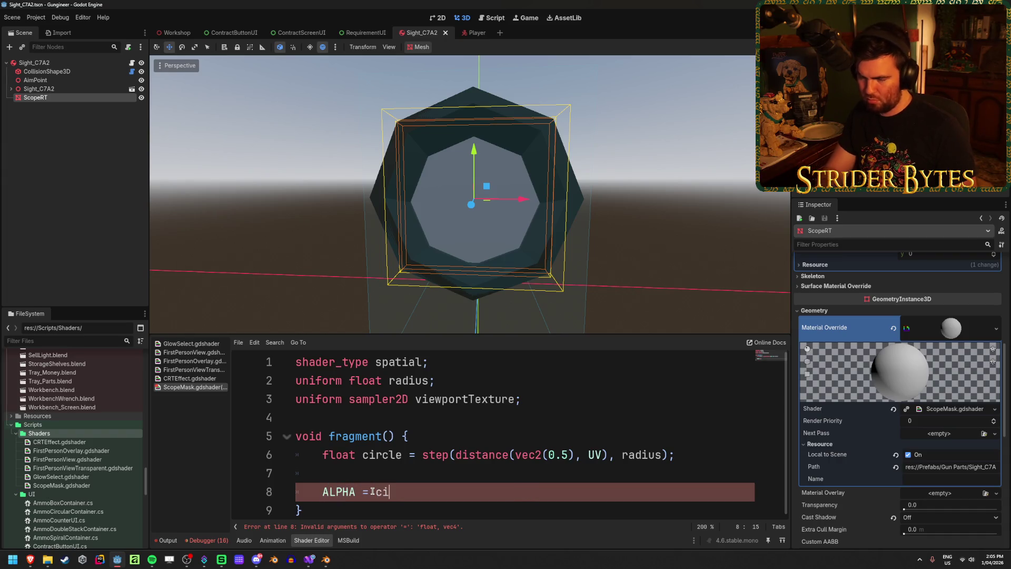
text(rcle;)
key(ctrl+s)
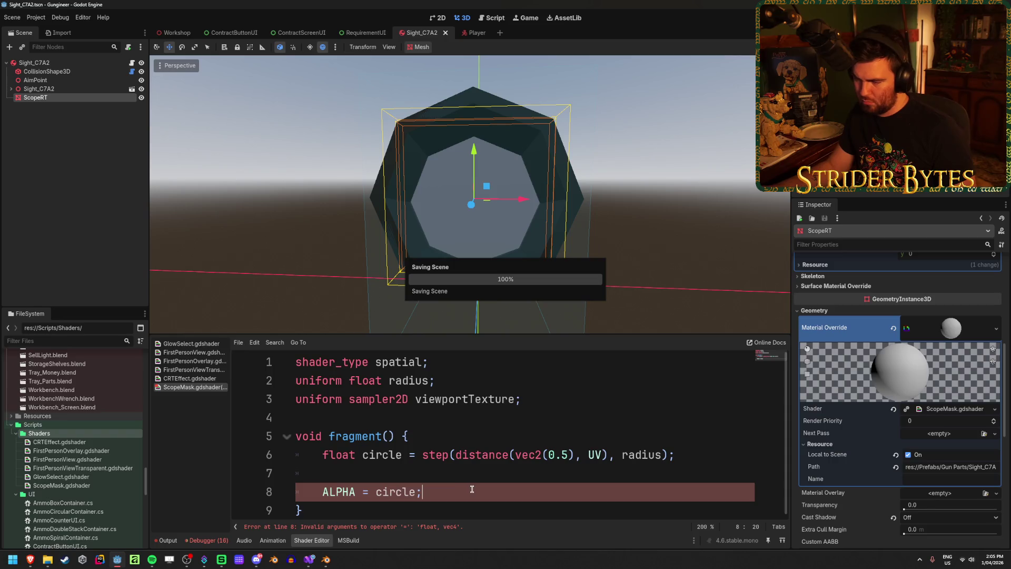
click(392, 482)
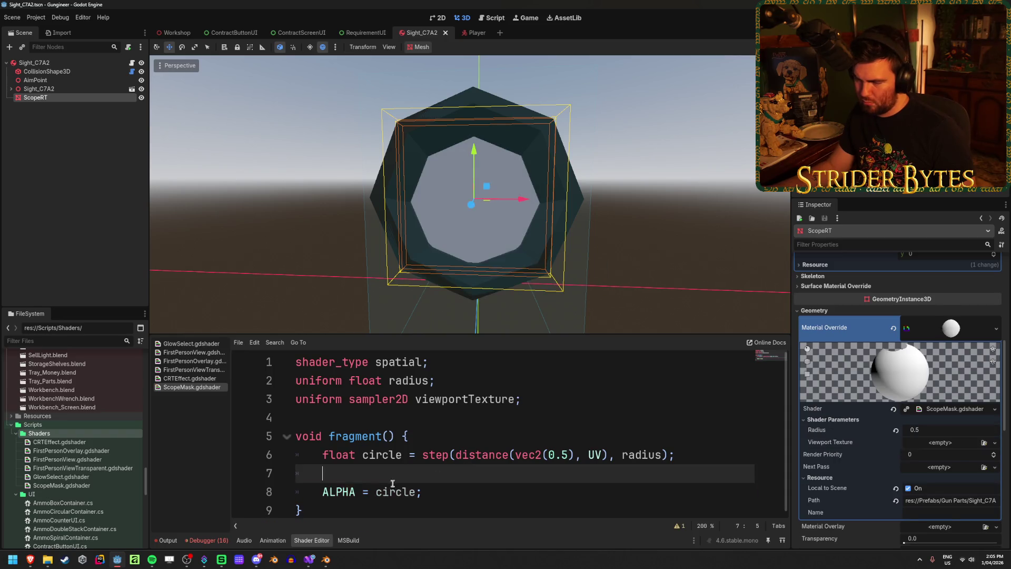
Frame the ScopeRT disc in the 3D view, check its 0.5 Radius, and save.
click(505, 490)
drag(519, 199, 474, 202)
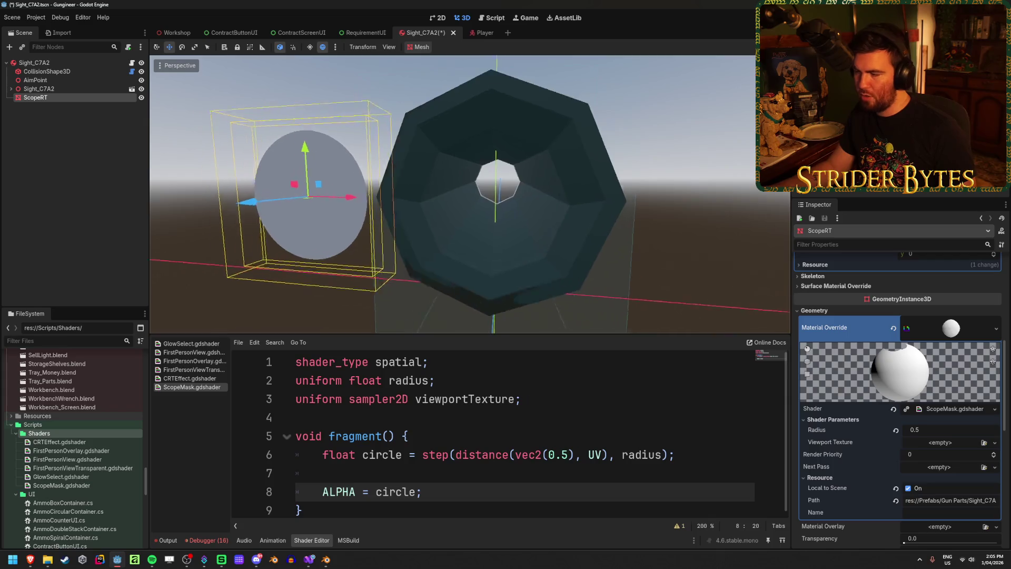
key(f)
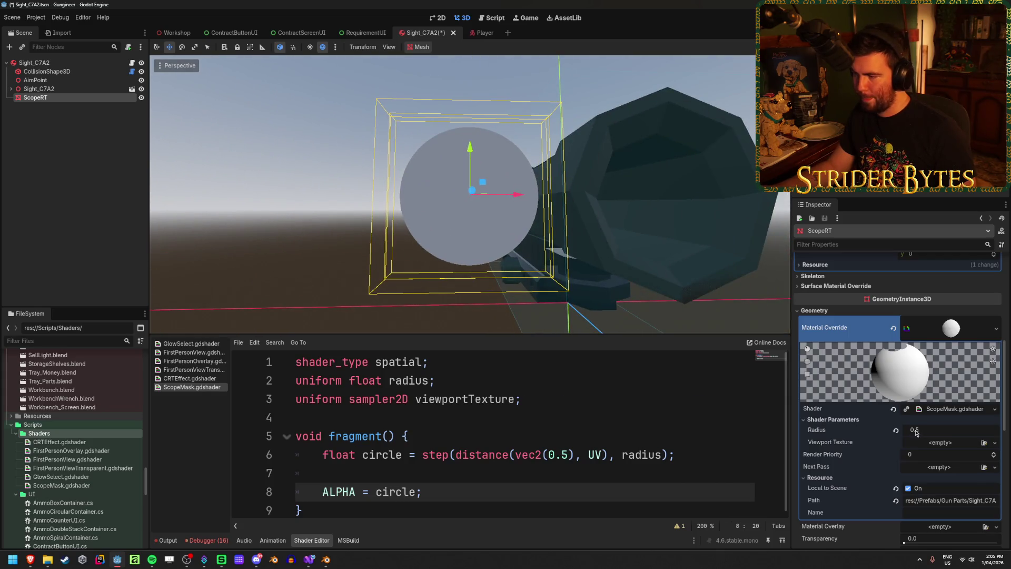
mouse_move(916, 432)
mouse_down()
mouse_move(945, 432)
mouse_move(931, 434)
mouse_up()
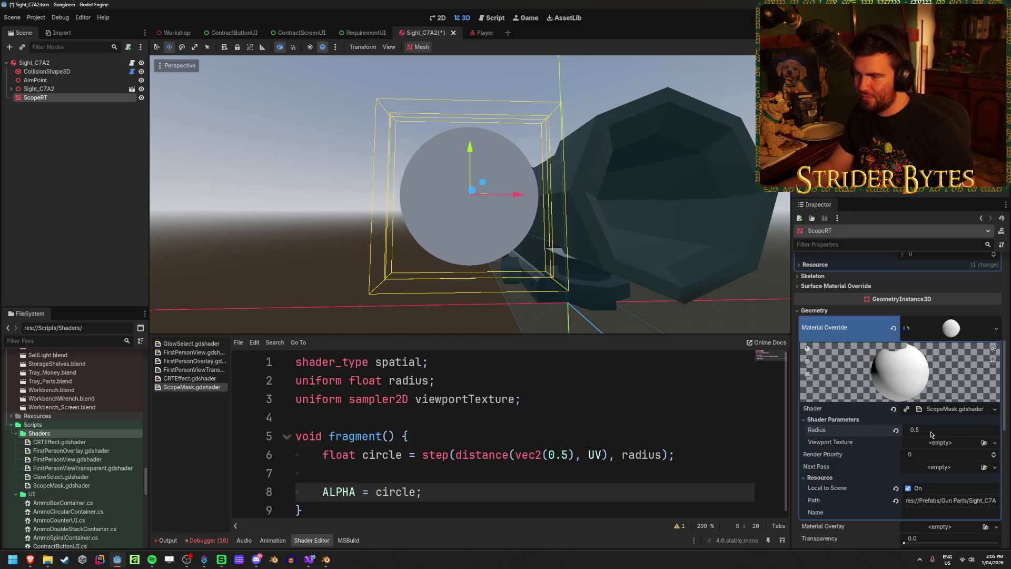
key(ctrl+s)
Undo the ScopeRT move so the disc sits back inside the sight's octagonal opening.
drag(474, 211, 526, 210)
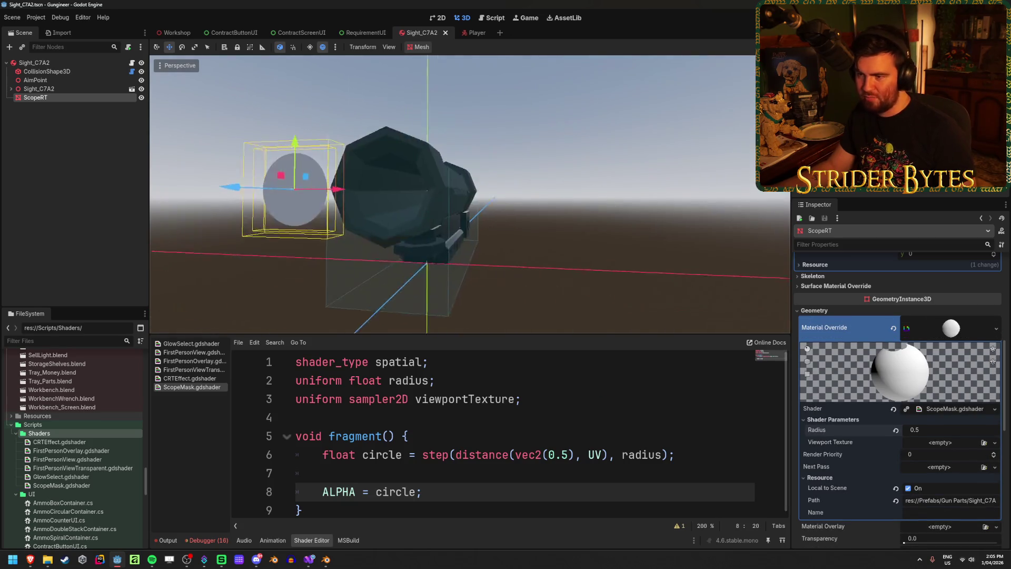
scroll(589, 259, up, 5)
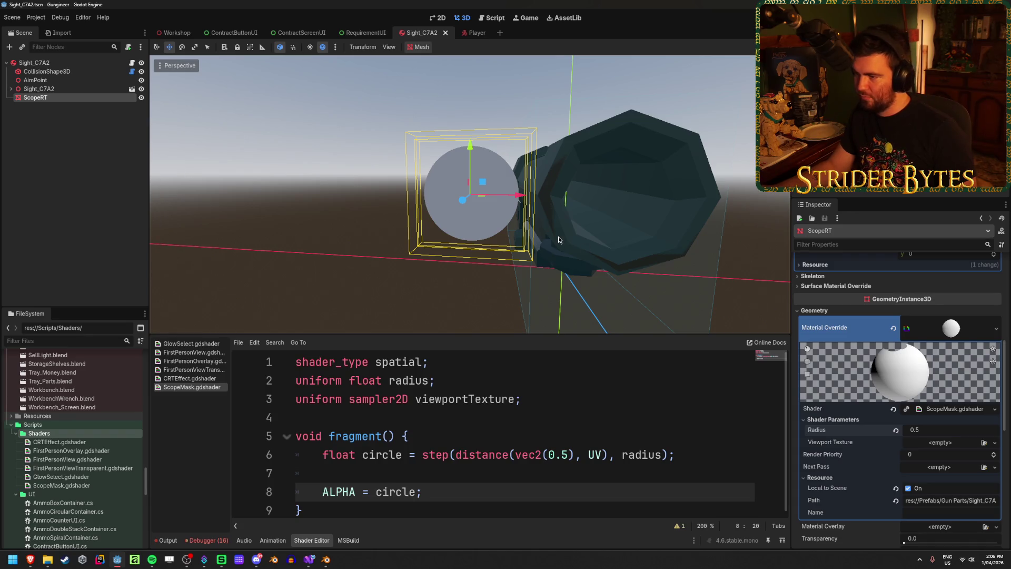
key(ctrl+z)
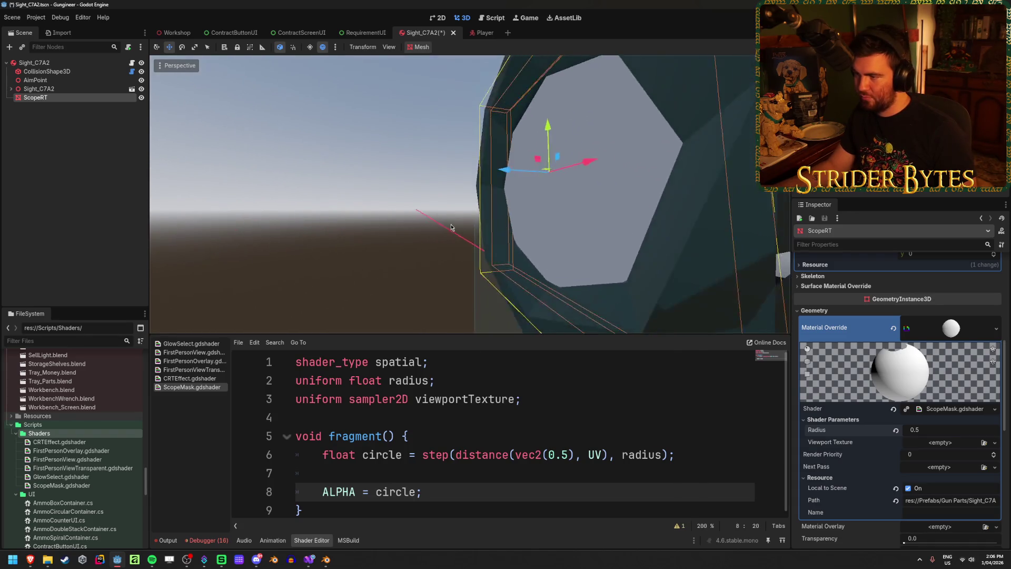
scroll(606, 276, down, 3)
drag(606, 276, 503, 270)
scroll(504, 270, up, 5)
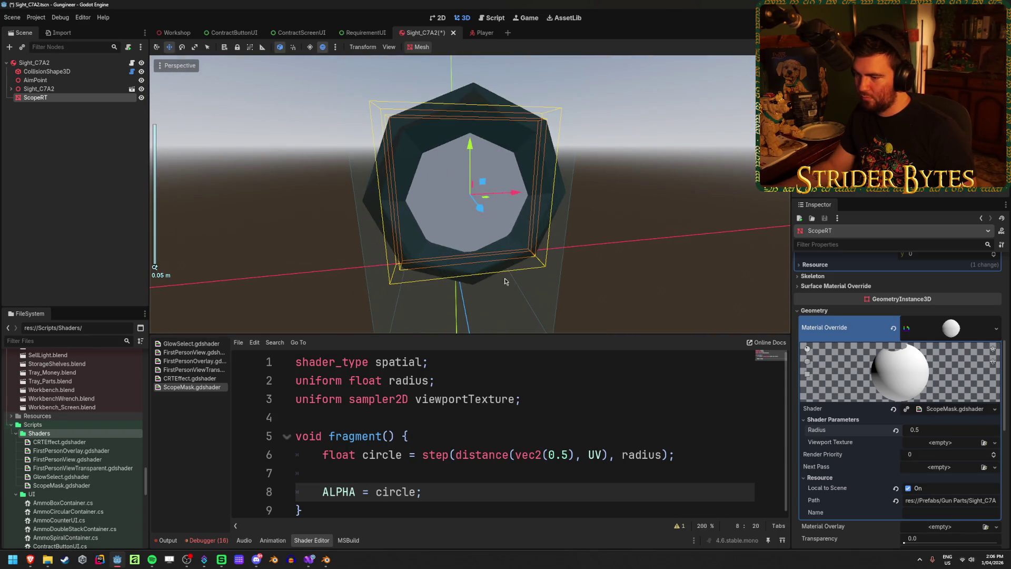
click(505, 471)
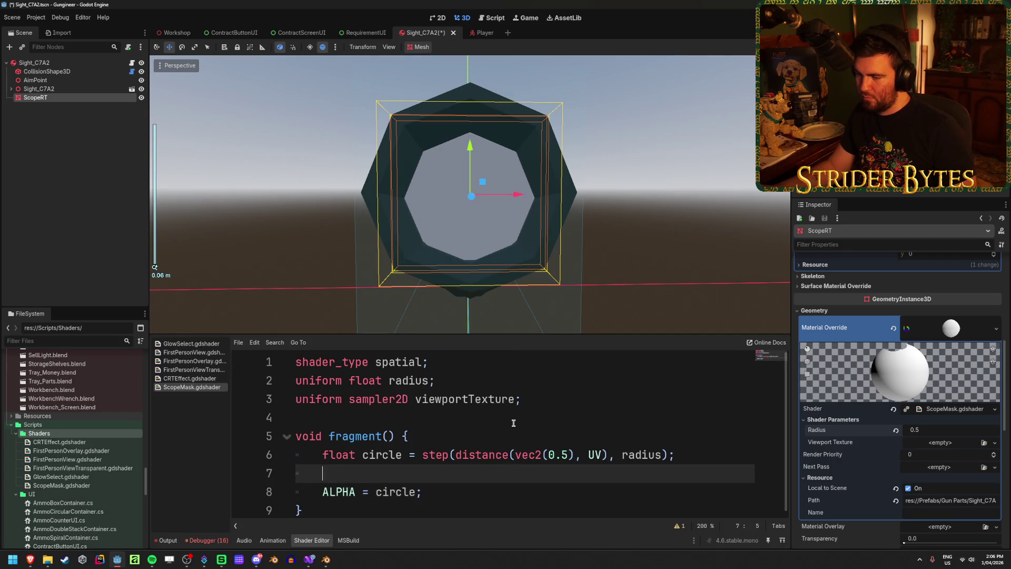
Insert a new line 8 above ALPHA reading ALBEDO = viewportTexture;.
key(Return)
text(A)
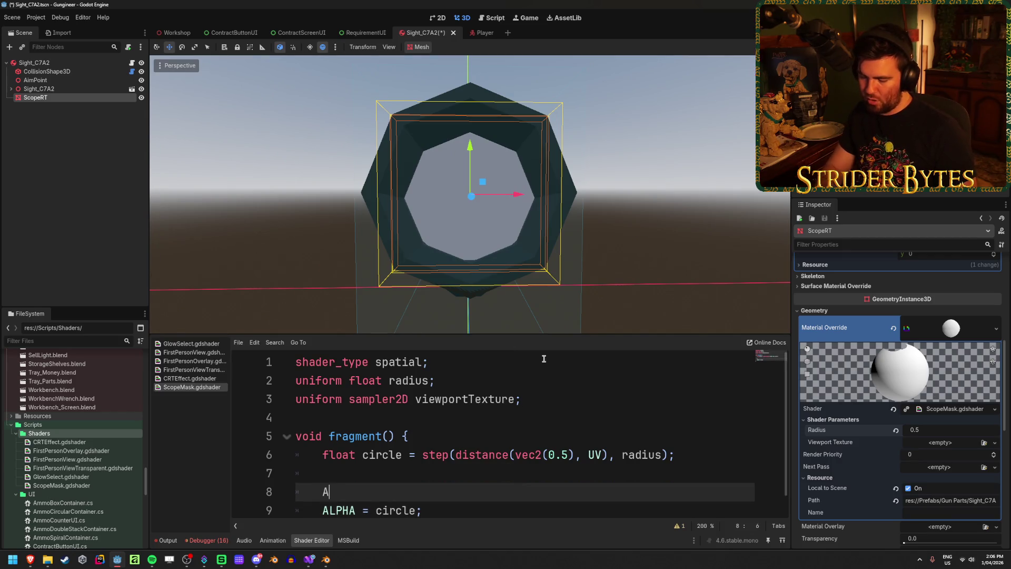
text(L)
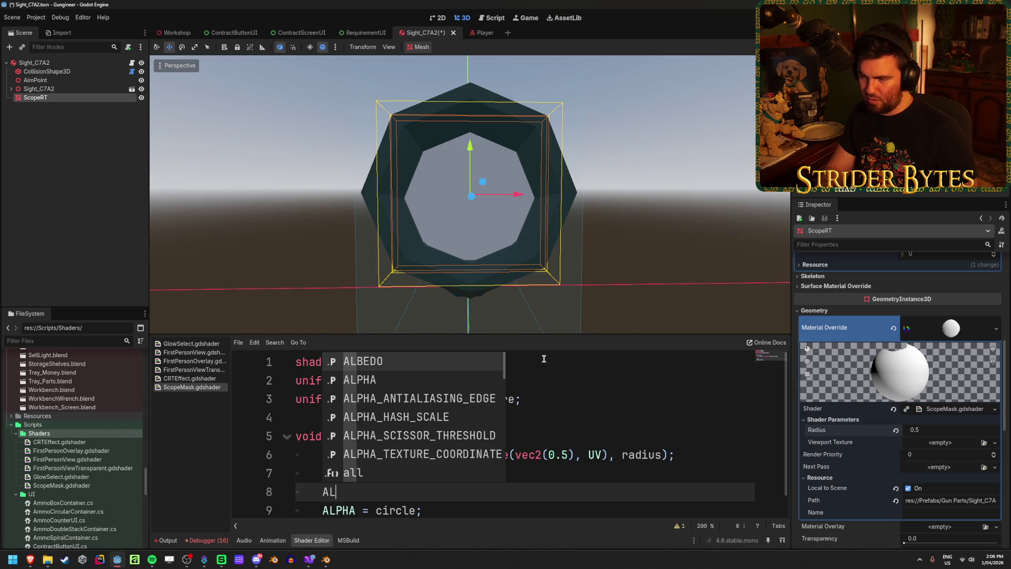
key(Return)
text(= viewP)
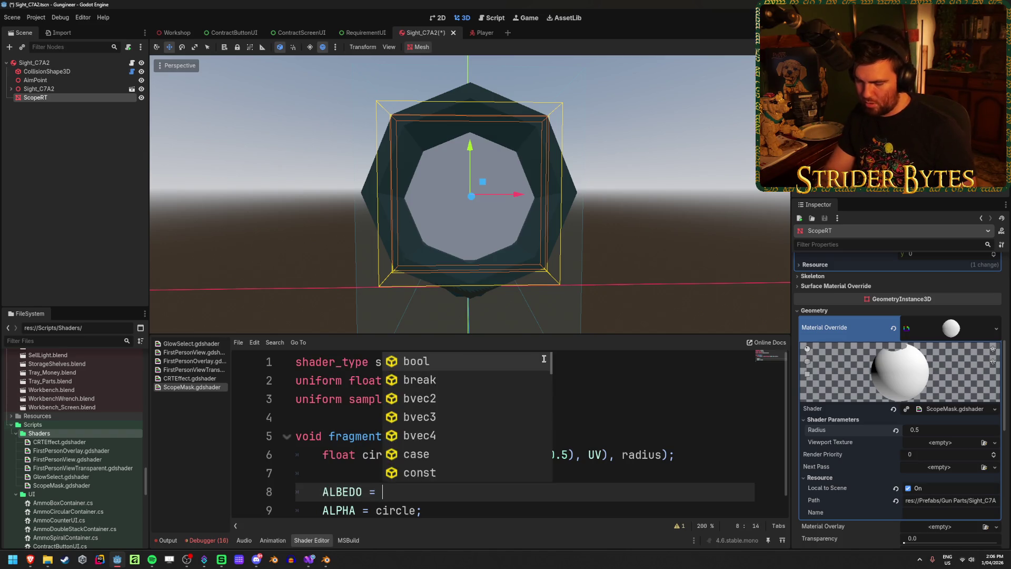
key(Return)
text(.)
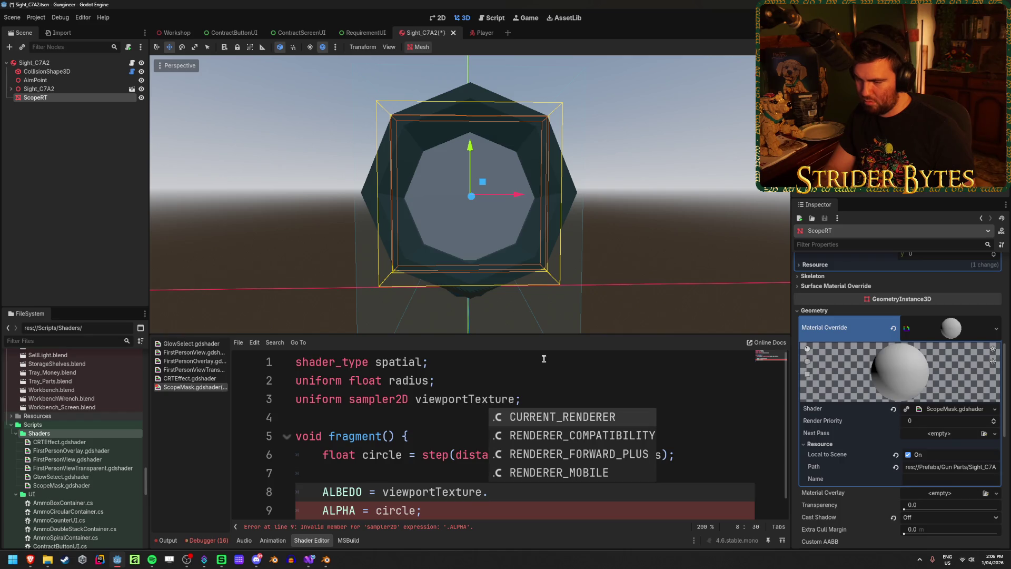
key(BackSpace)
text(;)
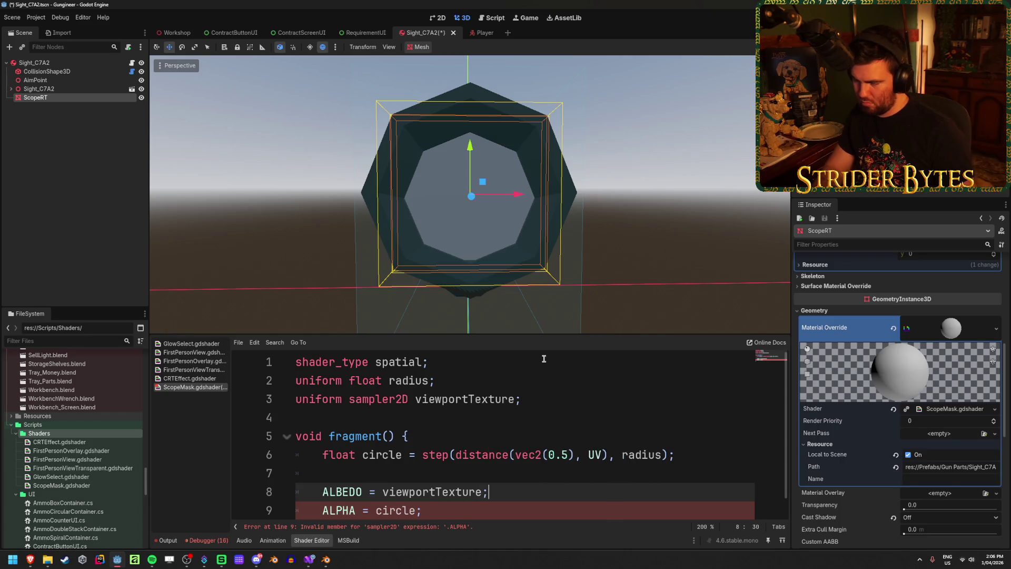
Try appending .rgb to viewportTexture, save, then delete it again.
key(BackSpace)
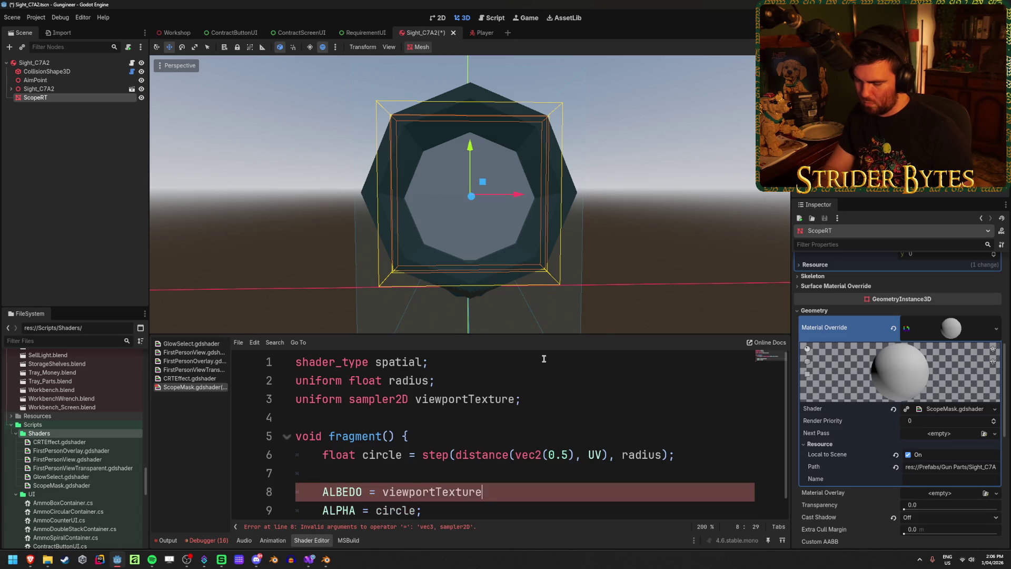
text(.rgb;)
key(ctrl+s)
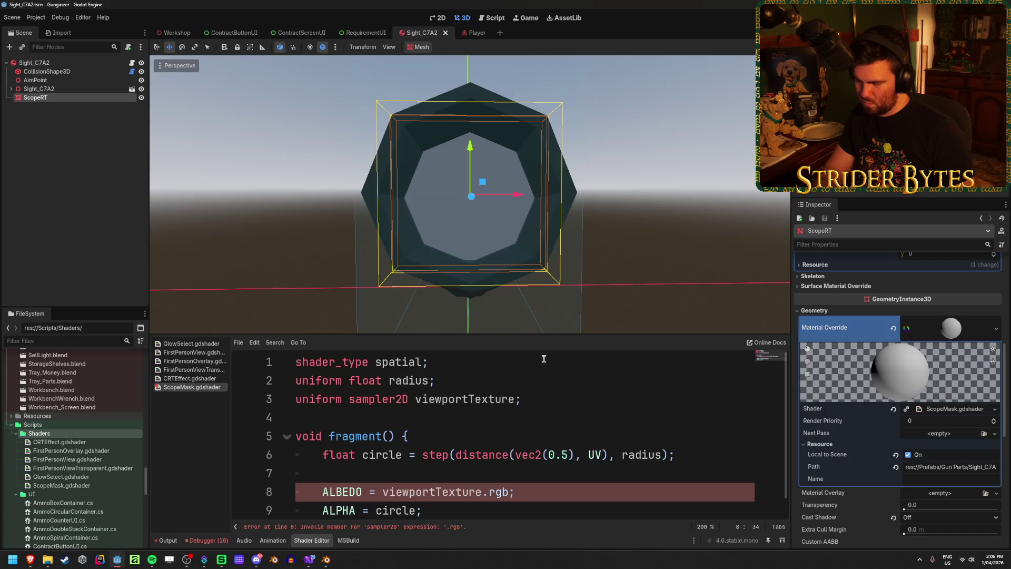
key(BackSpace)
key(BackSpace)
key(BackSpace)
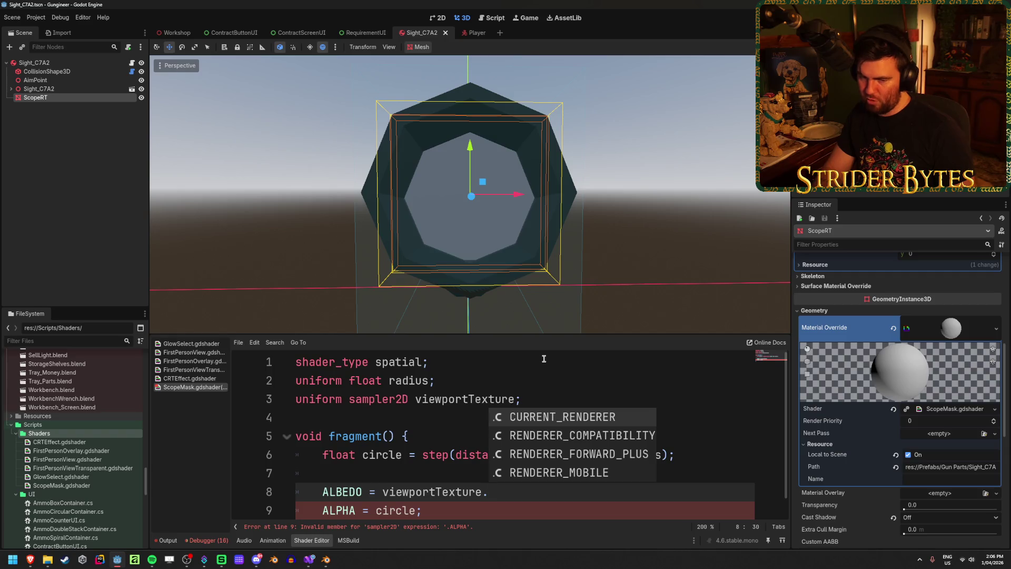
Try the CURRENT_RENDERER member suggestion, remove it, and switch to the shading language docs.
key(Down)
key(Up)
key(Down)
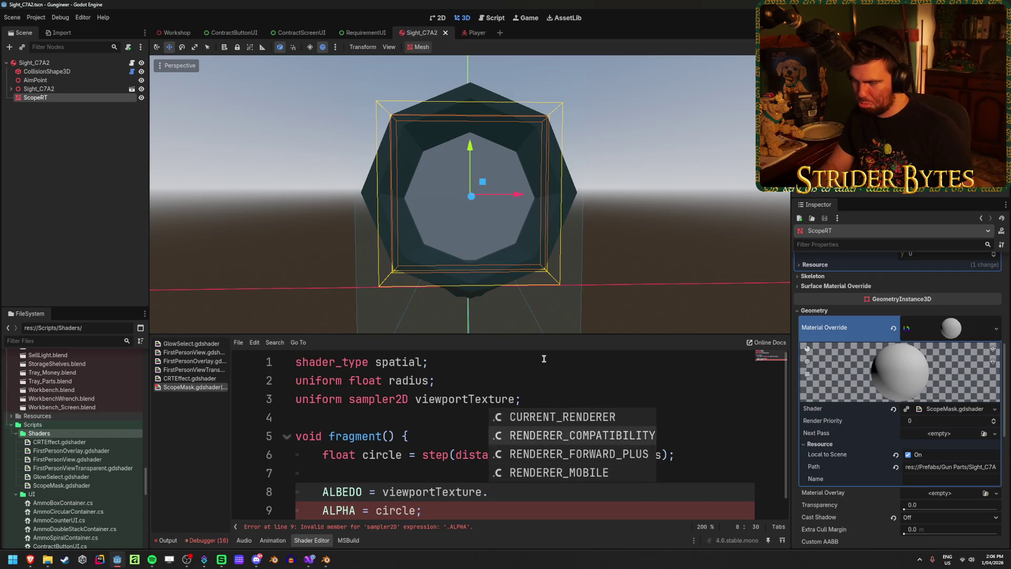
key(Up)
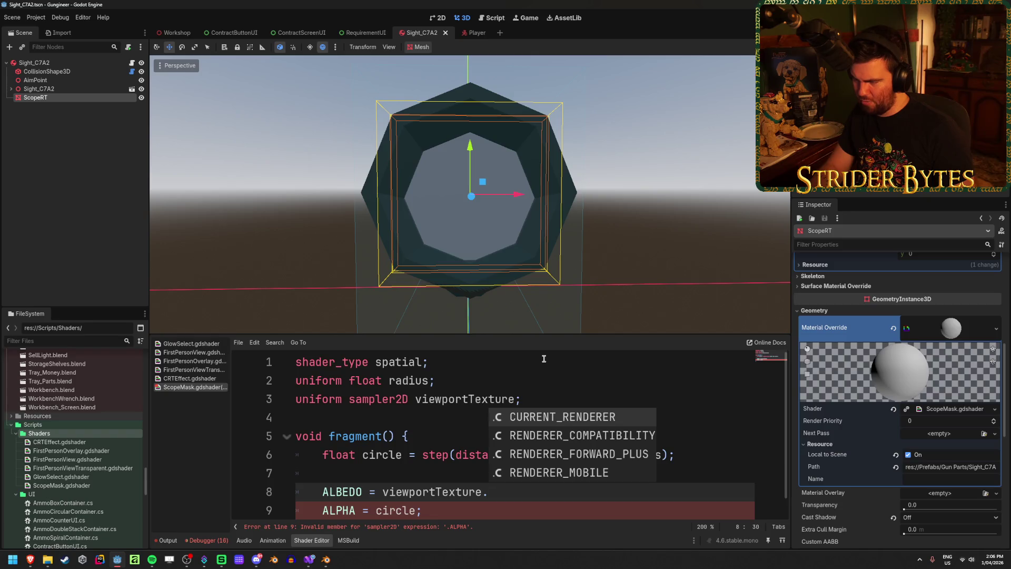
key(Return)
text(.)
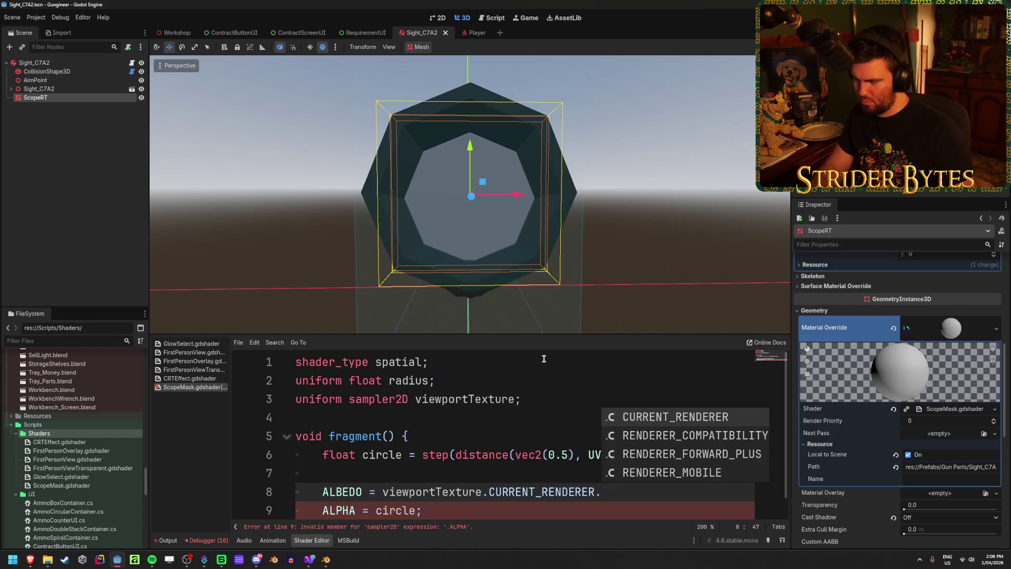
key(BackSpace)
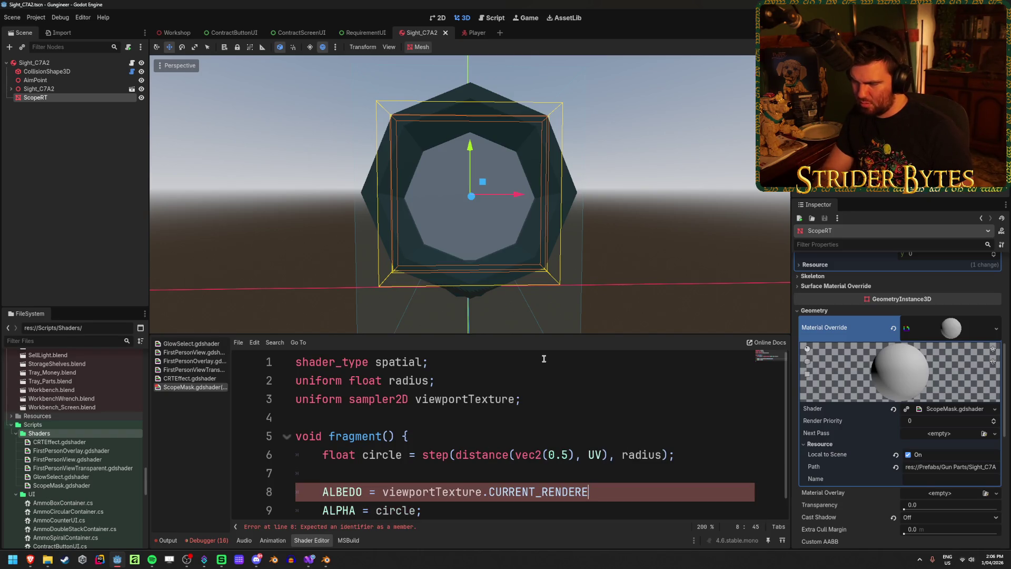
key(BackSpace)
key(BackSpace)
key(BackSpace)
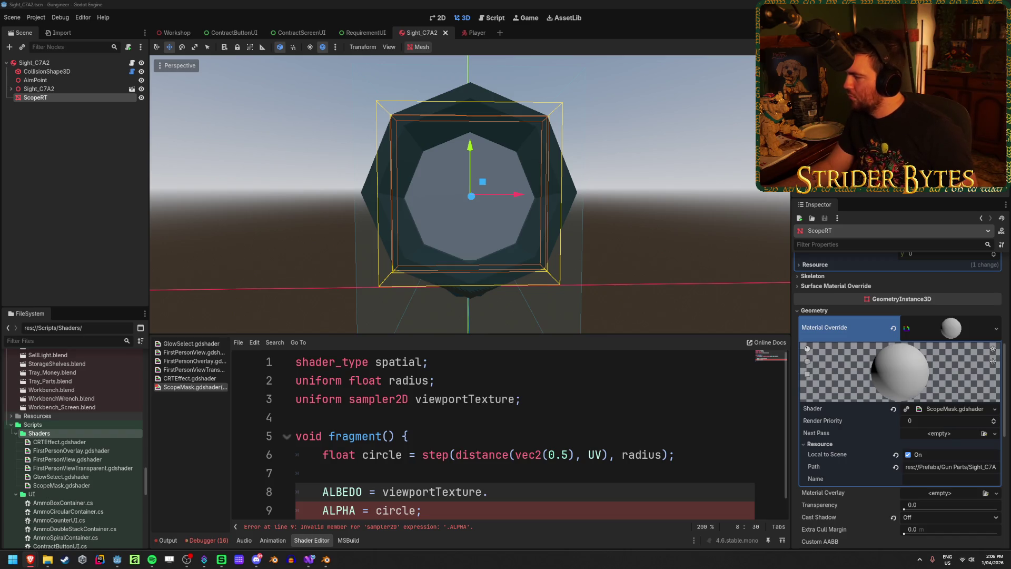
key(alt+Tab)
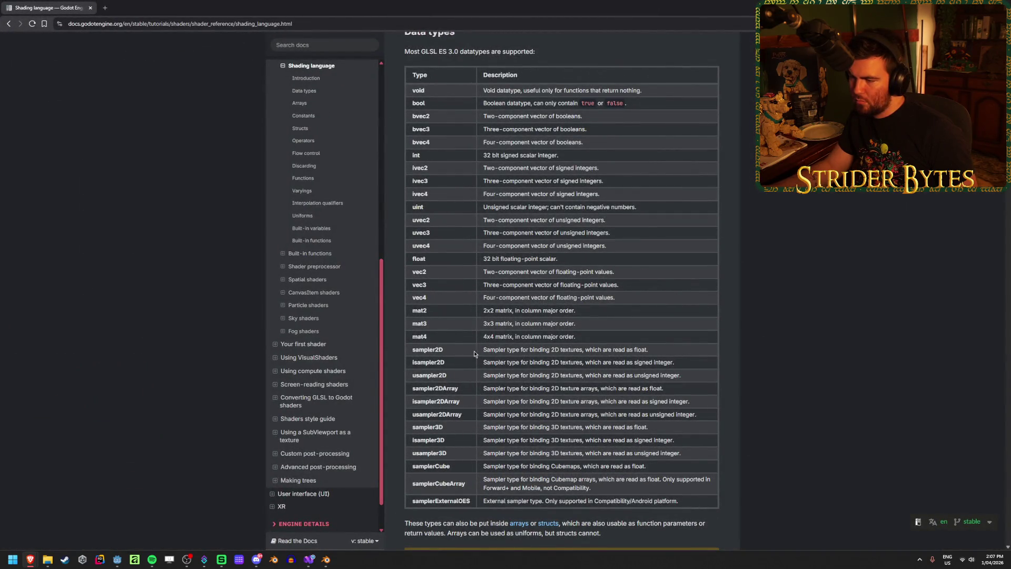
Highlight the sampler2D description in the Data types table, then return to Godot.
click(503, 349)
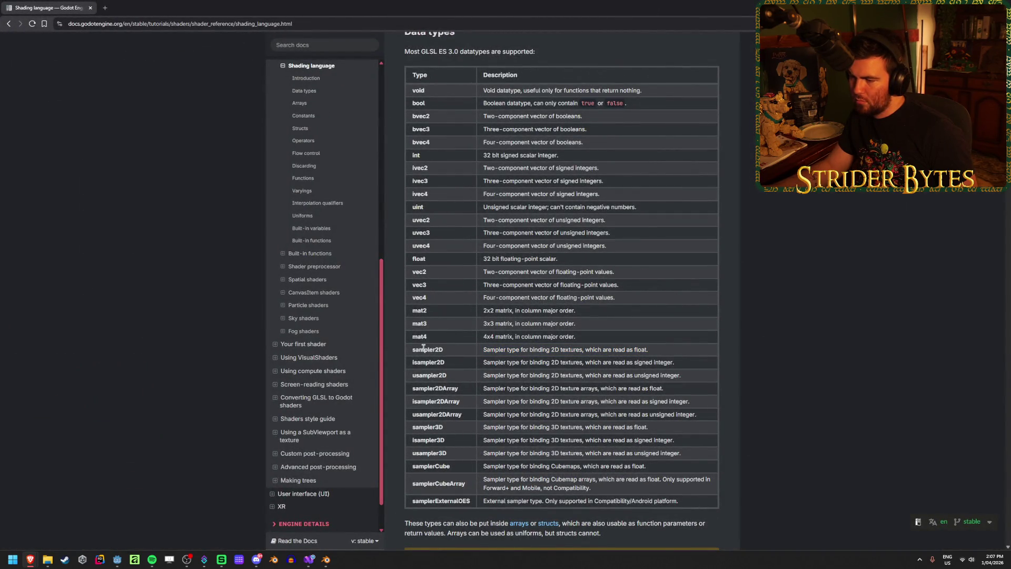
drag(529, 350, 584, 351)
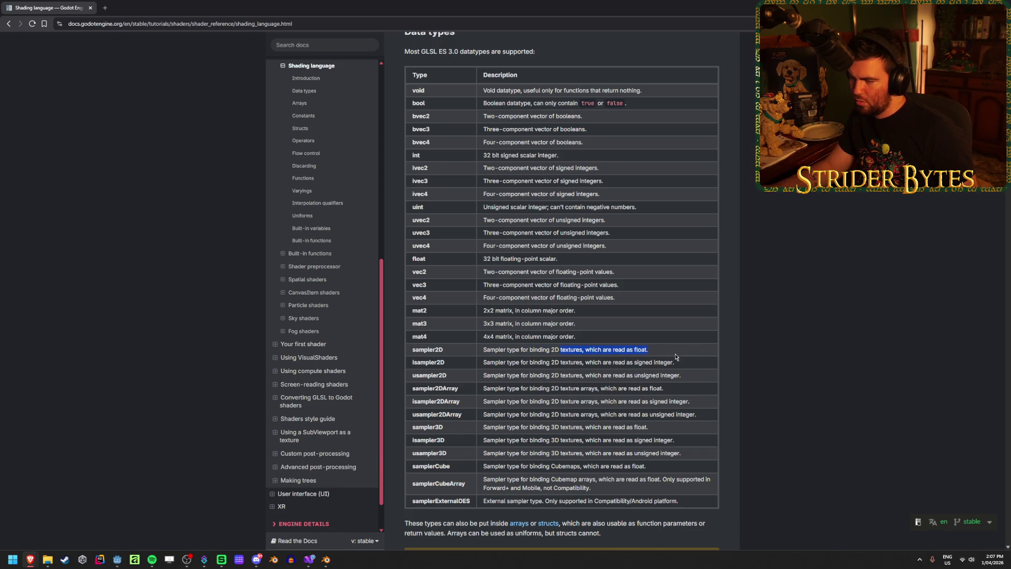
key(alt+Tab)
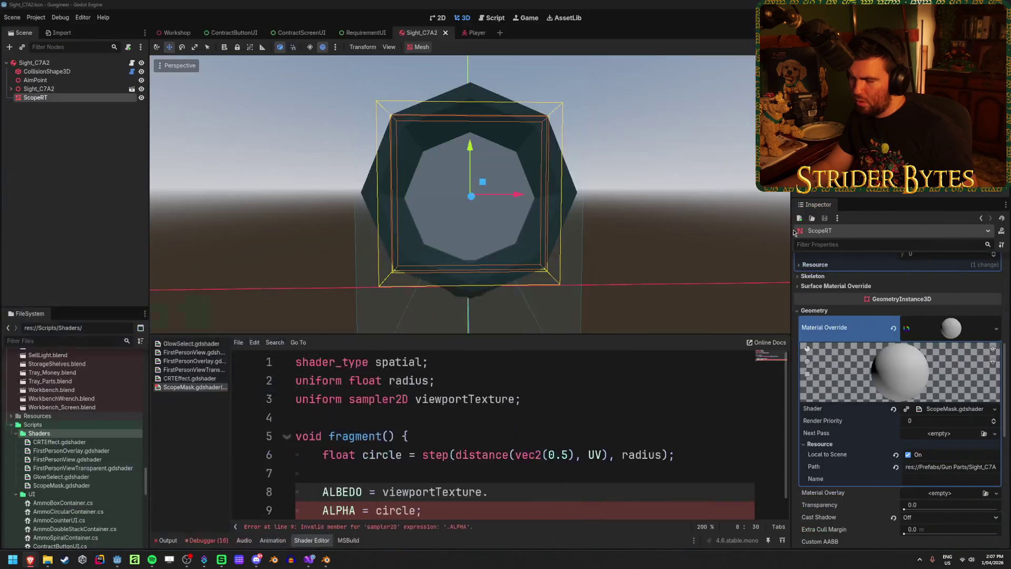
Rewrite line 8 as ALBEDO = vec3(viewportTexture); and save.
text(.)
drag(504, 473, 383, 474)
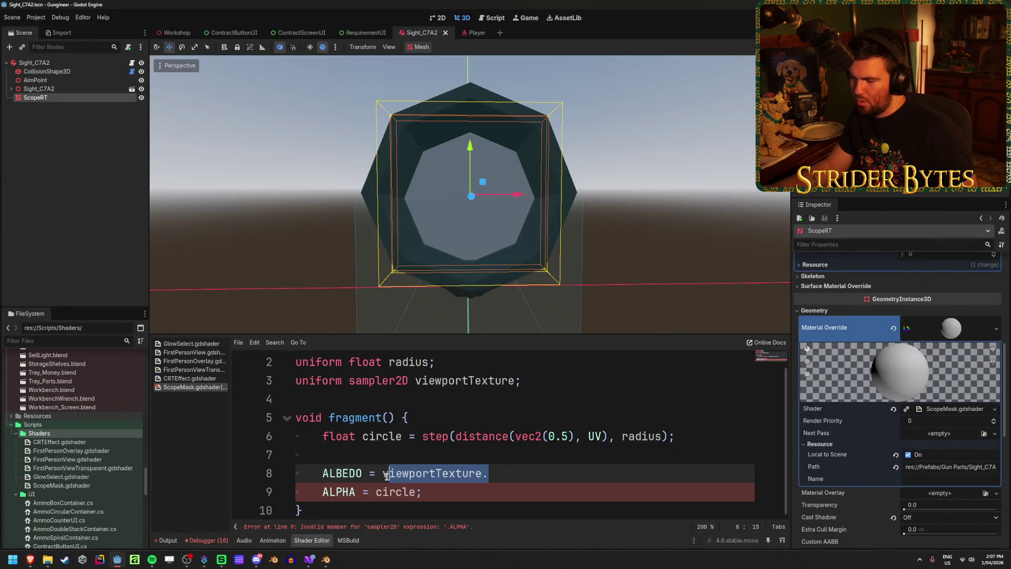
text(vec3(vie)
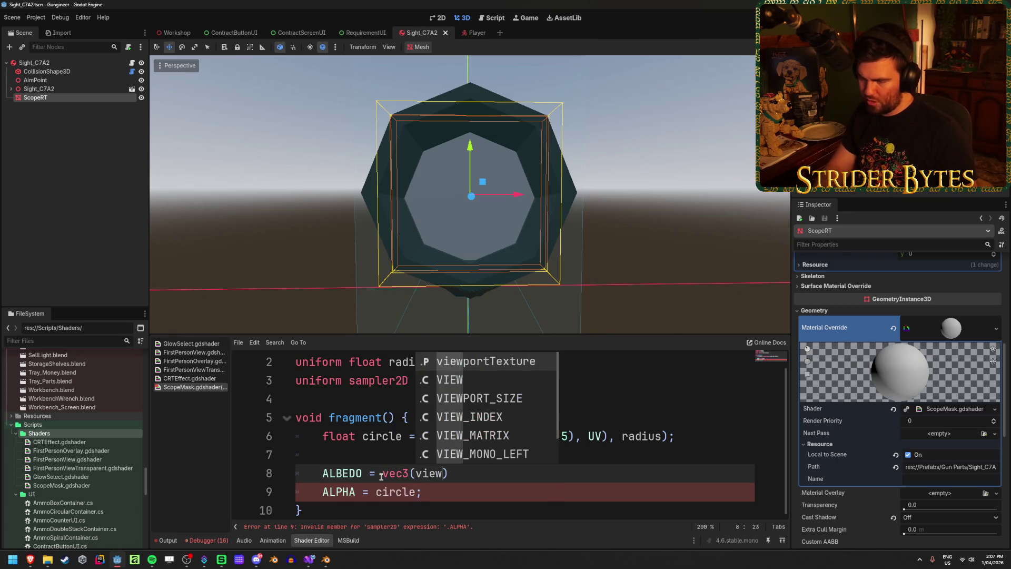
key(Return)
key(End)
text(;)
key(ctrl+s)
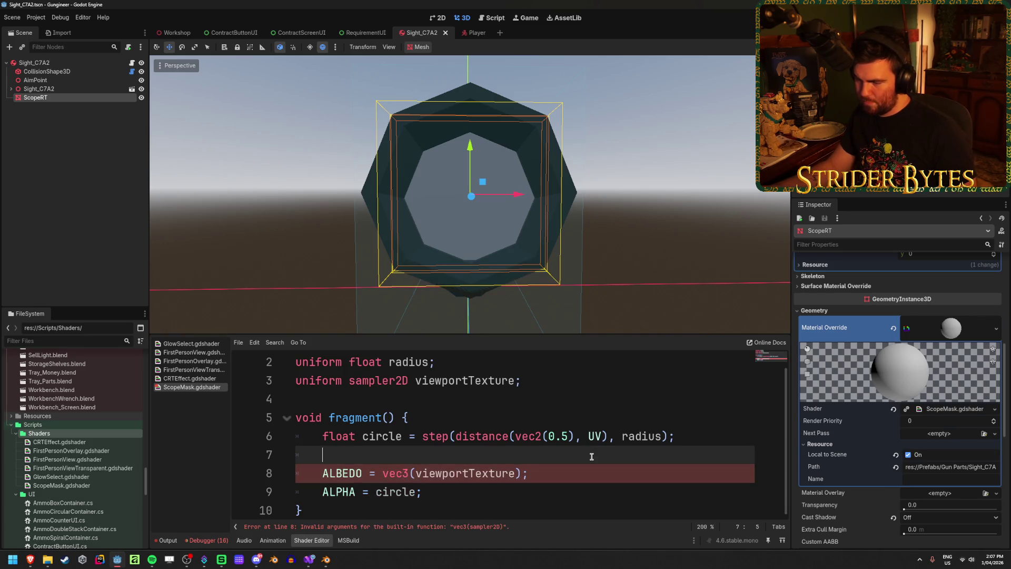
Append .CURRENT_RENDERER to viewportTexture on line 8, then select the whole ALBEDO statement.
click(583, 491)
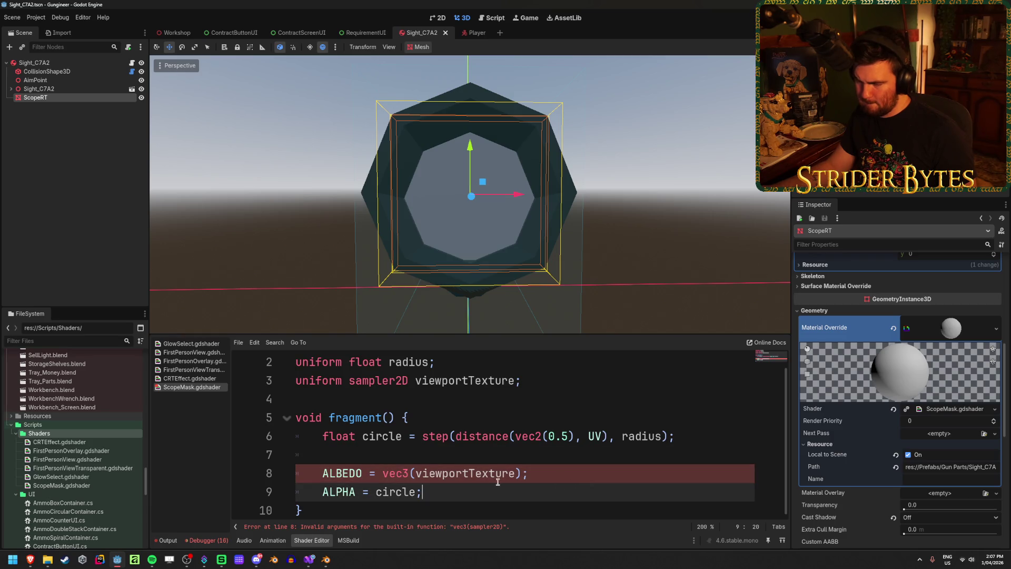
click(516, 473)
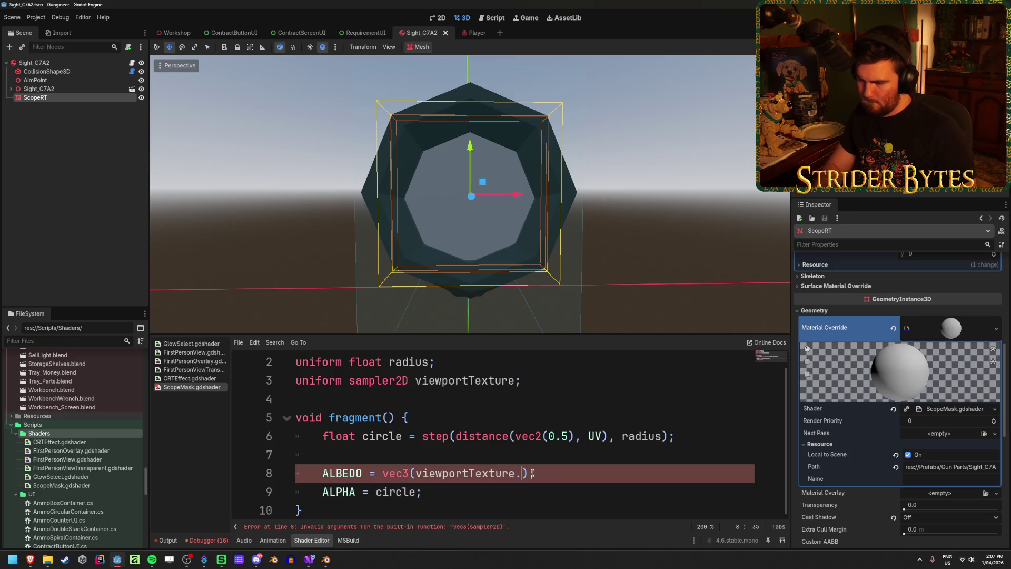
text(.)
key(Return)
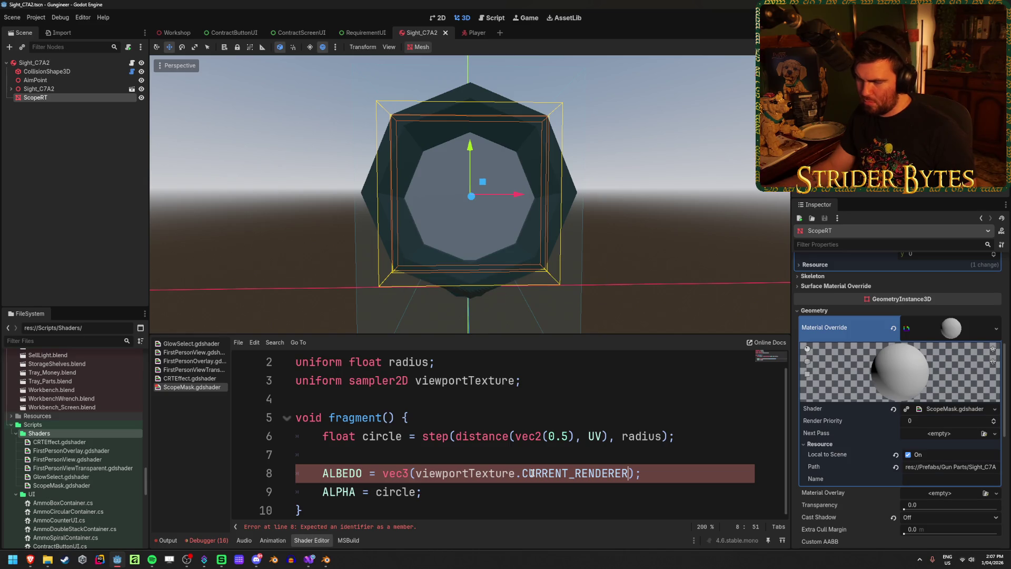
click(530, 492)
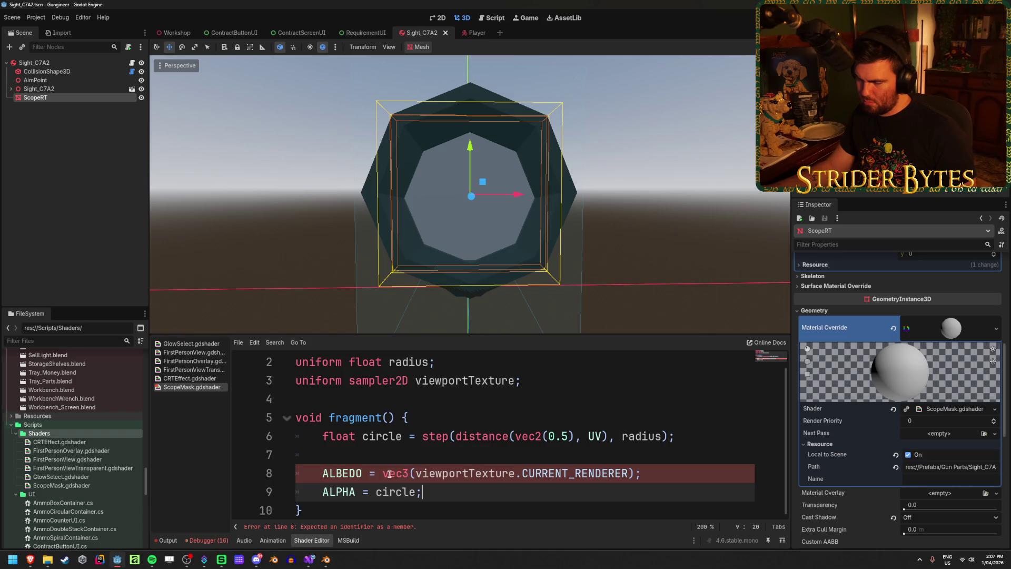
mouse_move(33, 560)
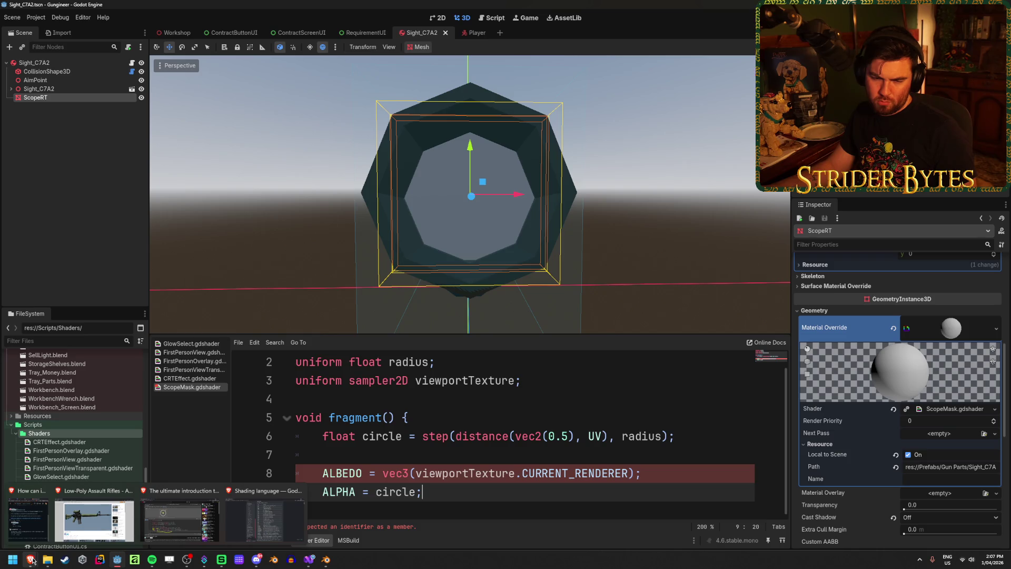
click(372, 475)
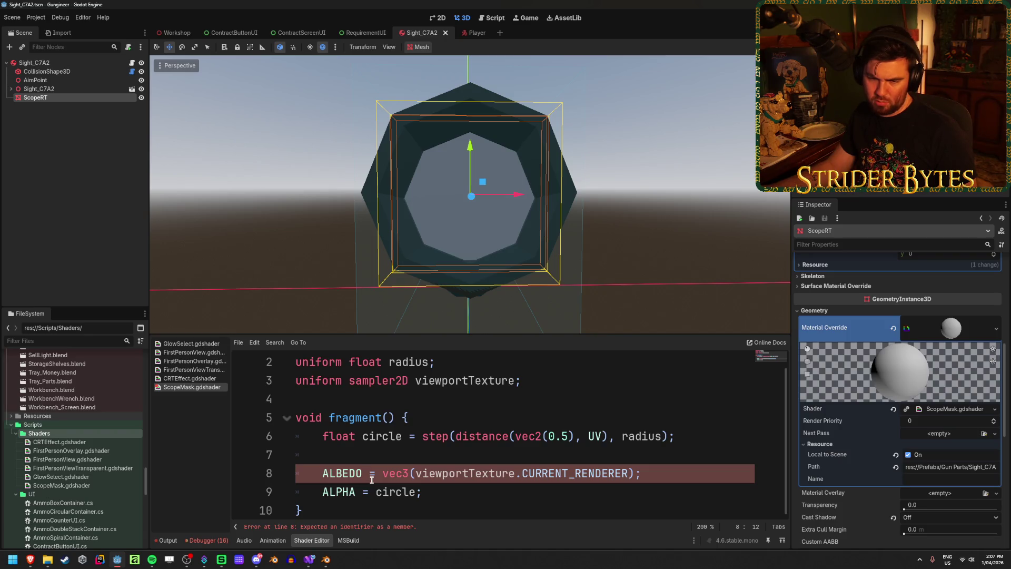
drag(641, 473, 324, 474)
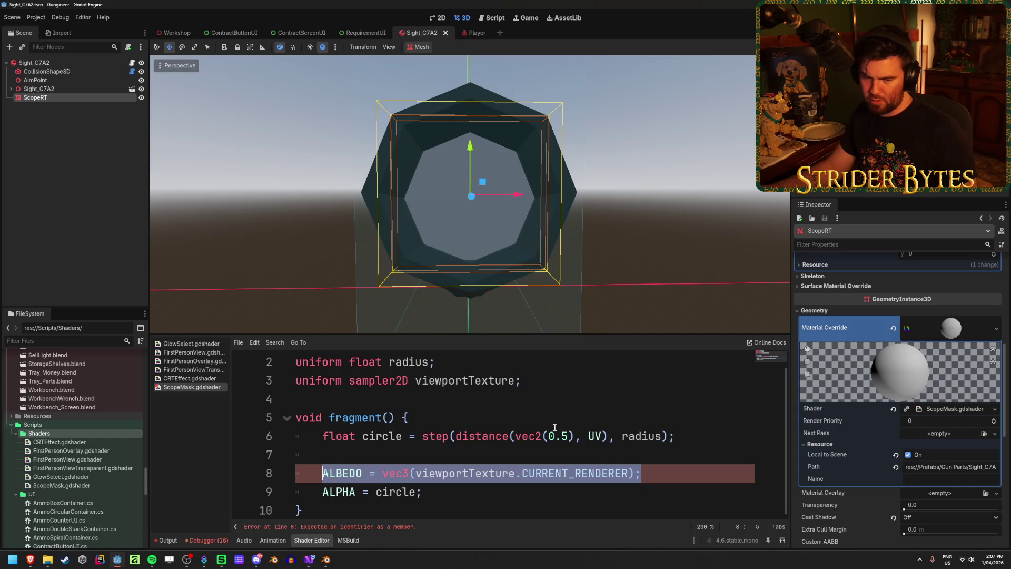
Replace line 8 with vec3 albedoText = texture(viewportTexture, UV).rgb;, save, and add ALBEDO = albedoText;.
text(vec3 )
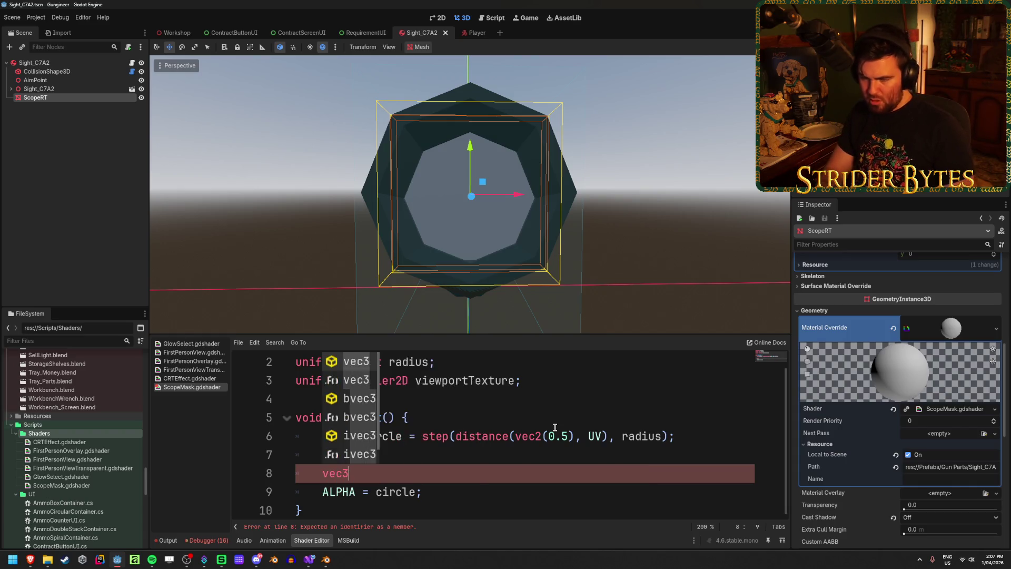
text(a)
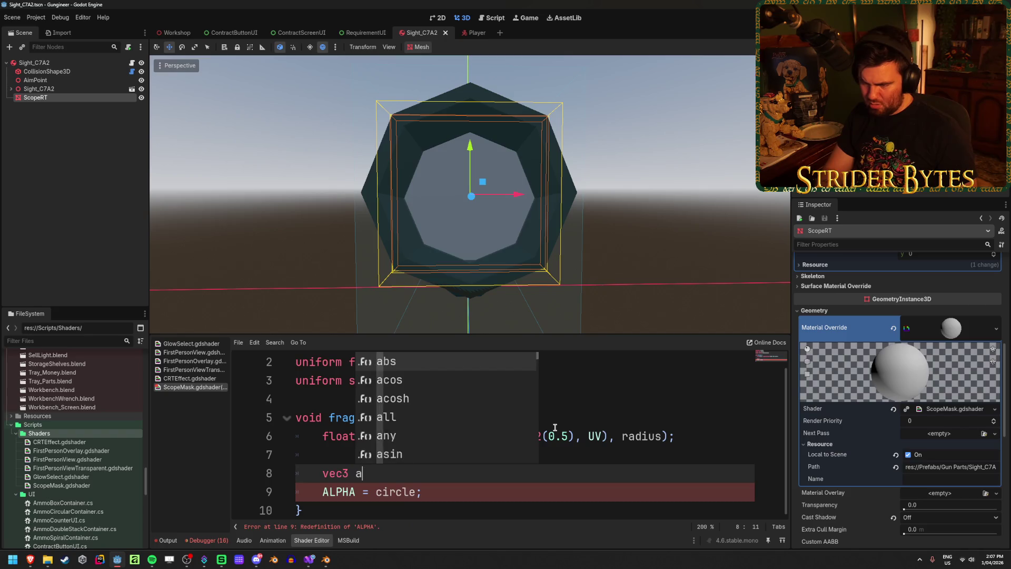
text(lbedoText)
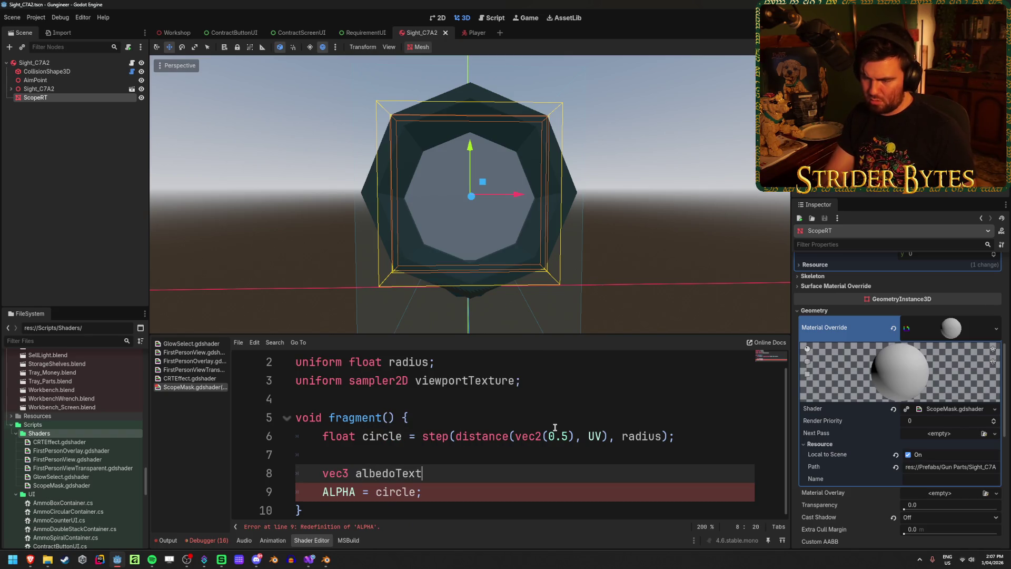
text( = texture)
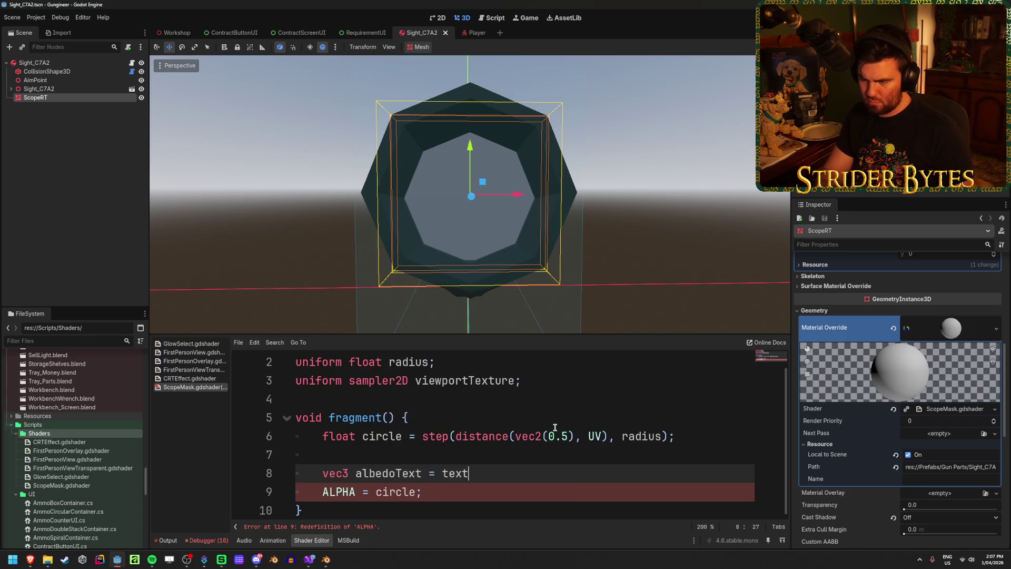
key(Return)
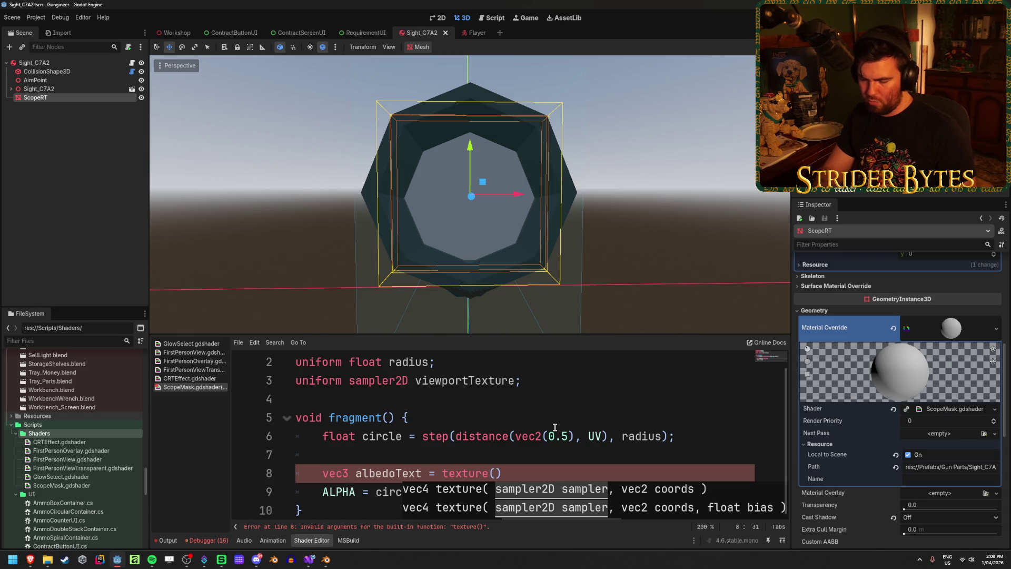
text(viewportTextu)
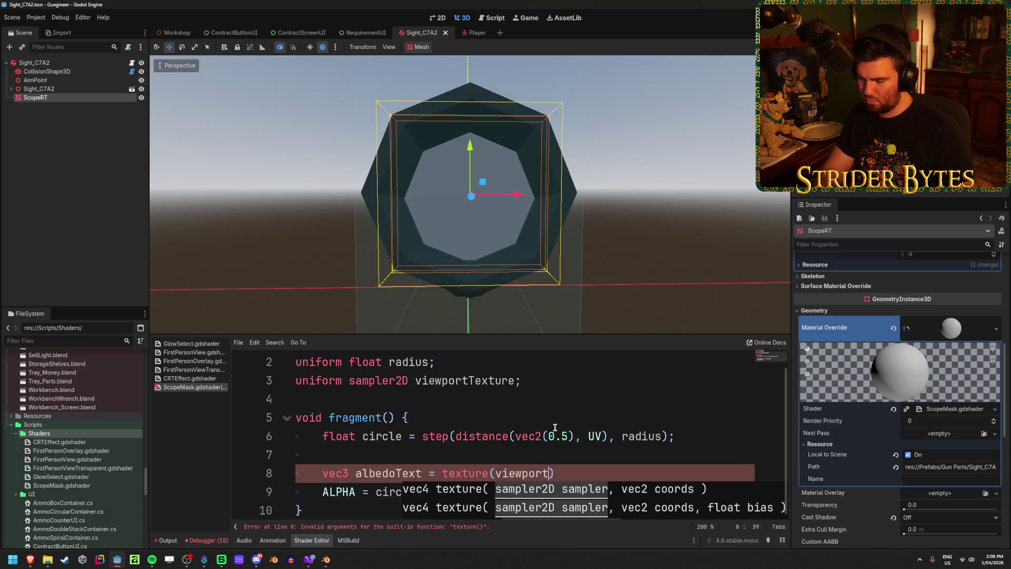
key(Return)
text(, )
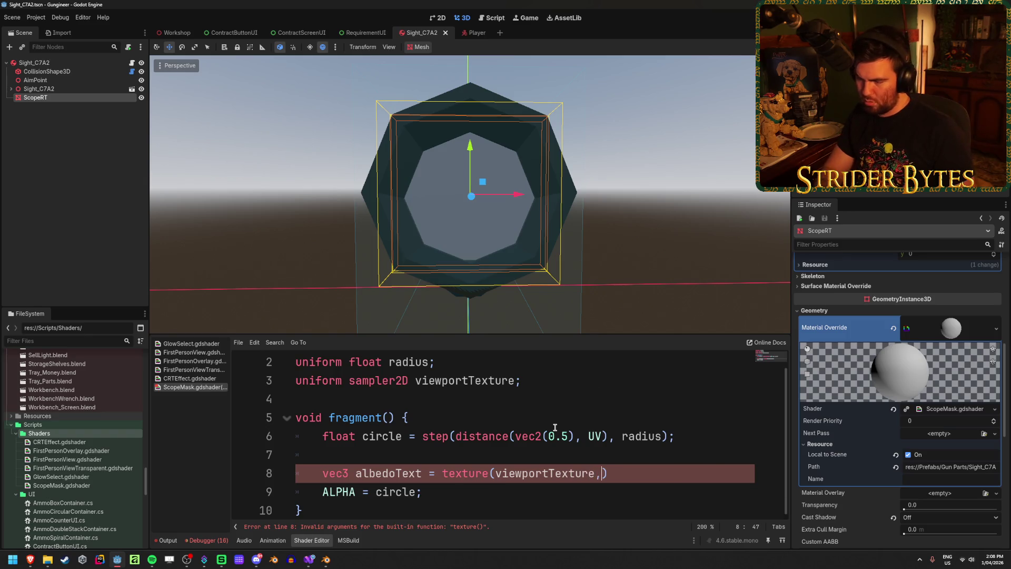
text(UV))
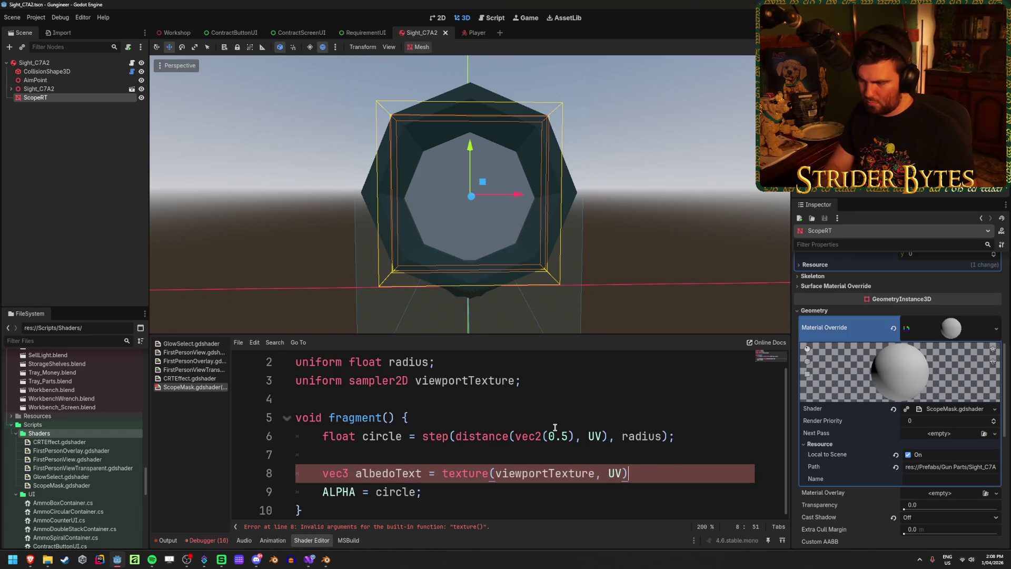
key(ctrl+s)
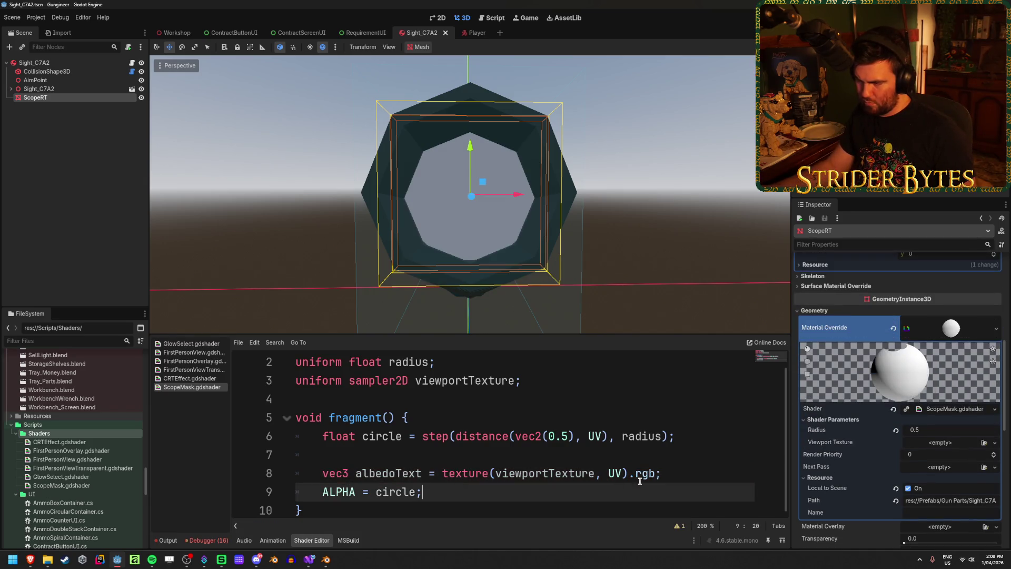
key(Return)
text(ALBEDO = )
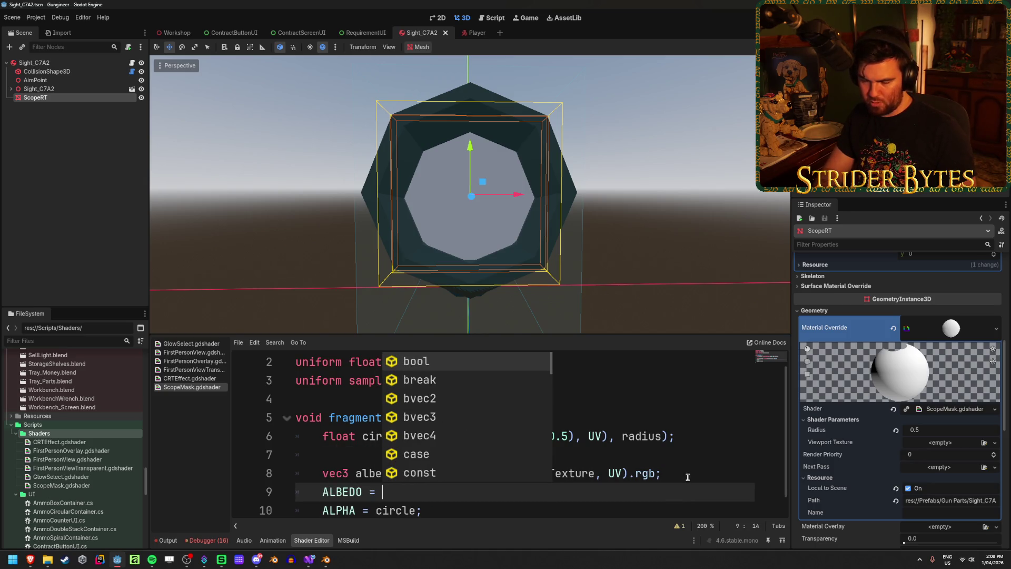
text(albedo)
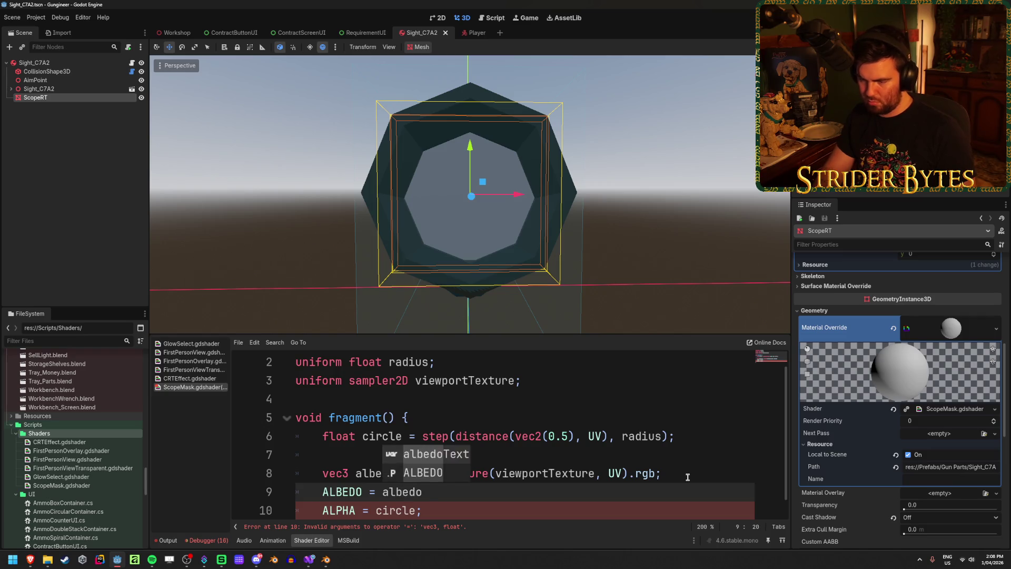
text(Text;)
Move the texture(viewportTexture, UV).rgb sampling into the ALBEDO line and delete the albedoText declaration.
key(ctrl+s)
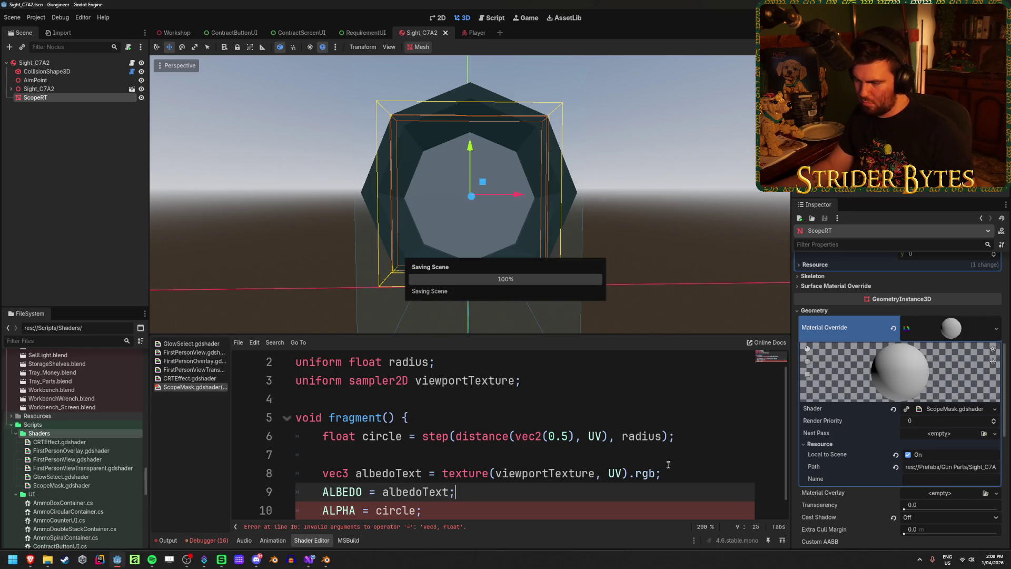
click(689, 471)
mouse_move(688, 471)
mouse_down()
mouse_move(440, 473)
mouse_move(454, 492)
mouse_move(383, 494)
mouse_up()
key(ctrl+x)
key(ctrl+v)
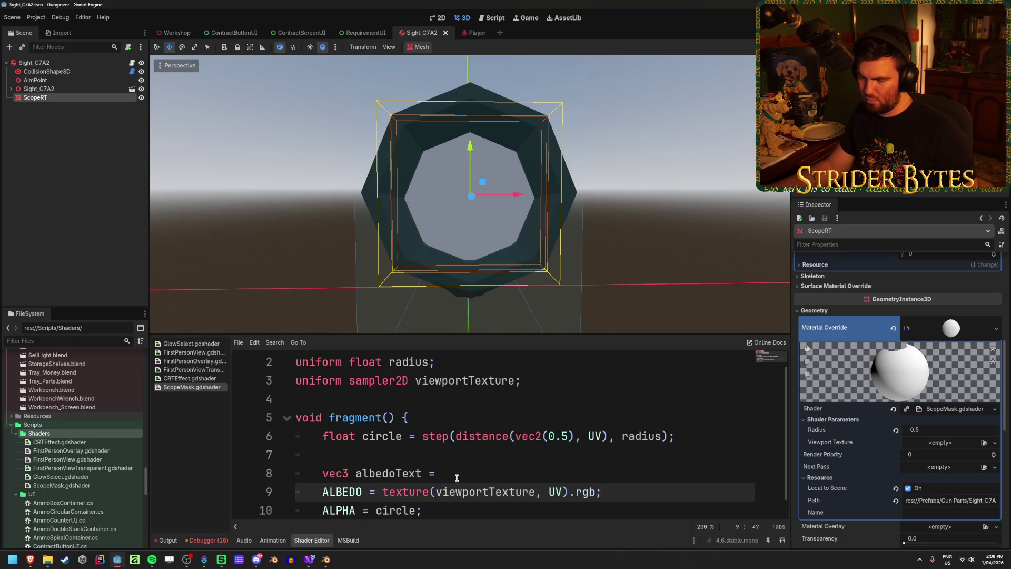
click(456, 477)
key(ctrl+shift+k)
key(ctrl+s)
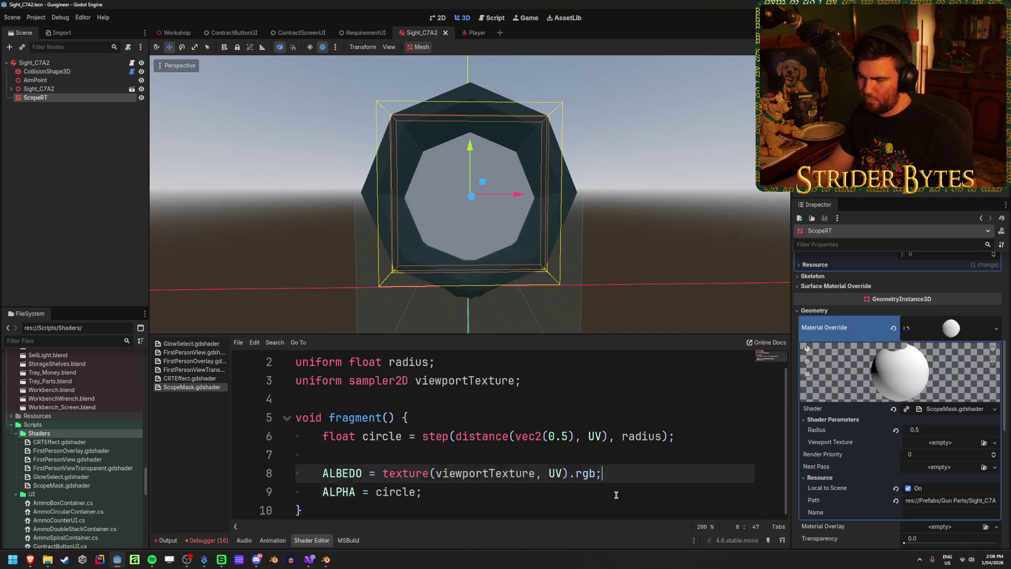
Move step(distance(vec2(0.5), UV), radius) into the ALPHA line, delete the circle line, and save.
click(617, 494)
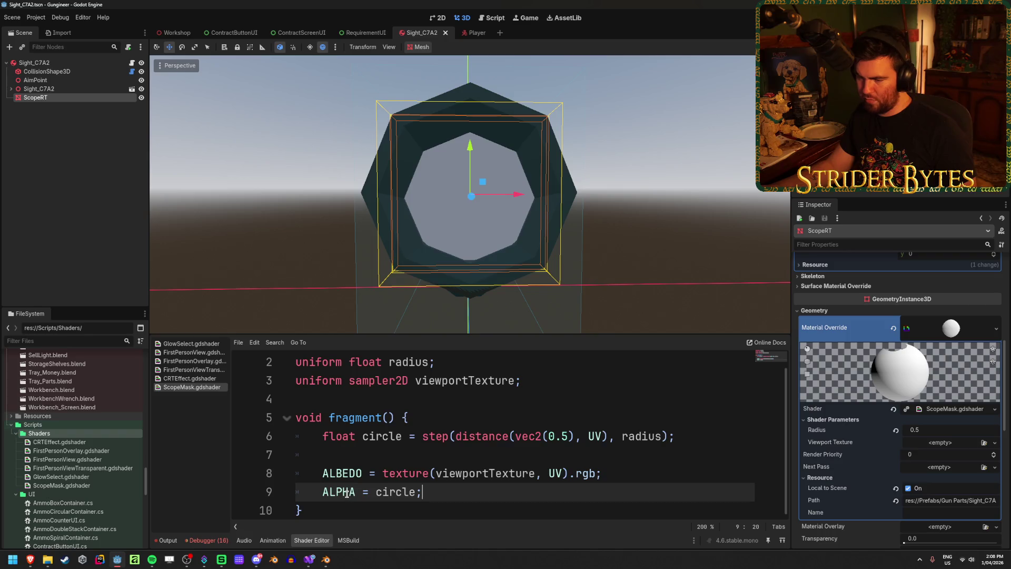
drag(425, 439, 679, 438)
key(ctrl+x)
drag(422, 492, 376, 493)
key(ctrl+v)
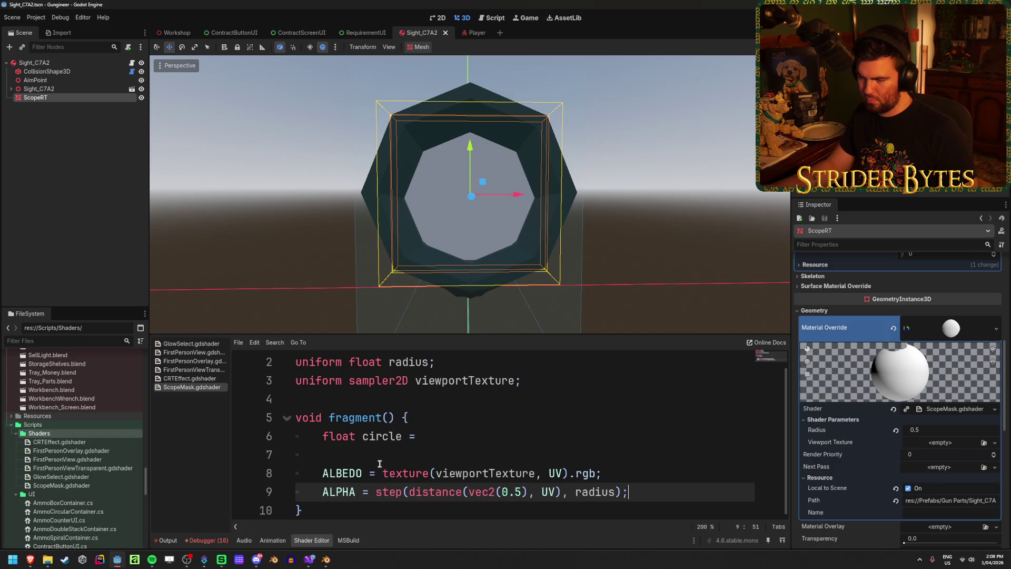
mouse_move(327, 456)
mouse_down()
mouse_move(266, 454)
mouse_move(260, 444)
mouse_up()
key(BackSpace)
key(BackSpace)
key(ctrl+s)
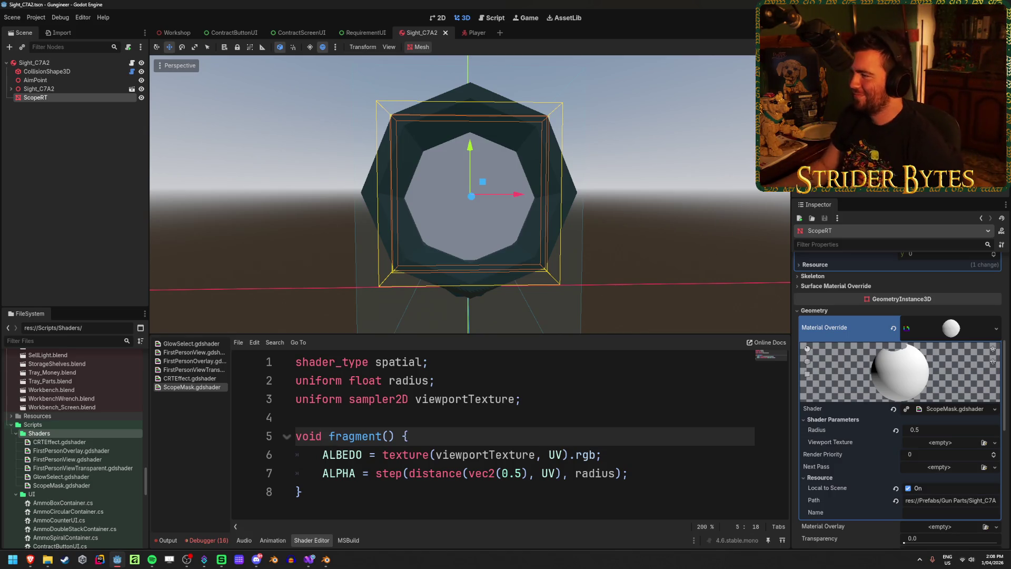
Test-run the game, walk to the workbench, take the scoped rifle, then close the preview.
key(F5)
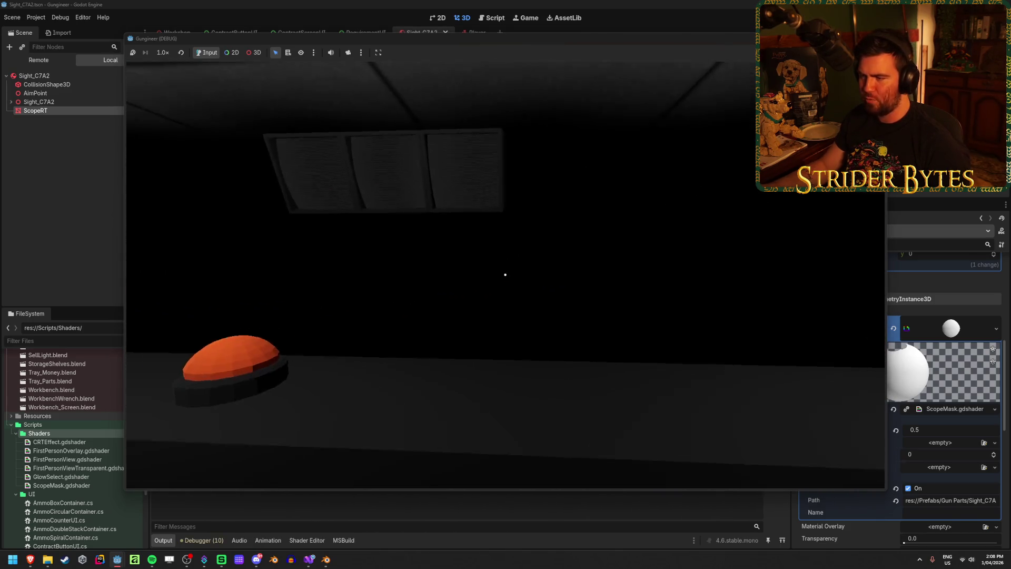
key(w)
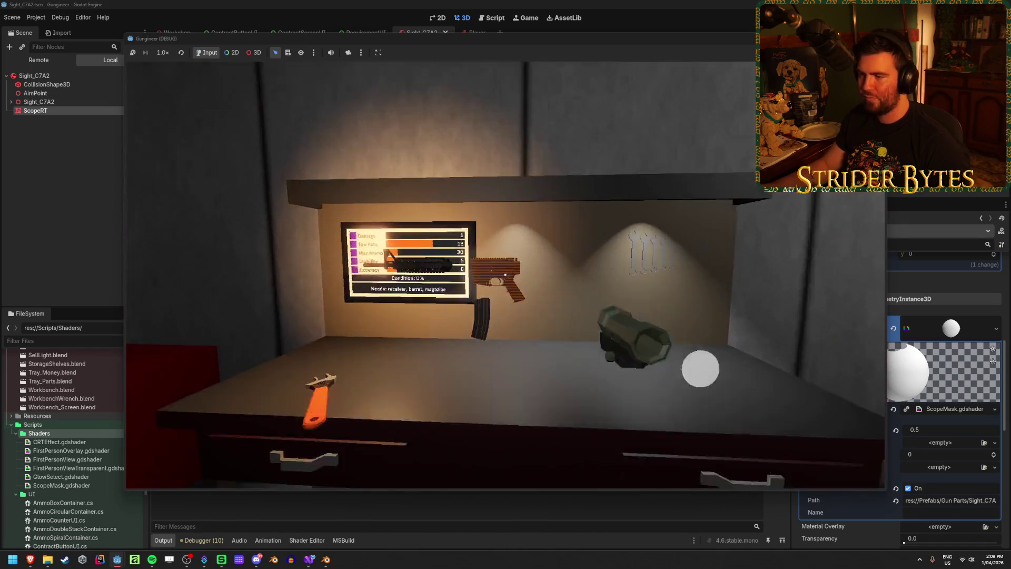
key(e)
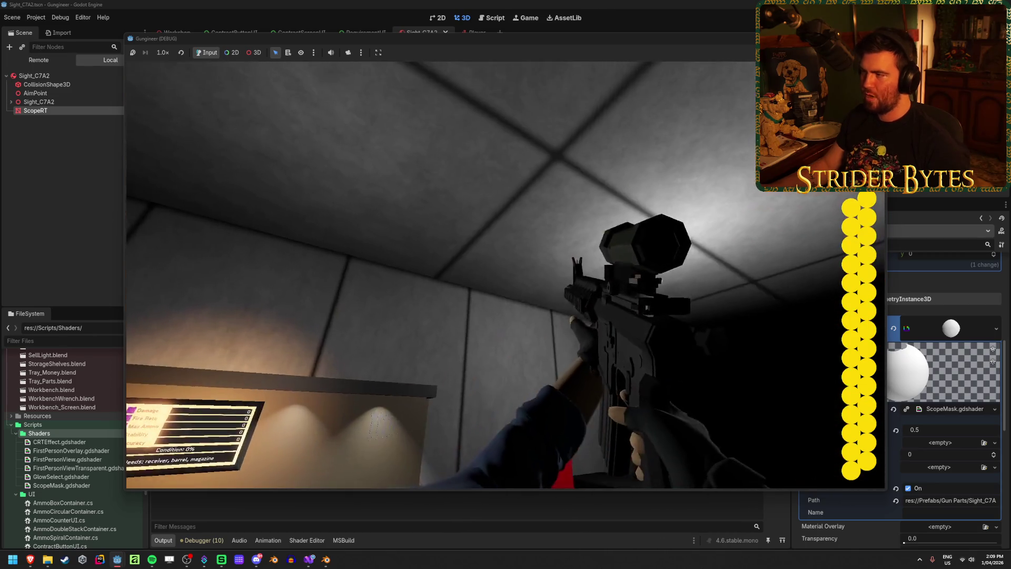
key(Escape)
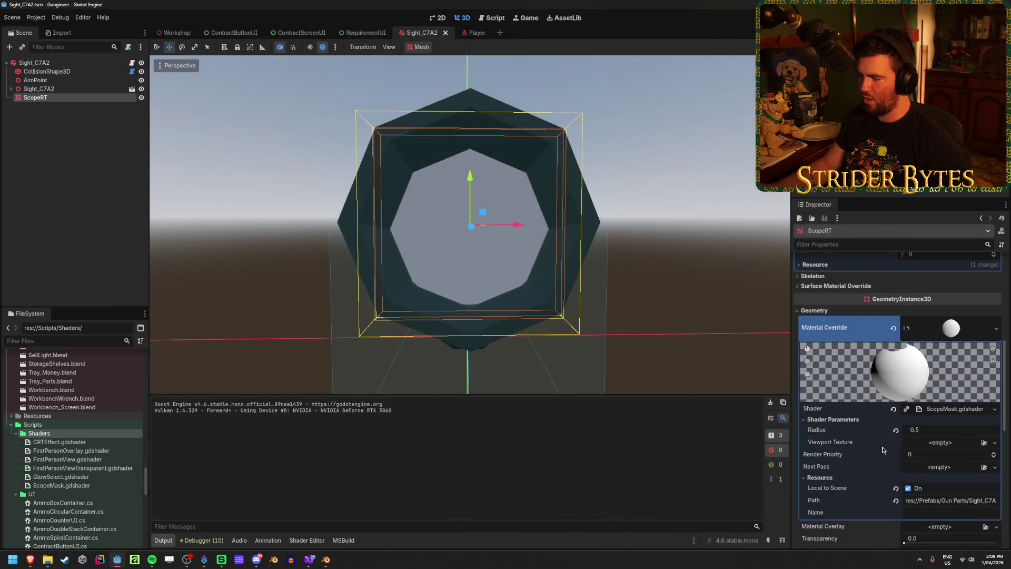
Compare ScopeRT's shader material override with the Sight_C7A2 root node's properties.
click(55, 217)
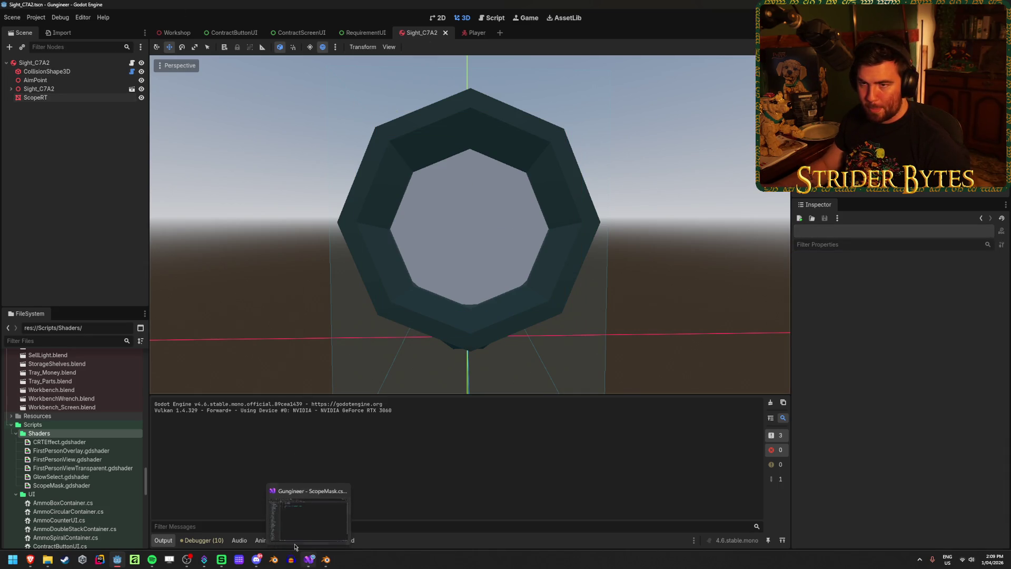
click(62, 64)
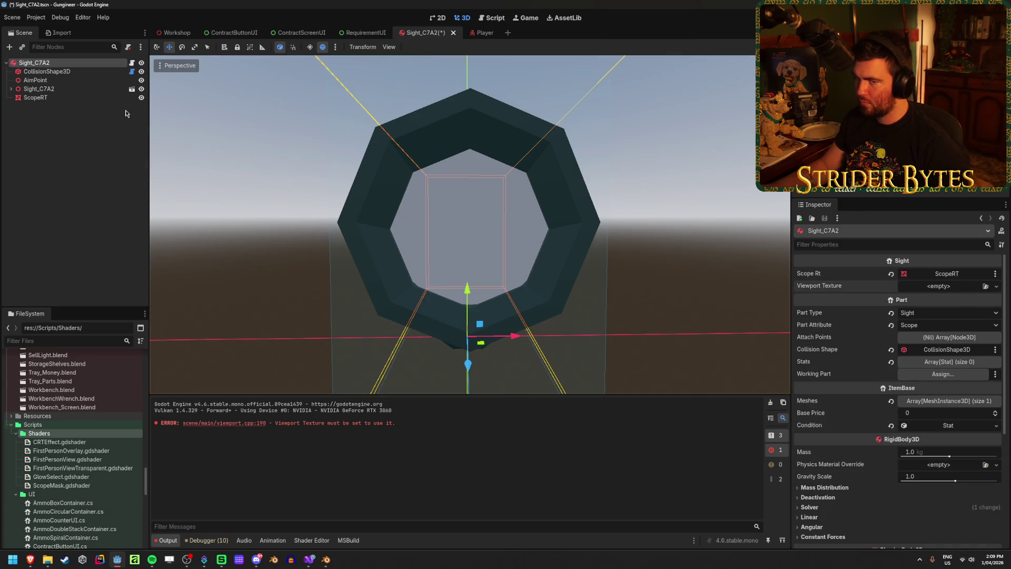
click(68, 98)
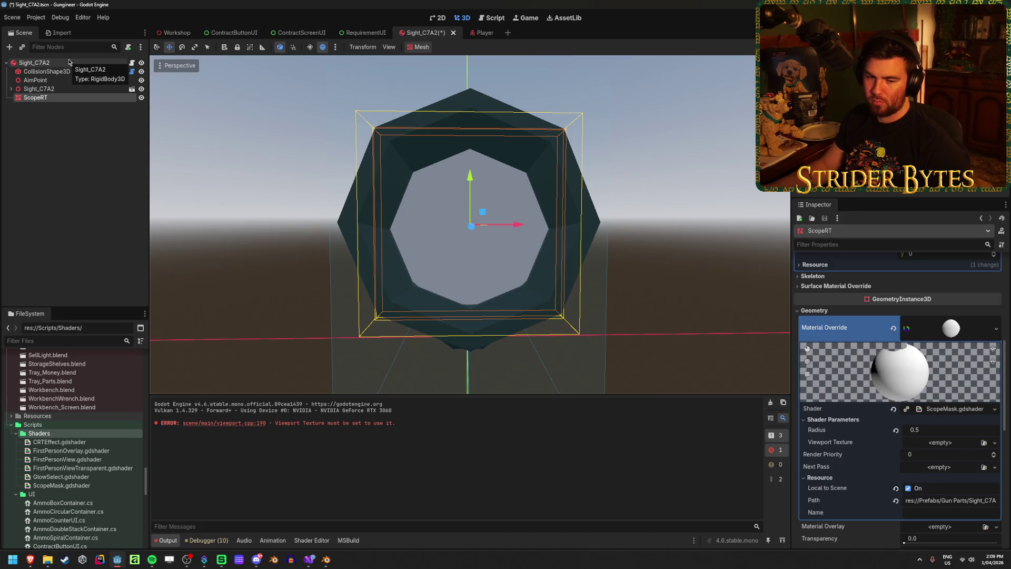
click(68, 62)
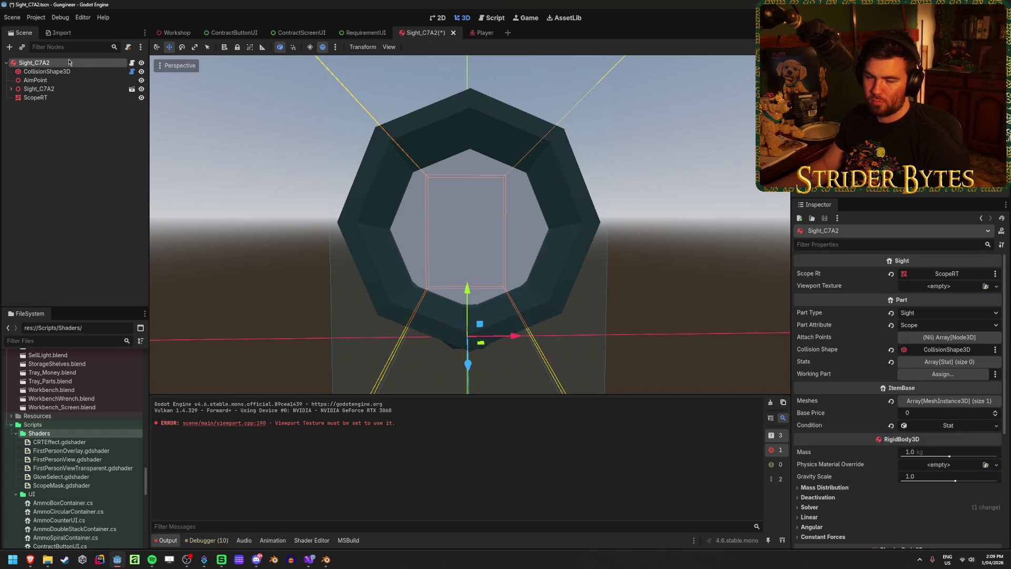
click(55, 97)
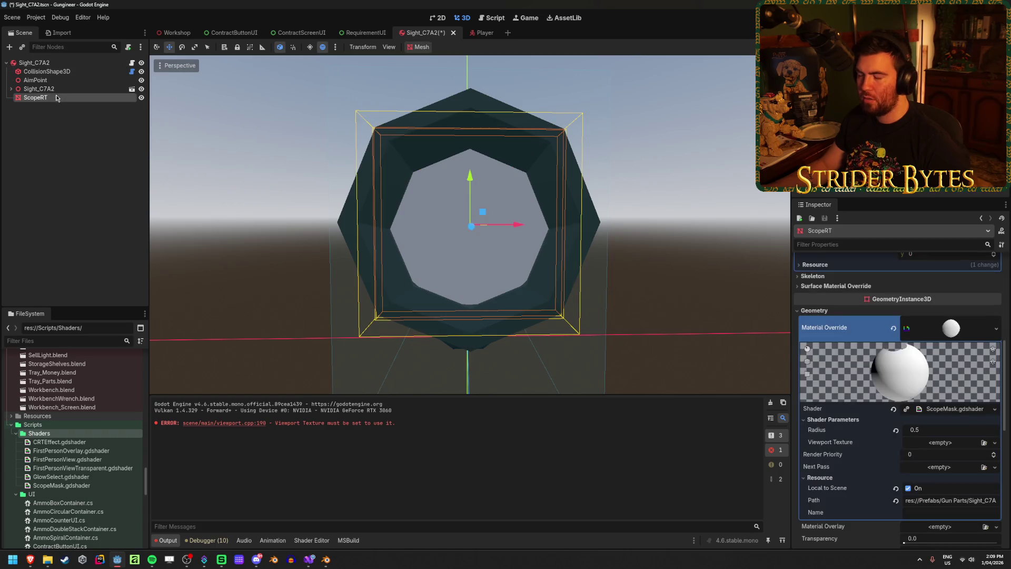
click(47, 62)
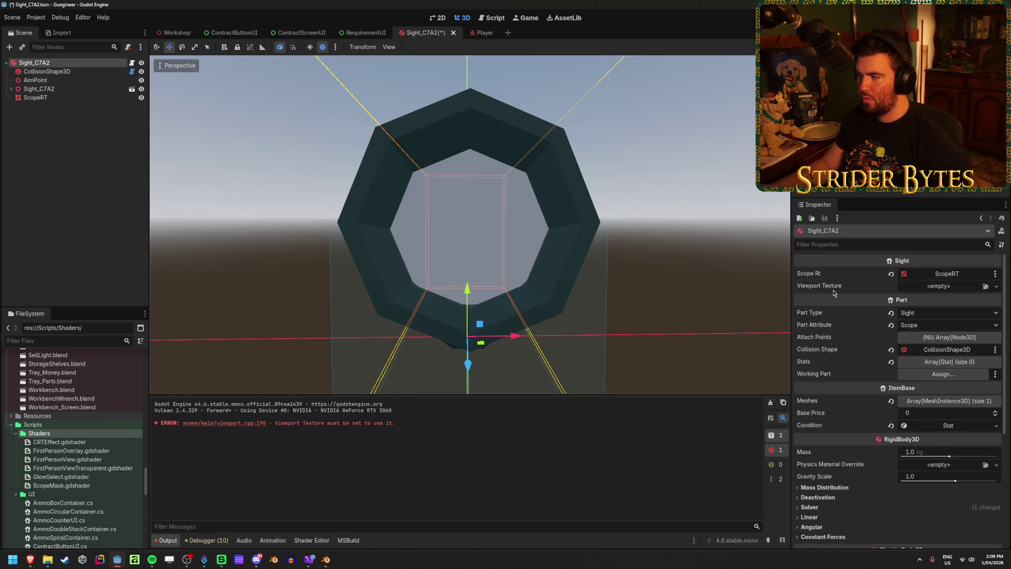
click(57, 97)
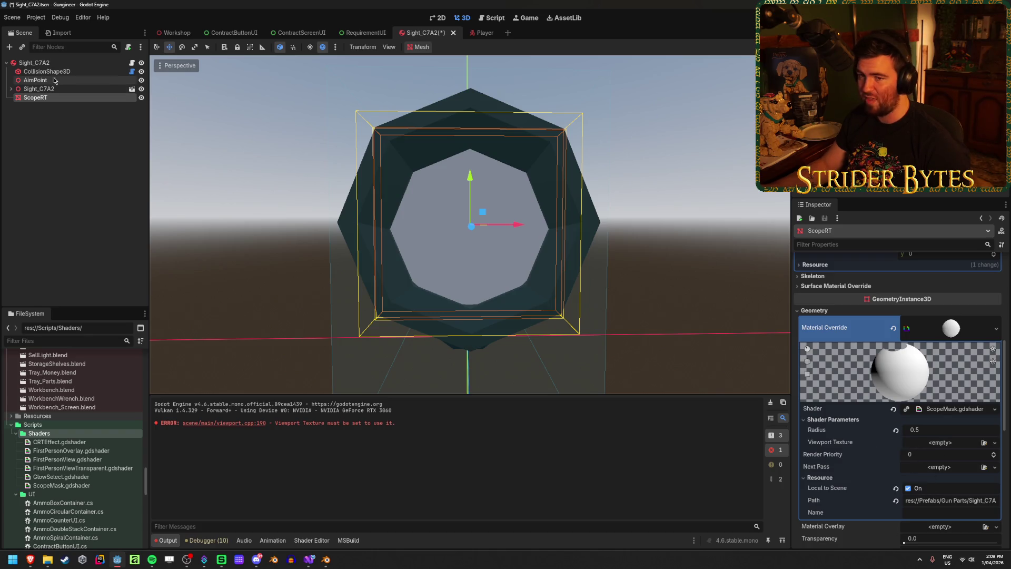
click(62, 64)
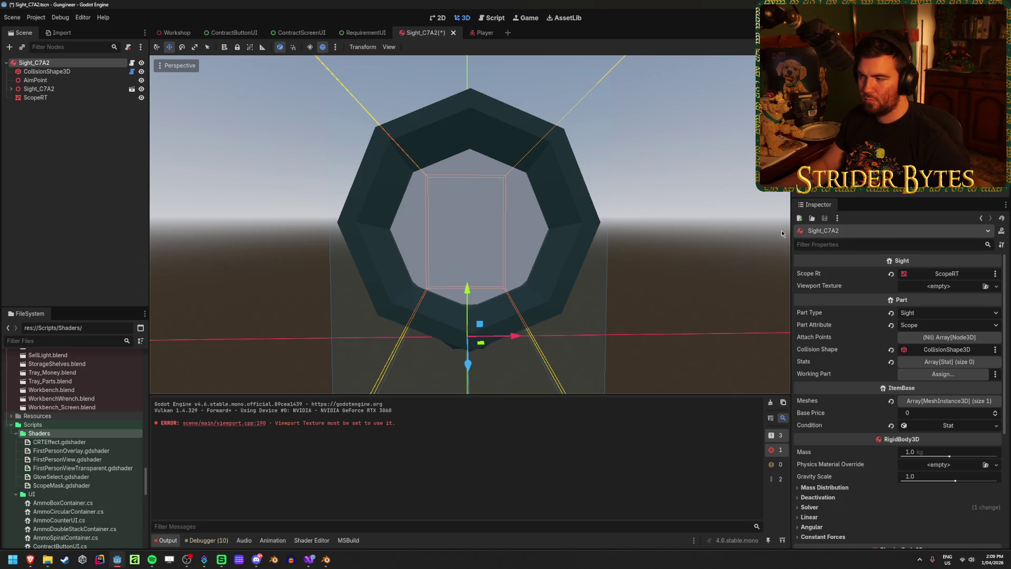
Start a new ViewportTexture for the sight but cancel the viewport pick, then go to Visual Studio.
click(996, 286)
click(980, 309)
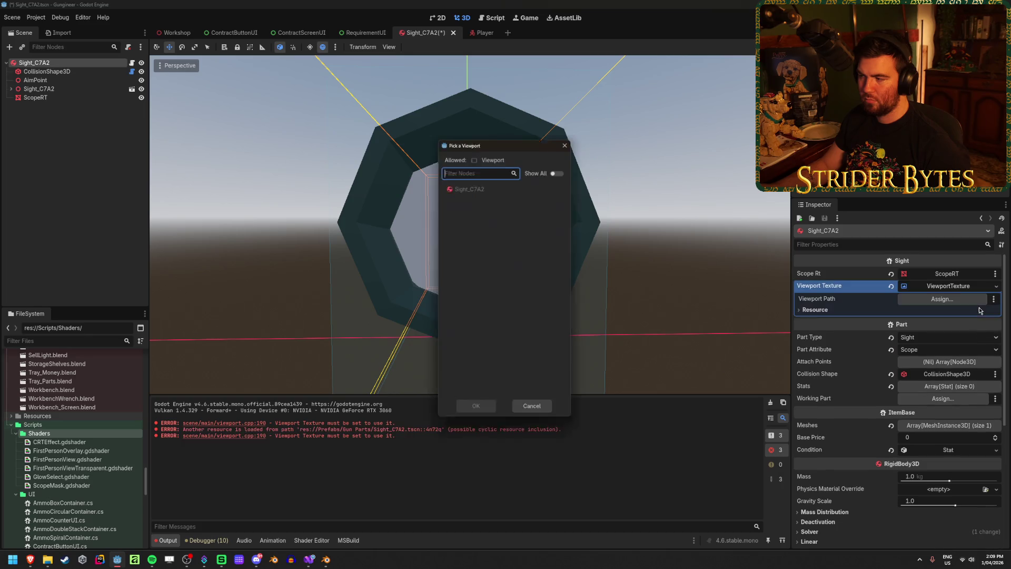
click(569, 140)
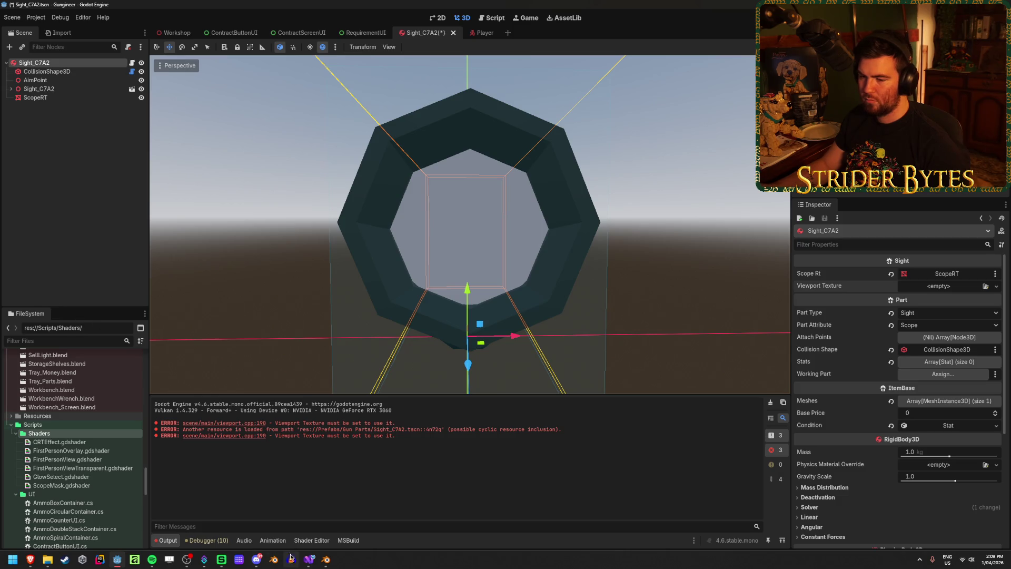
click(309, 559)
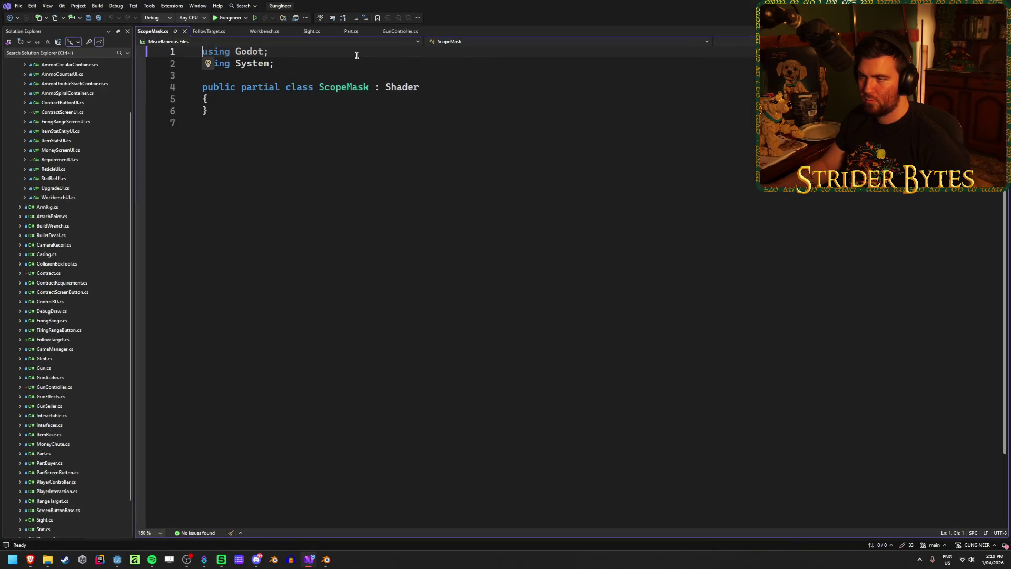
Close ScopeMask.cs, open Sight.cs, try retyping line 7's type, restore ViewportTexture and save.
click(186, 33)
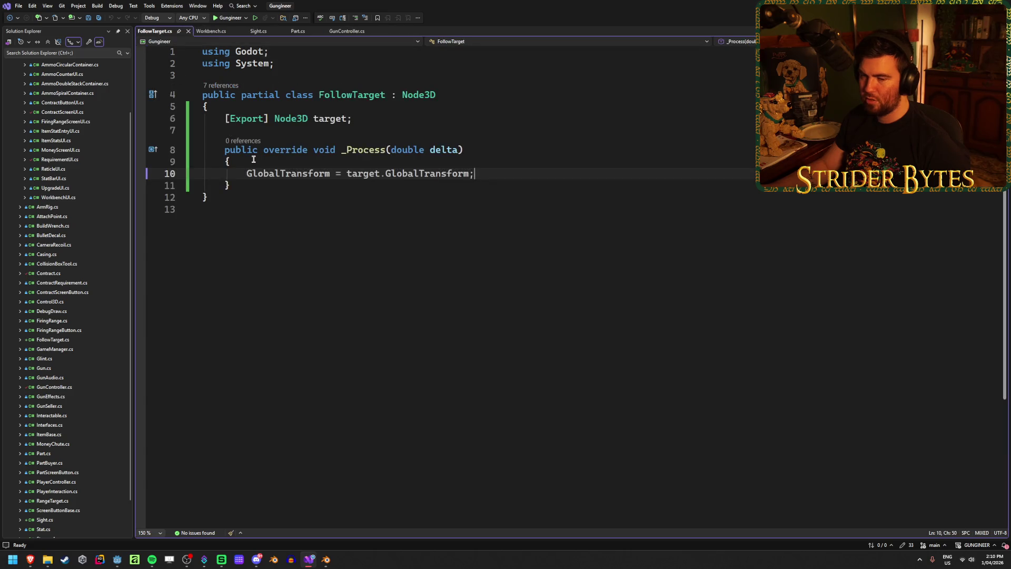
scroll(79, 469, down, 2)
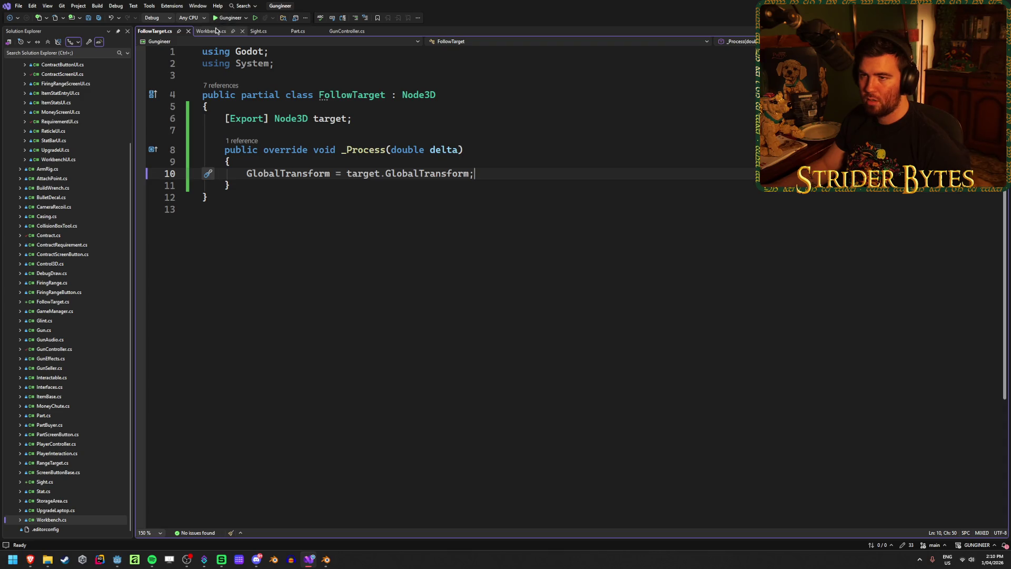
key(ctrl+Tab)
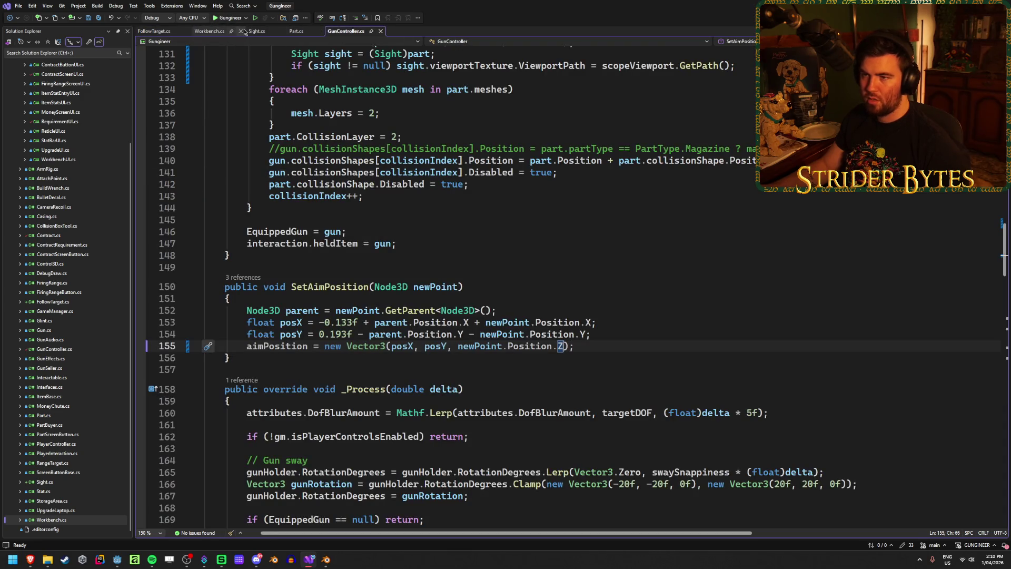
click(247, 32)
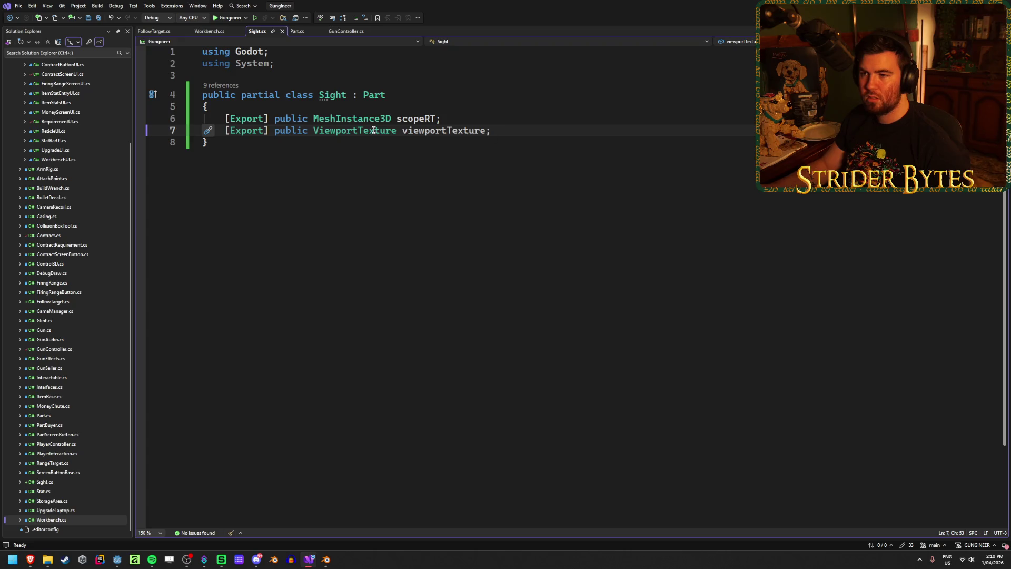
key(ctrl+shift+Left)
key(ctrl+shift+Left)
key(ctrl+shift+Left)
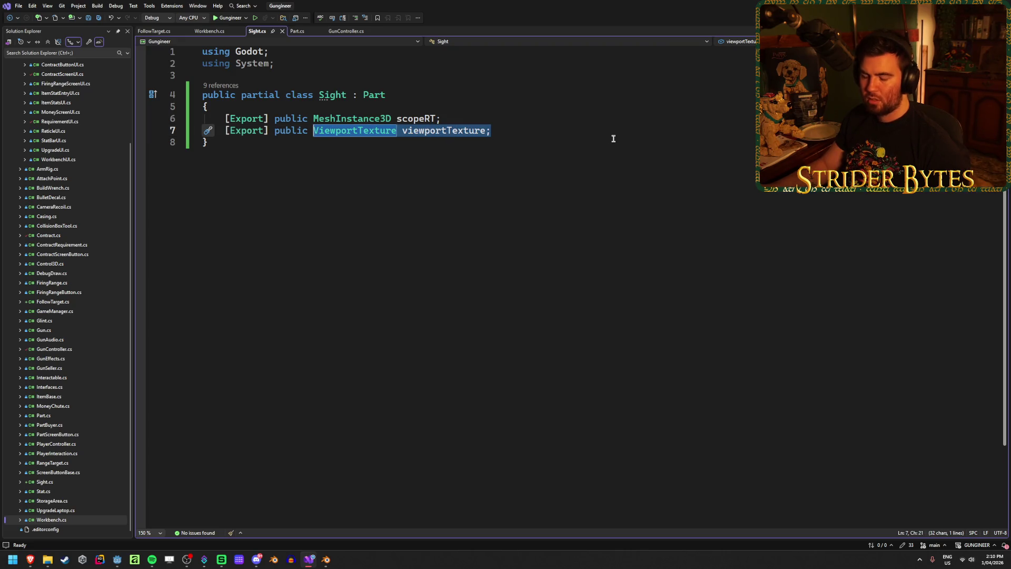
text(Sc)
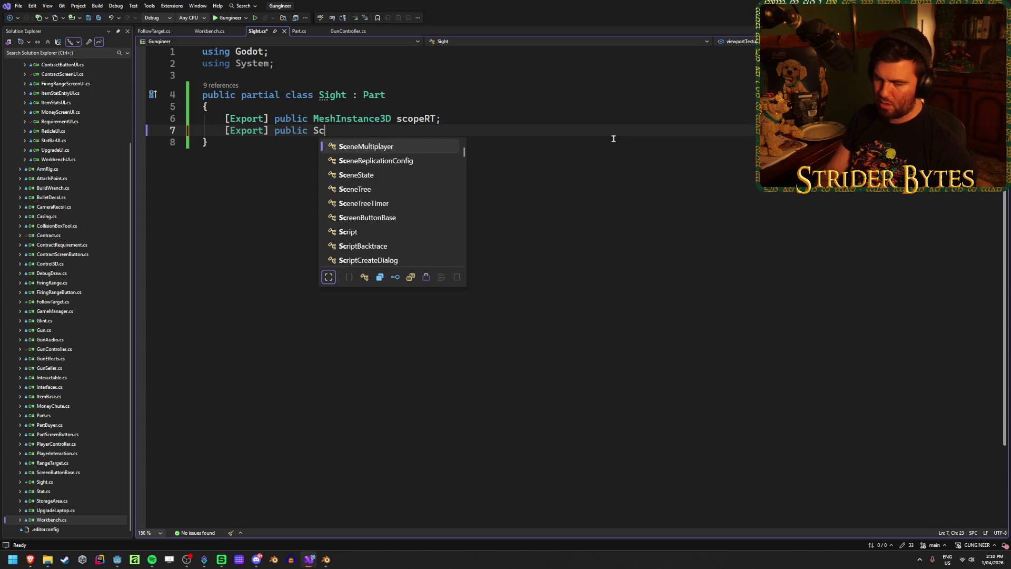
text(ope)
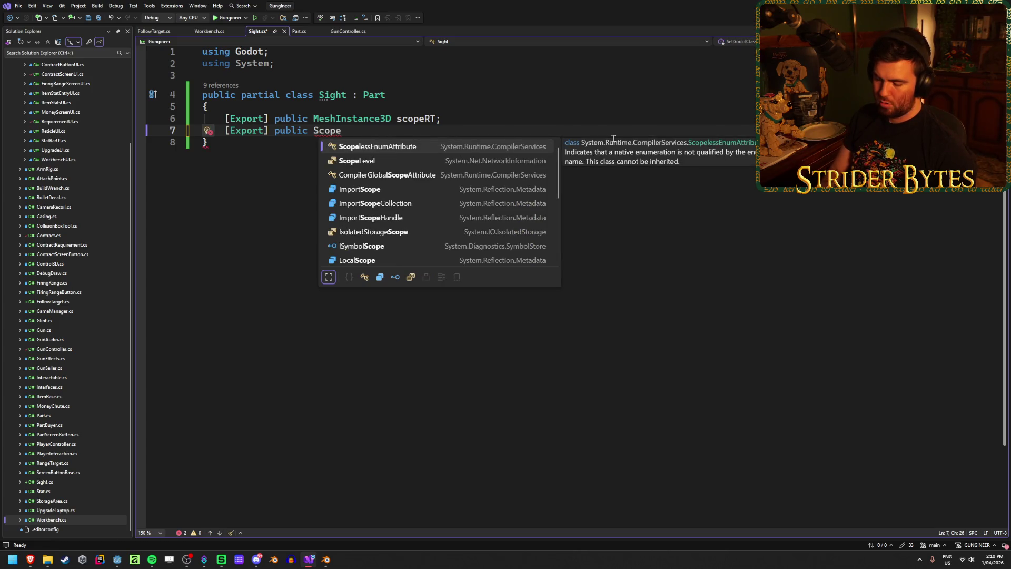
text(Ma)
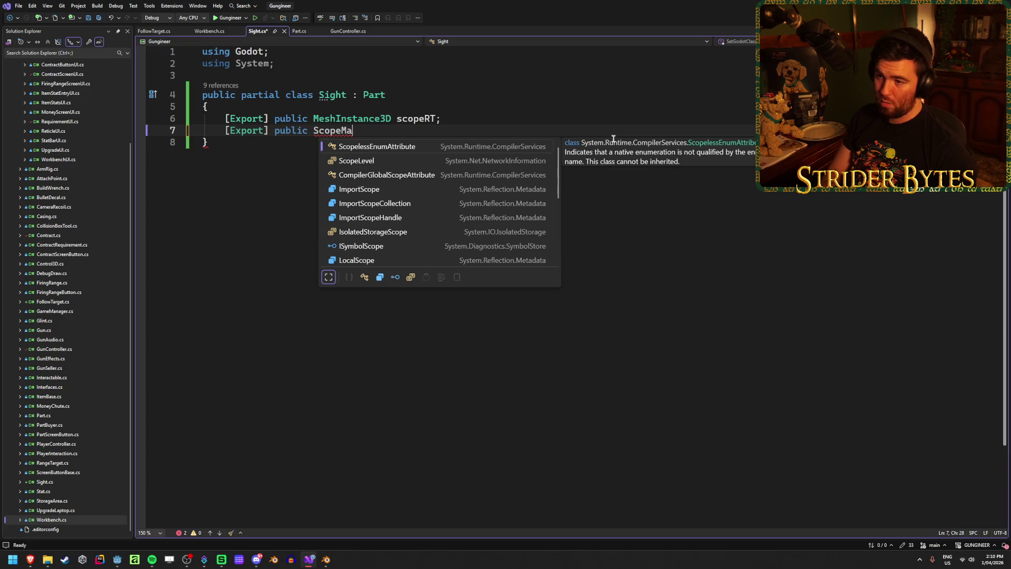
key(BackSpace)
key(BackSpace)
key(BackSpace)
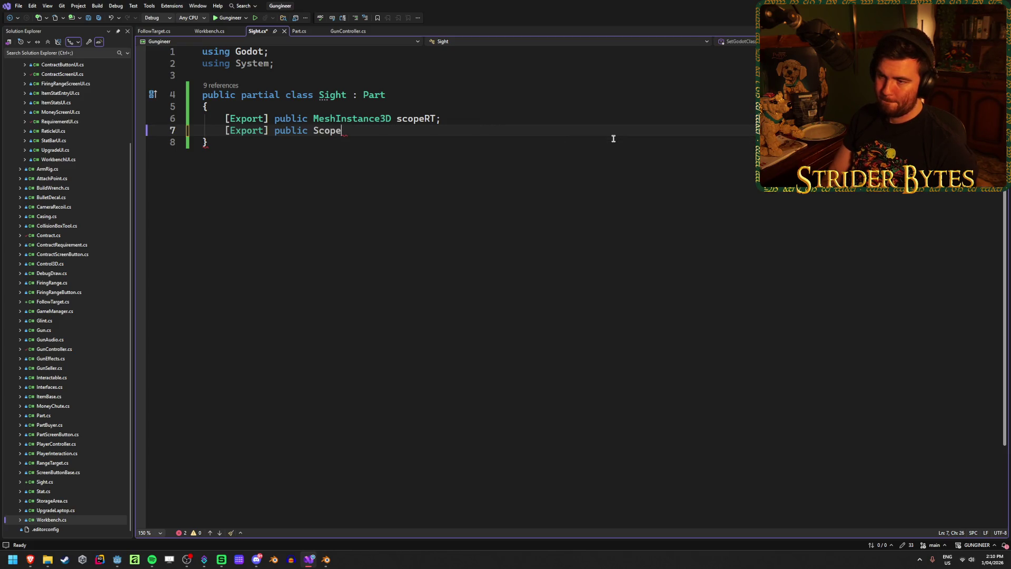
key(Tab)
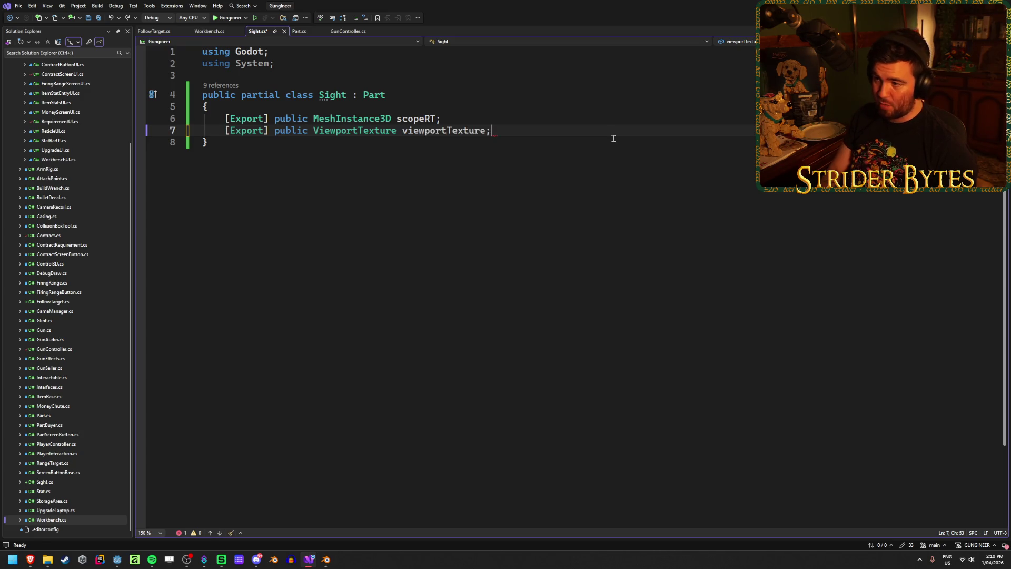
key(ctrl+s)
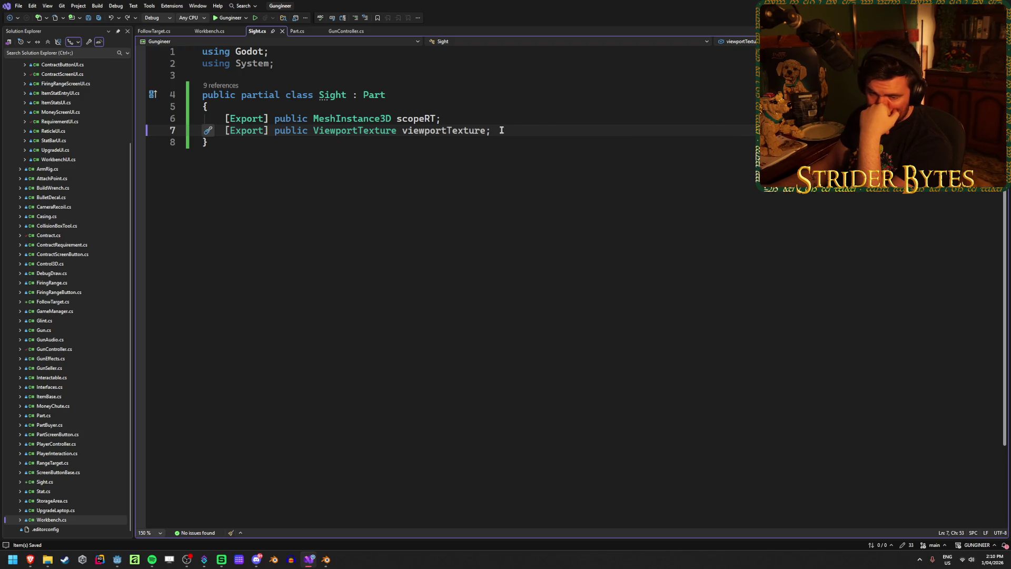
Try turning line 7 into a Shader shader field, then undo it back to ViewportTexture.
drag(501, 131, 314, 130)
text(Sha)
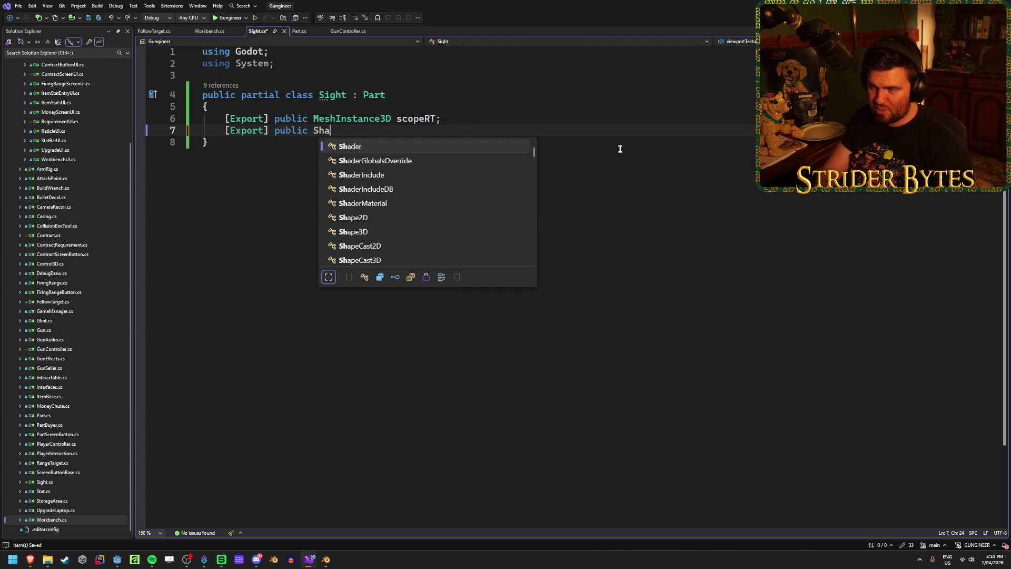
text(der)
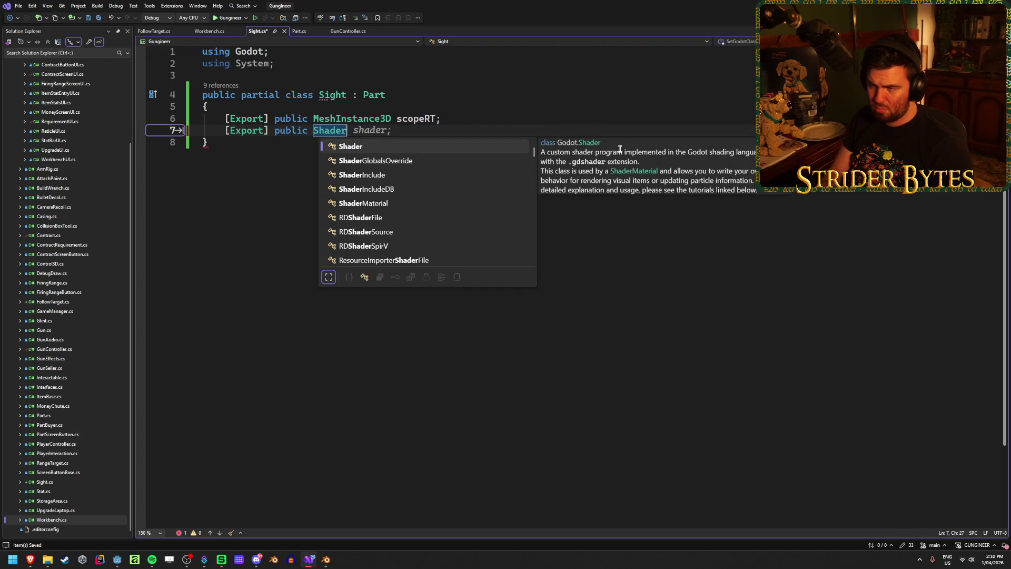
key(Tab)
key(Tab)
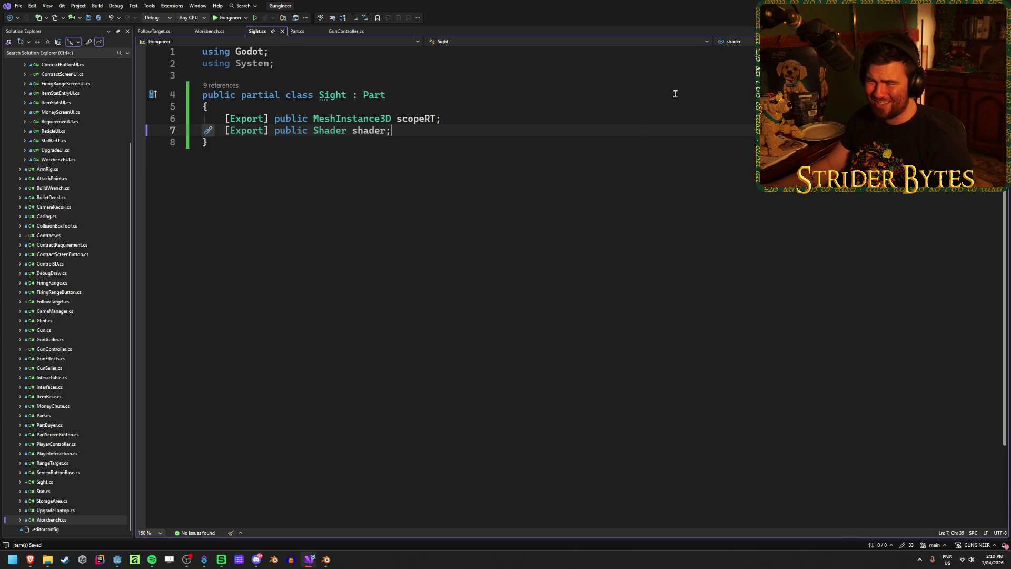
key(ctrl+z)
key(ctrl+z)
key(alt+Tab)
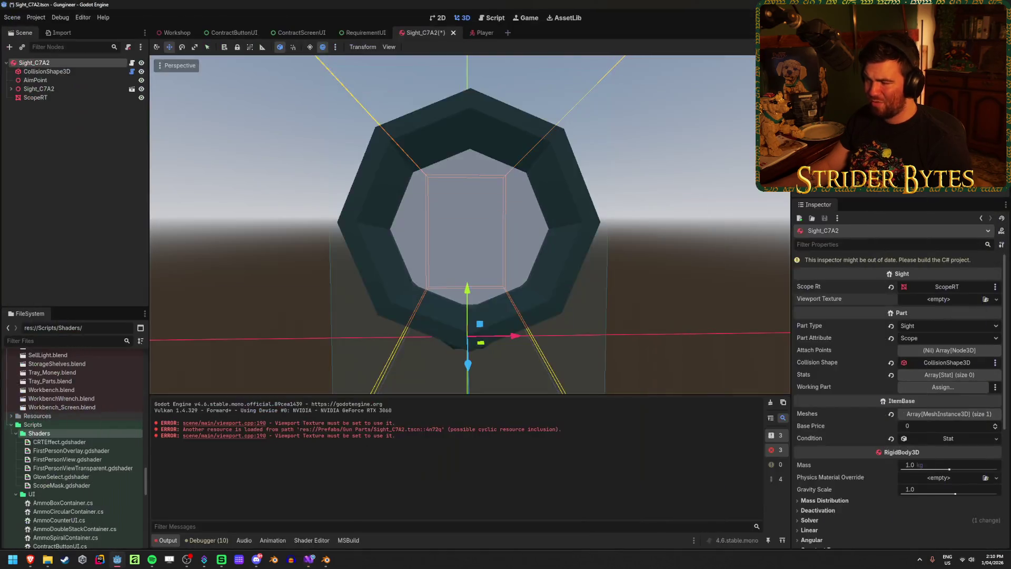
Inspect ScopeRT's ScopeMask.gdshader material override (Radius 0.5, local to scene) against the root node.
click(65, 98)
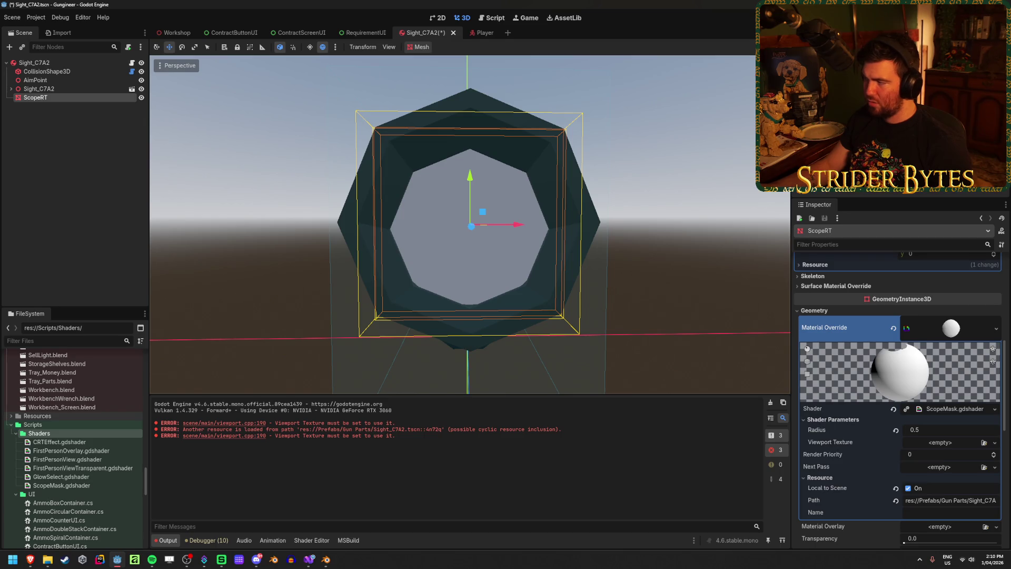
key(alt+Tab)
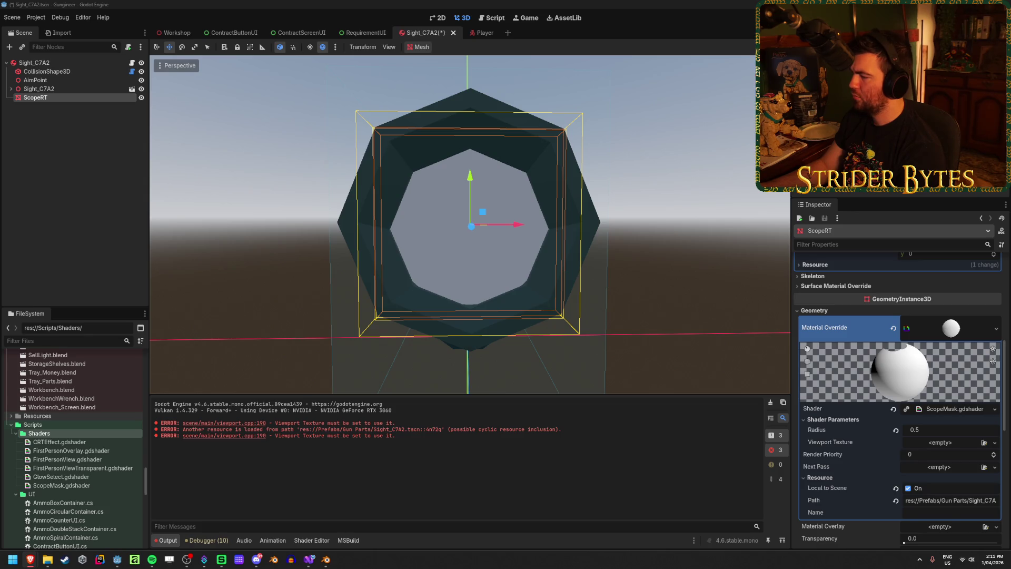
right_click(946, 333)
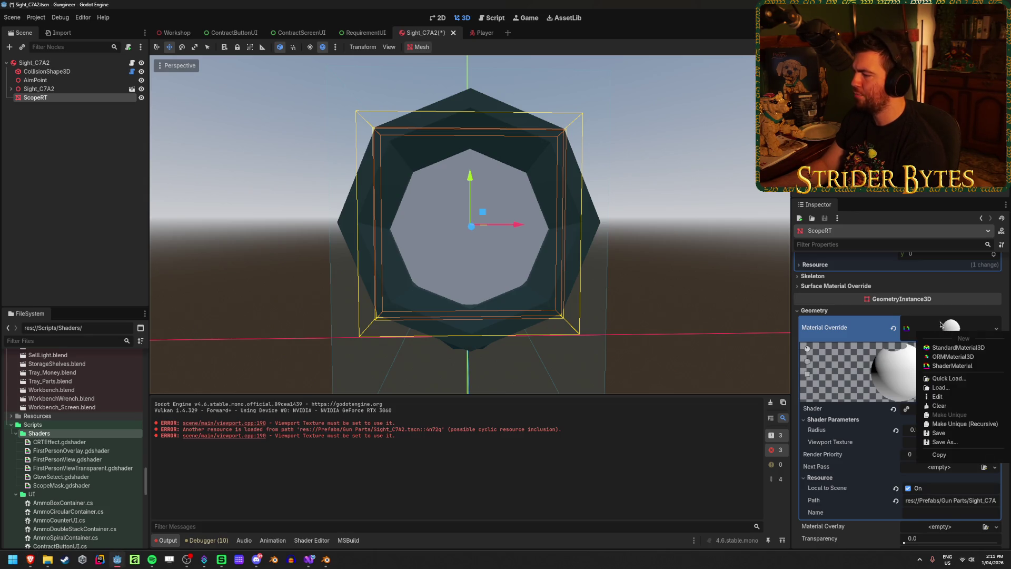
click(971, 313)
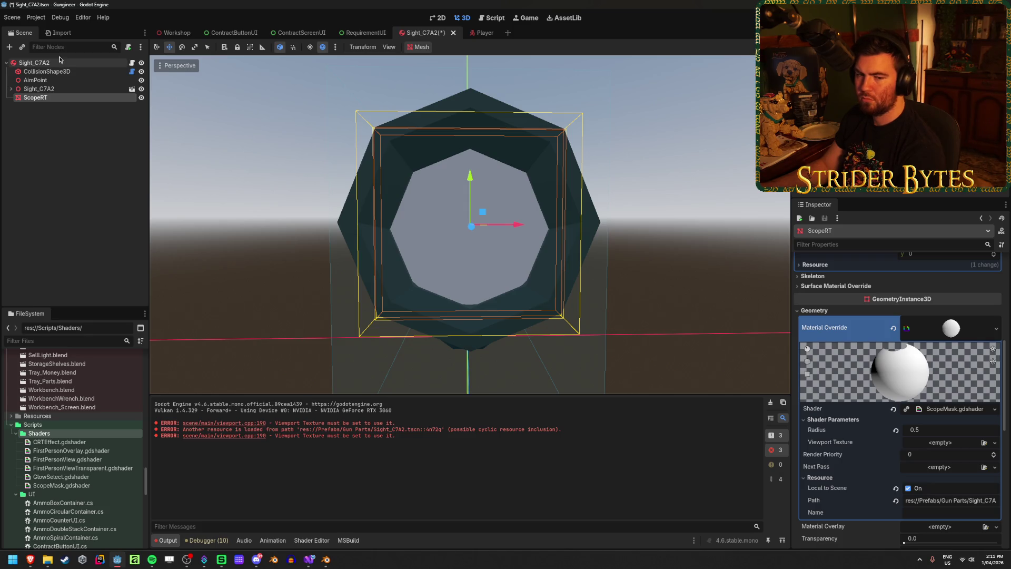
click(61, 63)
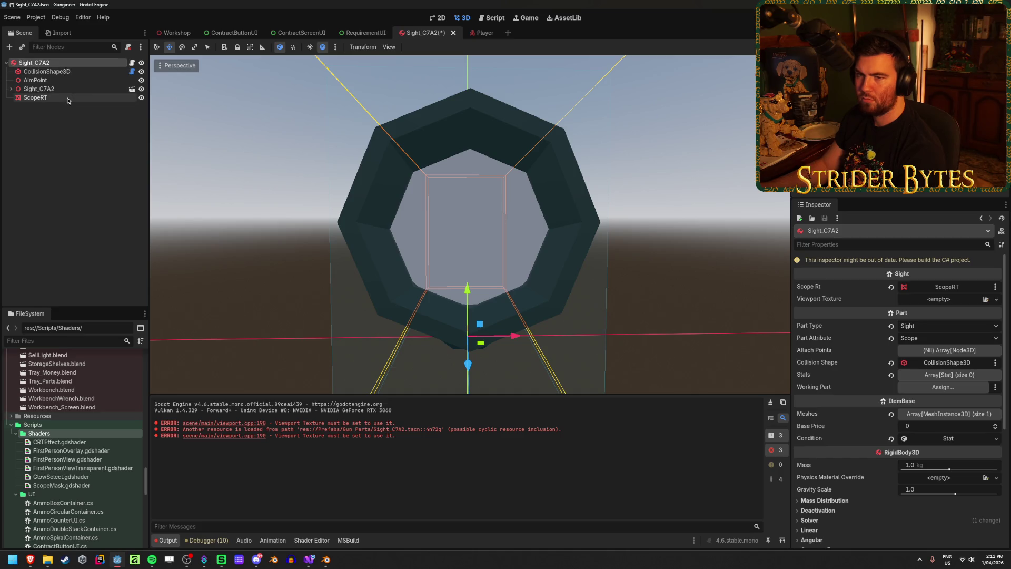
click(35, 97)
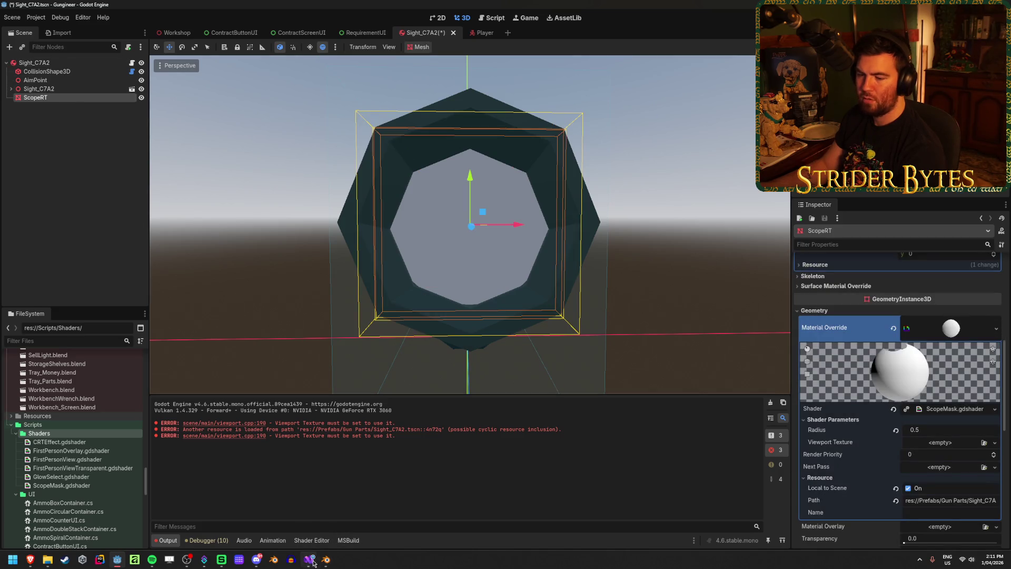
In Sight.cs, select the ViewportTexture type on line 7.
click(309, 560)
key(Left)
key(ctrl+w)
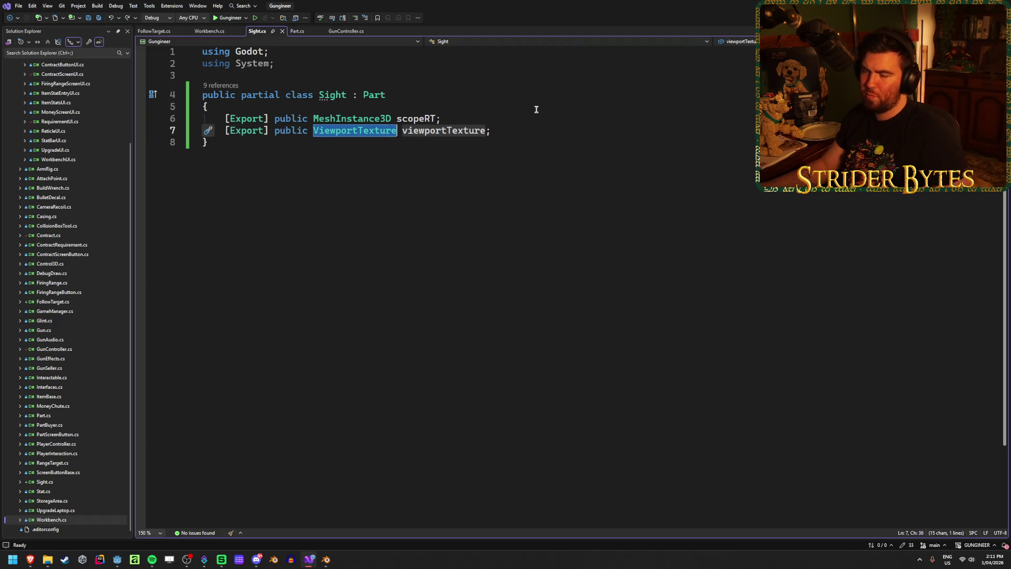
Change line 7 to a Material field named scopeMaterial and save Sight.cs.
text(Material)
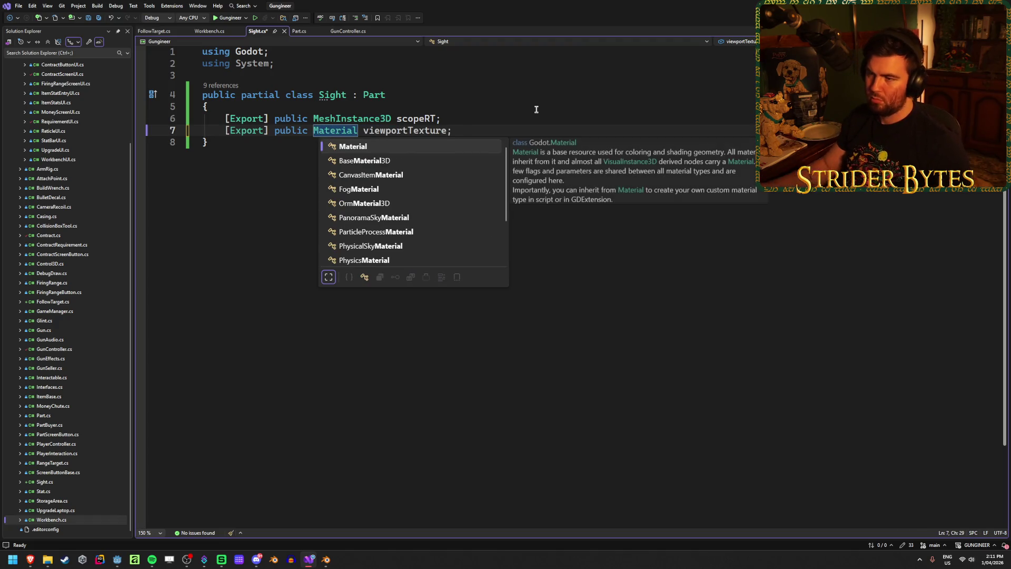
click(431, 132)
double_click(431, 132)
key(BackSpace)
text(scopeMate)
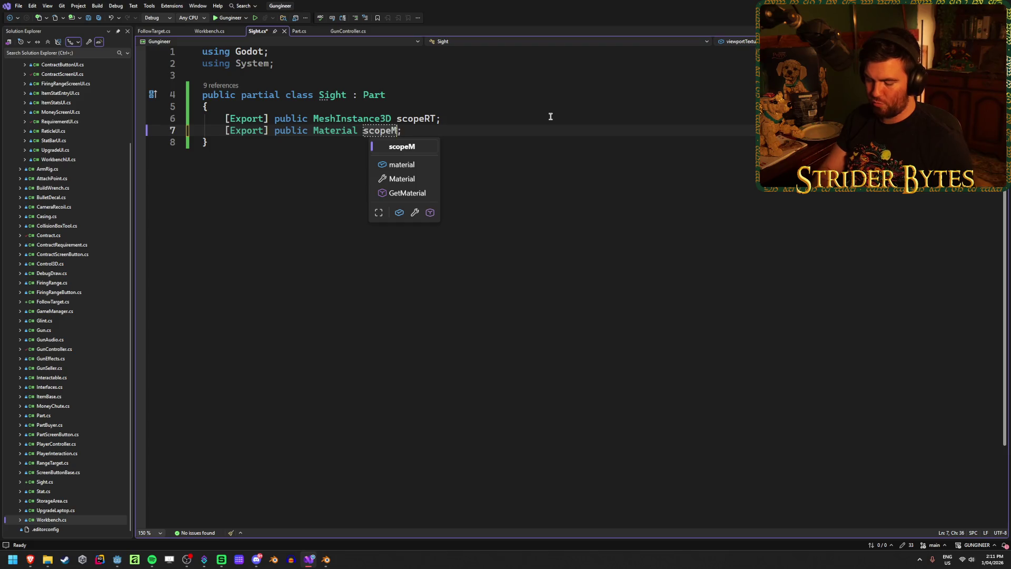
text(rial)
key(ctrl+s)
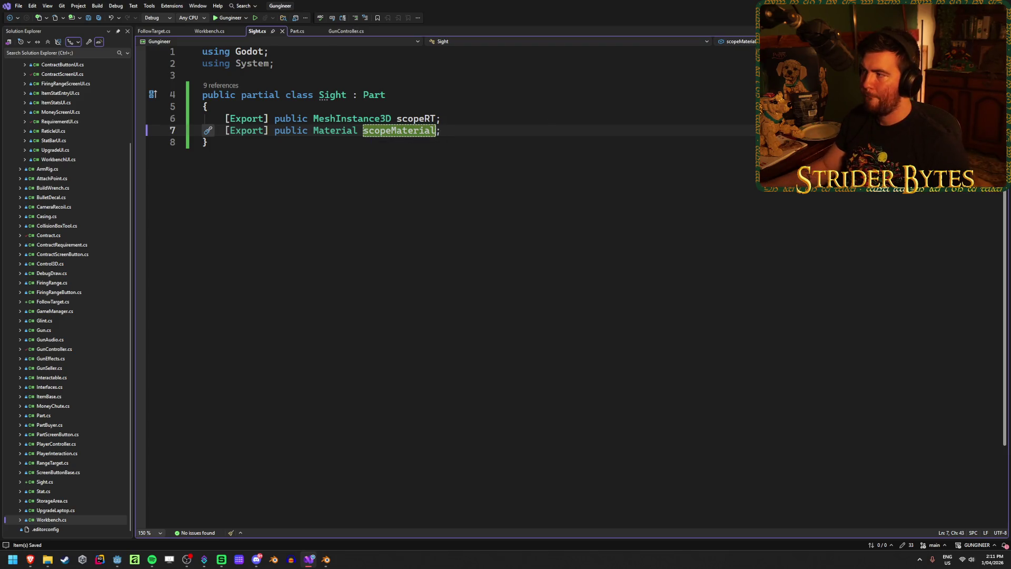
key(alt+Tab)
After checking ScopeRT's material, make the field type ShaderMaterial and save.
click(71, 64)
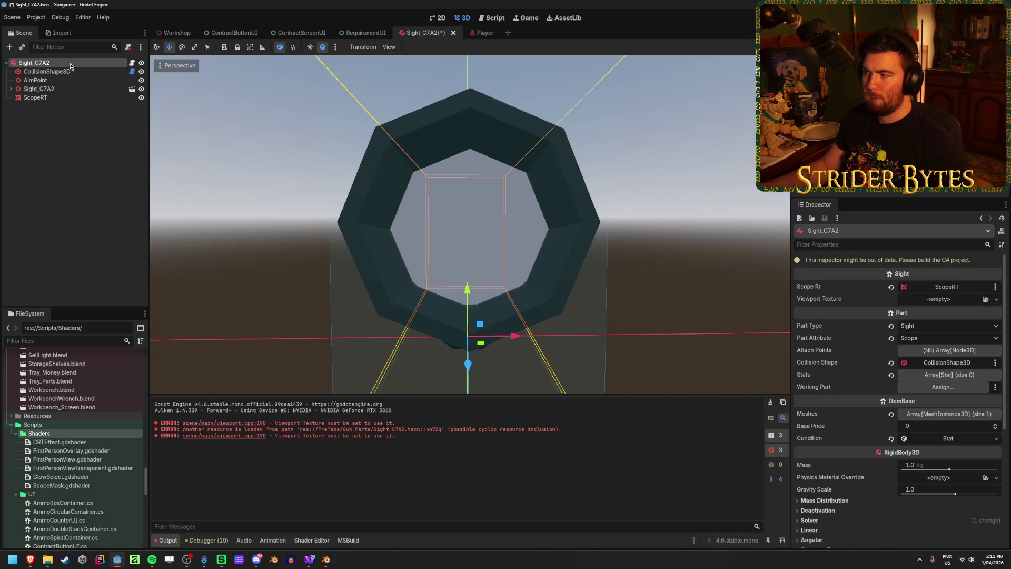
click(57, 98)
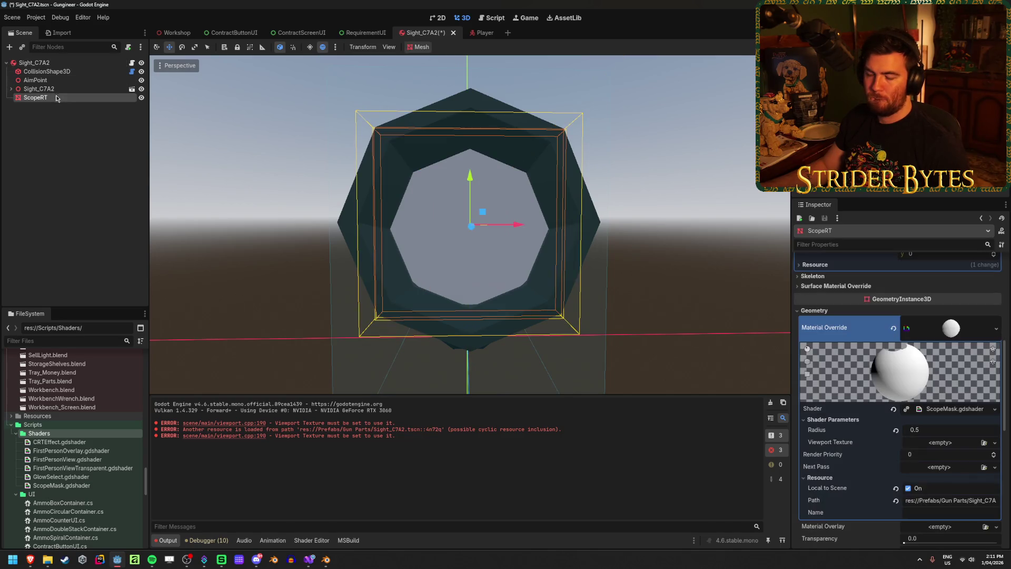
click(311, 565)
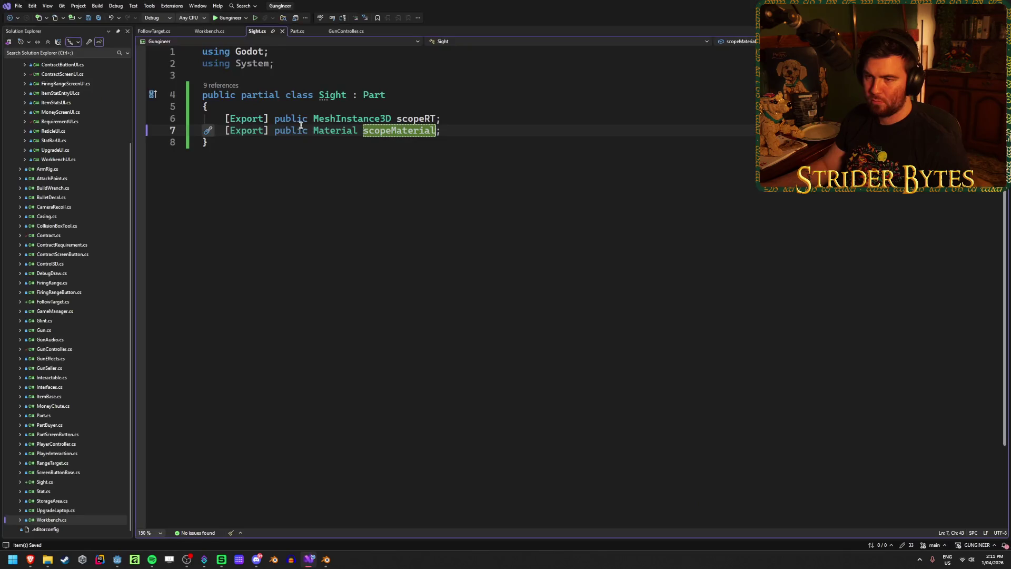
click(314, 130)
text(Shader)
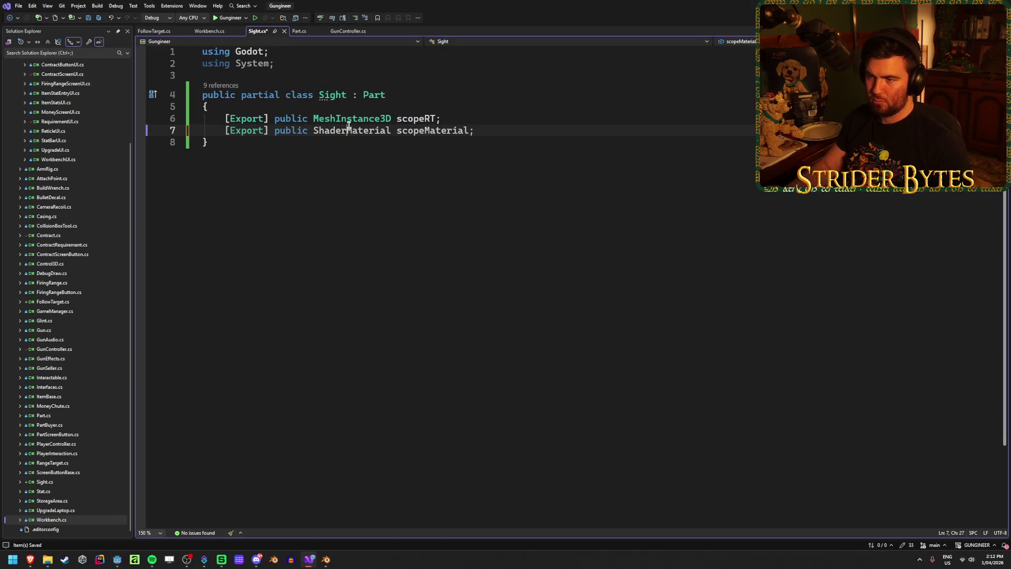
click(492, 130)
key(ctrl+s)
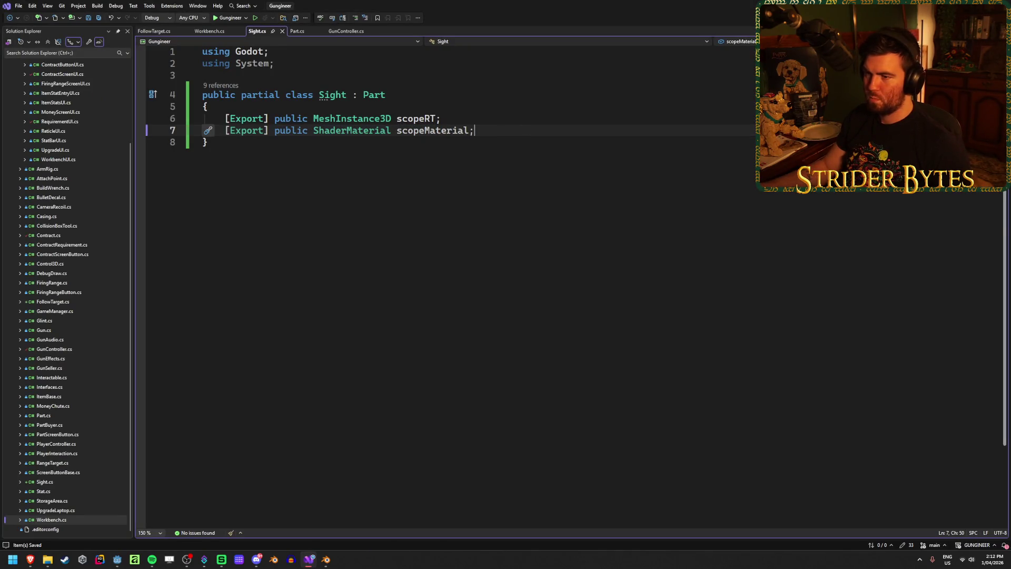
key(alt+Tab)
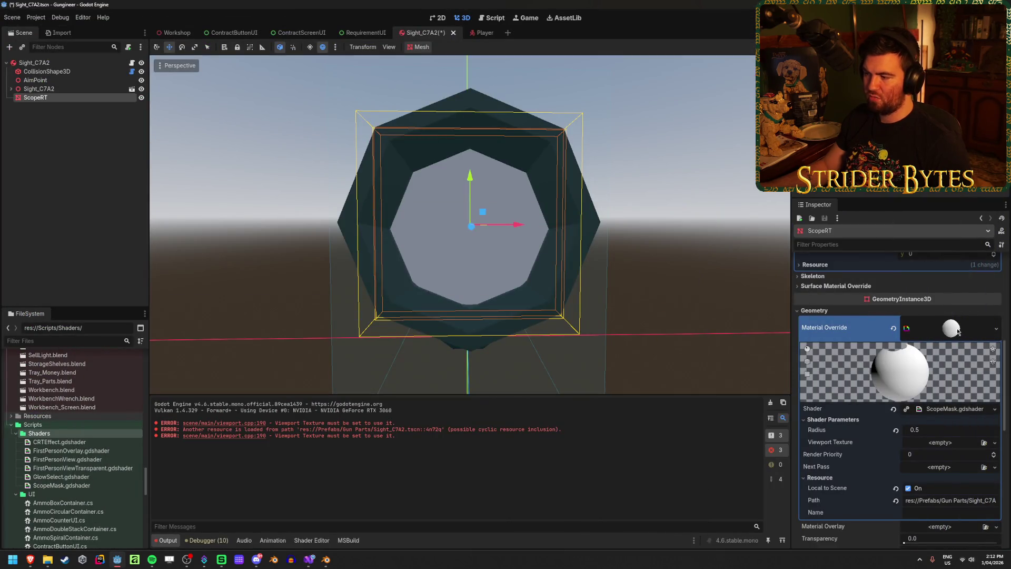
Drag ScopeRT's material toward the root, build the C# project, and dismiss the missing-viewportTexture error.
mouse_move(960, 333)
mouse_down()
mouse_move(69, 97)
mouse_move(75, 67)
mouse_move(124, 71)
mouse_move(940, 301)
mouse_up()
key(alt+b)
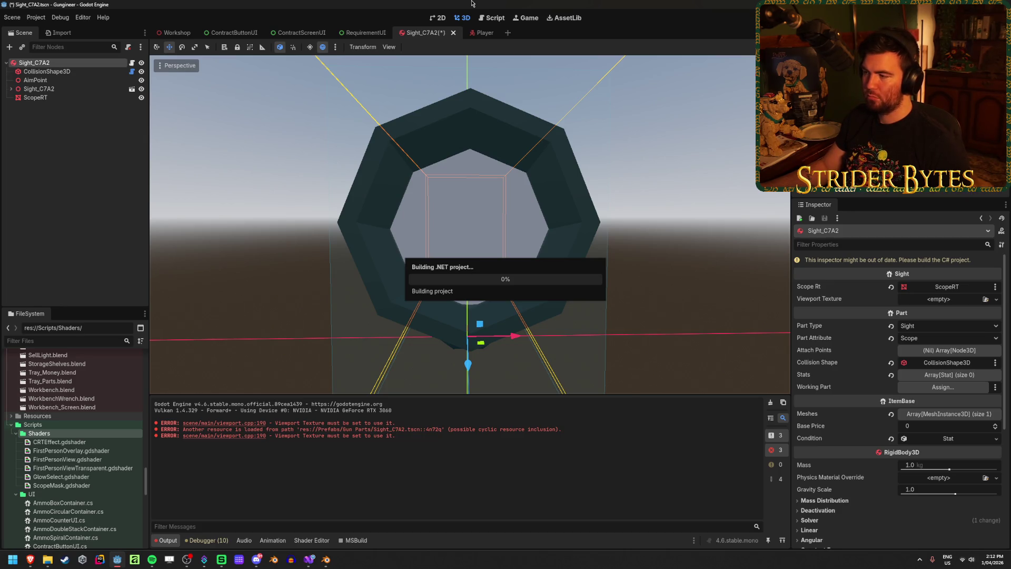
click(503, 294)
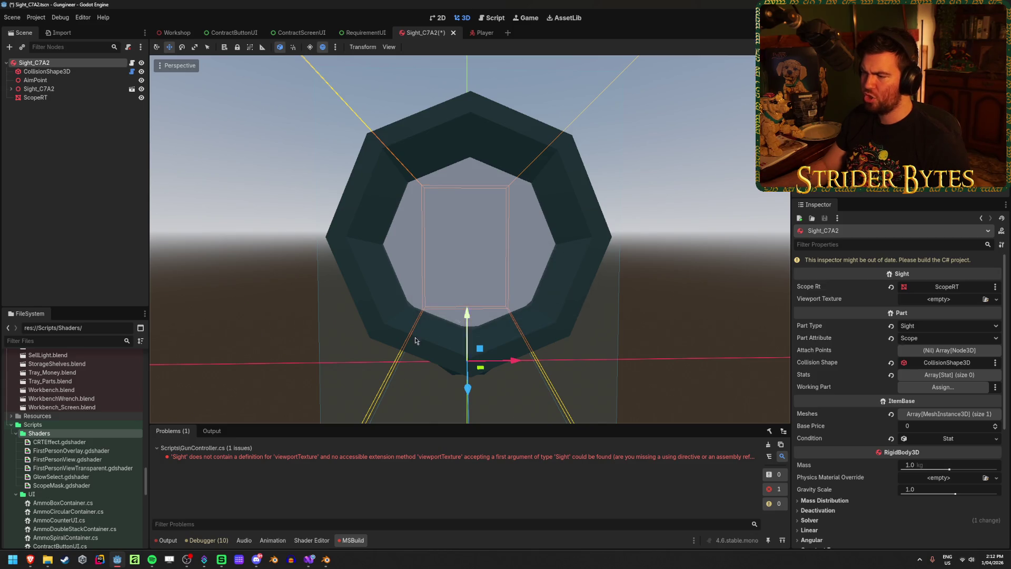
Comment out the viewportTexture assignment on line 132 of GunController.cs with //.
click(309, 558)
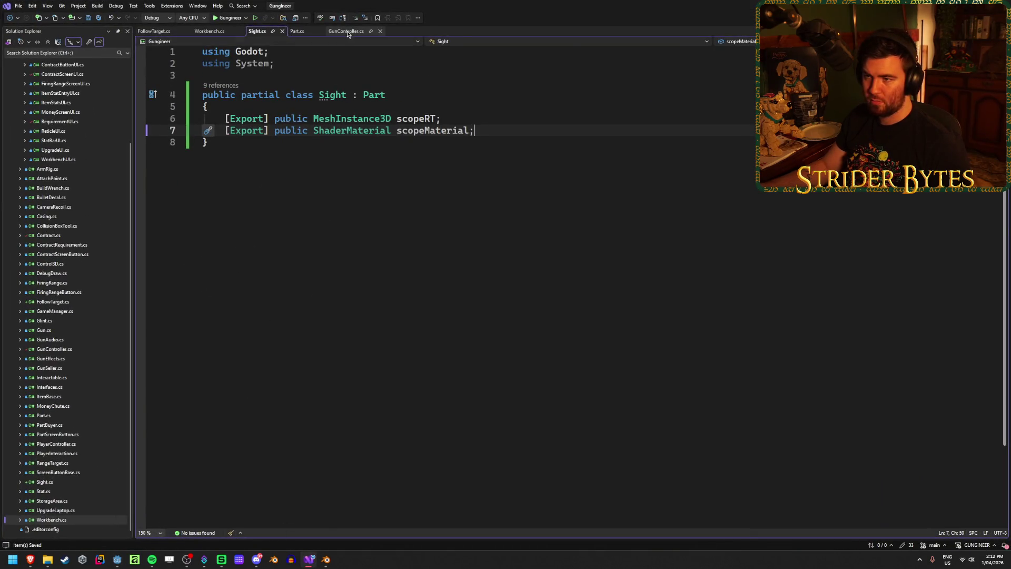
click(347, 31)
scroll(293, 351, up, 8)
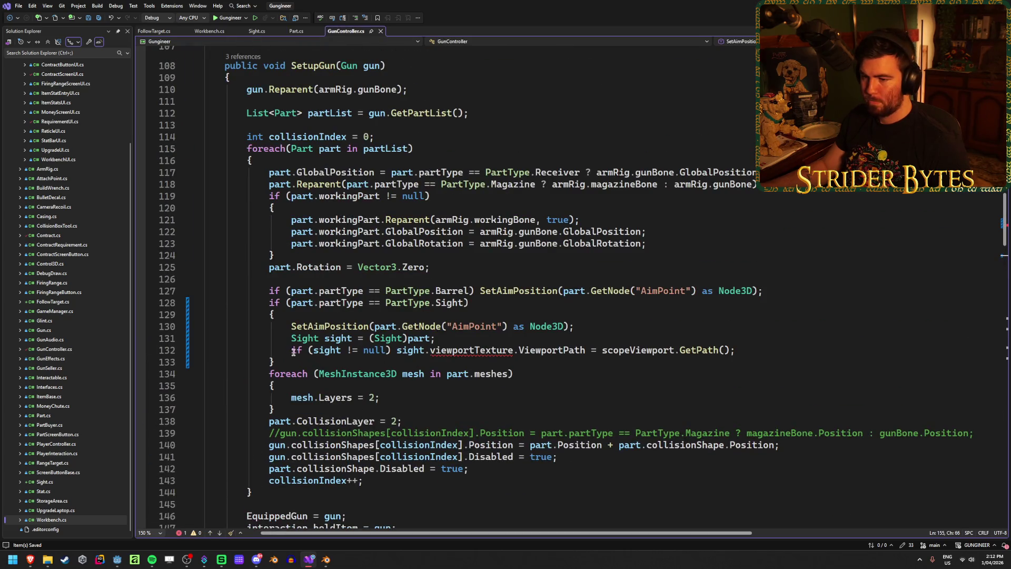
click(298, 349)
text(//)
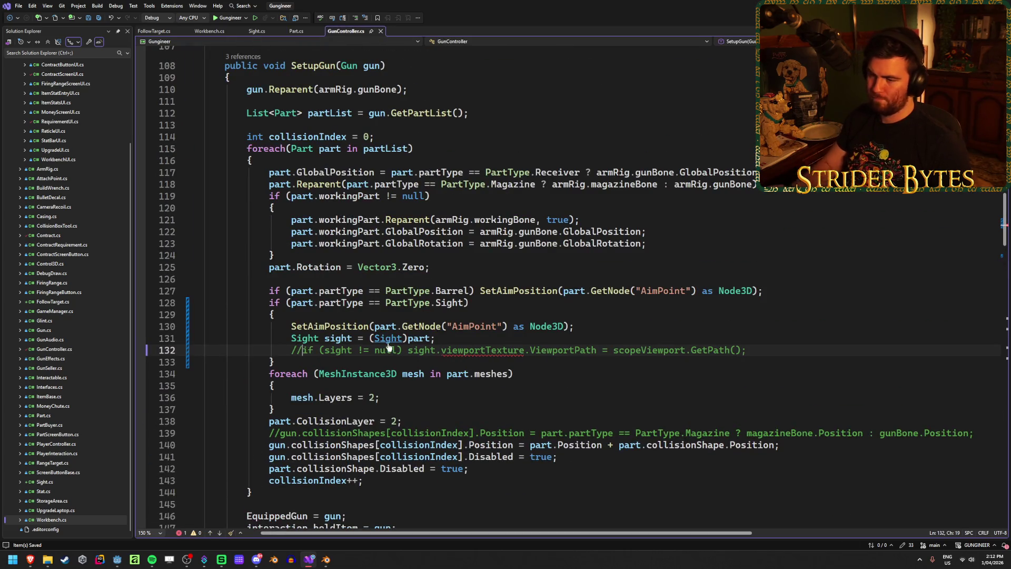
key(alt+Tab)
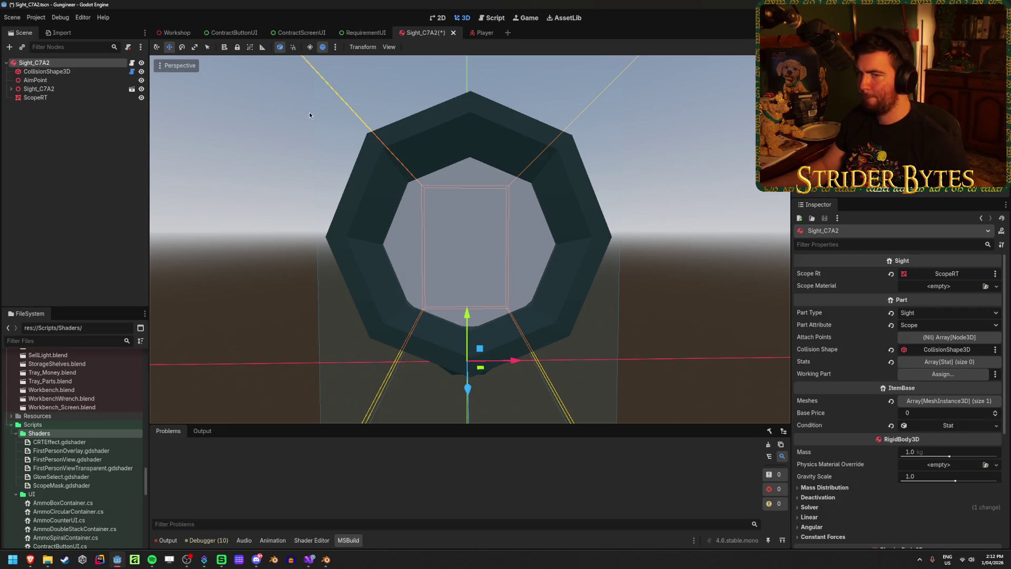
Drag ScopeRT's shader material into Sight_C7A2's Scope Material slot, save the scene, and verify it.
click(36, 97)
mouse_move(939, 329)
mouse_down()
mouse_move(753, 303)
mouse_move(75, 64)
mouse_move(756, 282)
mouse_move(953, 290)
mouse_up()
key(ctrl+s)
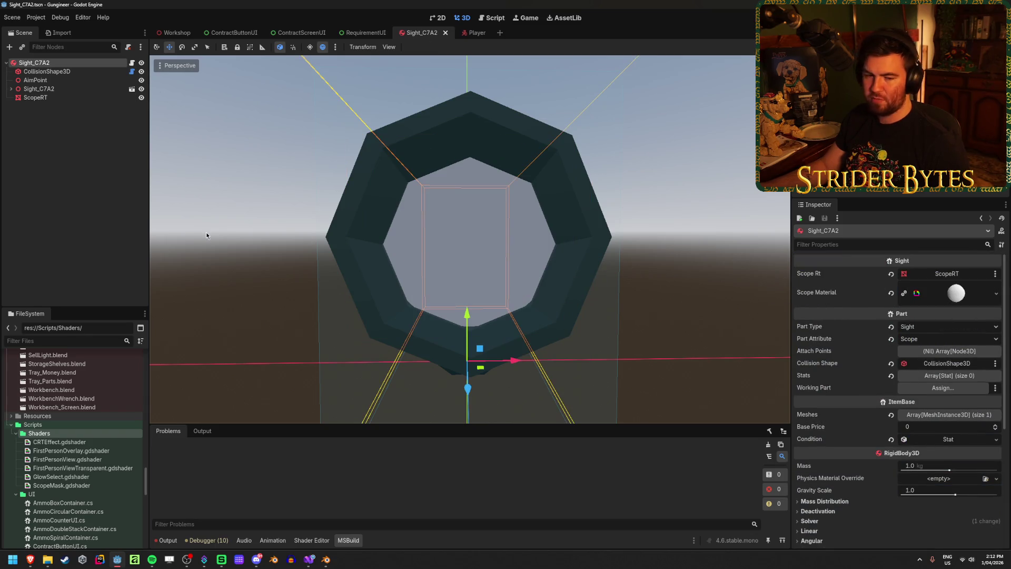
click(208, 236)
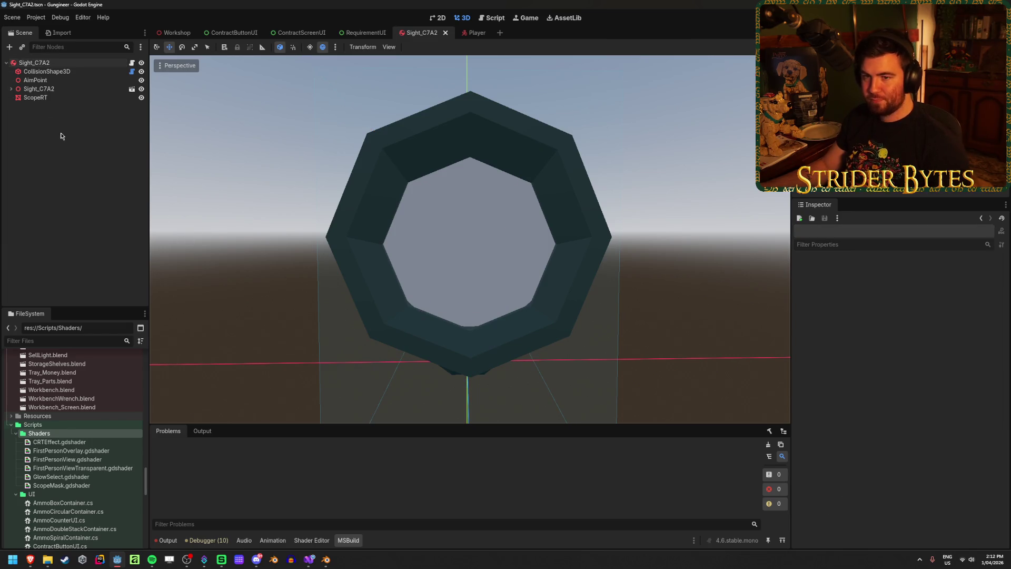
click(58, 64)
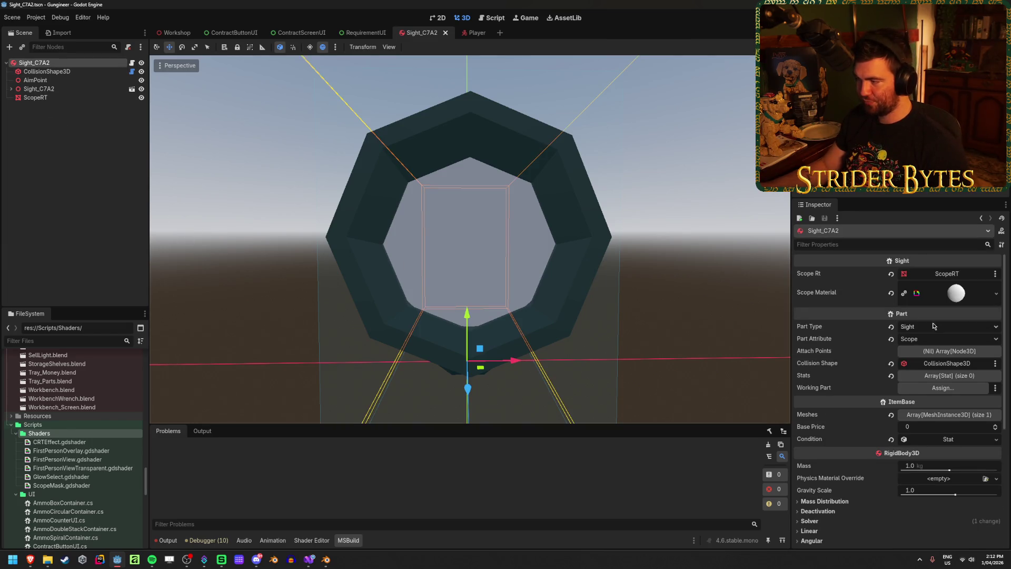
click(79, 98)
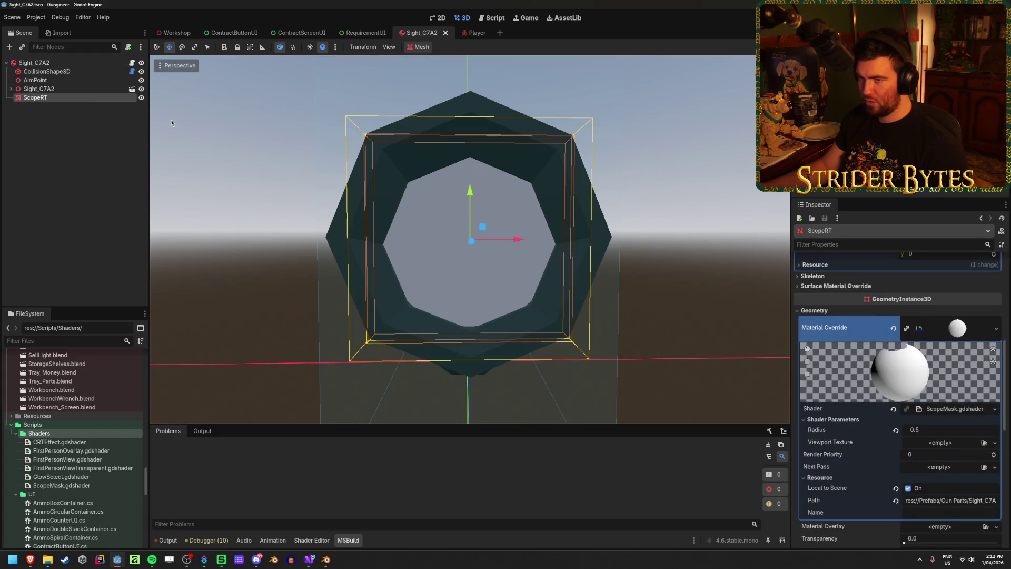
click(309, 560)
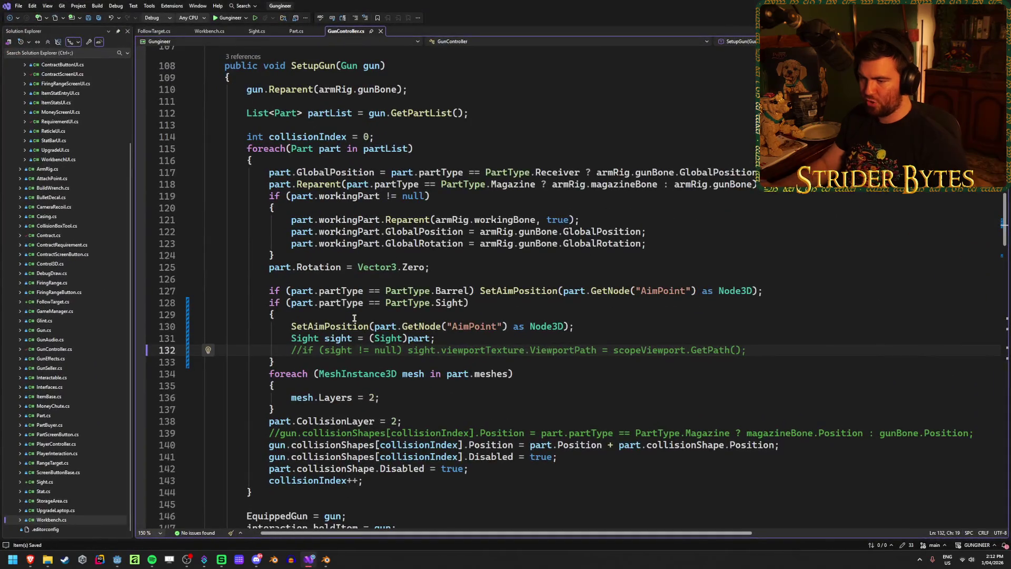
Uncomment line 132, target sight.scopeMaterial instead of viewportTexture, and delete the ViewportPath assignment.
key(ctrl+k)
key(ctrl+u)
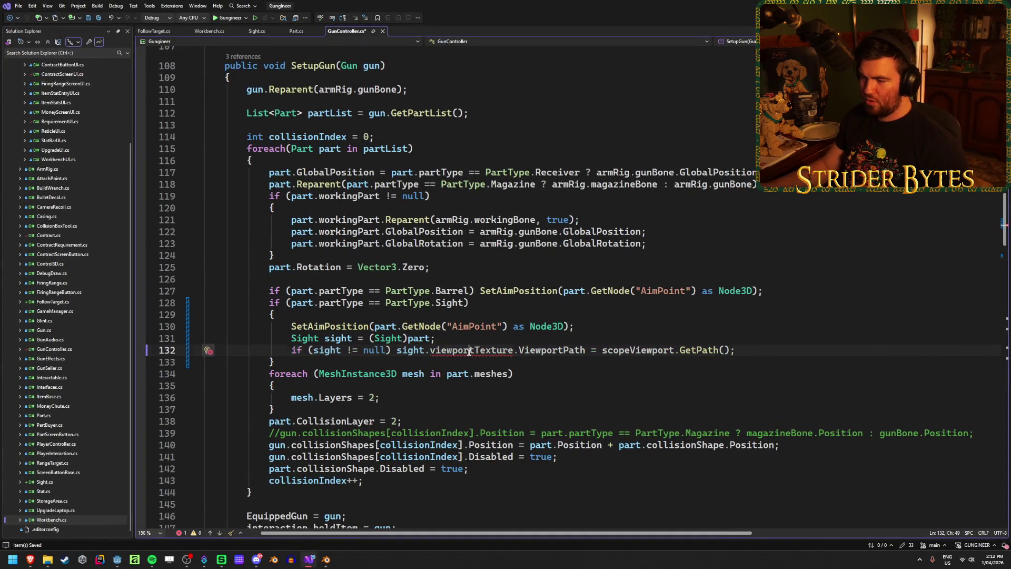
double_click(471, 350)
text(scope)
key(Tab)
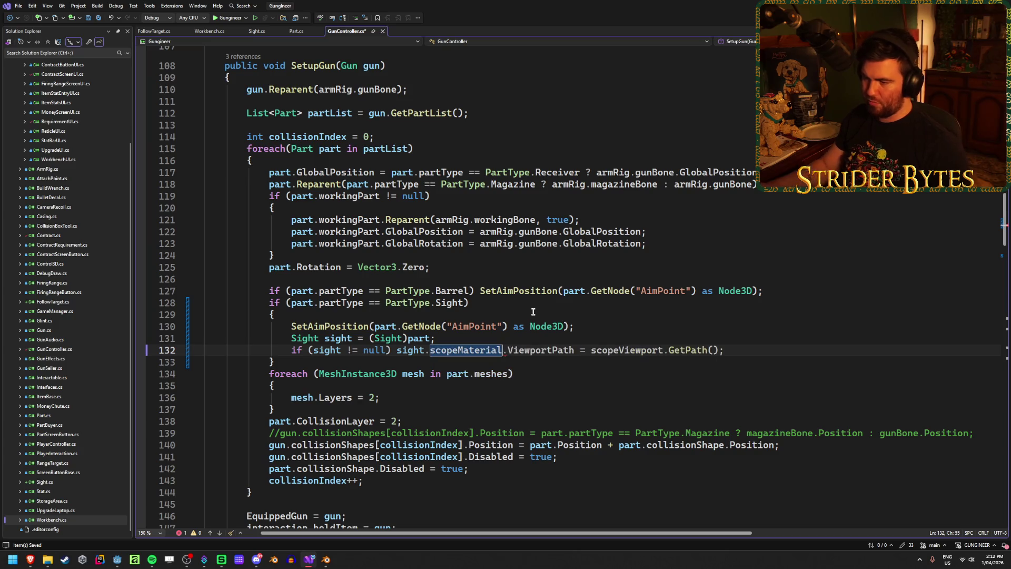
mouse_move(725, 350)
mouse_down()
mouse_move(526, 350)
mouse_move(704, 354)
mouse_up()
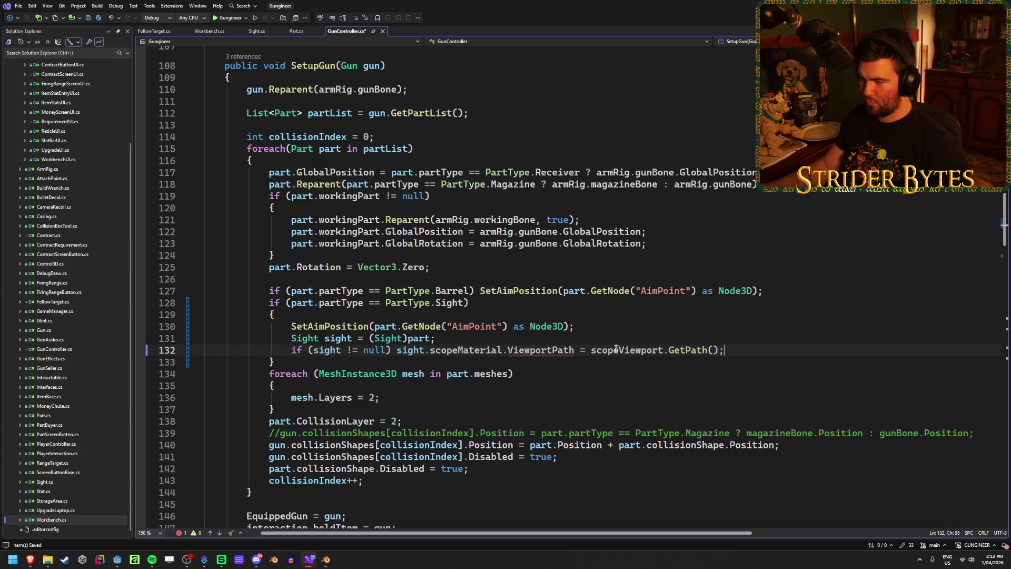
drag(592, 351, 510, 353)
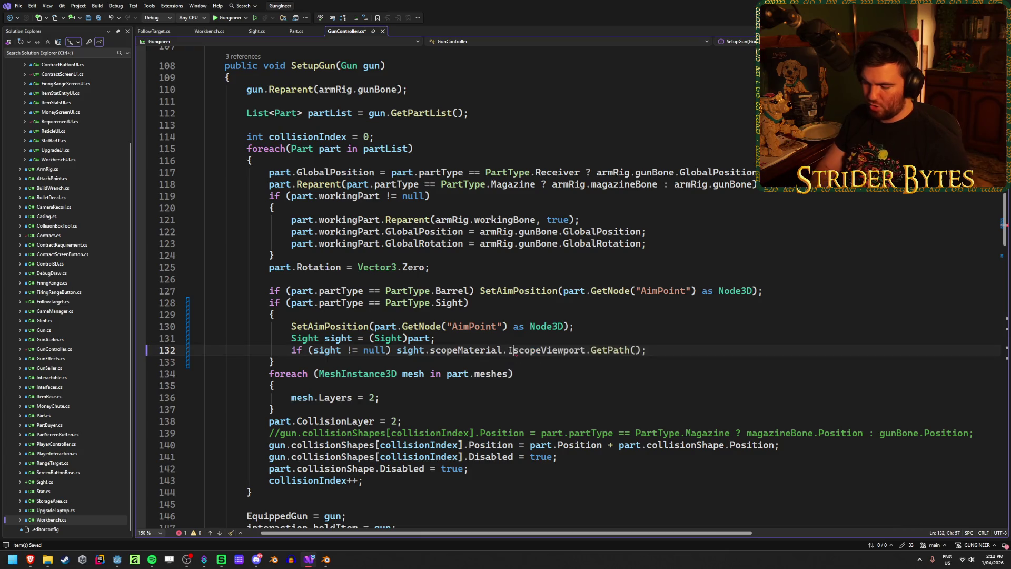
key(BackSpace)
Call SetShaderParameter on scopeMaterial, chosen from the IntelliSense suggestions.
text(Set)
key(Left)
key(BackSpace)
key(BackSpace)
key(BackSpace)
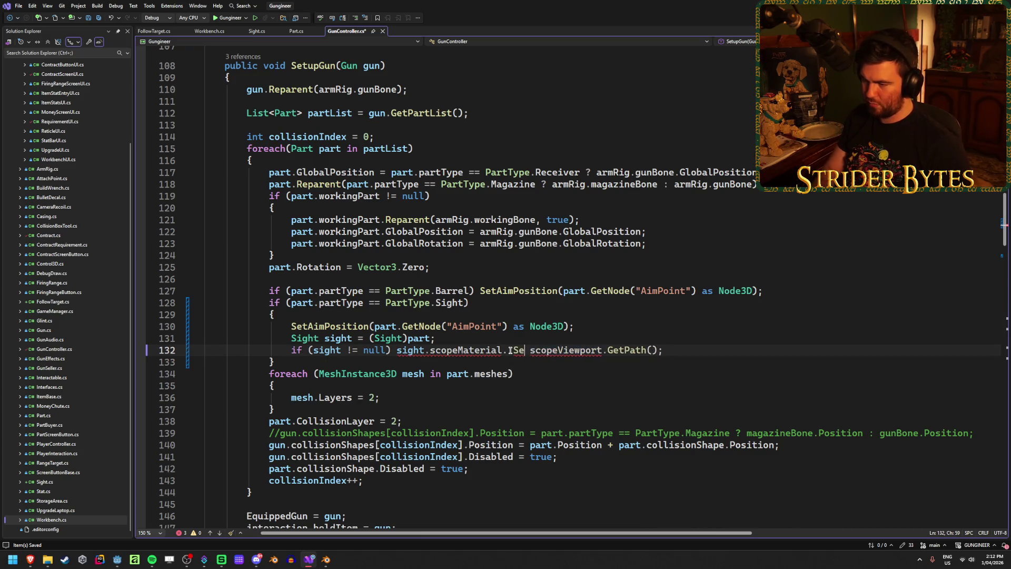
text(Set)
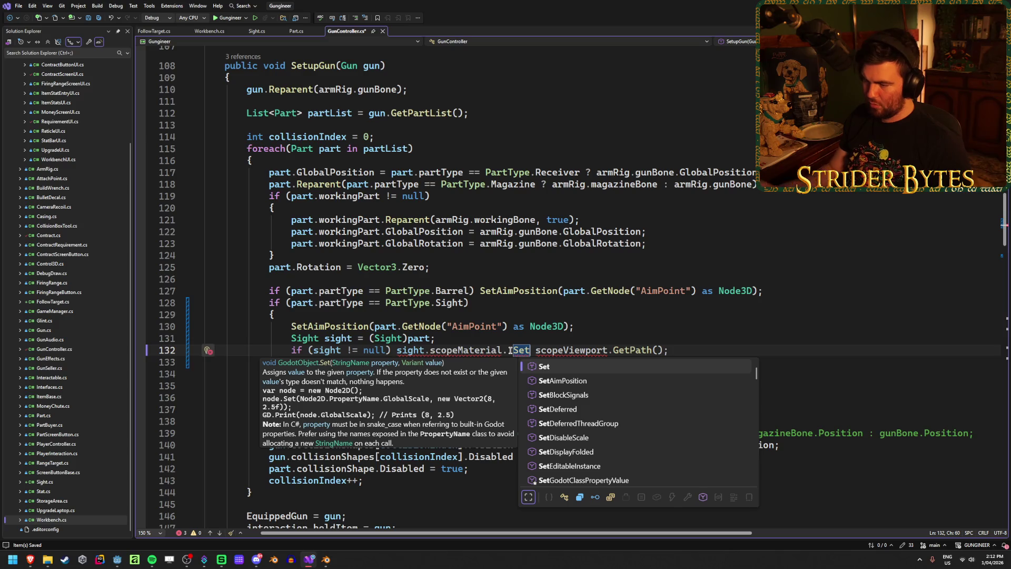
key(BackSpace)
key(BackSpace)
key(BackSpace)
key(BackSpace)
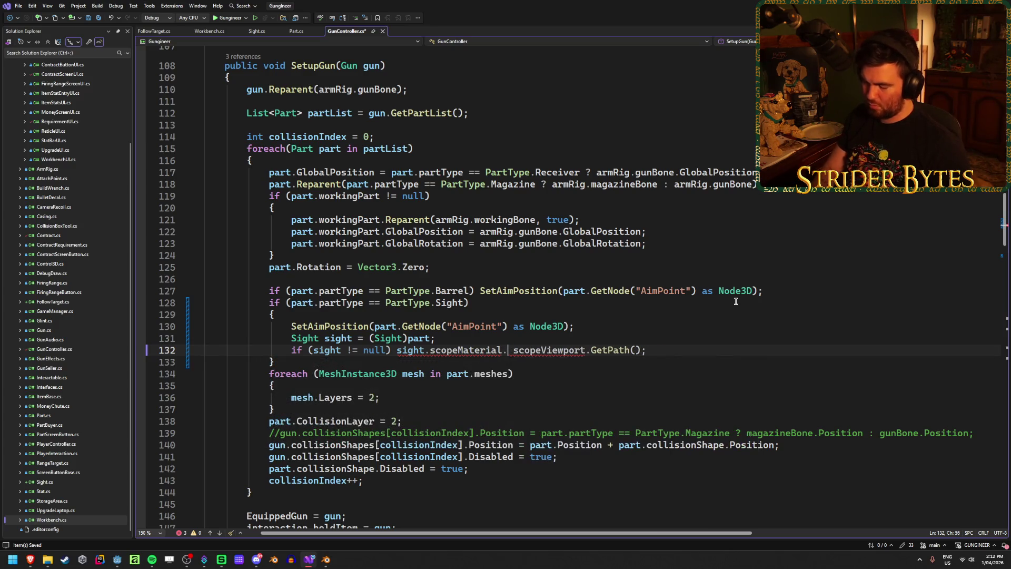
text(Set)
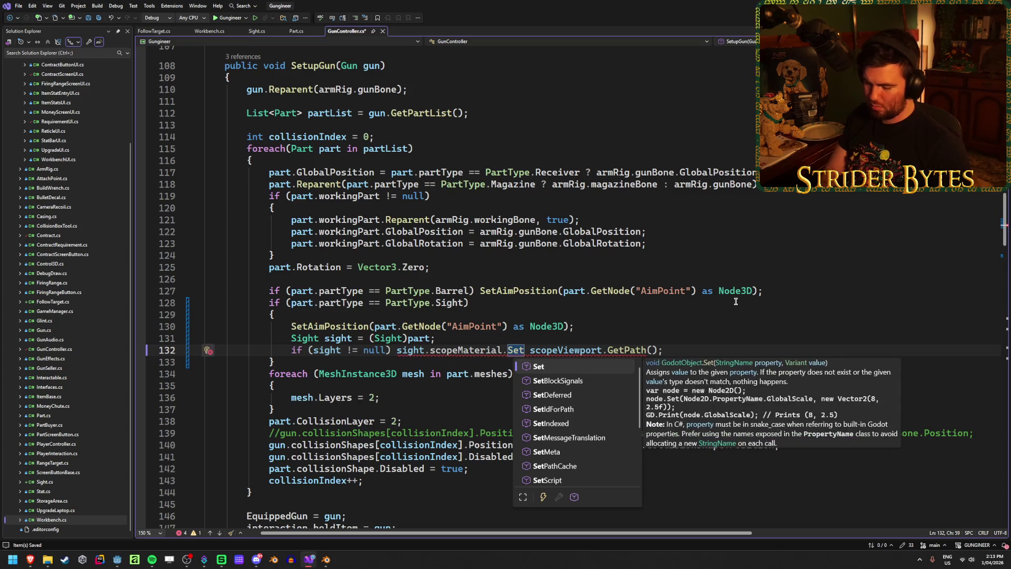
text(Pa)
key(Down)
key(Down)
key(Down)
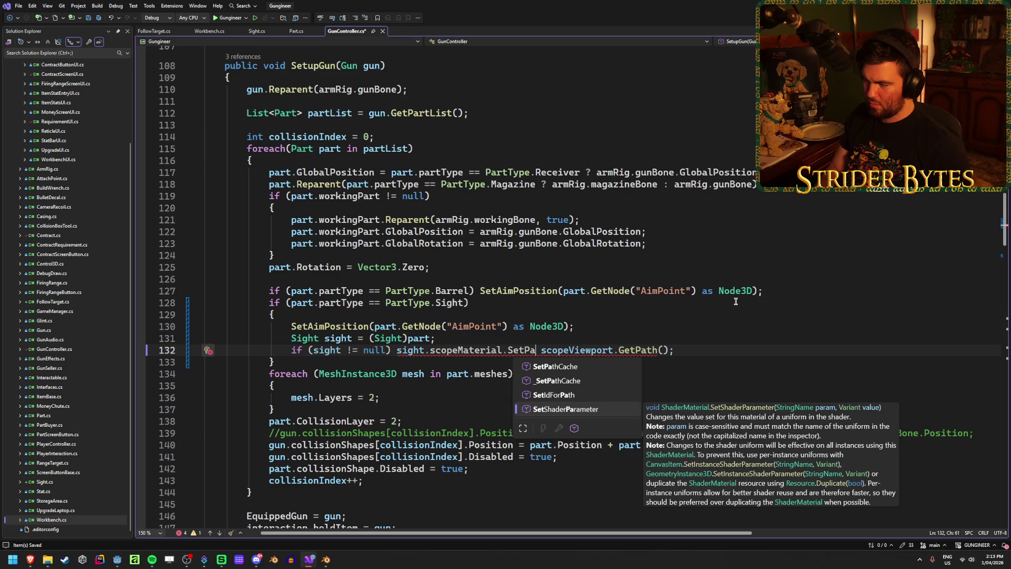
key(Tab)
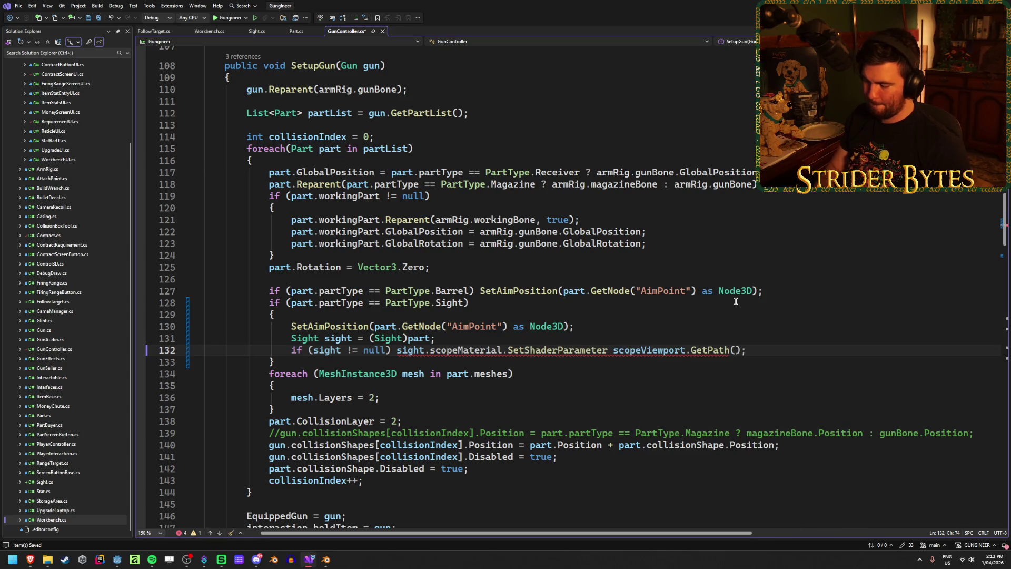
Pass "viewportTexture" and scopeViewport.GetPath() as arguments, close the call, and save GunController.cs.
text((")
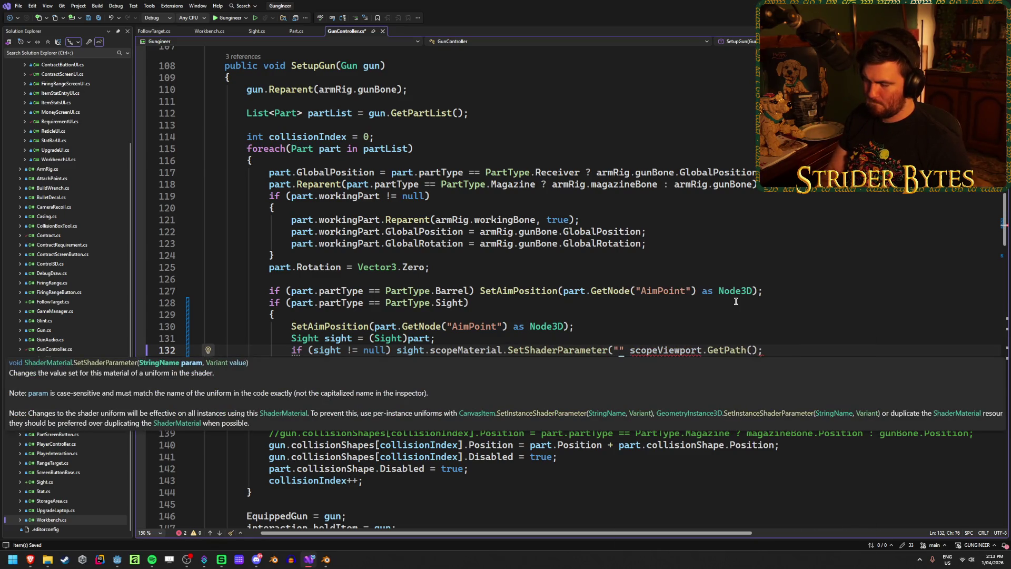
text(iewportTex)
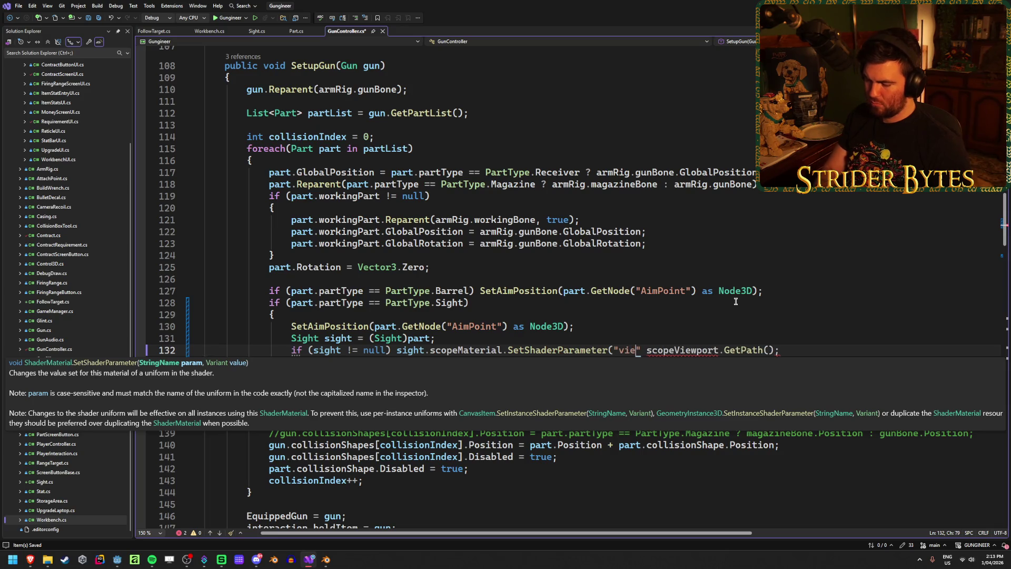
text(ture")
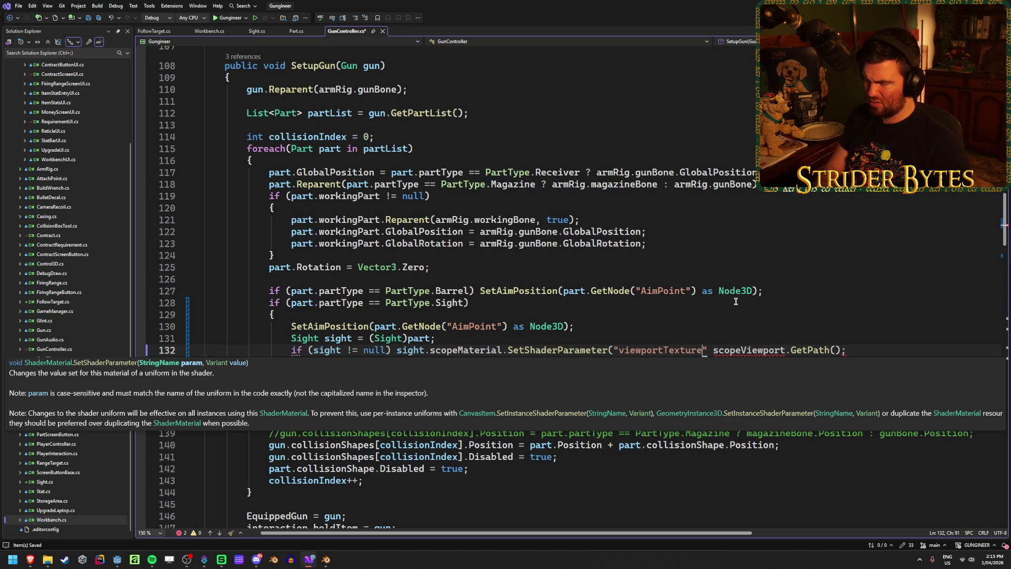
text(,)
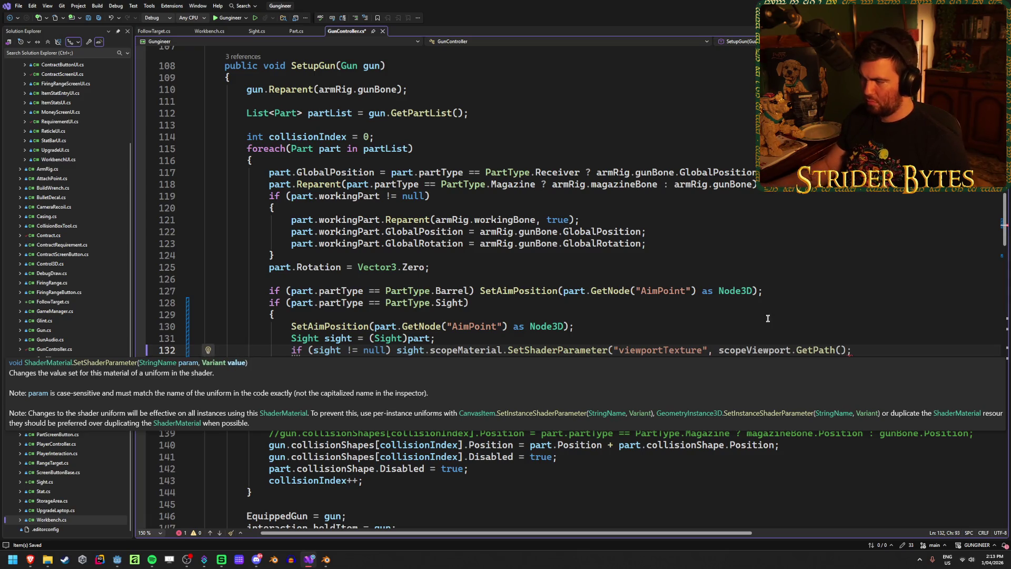
click(846, 350)
text())
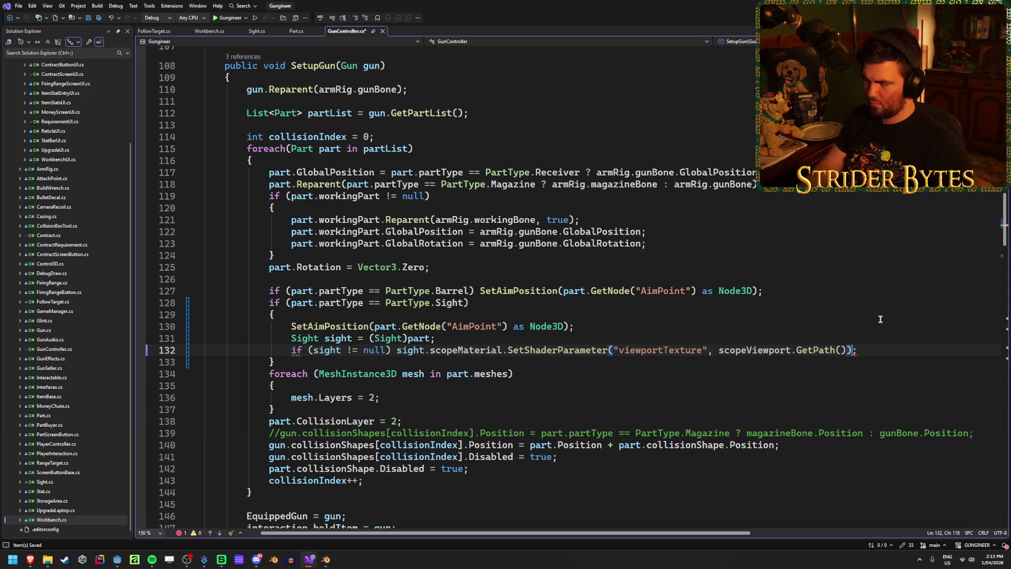
key(ctrl+s)
click(894, 352)
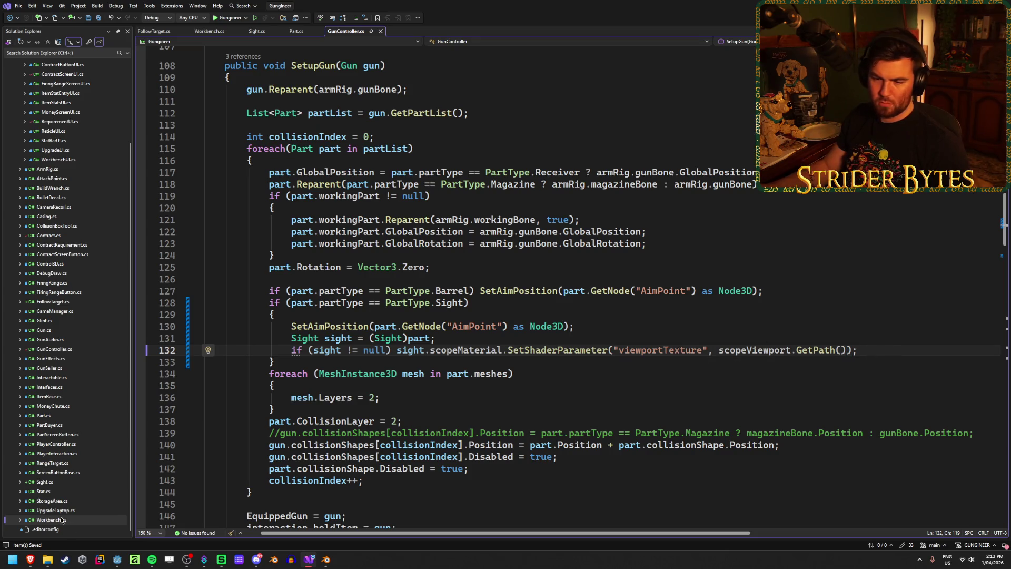
mouse_move(29, 562)
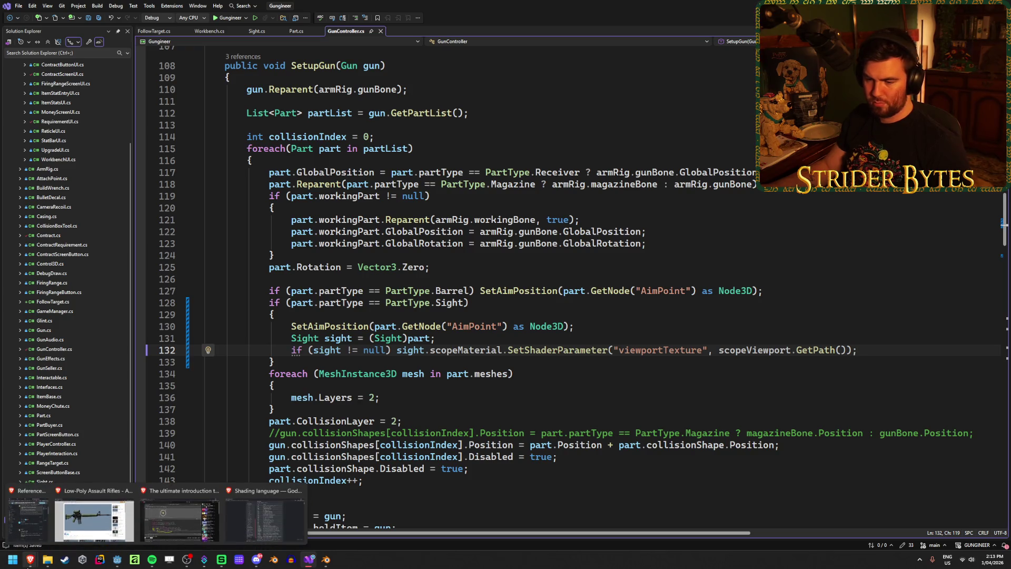
click(117, 562)
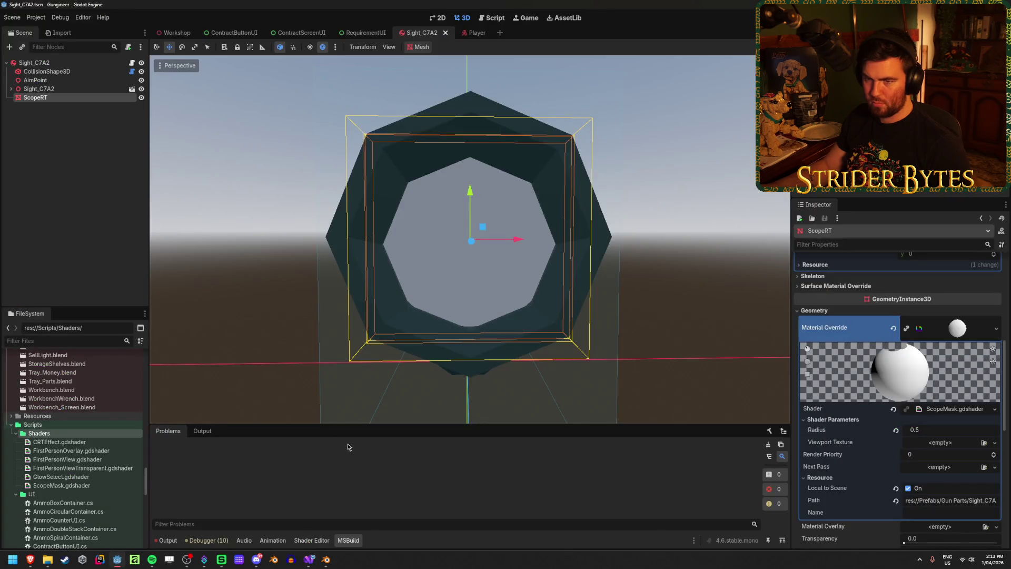
Select Sight_C7A2, enlarge the bottom panel, and read ScopeMask.gdshader's radius and viewportTexture uniforms.
click(34, 63)
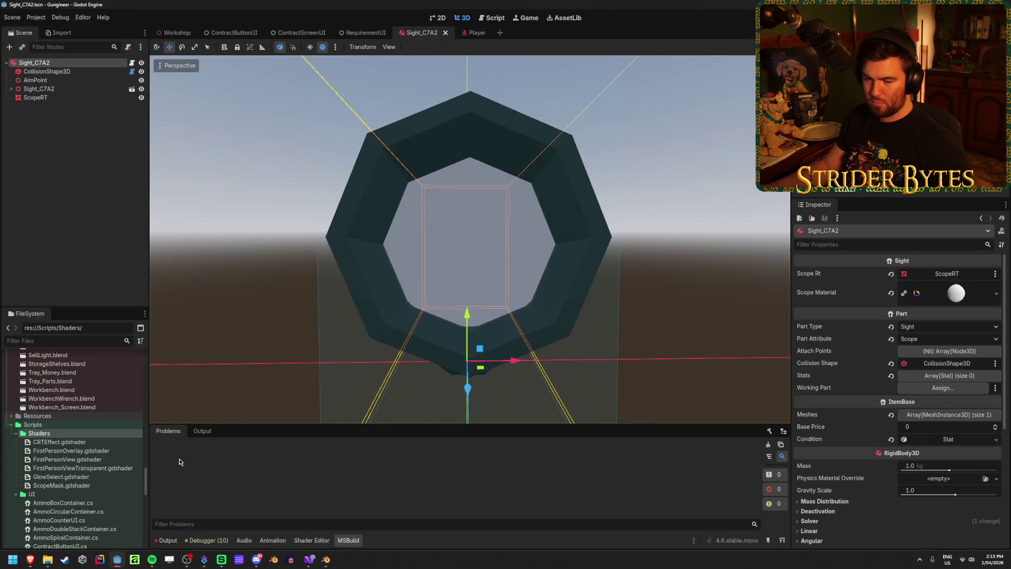
drag(321, 424, 321, 379)
click(312, 541)
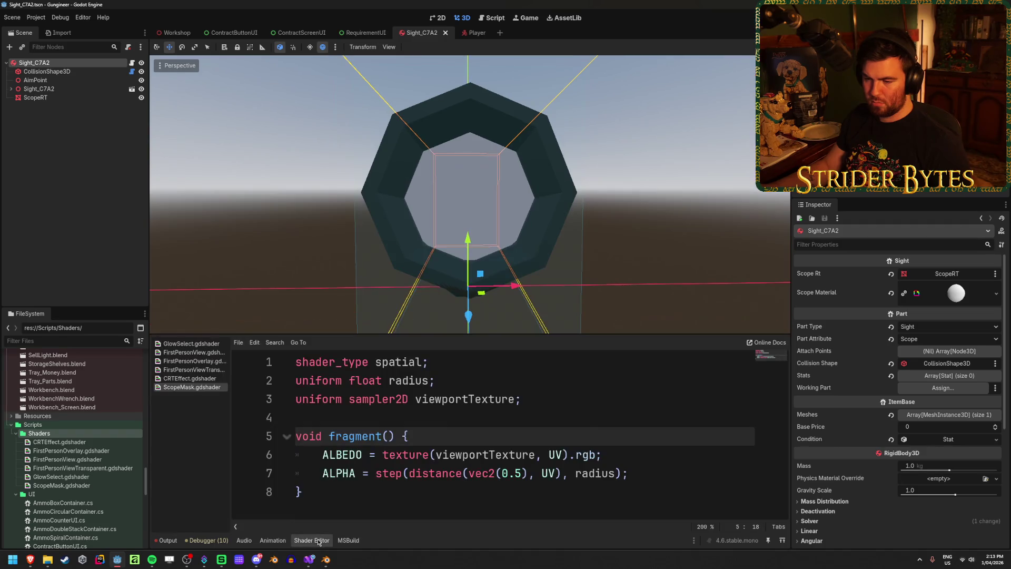
ctrl+scroll(425, 473, down, 3)
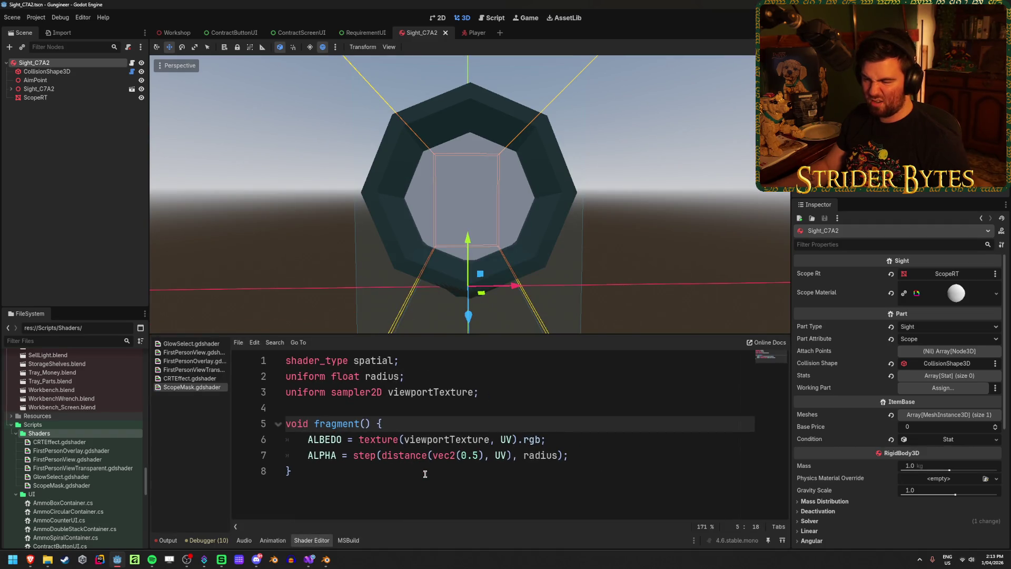
ctrl+scroll(425, 474, down, 2)
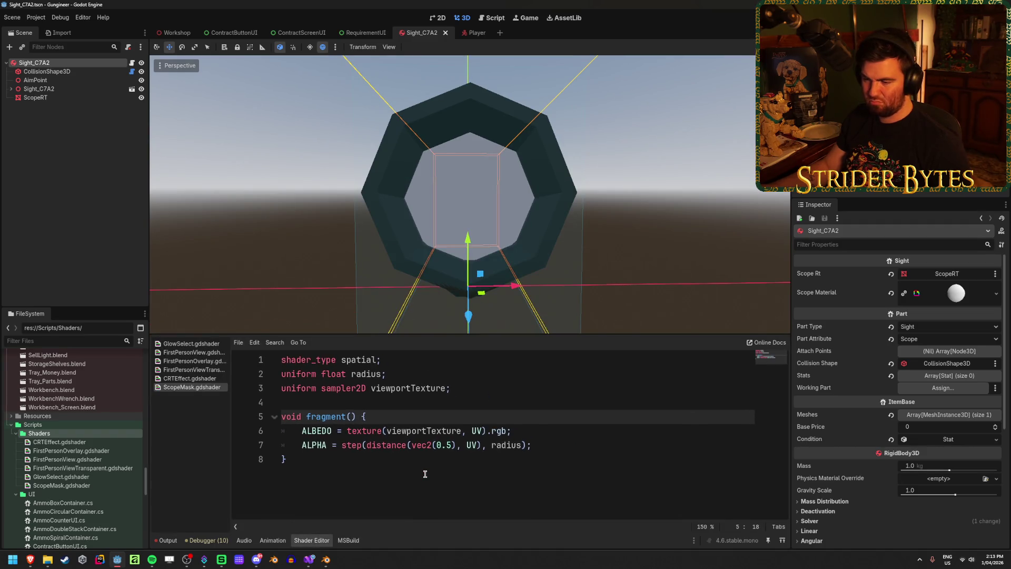
click(357, 391)
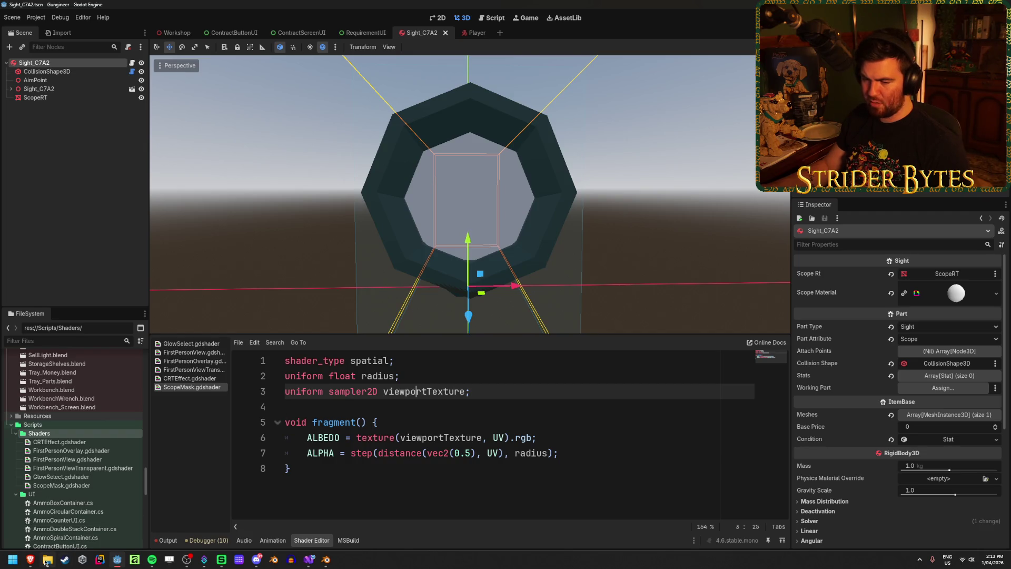
mouse_move(30, 560)
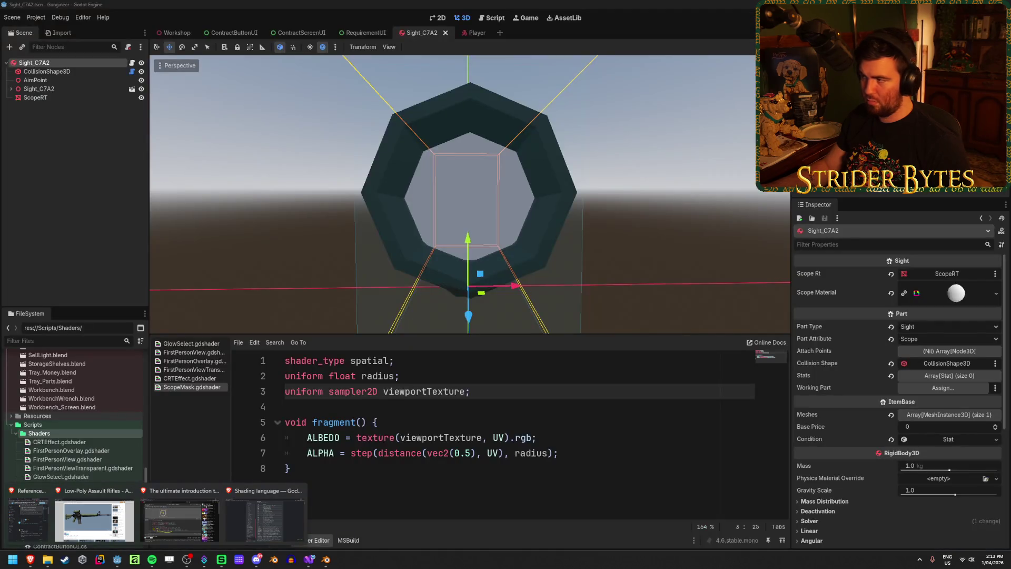
click(309, 560)
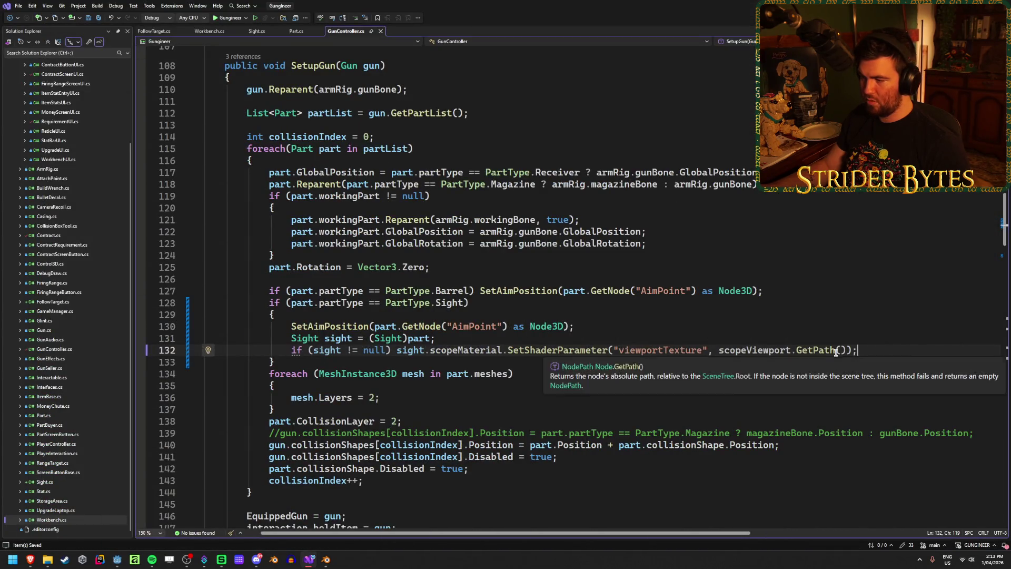
Review the GetPath() call on line 132 of GunController.cs, then return to Godot's Player scene.
drag(847, 350, 720, 351)
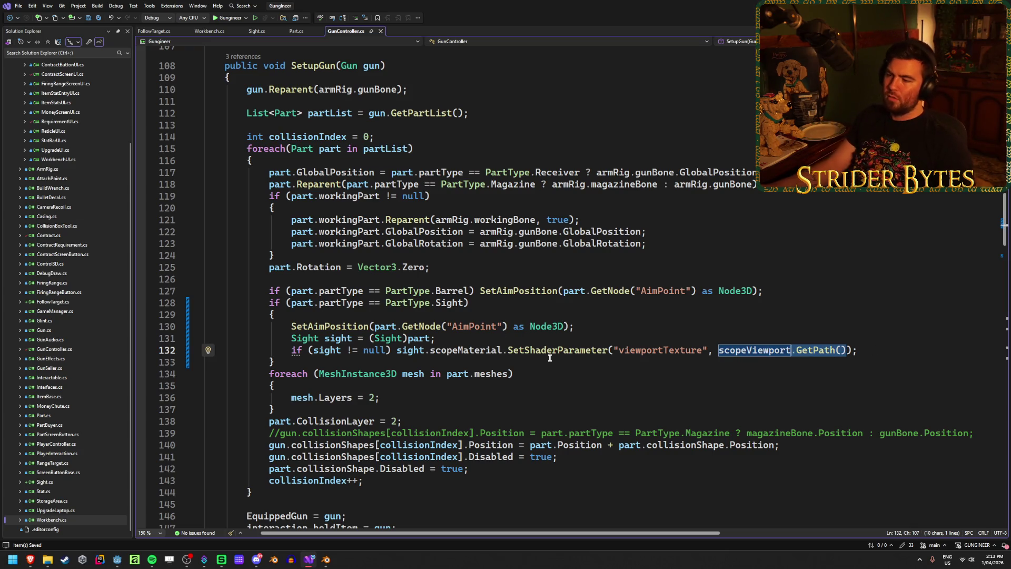
click(879, 348)
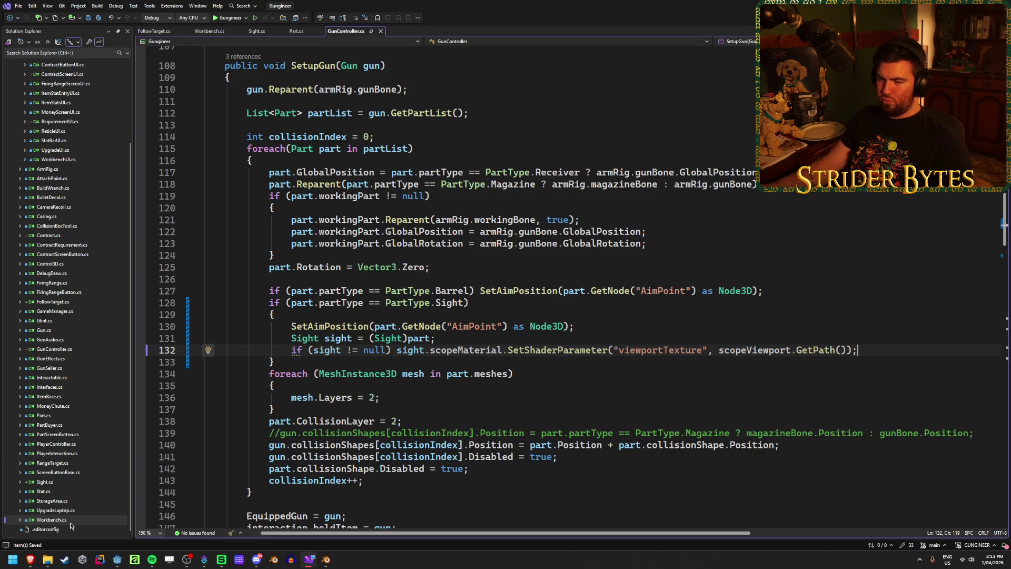
mouse_move(30, 561)
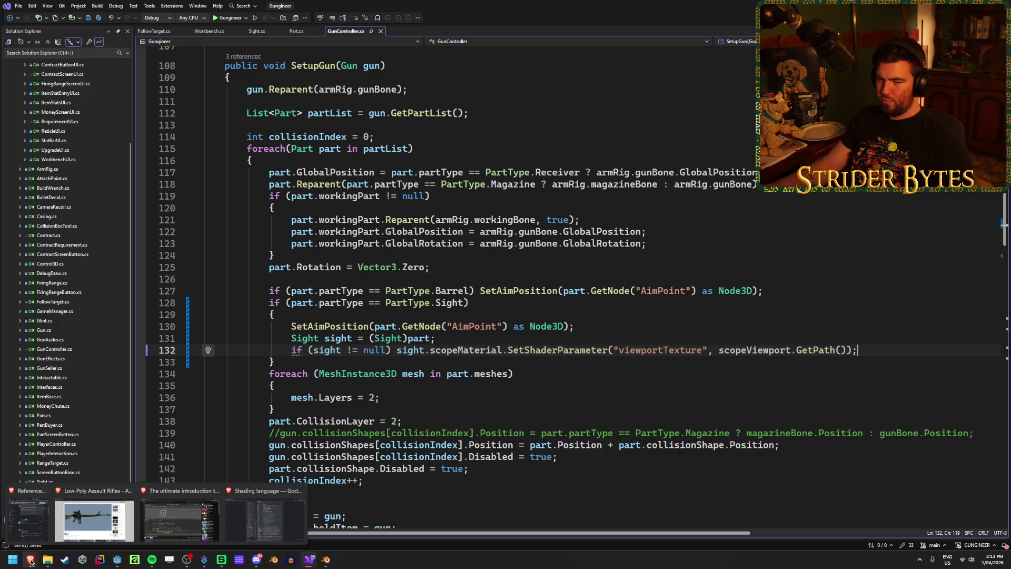
click(117, 559)
click(473, 33)
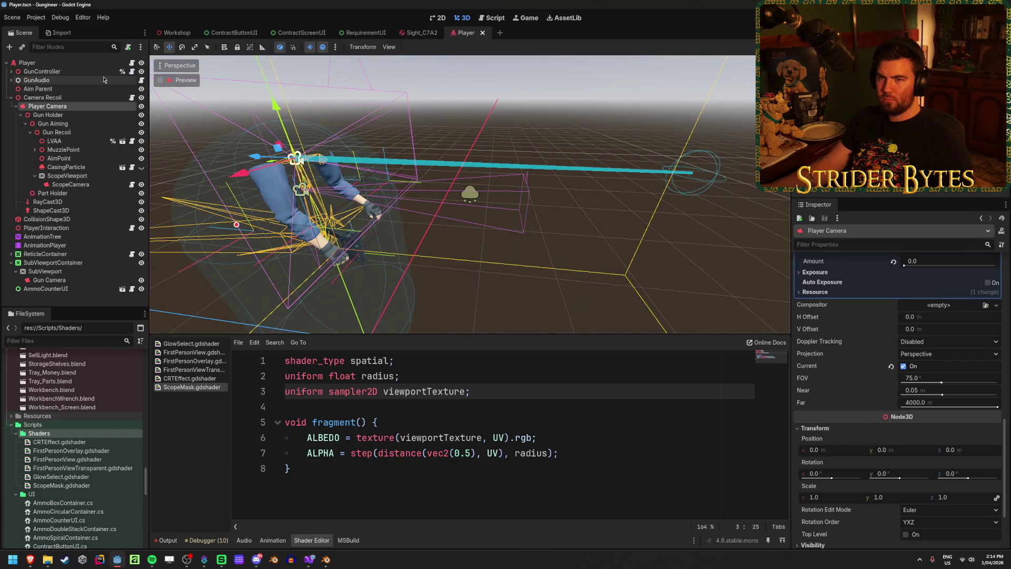
Inspect ScopeViewport's 1024 × 1024 SubViewport properties, including its Rendering and Scaling 3D sections.
click(78, 71)
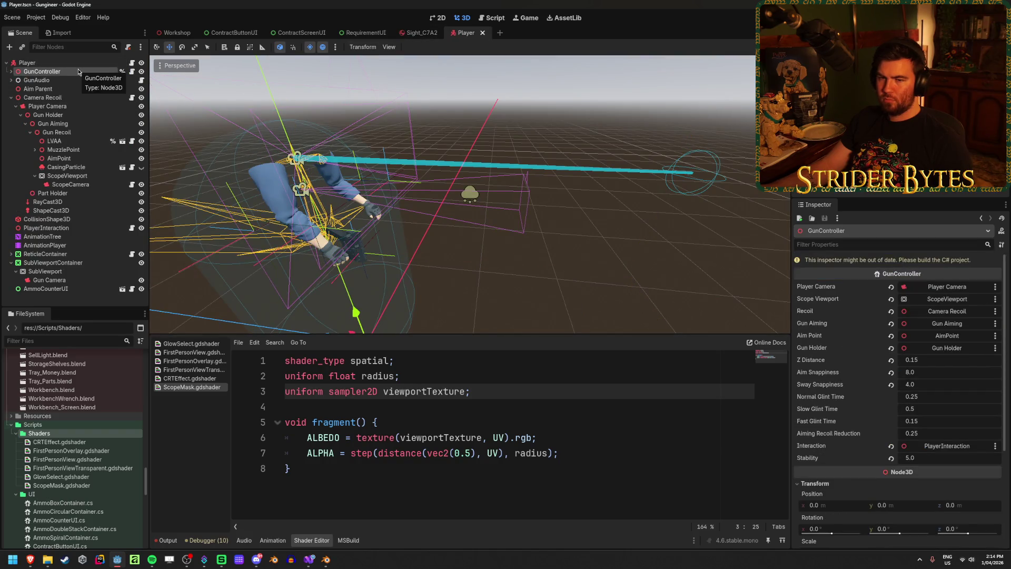
click(67, 176)
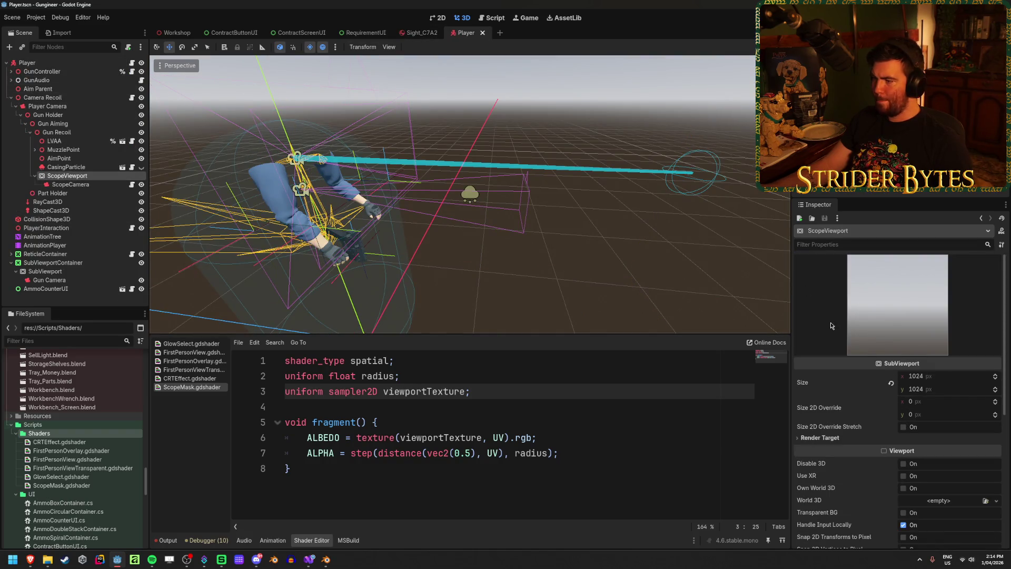
scroll(842, 318, down, 5)
scroll(843, 318, down, 2)
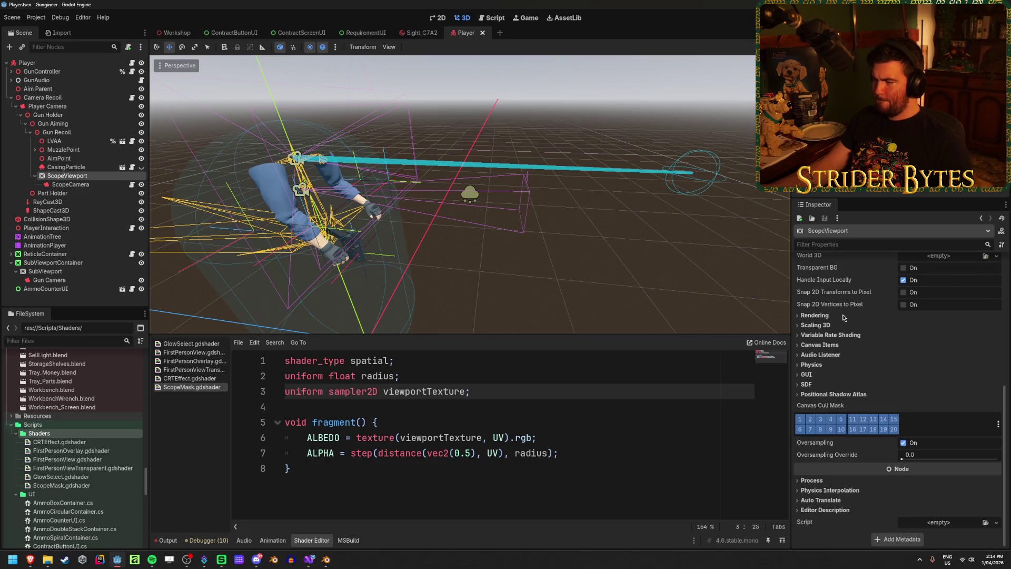
scroll(843, 318, up, 7)
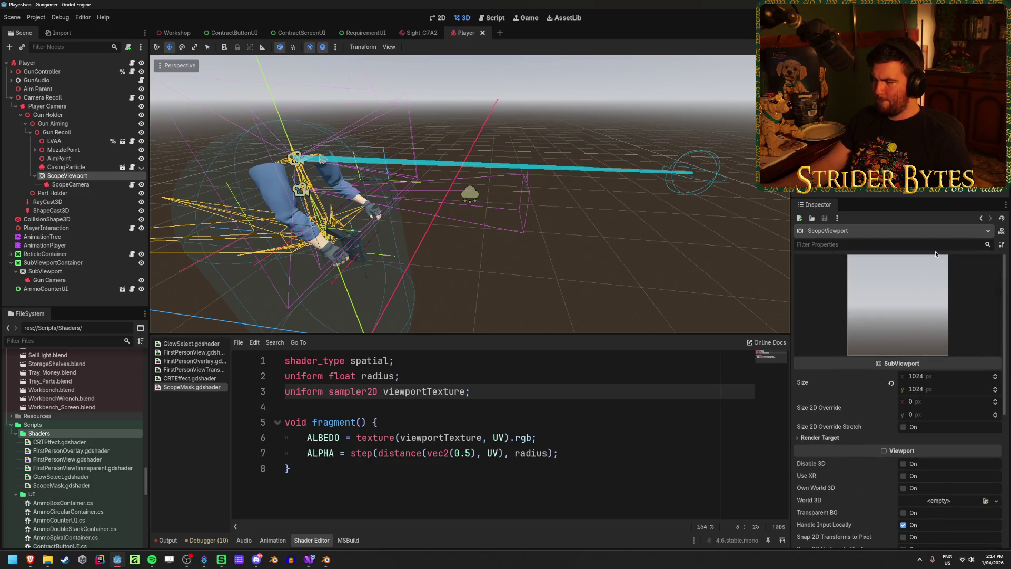
scroll(852, 371, down, 3)
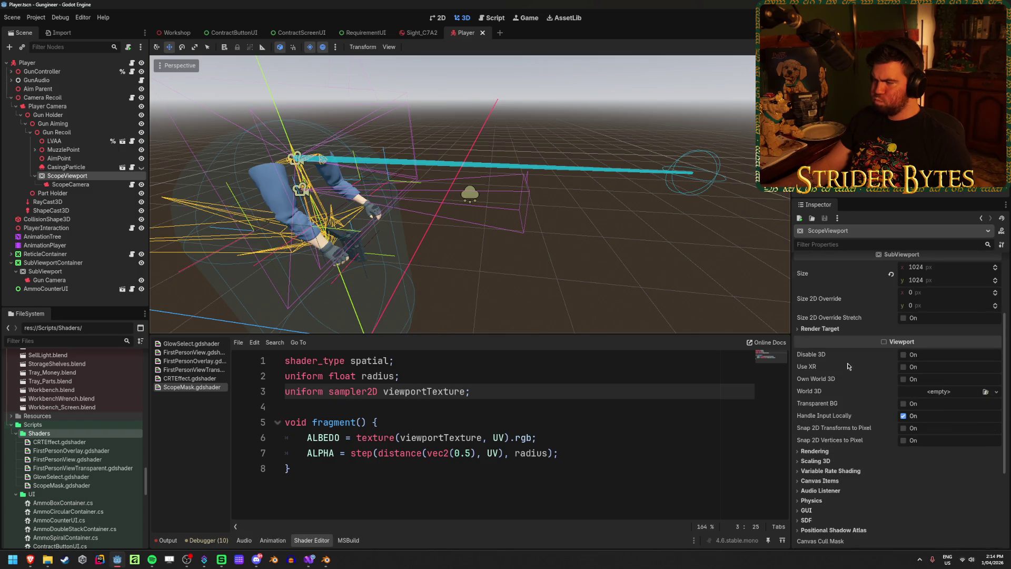
scroll(848, 367, down, 1)
click(818, 415)
click(818, 414)
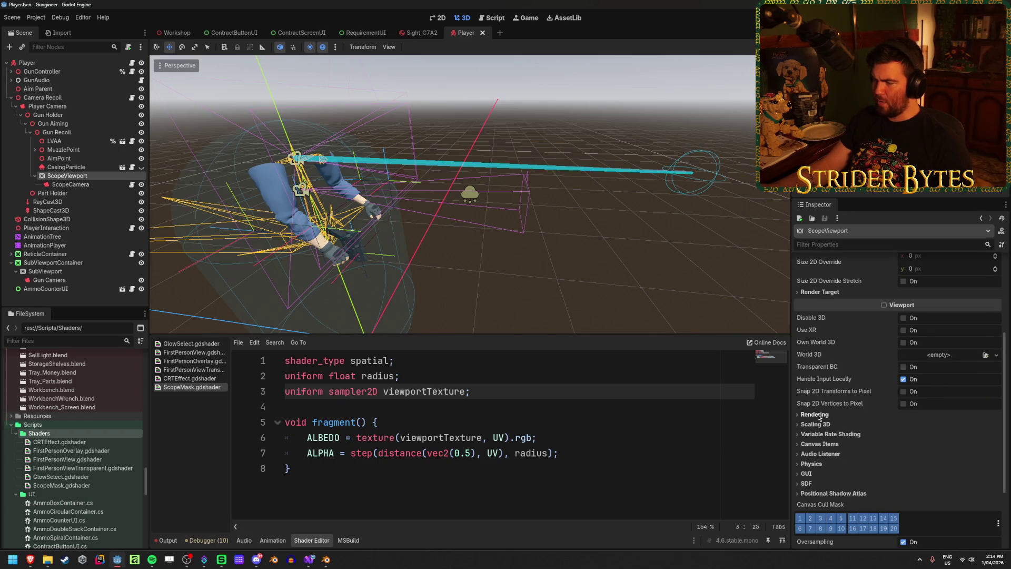
click(822, 426)
click(824, 426)
scroll(824, 425, up, 4)
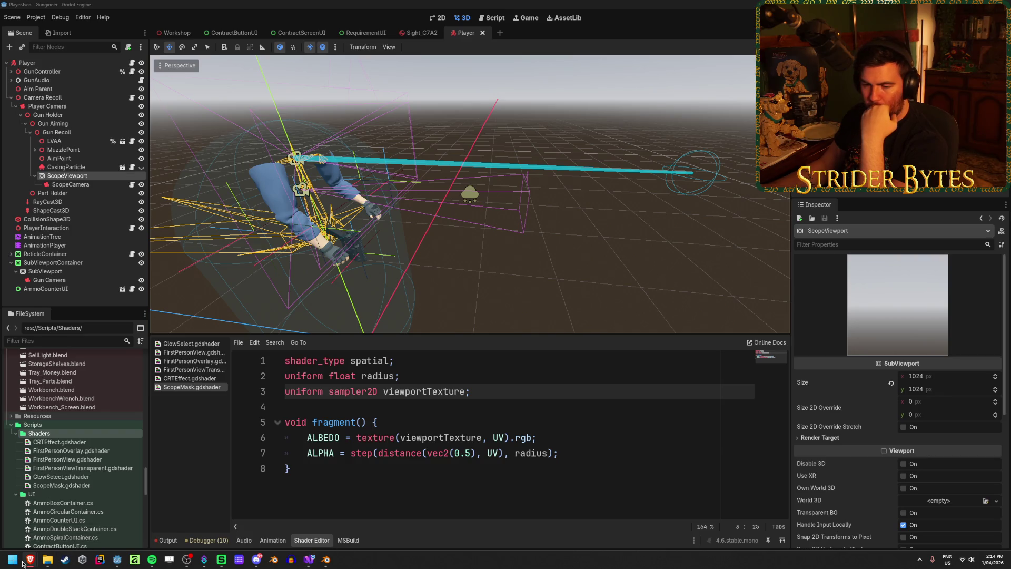
Change GetPath to GetTexture on line 132 of GunController.cs and save the script.
mouse_move(117, 559)
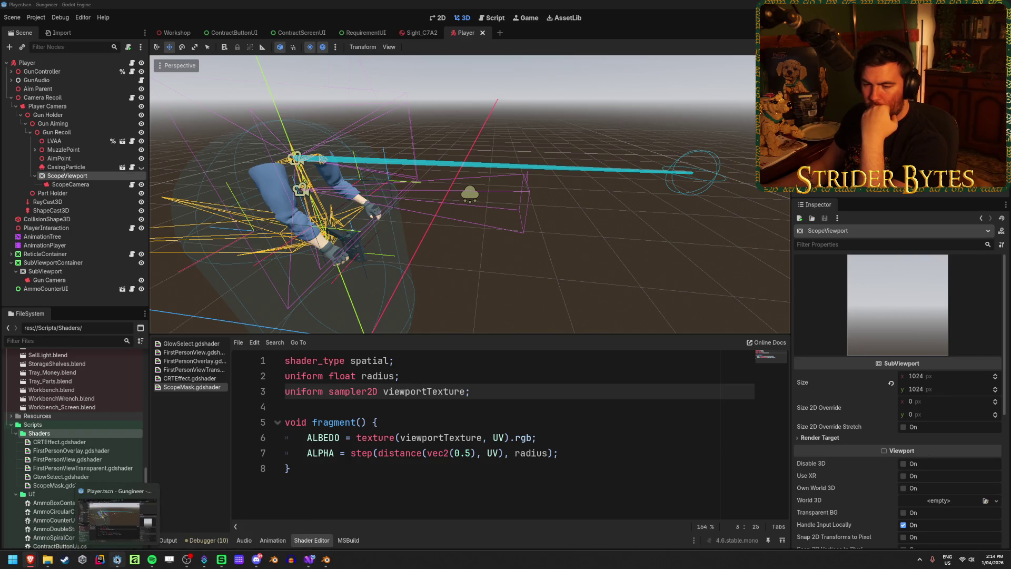
click(309, 562)
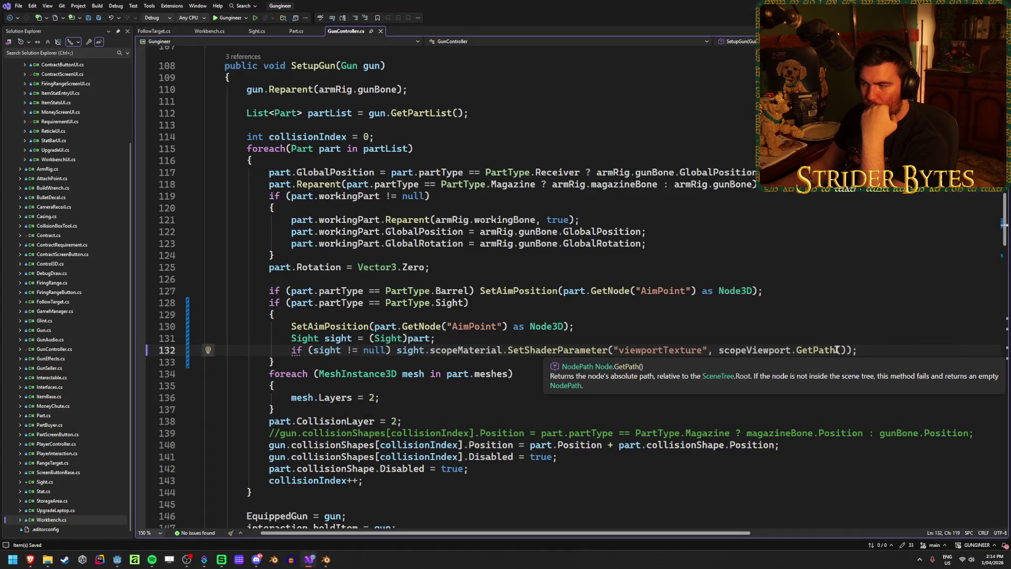
double_click(816, 351)
text(GetTexture)
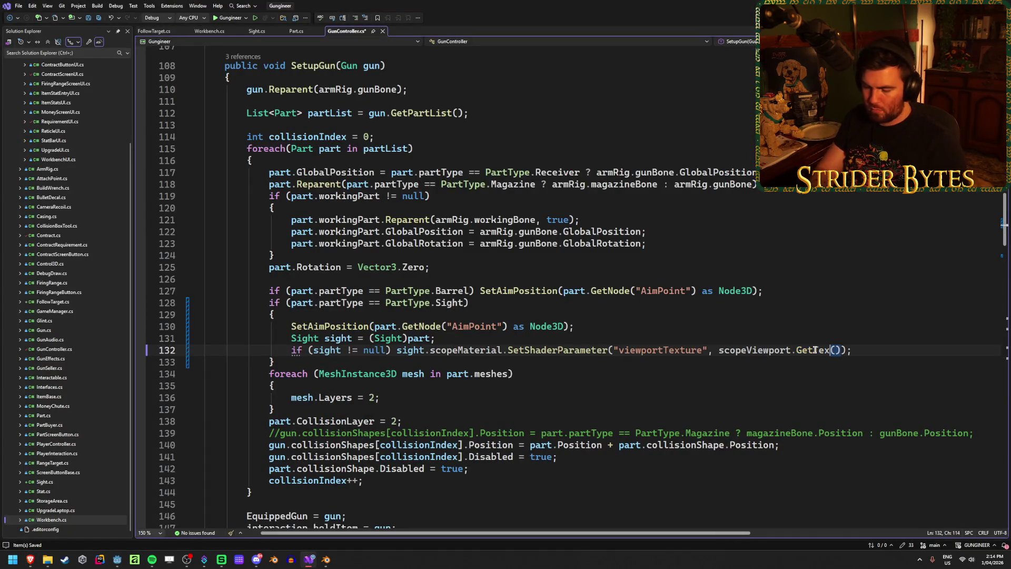
click(936, 354)
key(ctrl+s)
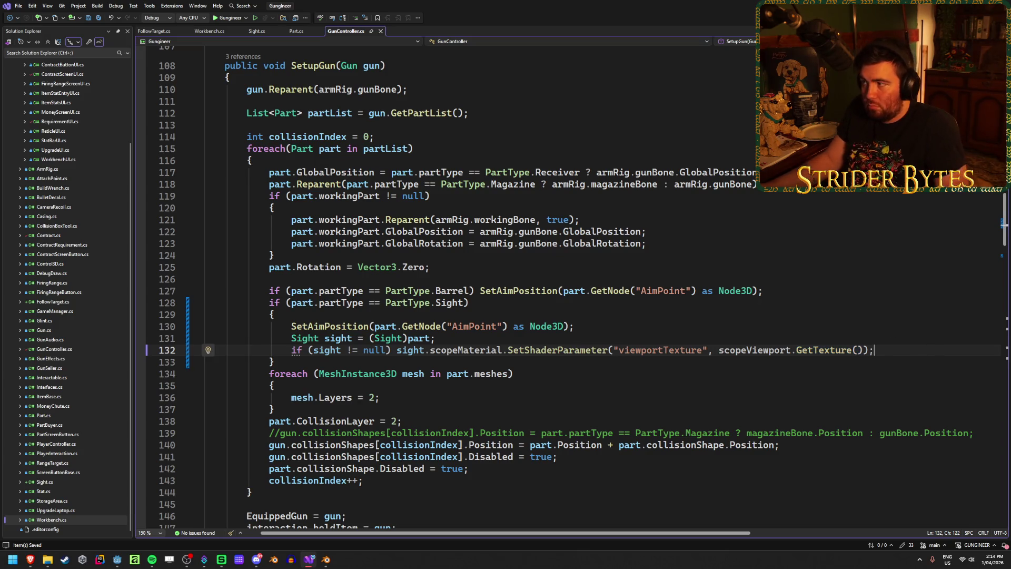
key(alt+Tab)
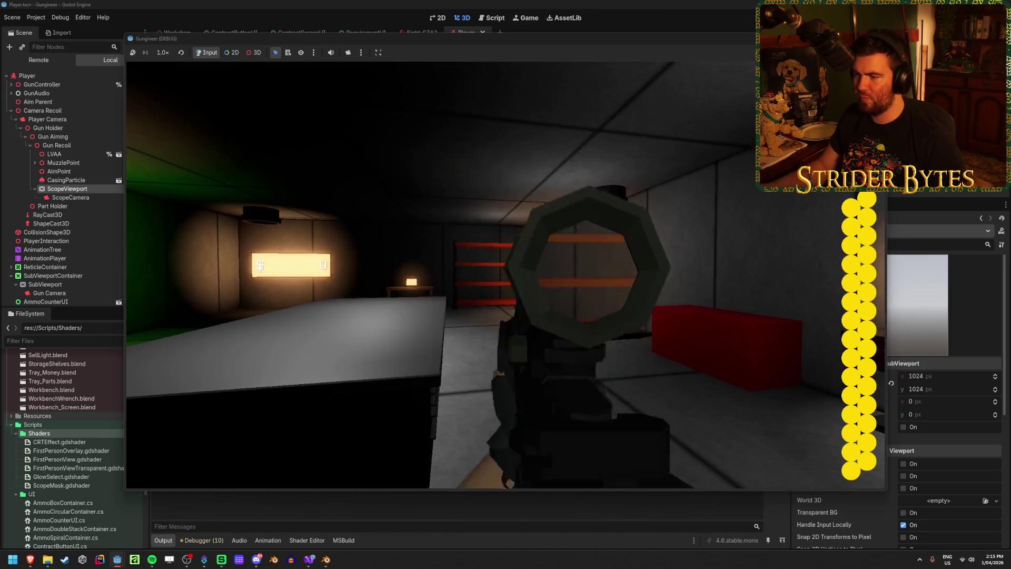
Stop the scope test run with F8 to return to the Player scene.
key(F8)
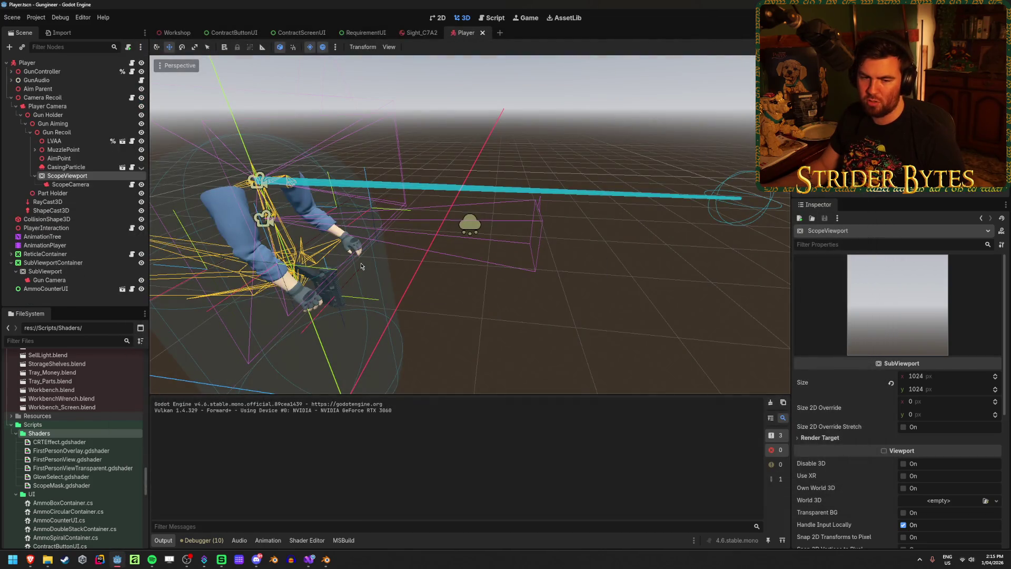
Check Gun Camera's Environment settings, then bring up the ScopeMask.gdshader code in the Shader Editor.
click(309, 561)
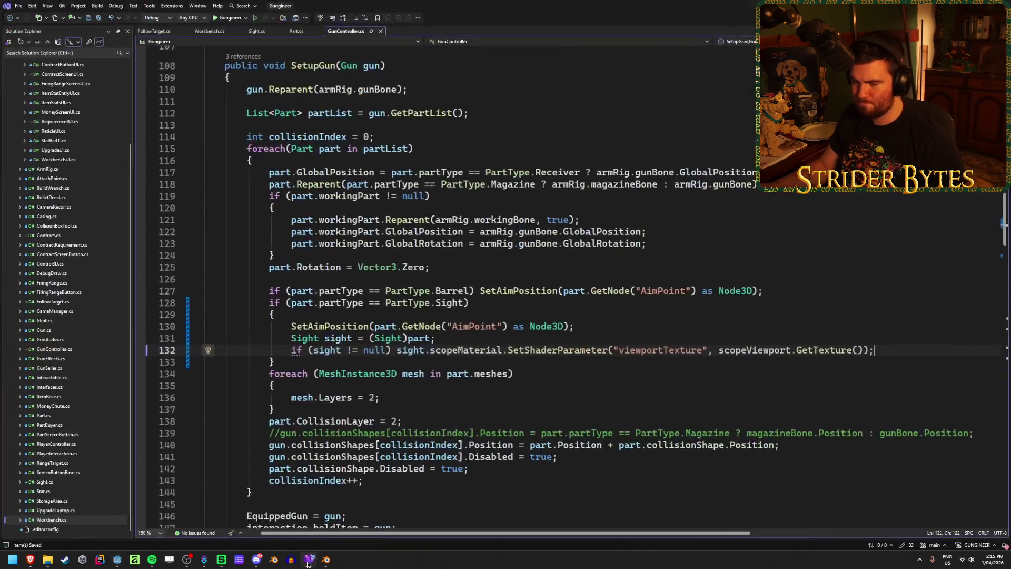
key(alt+Tab)
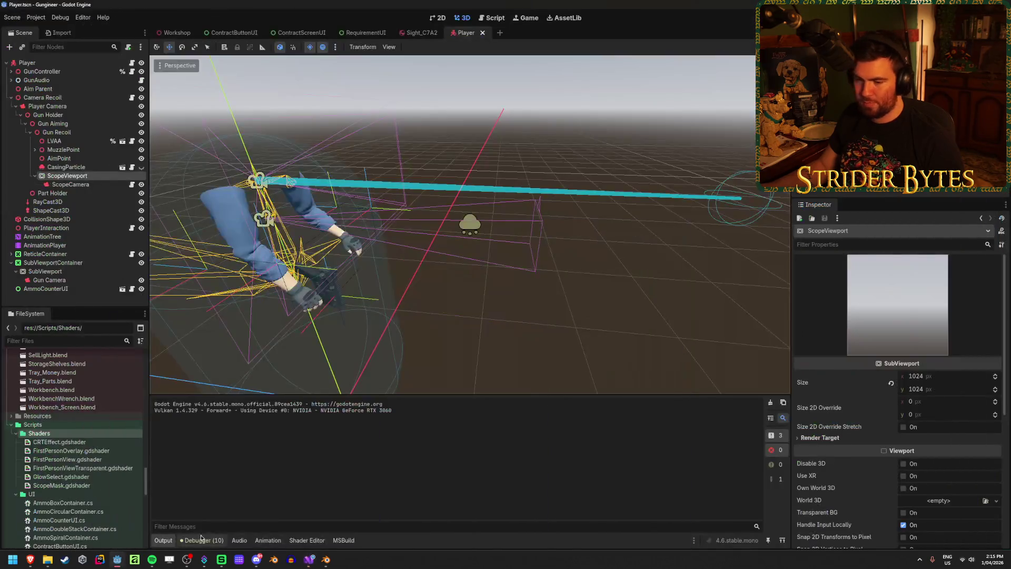
click(50, 281)
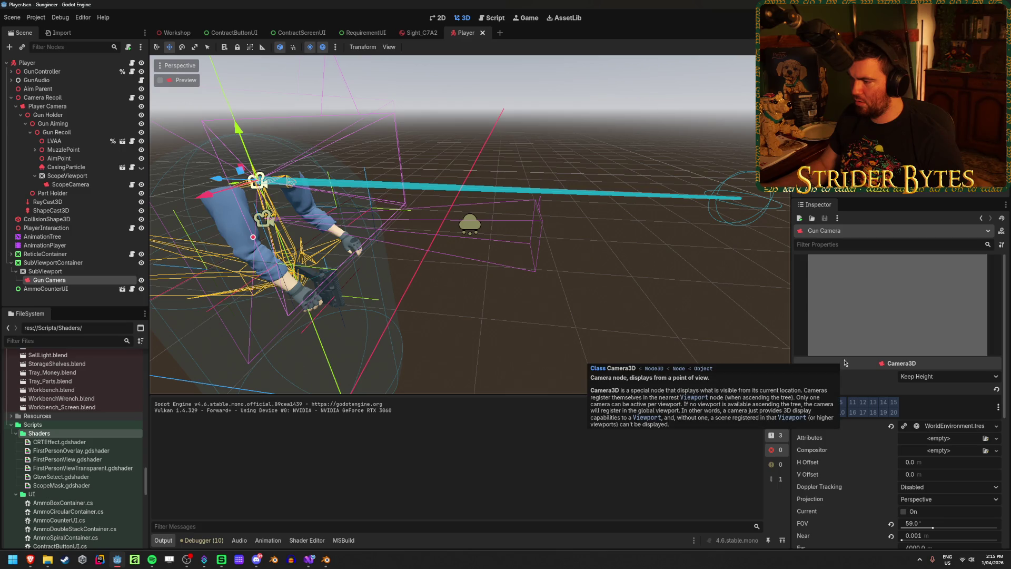
click(961, 427)
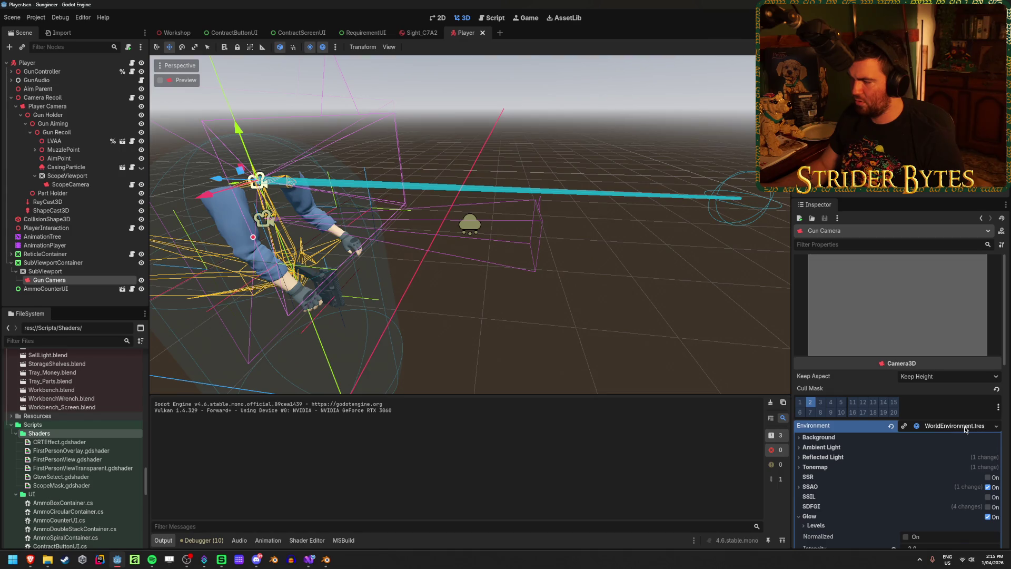
click(965, 427)
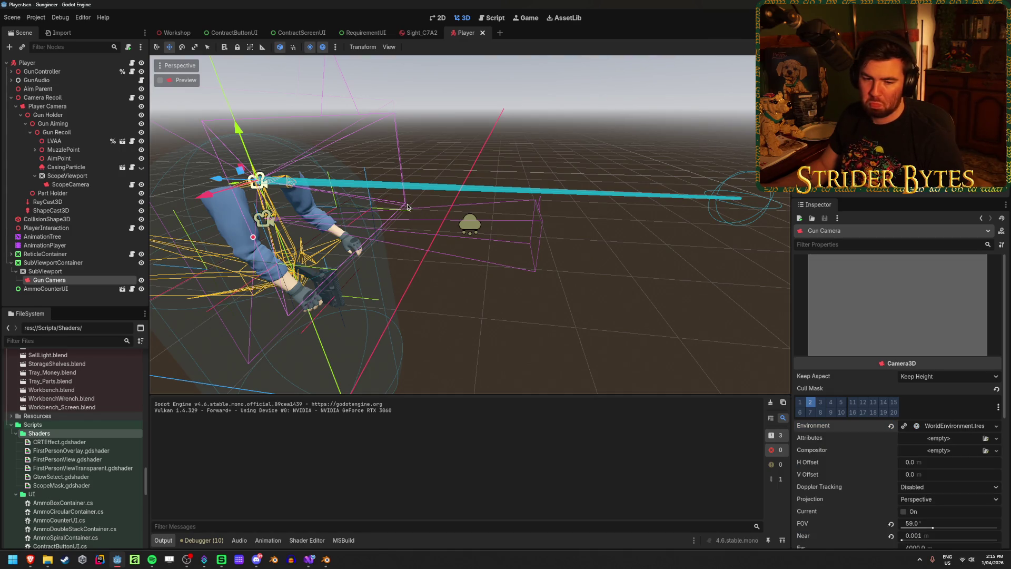
click(307, 541)
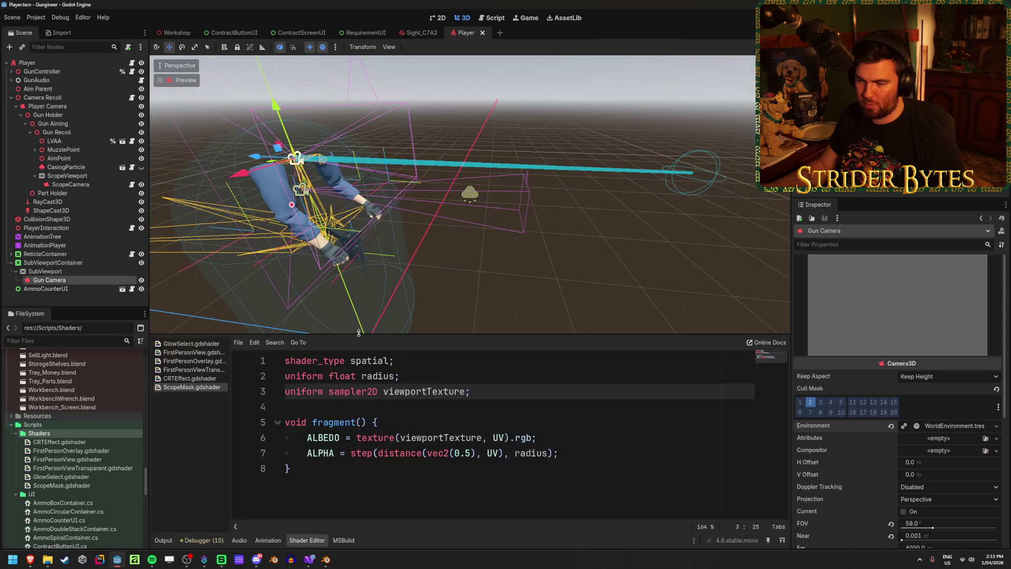
Add 'render_mode unshaded;' below shader_type spatial in ScopeMask, save, and run the game.
click(417, 360)
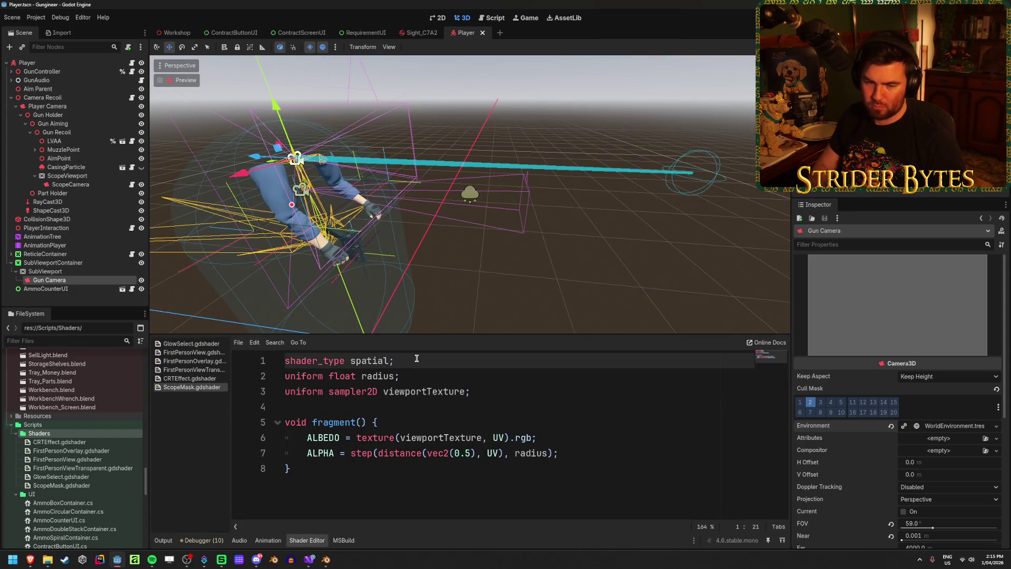
key(Return)
text(render_mode un)
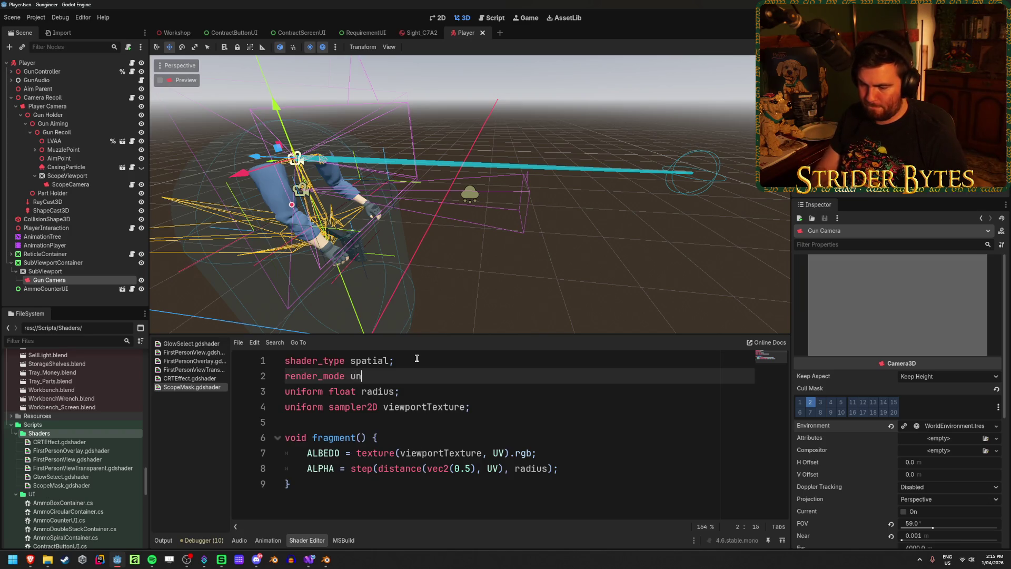
text(sh)
key(Return)
text(;)
key(ctrl+s)
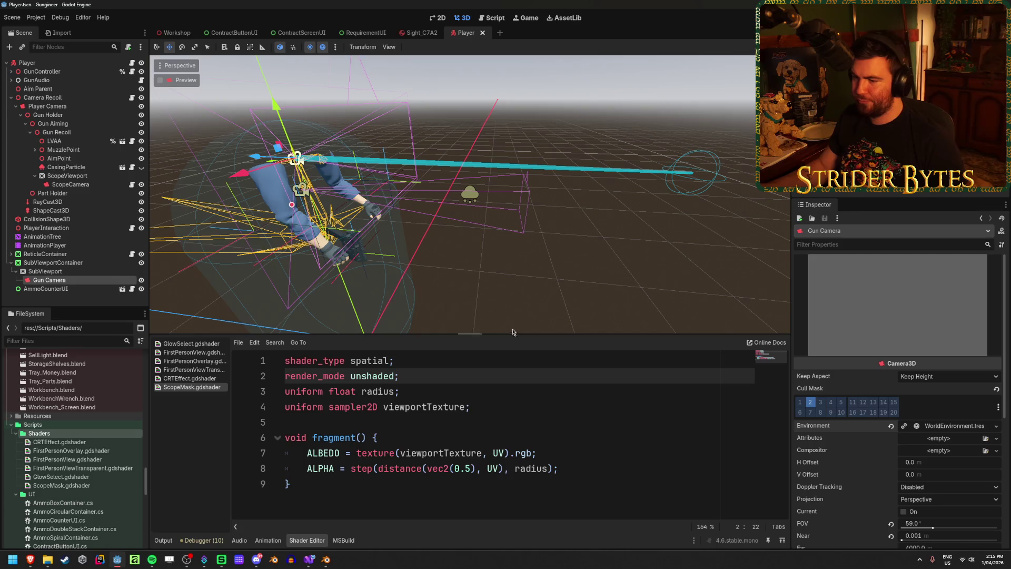
key(F5)
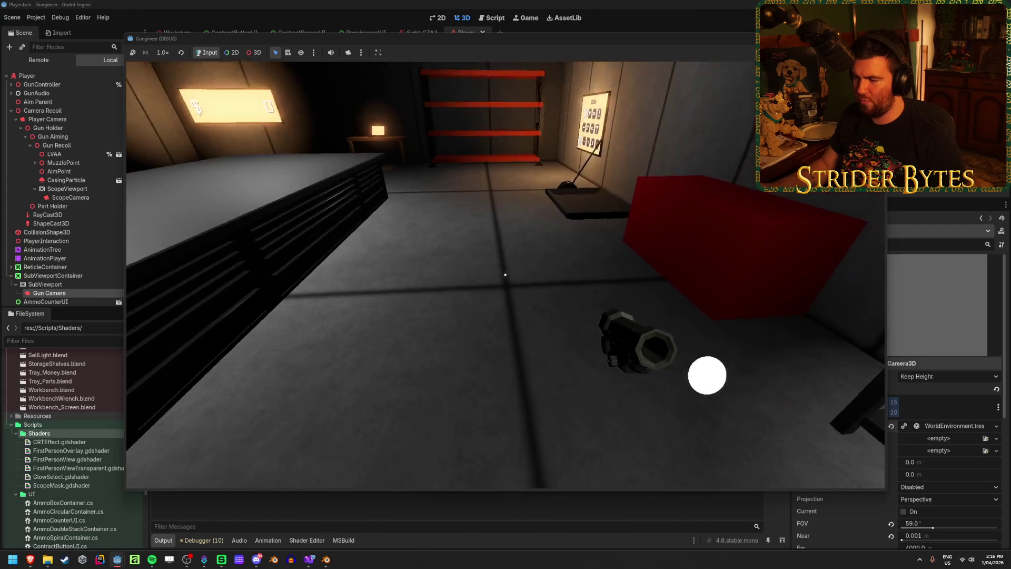
Pick up the rifle at the workbench, aim through the scope repeatedly to check the lens, then stop the game.
key(w)
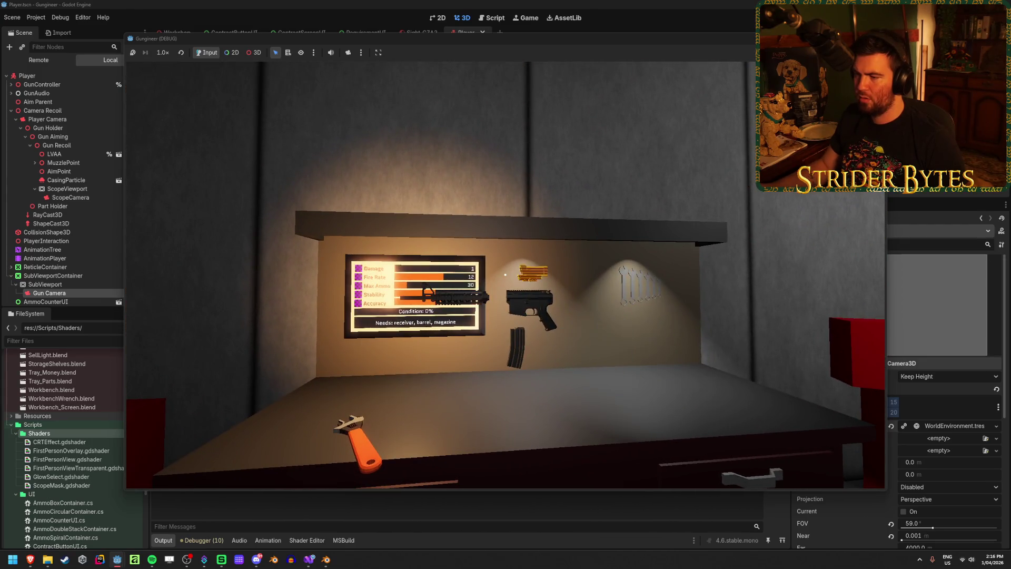
key(e)
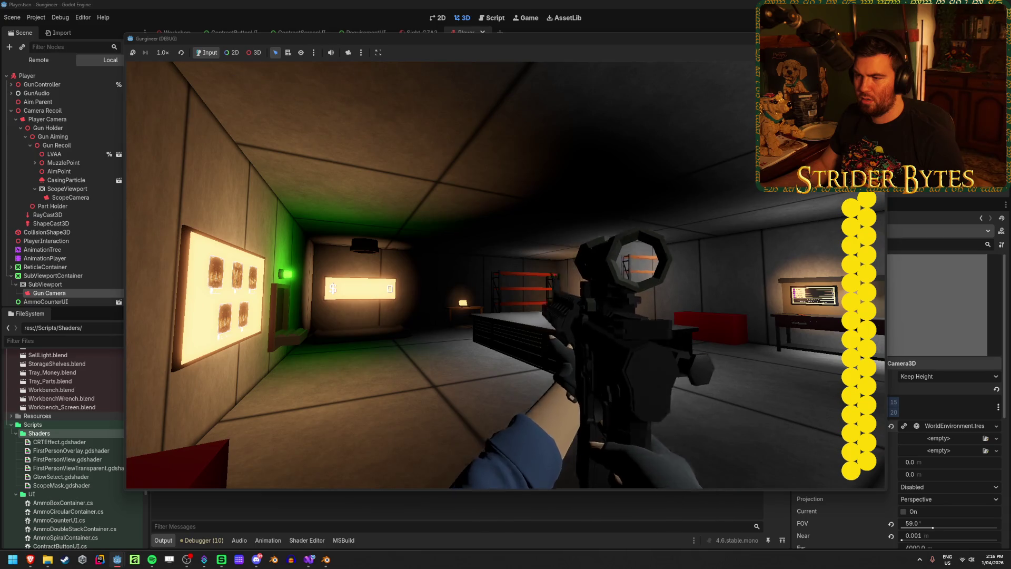
right_click(506, 274)
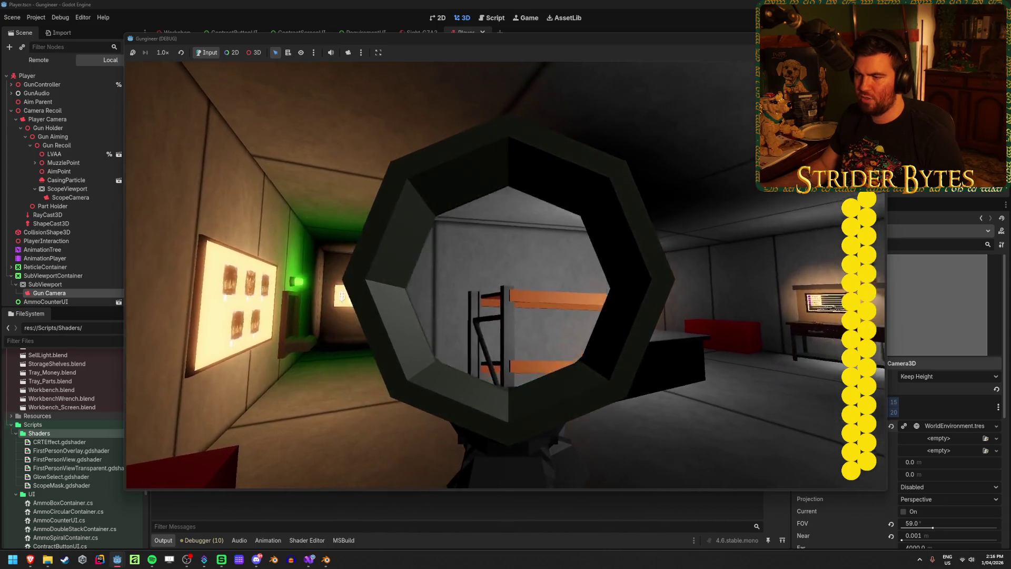
key(w)
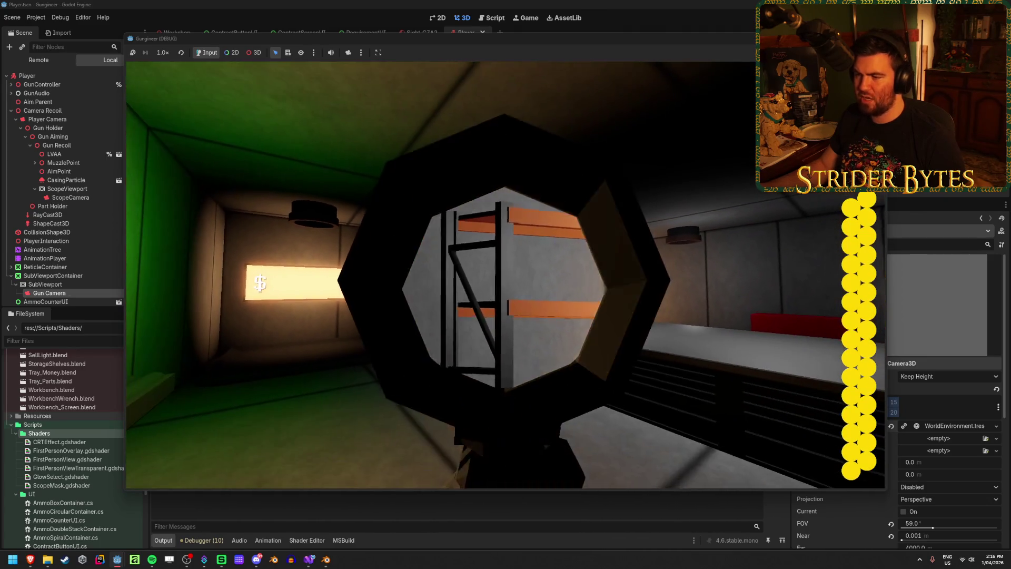
right_click(506, 273)
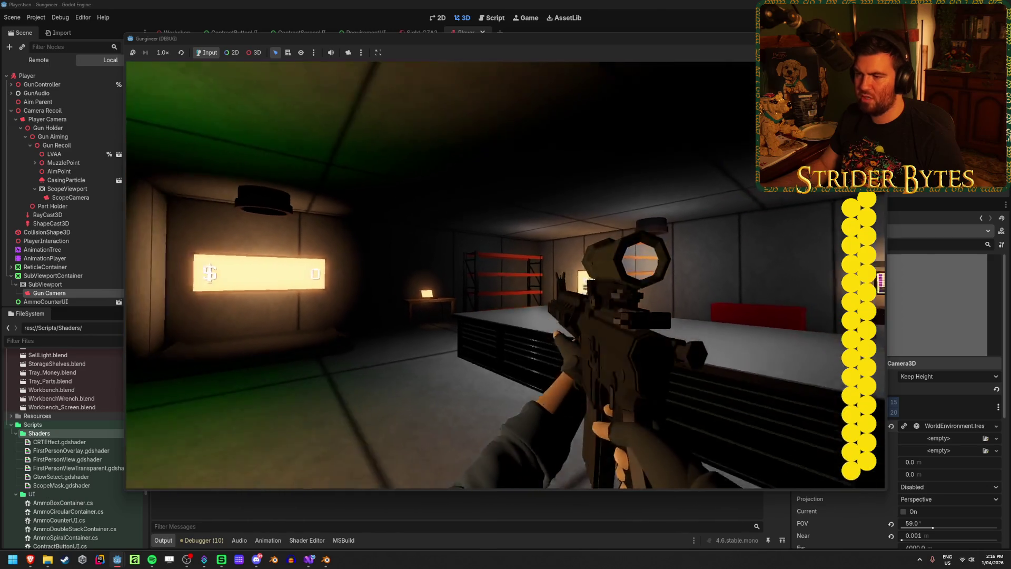
right_click(506, 274)
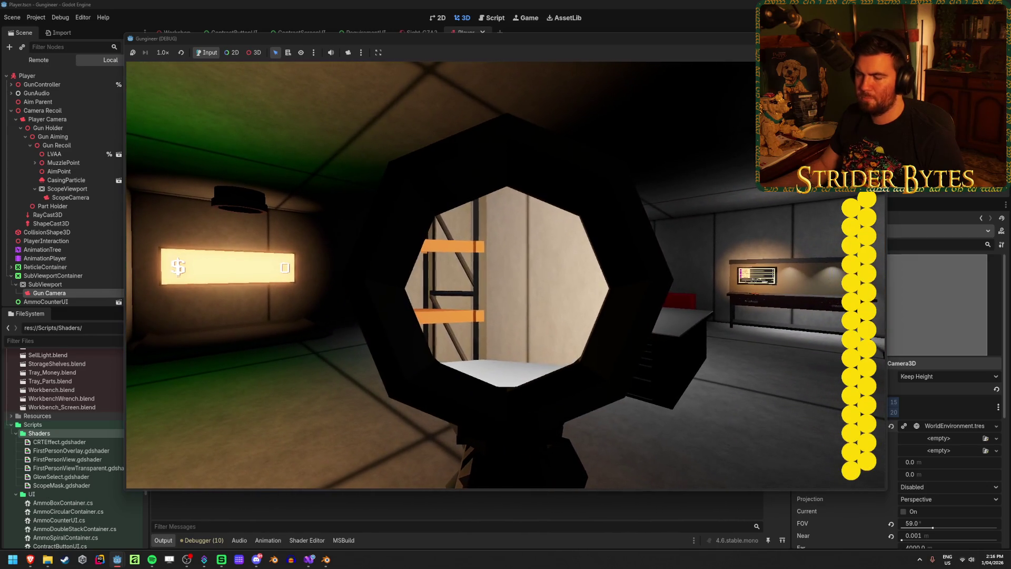
right_click(506, 274)
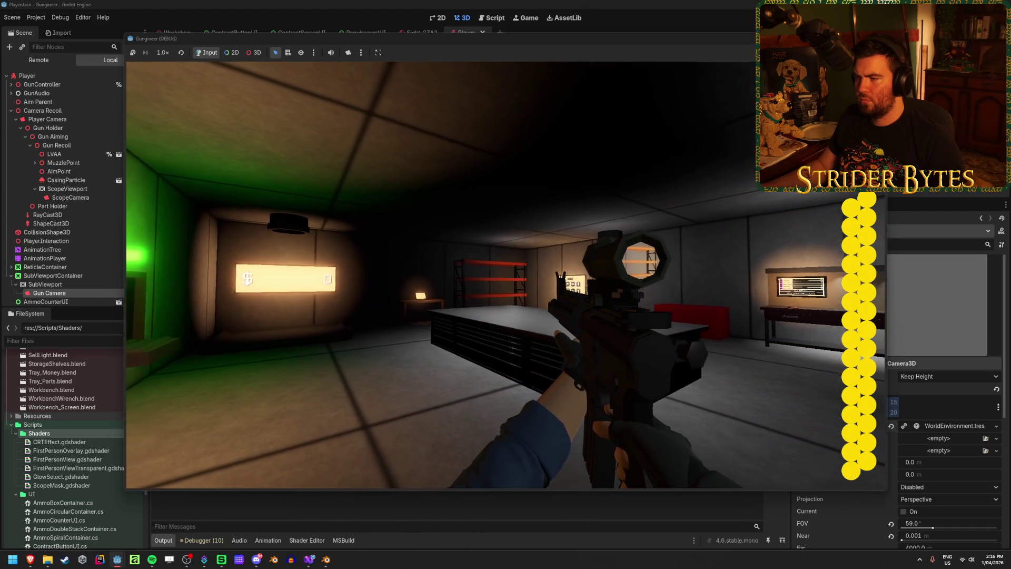
key(F8)
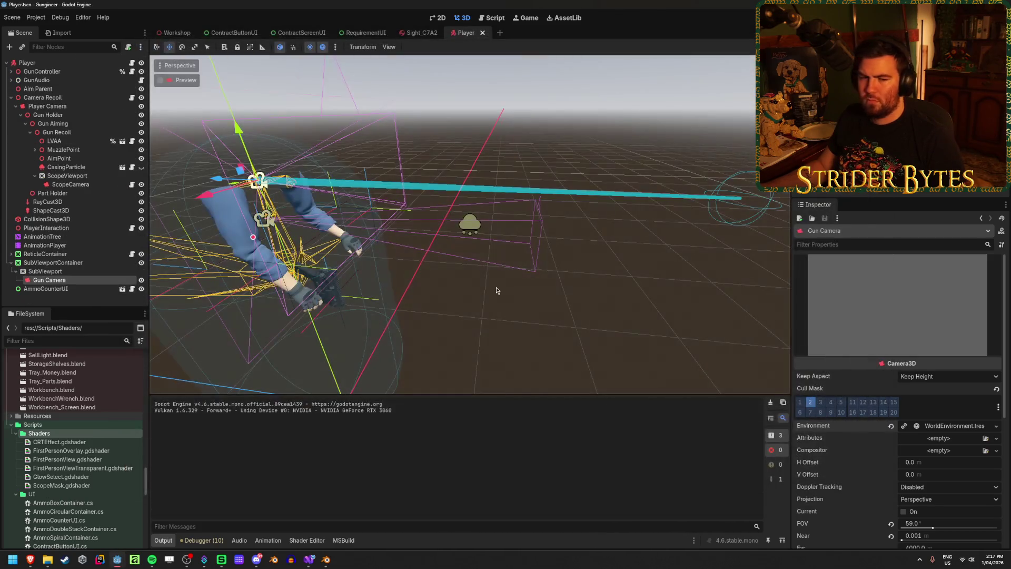
Review the ScopeMask shader code down to the viewportTexture uniform.
click(307, 541)
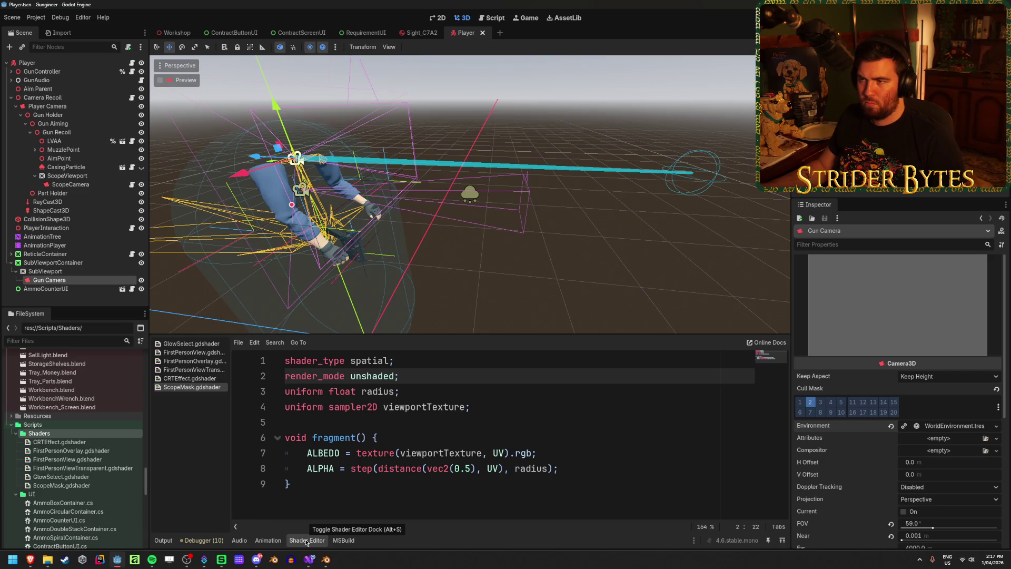
click(410, 507)
click(477, 406)
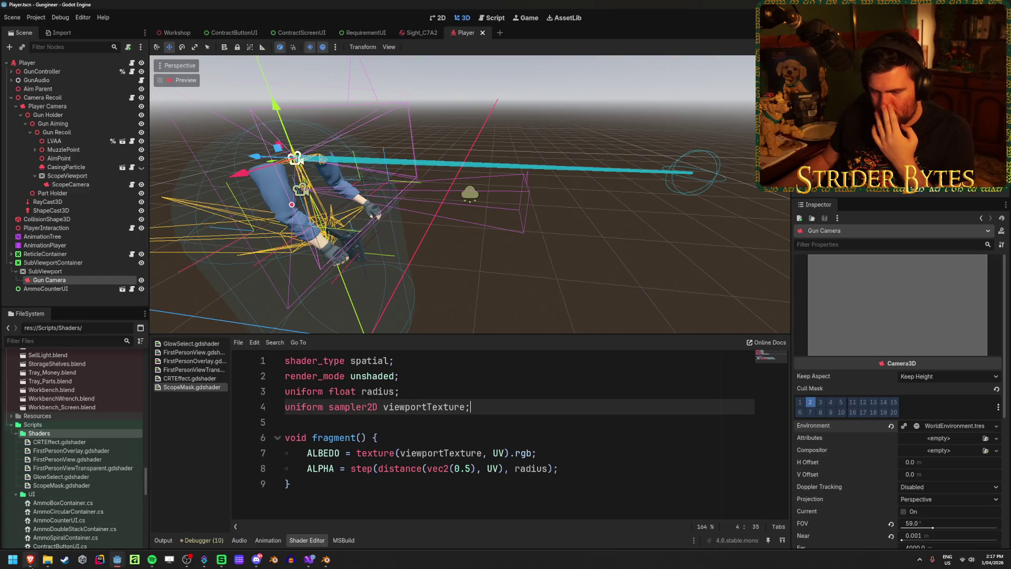
Reselect Gun Camera, then open the Spatial shaders documentation in the browser at its Render modes.
mouse_move(31, 563)
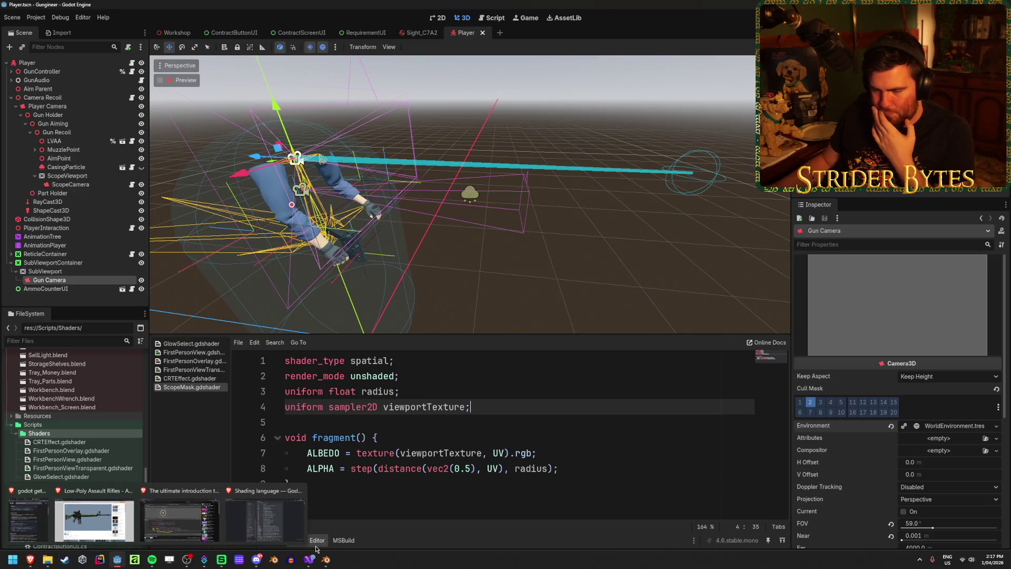
mouse_move(119, 561)
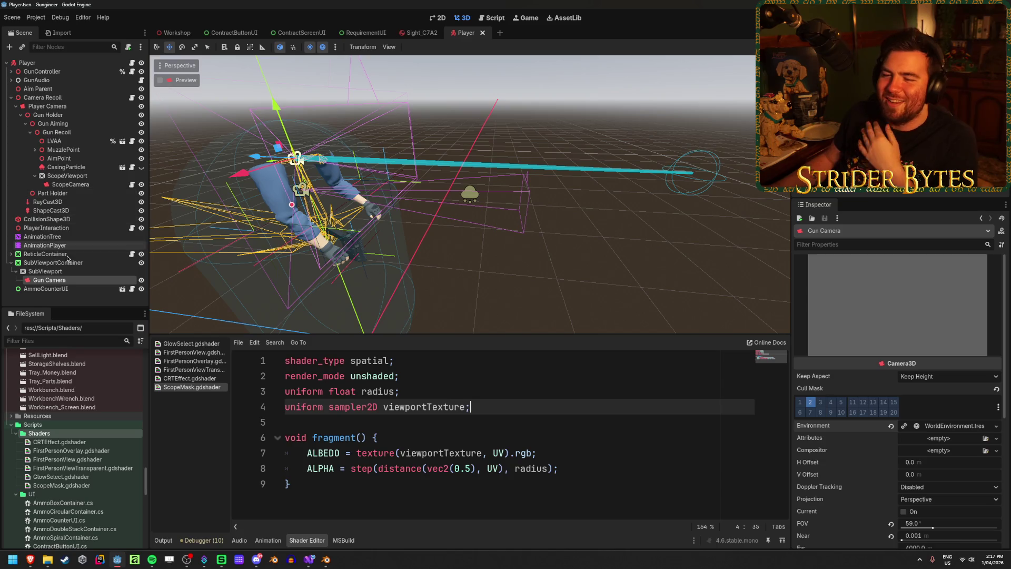
click(73, 285)
scroll(885, 320, down, 3)
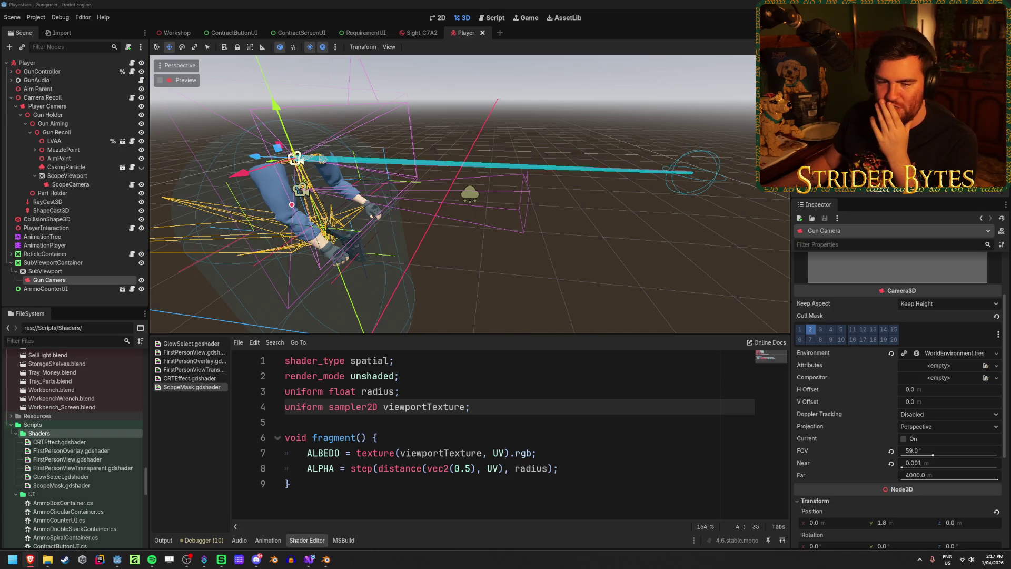
click(767, 342)
scroll(658, 263, down, 1)
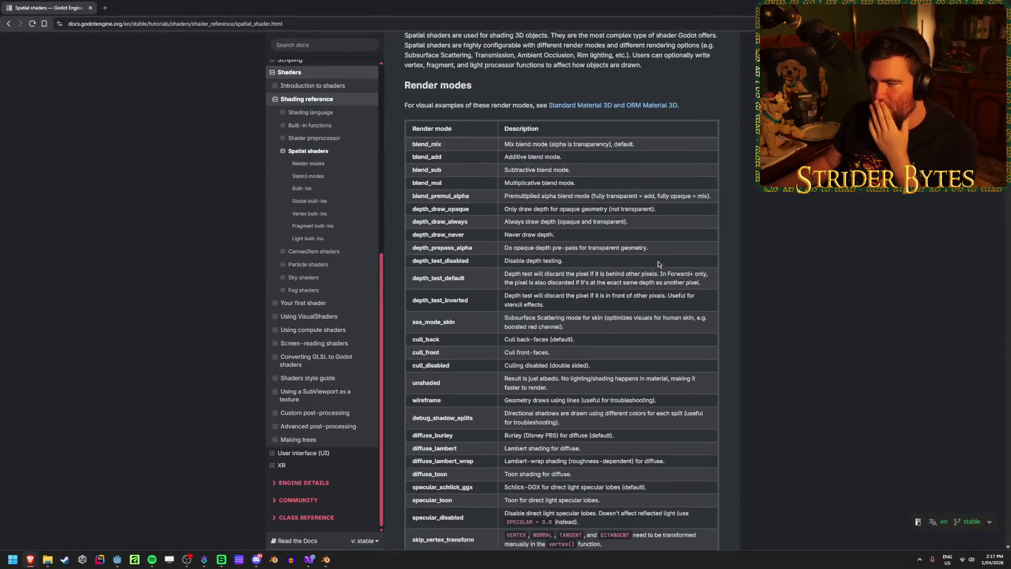
Highlight blend_add and the blend mode rows in the Render modes table.
double_click(488, 153)
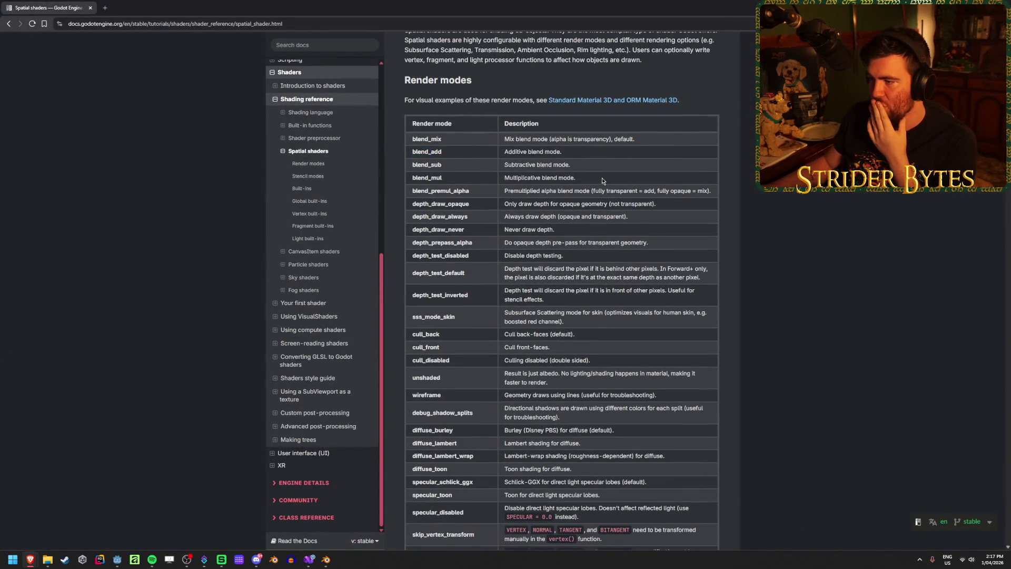
drag(602, 178, 574, 150)
click(574, 149)
Scroll through the Vertex and Fragment built-ins tables, settling back on Fragment built-ins.
scroll(574, 149, down, 10)
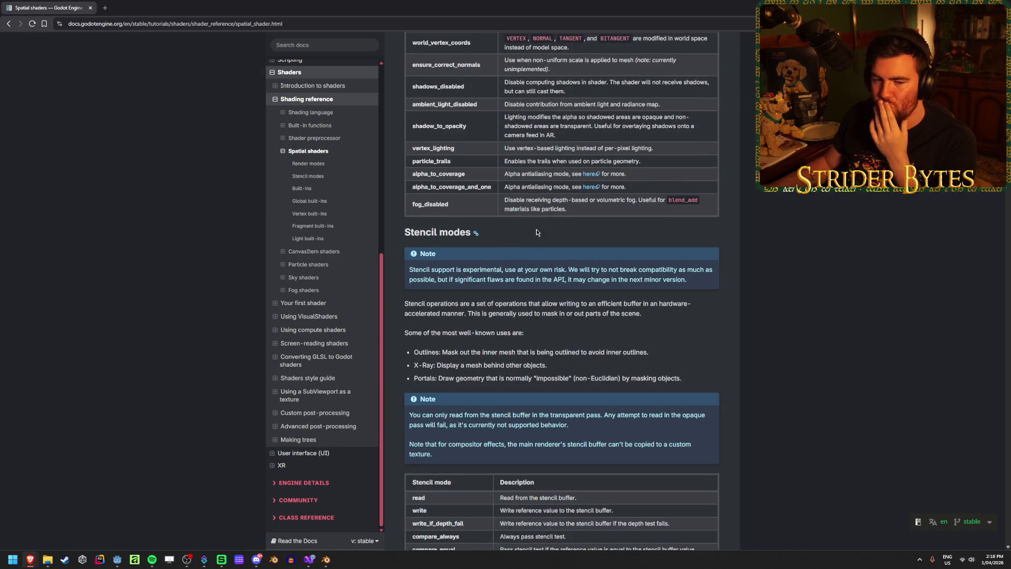
scroll(537, 229, down, 2)
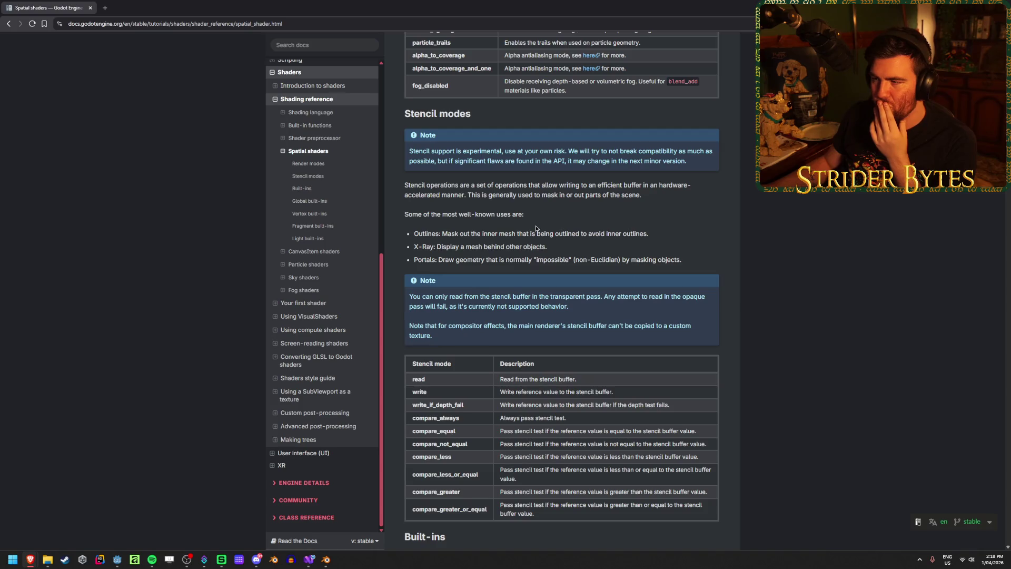
scroll(535, 228, down, 10)
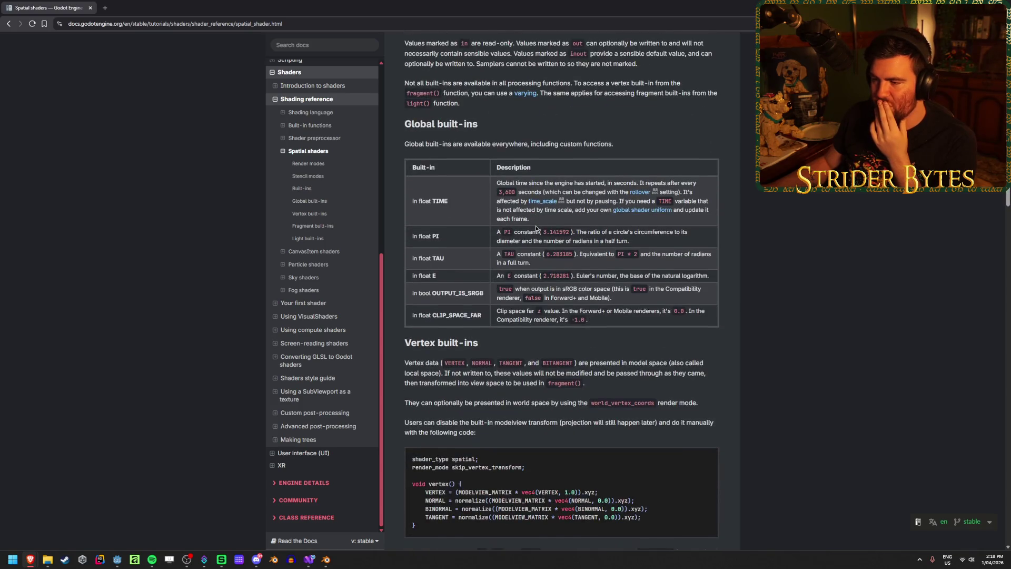
scroll(536, 228, down, 10)
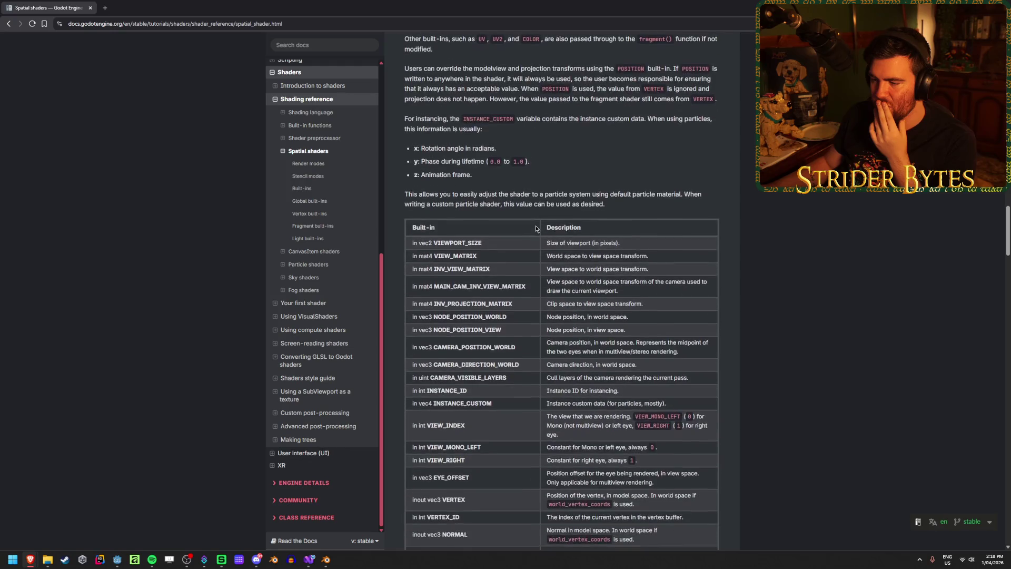
scroll(536, 228, down, 10)
scroll(458, 167, down, 8)
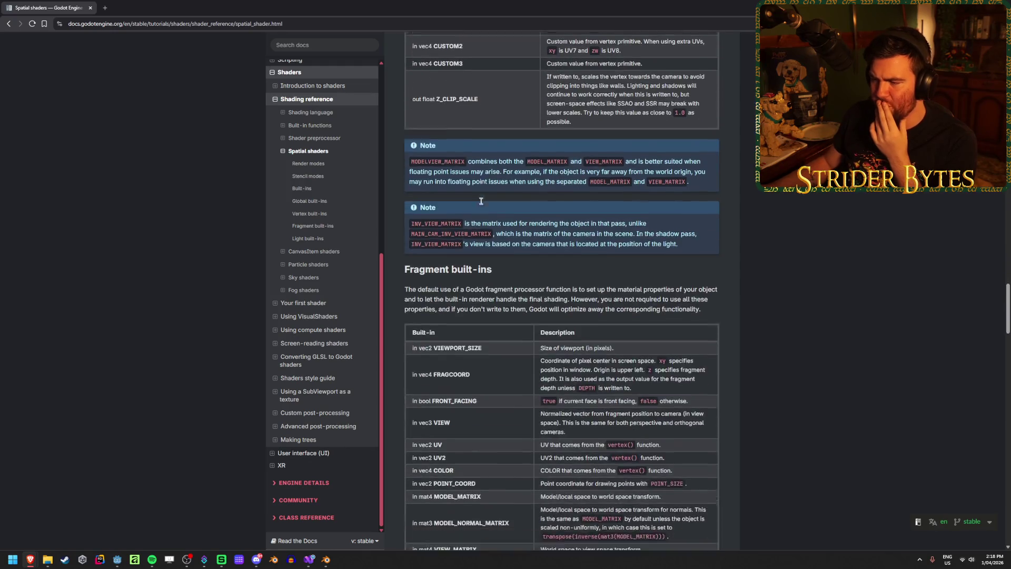
scroll(467, 154, down, 1)
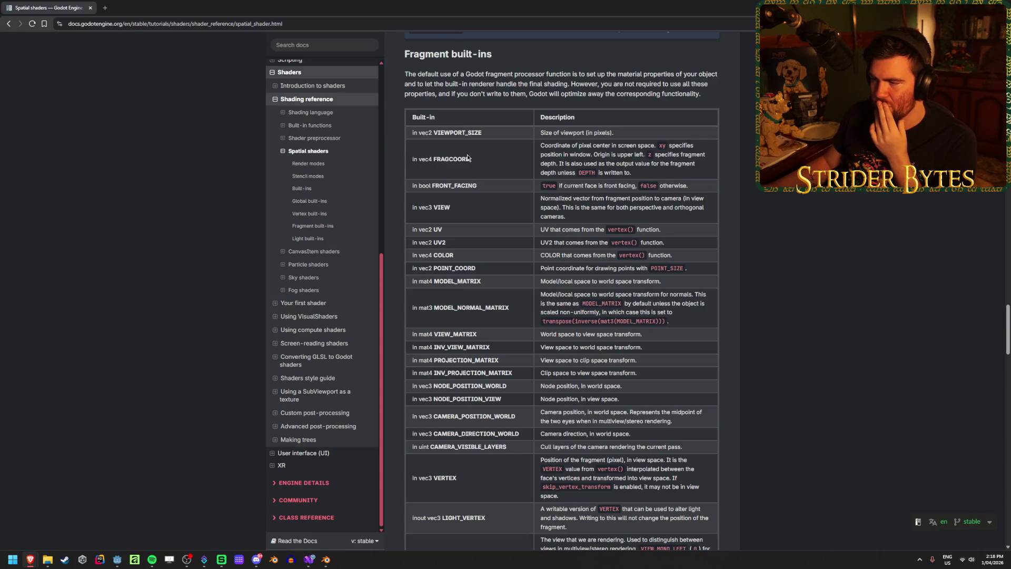
scroll(467, 154, down, 2)
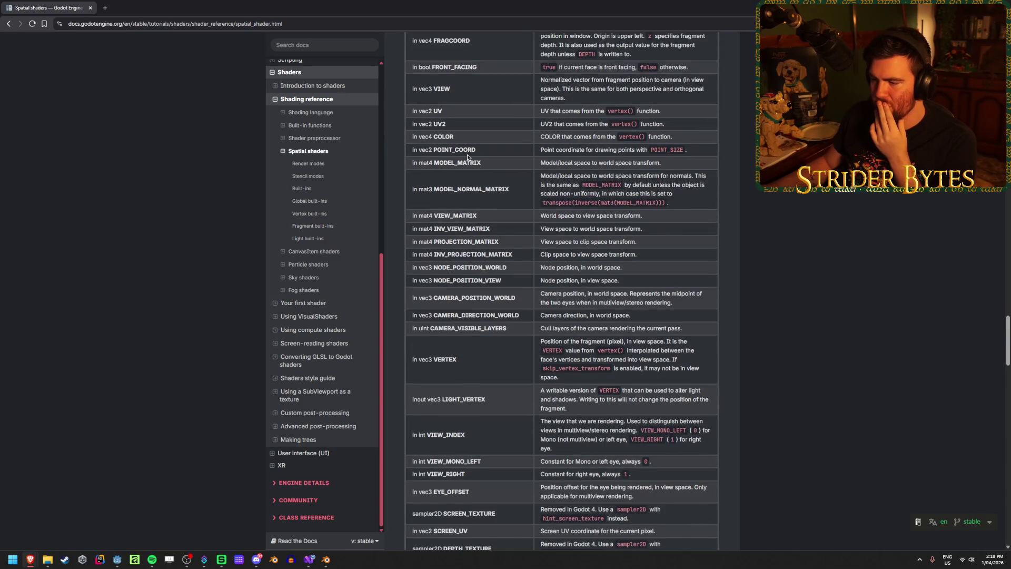
scroll(466, 154, down, 5)
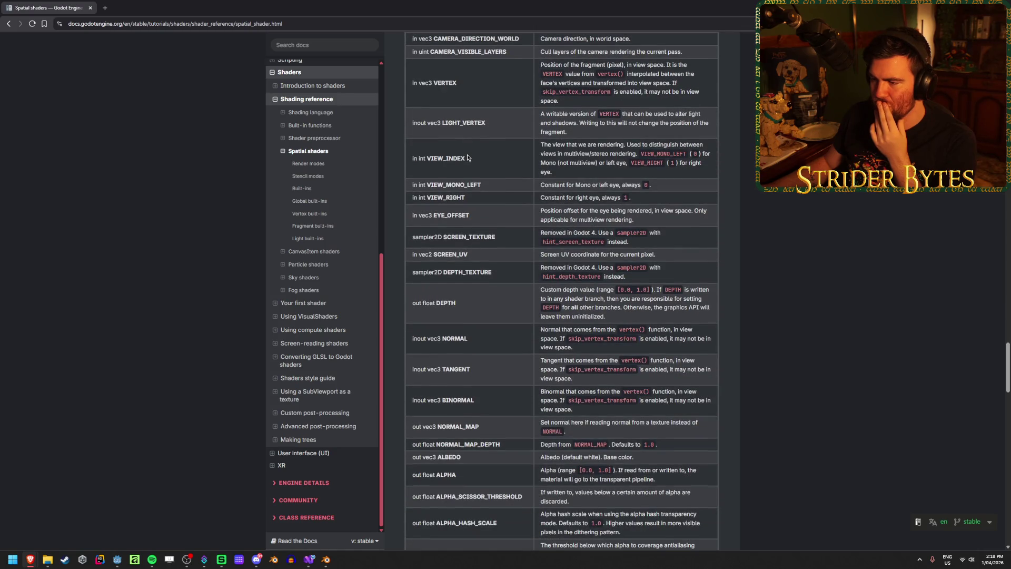
scroll(492, 146, down, 4)
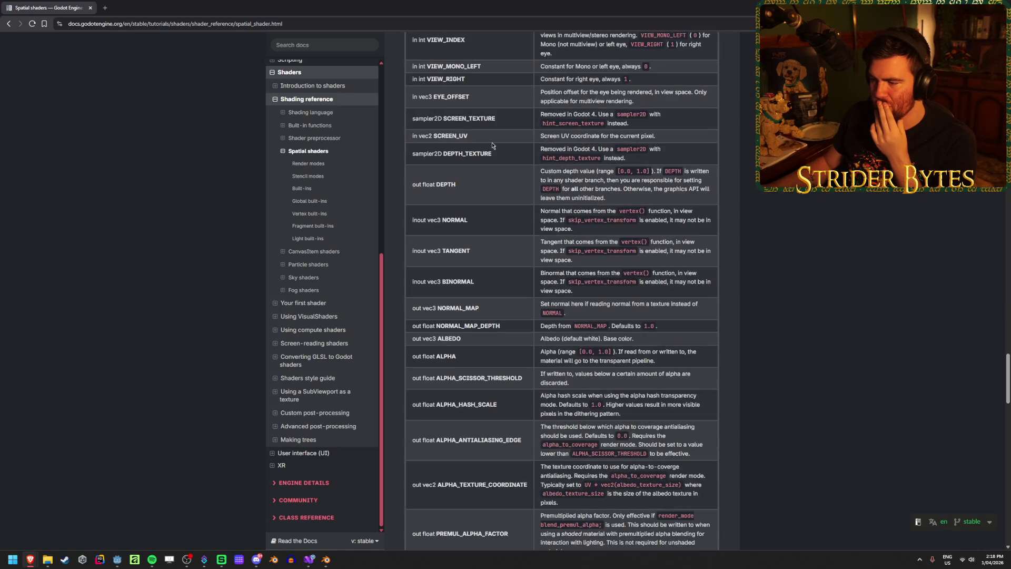
scroll(493, 146, down, 2)
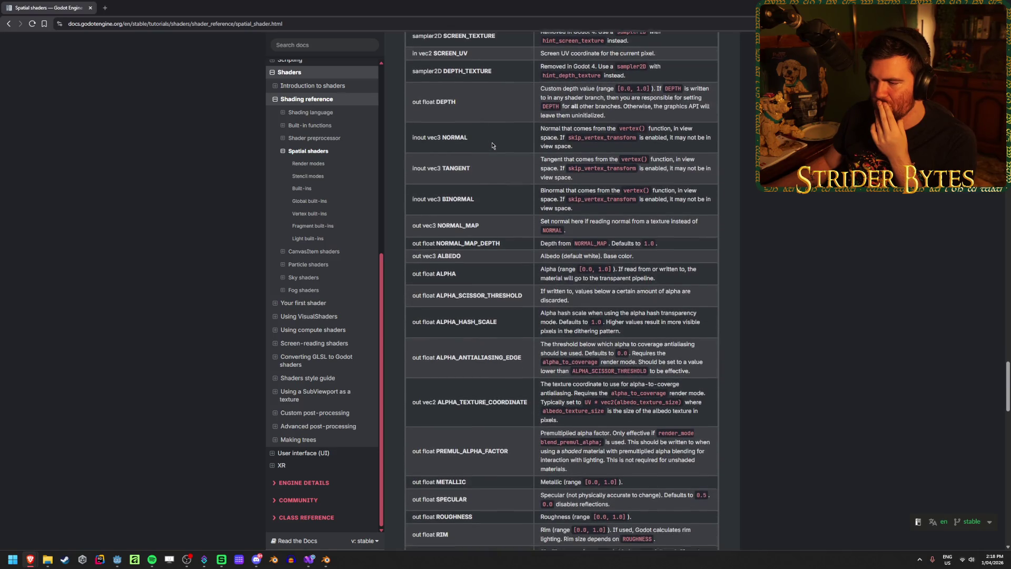
scroll(493, 146, down, 2)
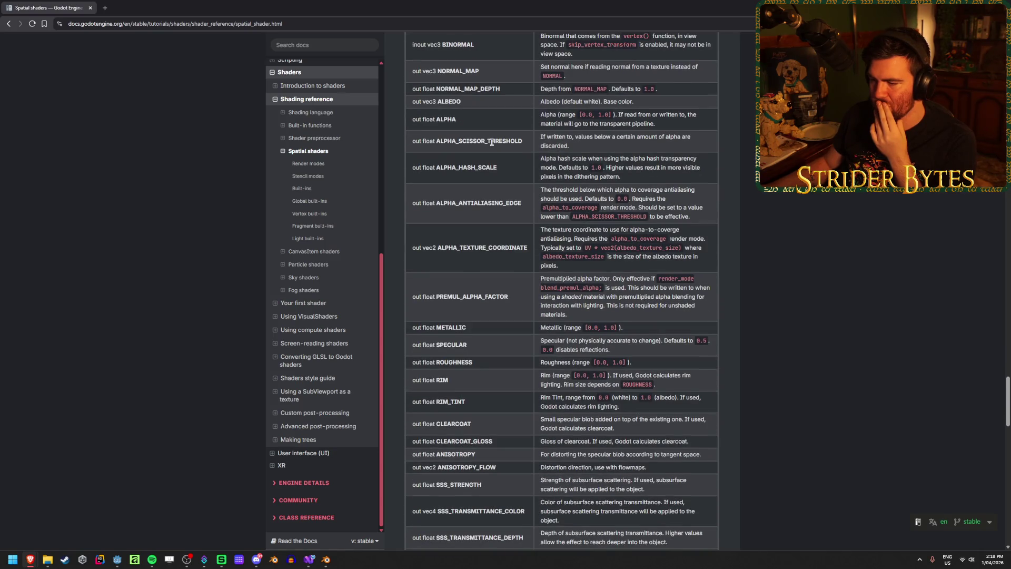
scroll(492, 142, down, 1)
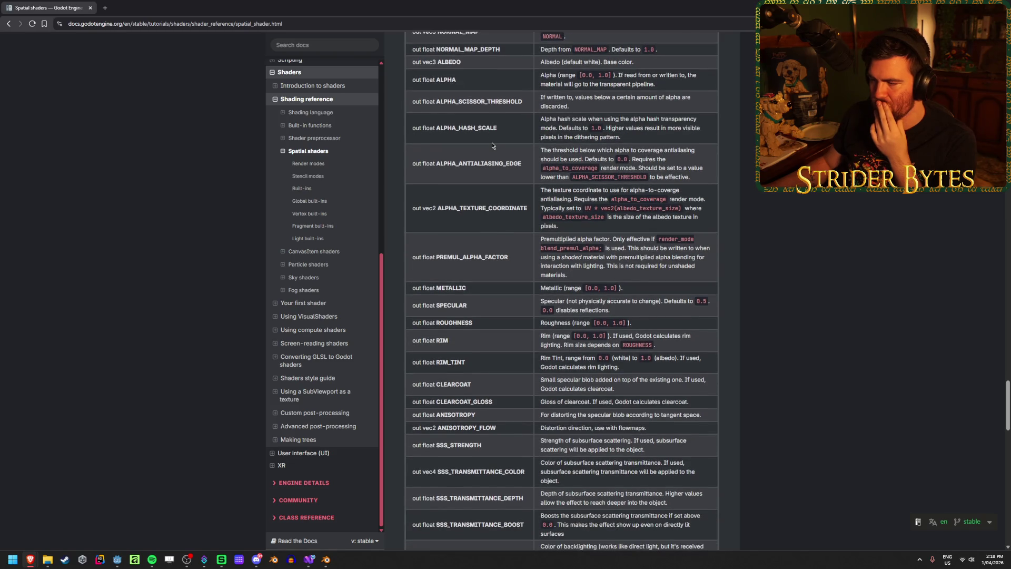
scroll(492, 146, down, 1)
scroll(492, 146, down, 3)
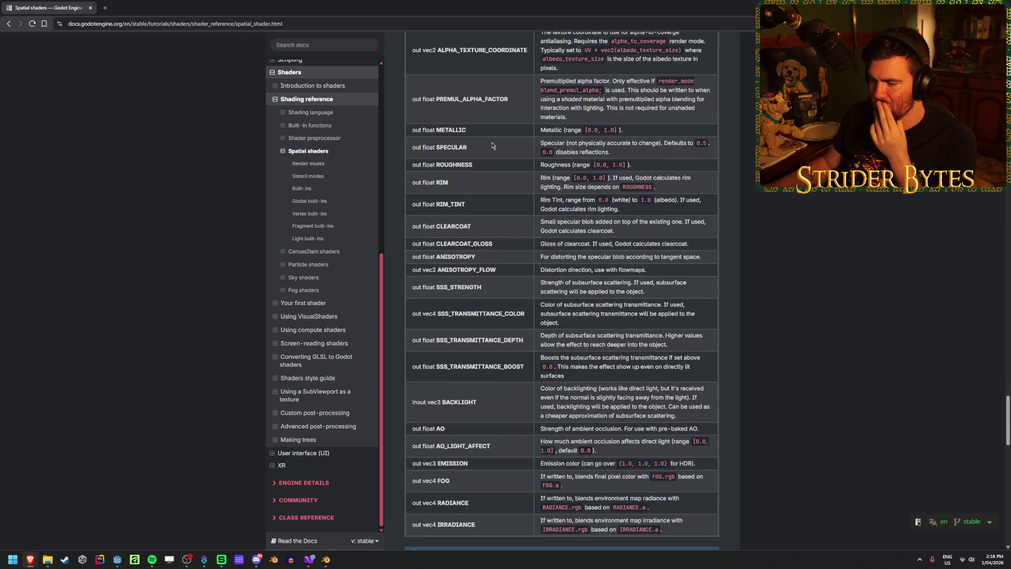
scroll(497, 172, up, 6)
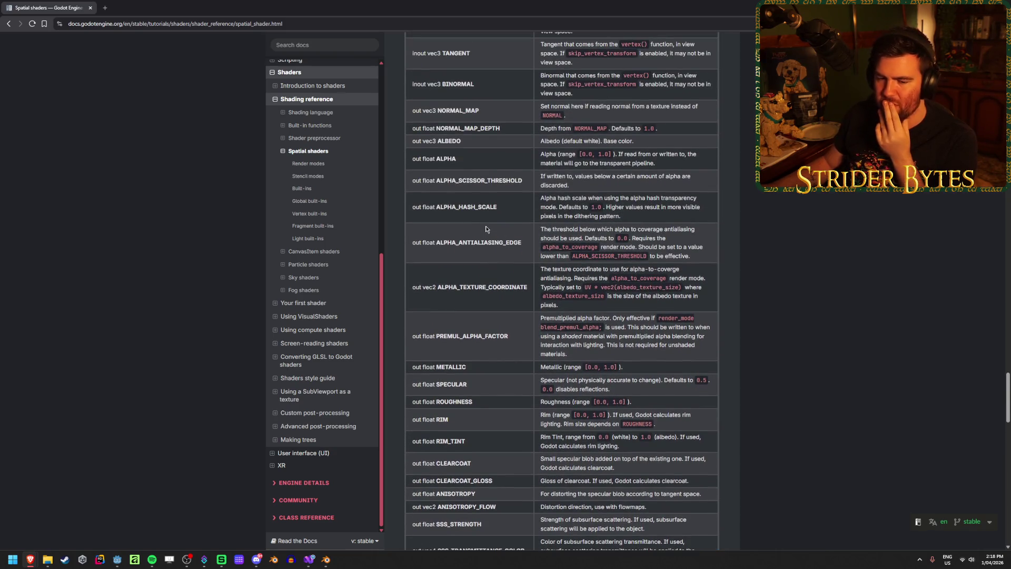
scroll(498, 228, up, 10)
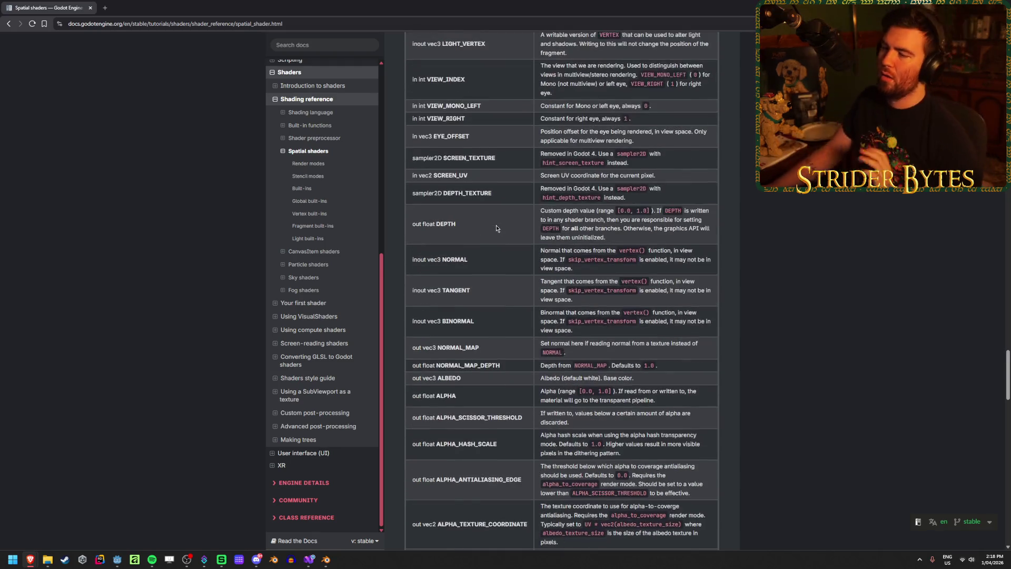
scroll(496, 227, up, 15)
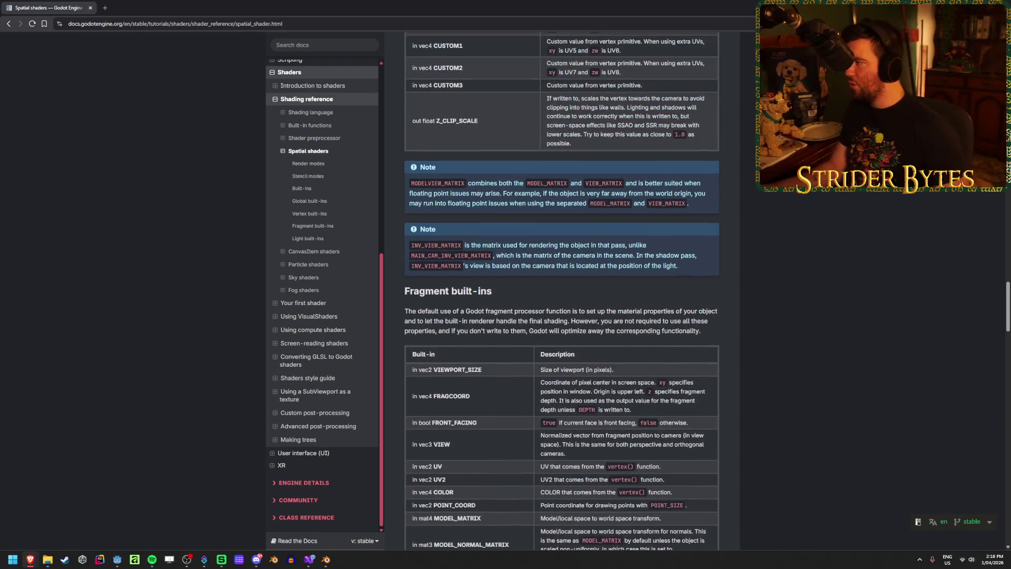
Duplicate ScopeRT in the Sight_C7A2 scene to create ScopeRT2.
key(alt+Tab)
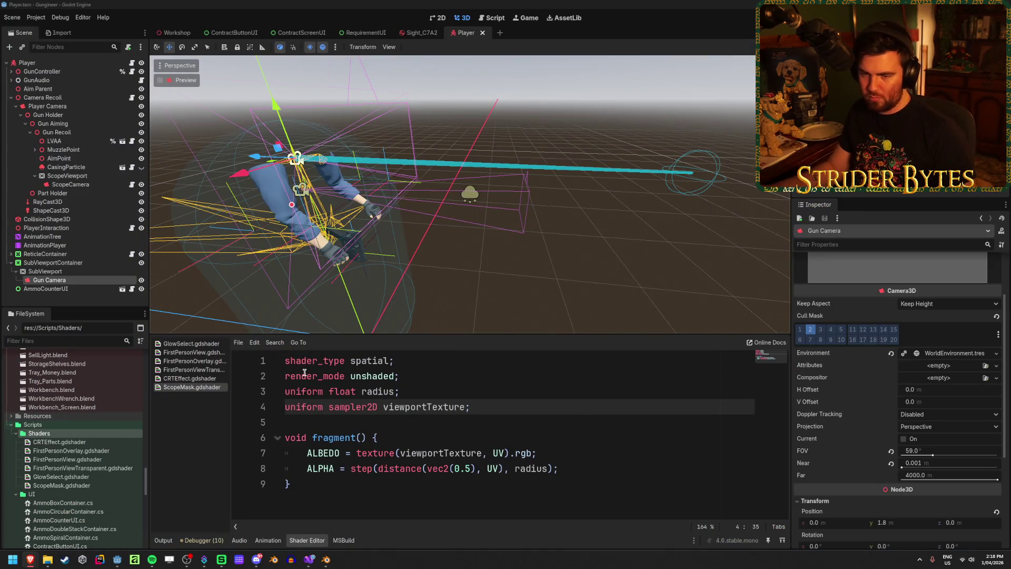
click(418, 33)
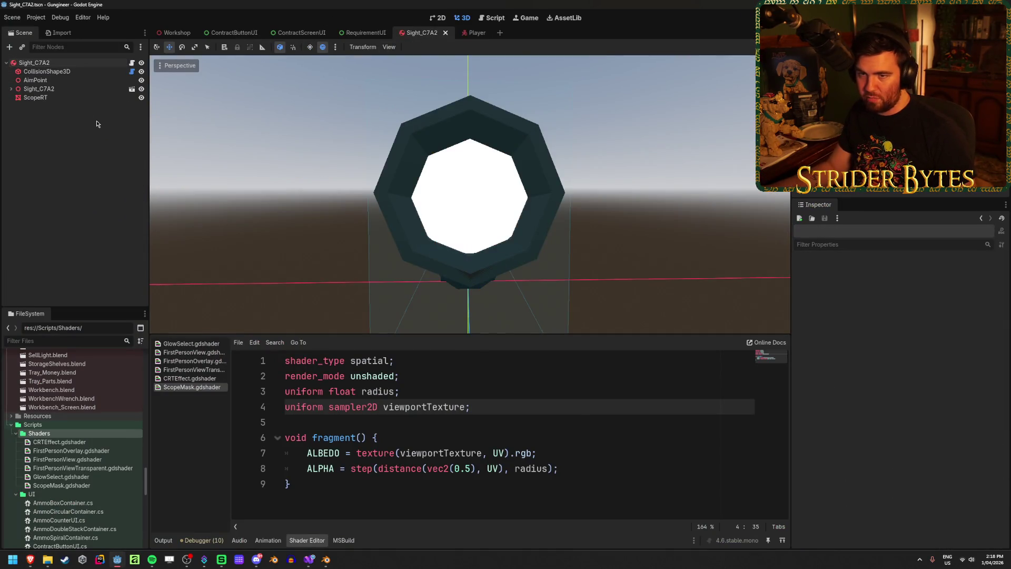
click(73, 98)
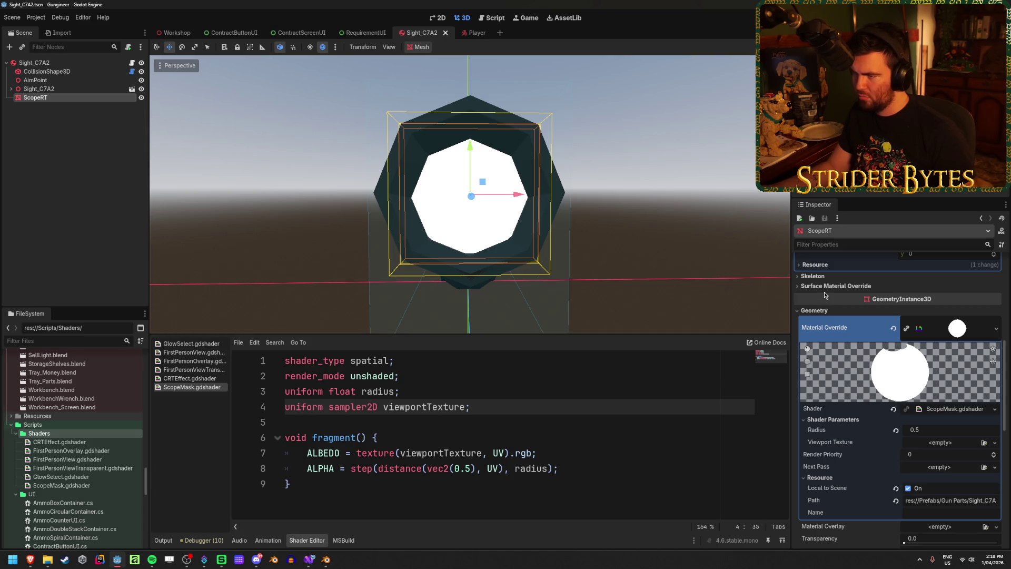
key(ctrl+d)
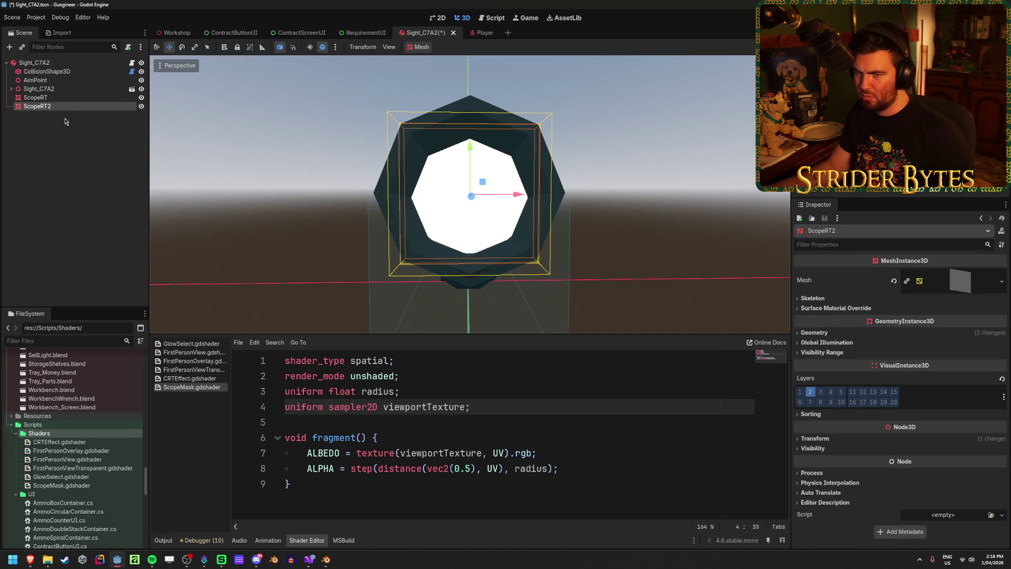
click(35, 98)
Clear ScopeRT2's Geometry material override, hide the original ScopeRT, and browse existing materials.
click(37, 106)
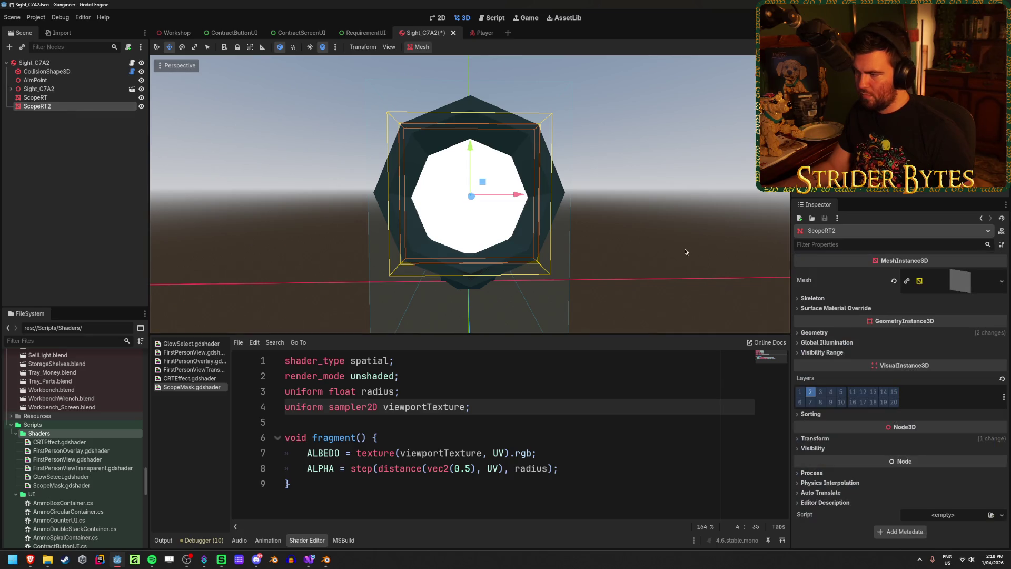
click(815, 333)
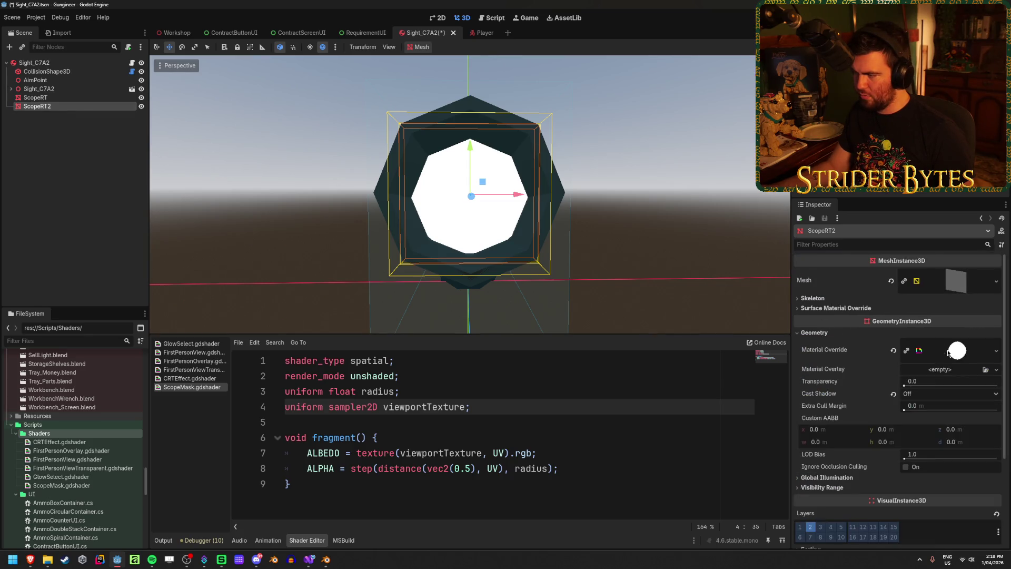
click(893, 350)
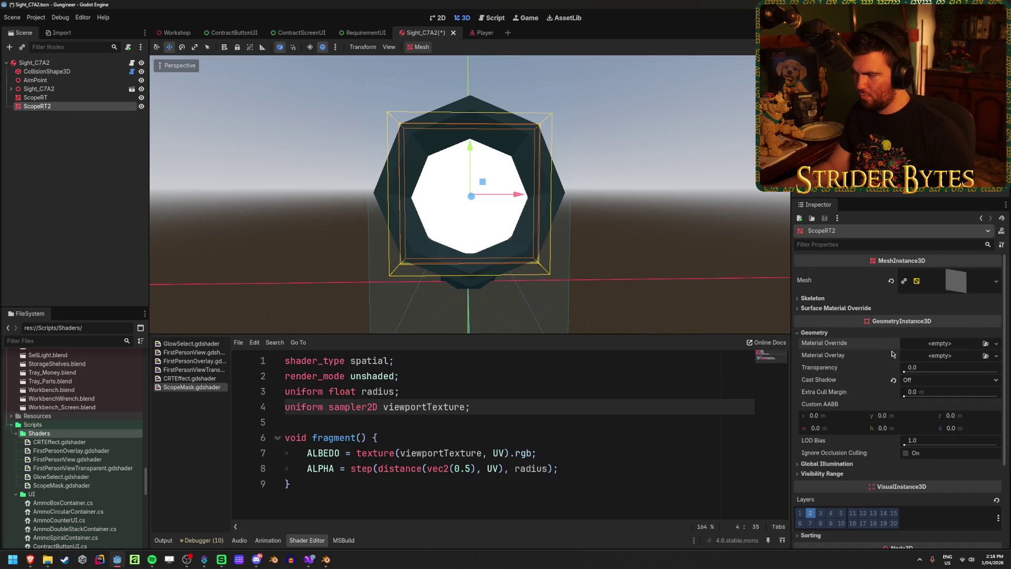
click(141, 97)
click(72, 100)
click(72, 106)
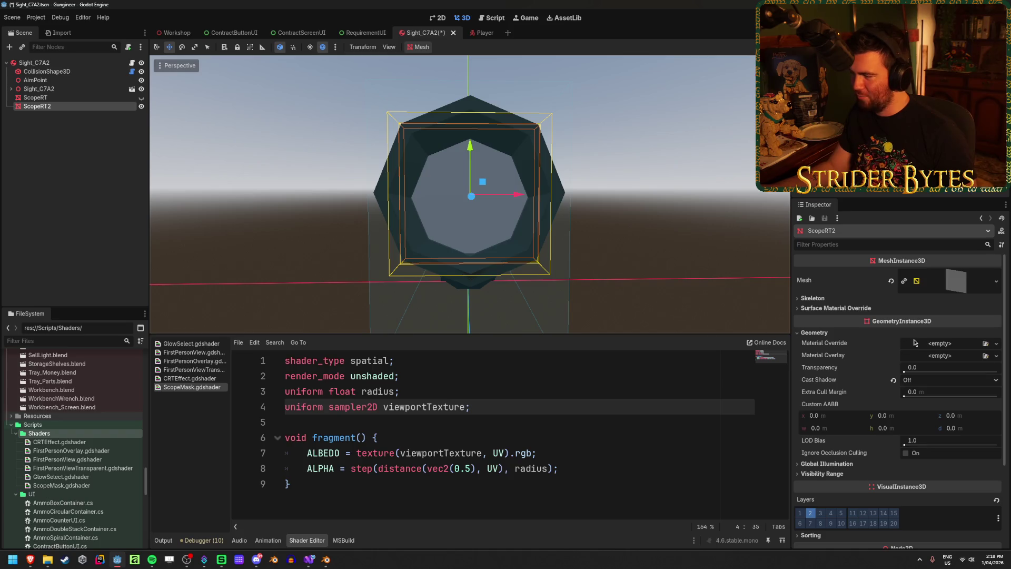
click(986, 343)
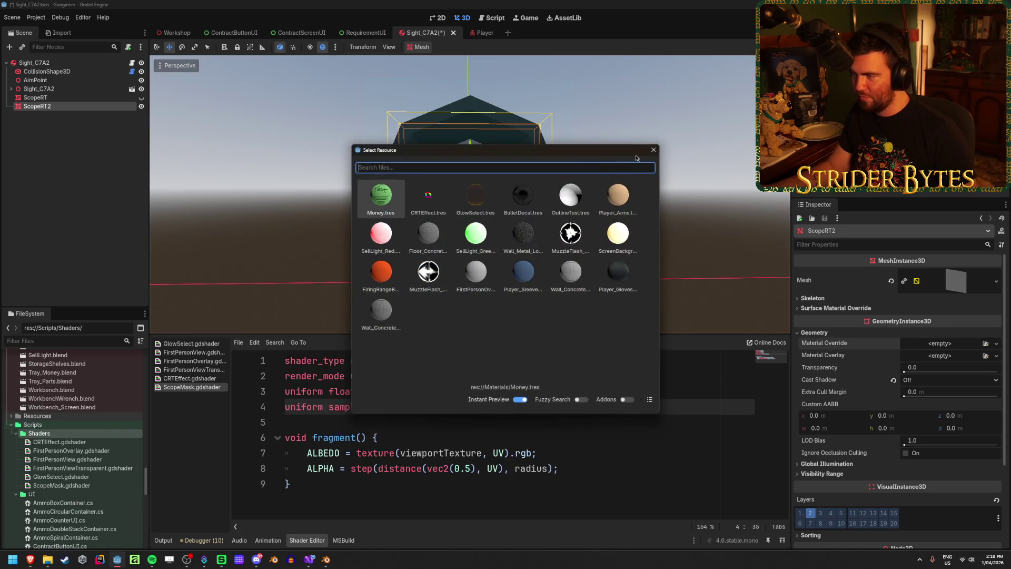
Try a new ShaderMaterial override on ScopeRT2, then undo it.
key(Escape)
click(996, 344)
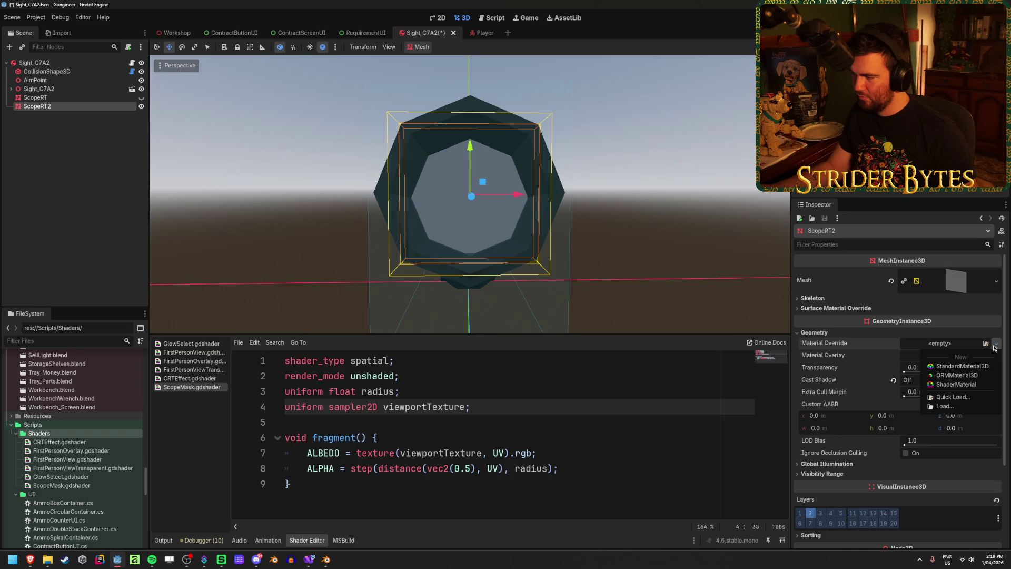
click(974, 385)
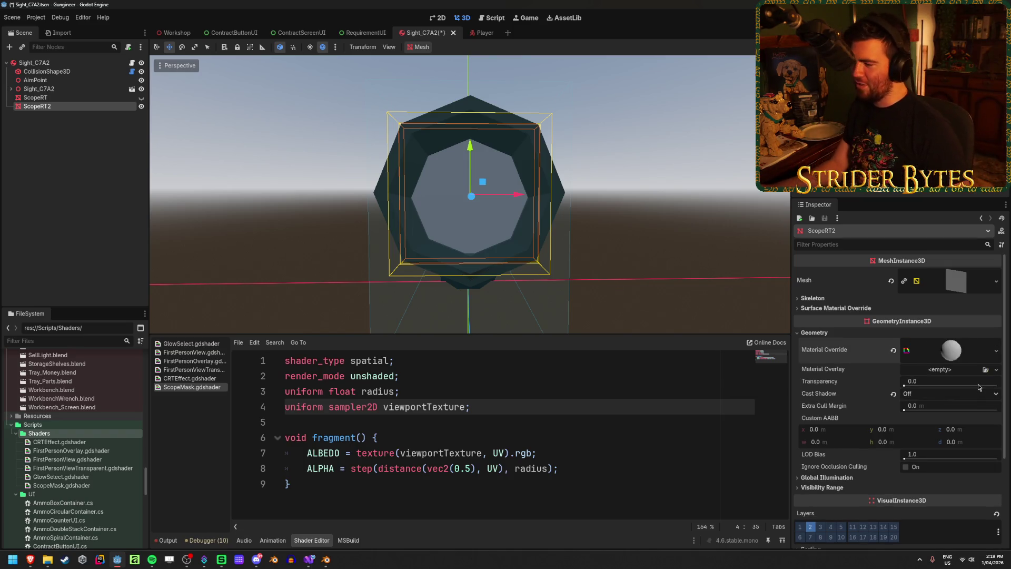
click(996, 370)
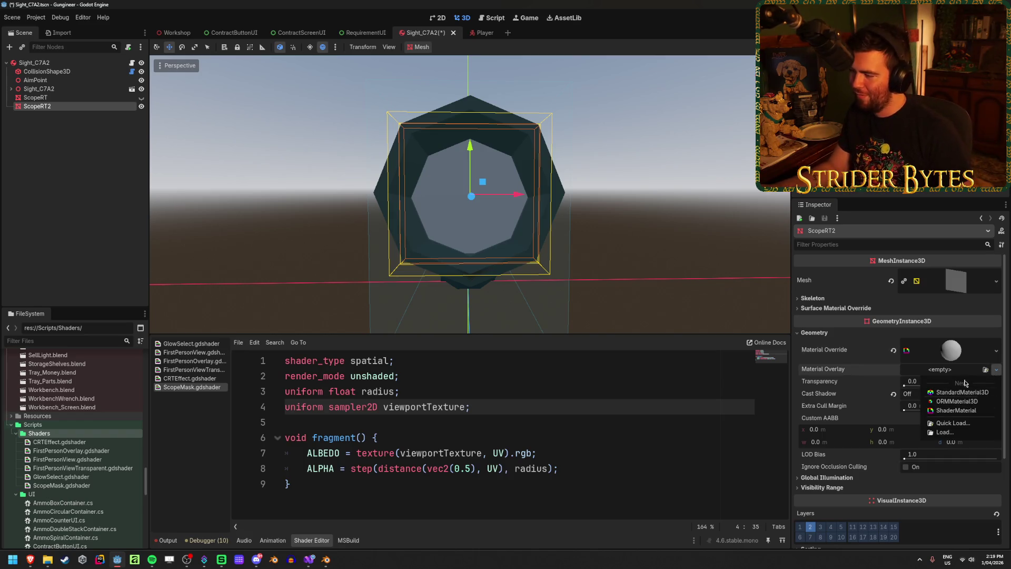
click(962, 372)
click(951, 350)
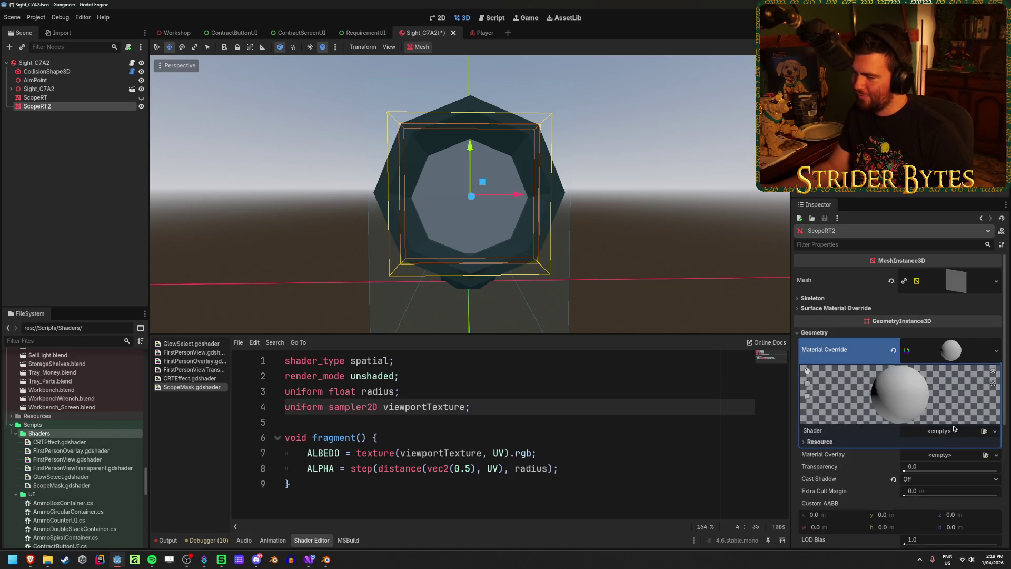
click(994, 431)
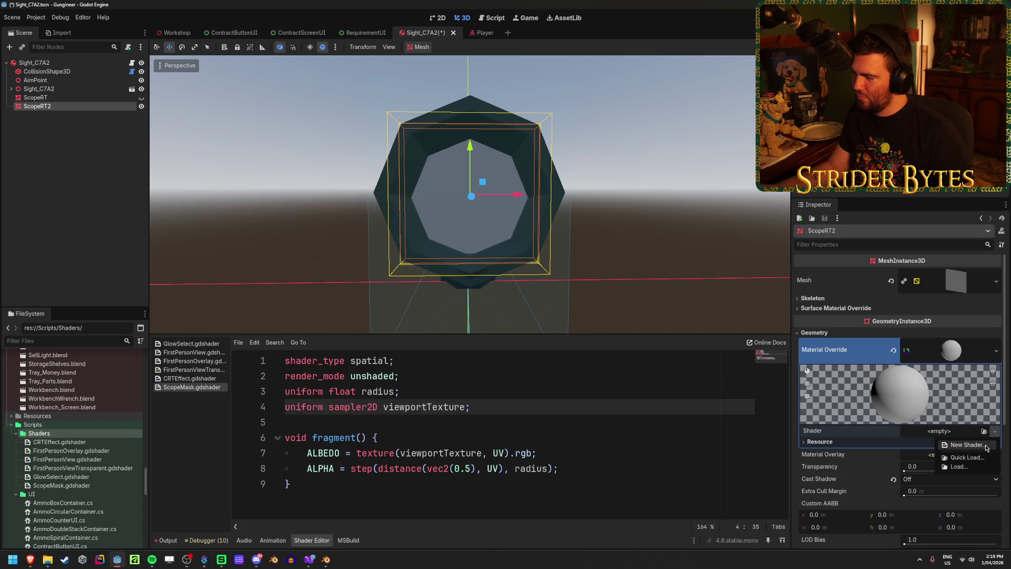
click(947, 433)
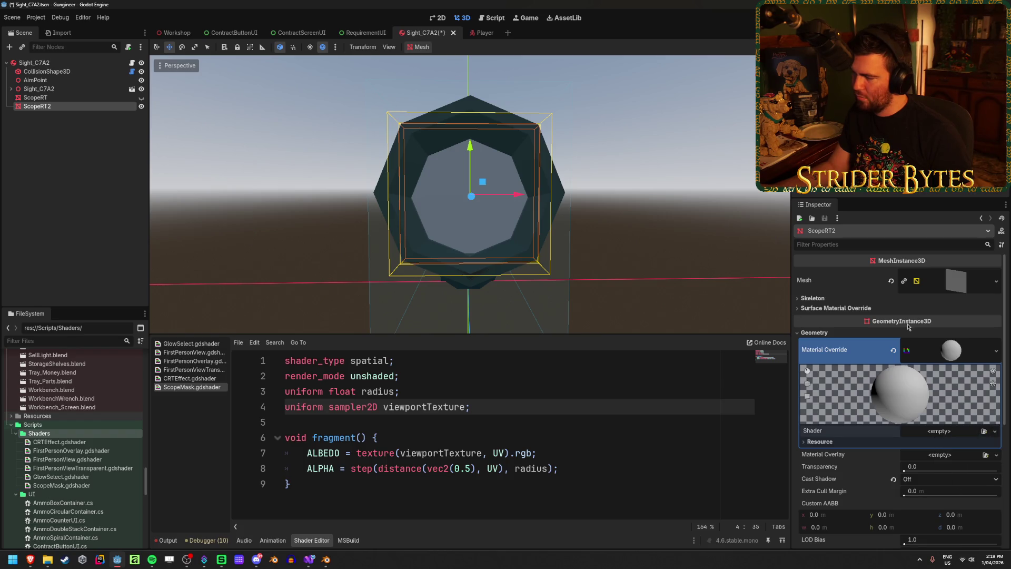
key(ctrl+z)
Give ScopeRT2 a new StandardMaterial3D override with Shading Mode set to Unshaded.
click(988, 345)
click(973, 368)
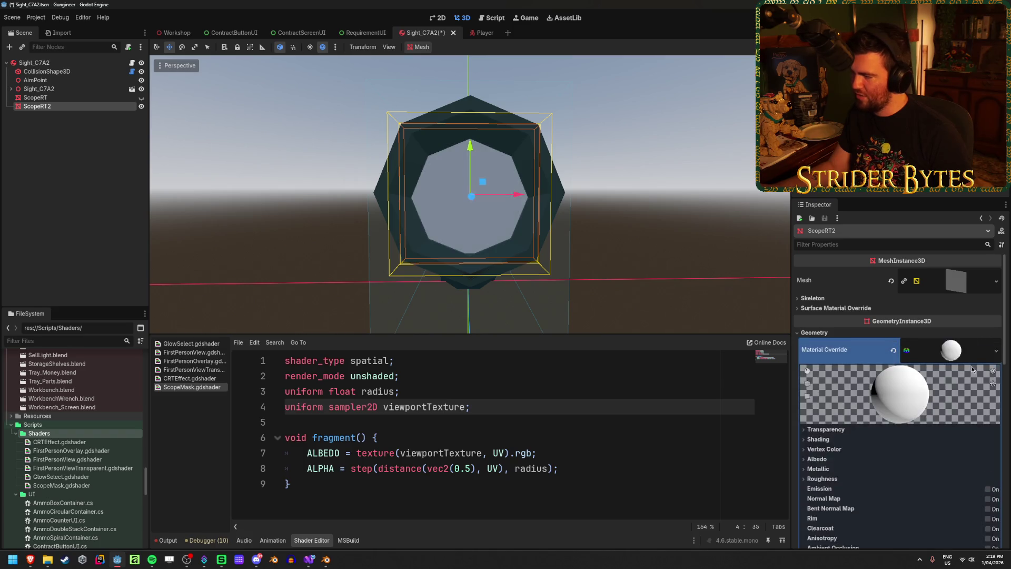
click(819, 440)
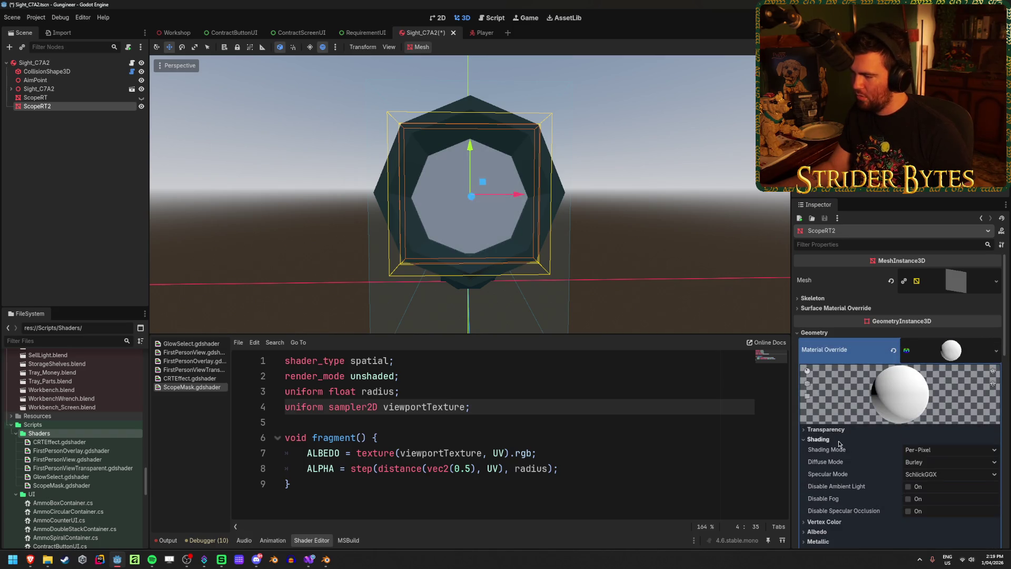
click(937, 450)
click(932, 463)
scroll(895, 442, down, 2)
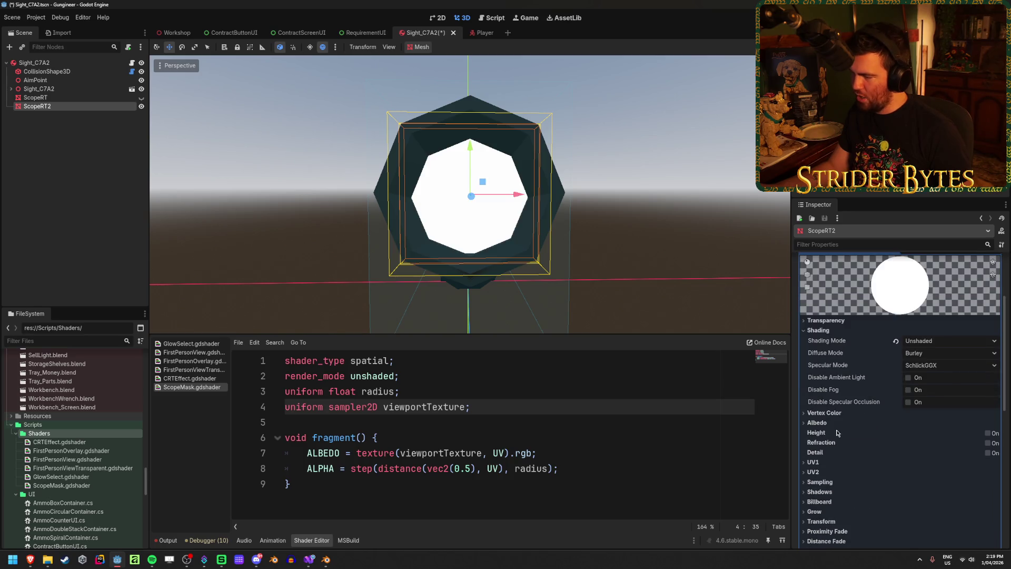
click(828, 425)
Make the material Local to Scene and assign a new ViewportTexture as its albedo texture.
click(952, 448)
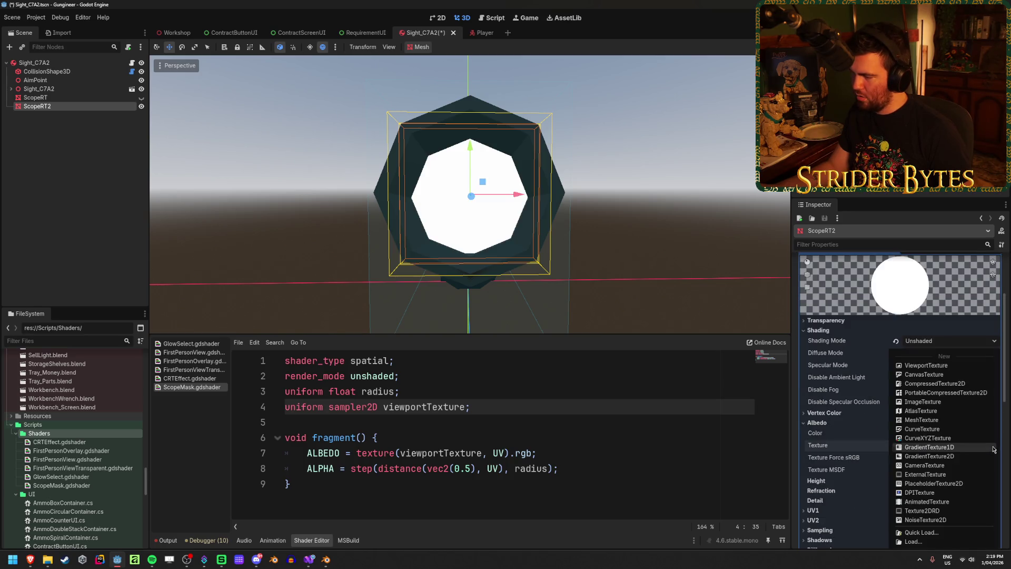
click(932, 365)
click(455, 296)
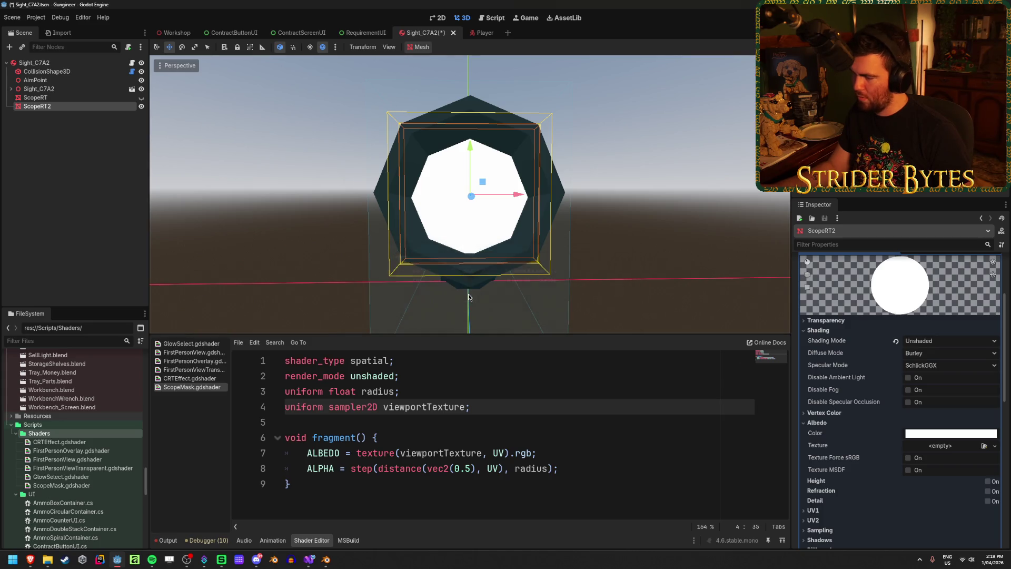
scroll(959, 435, down, 5)
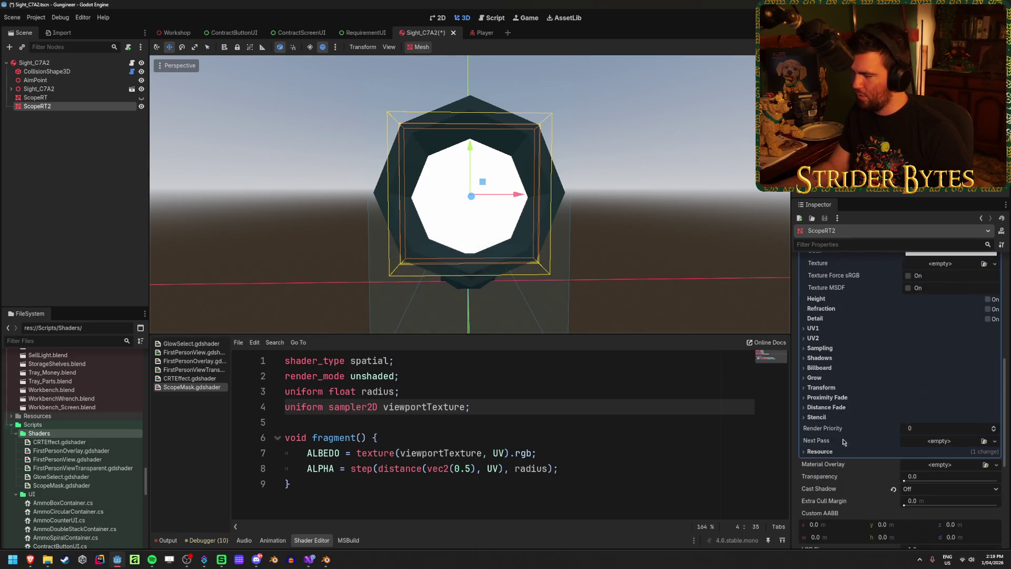
click(820, 451)
click(909, 462)
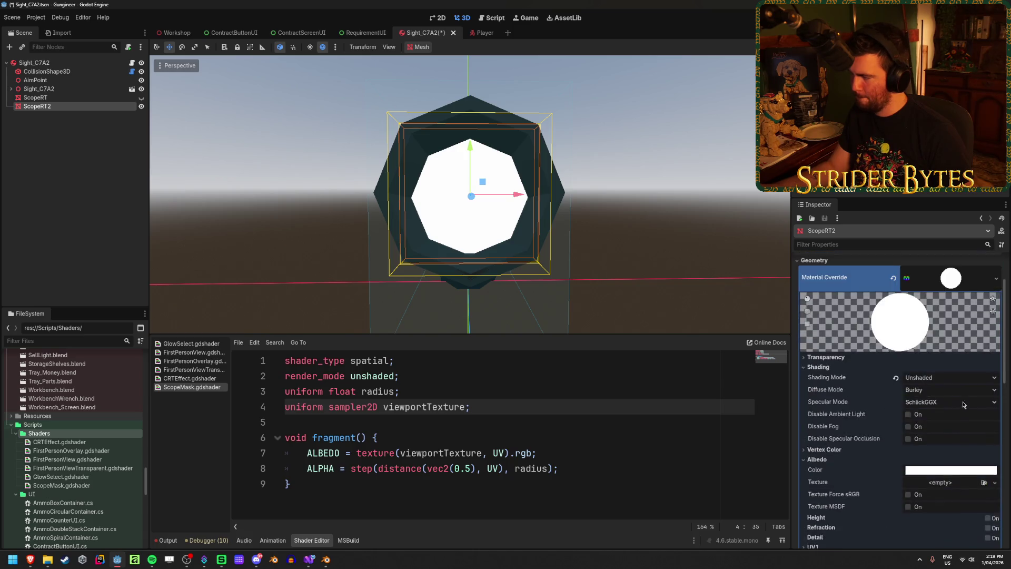
scroll(940, 409, down, 2)
click(940, 409)
click(927, 365)
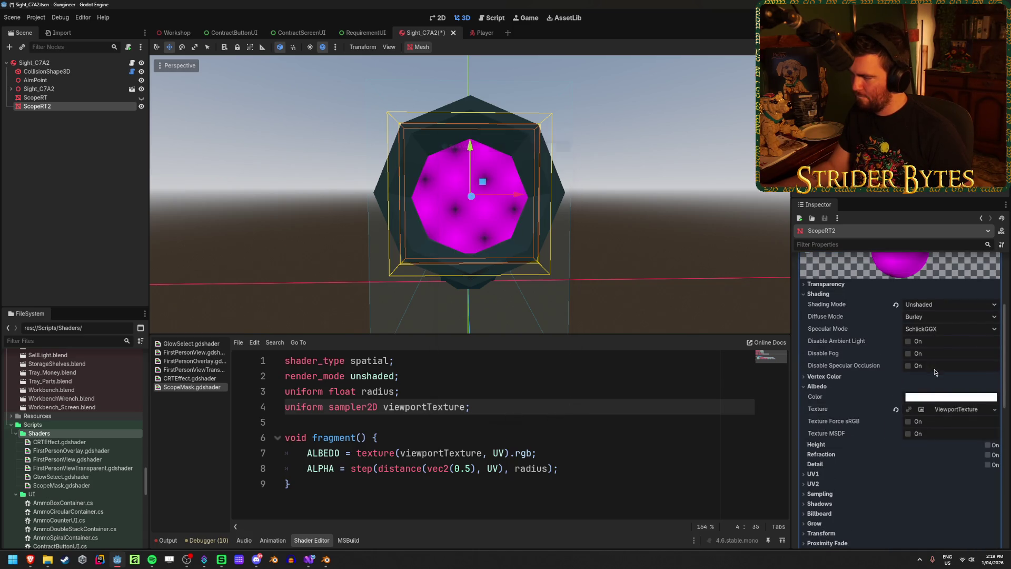
click(956, 410)
Save the Sight_C7A2 scene and set the root's Scope Rt to ScopeRT2.
key(ctrl+s)
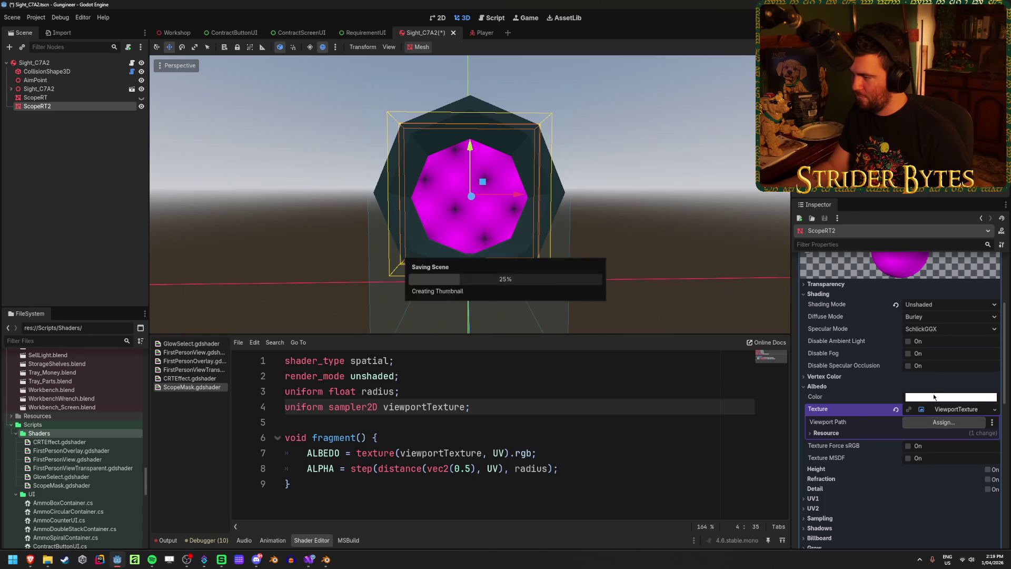
click(74, 65)
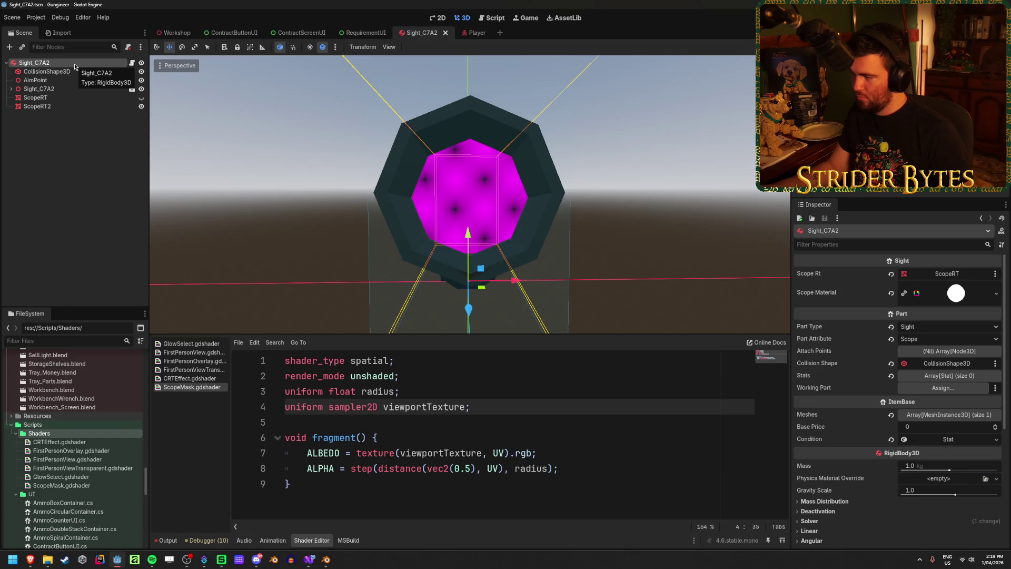
drag(37, 105, 961, 275)
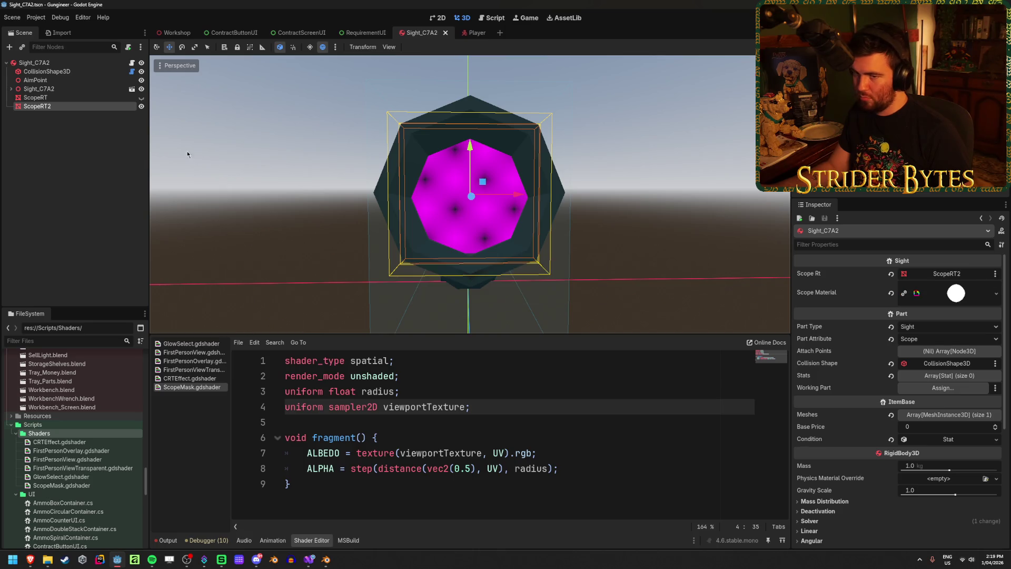
click(67, 106)
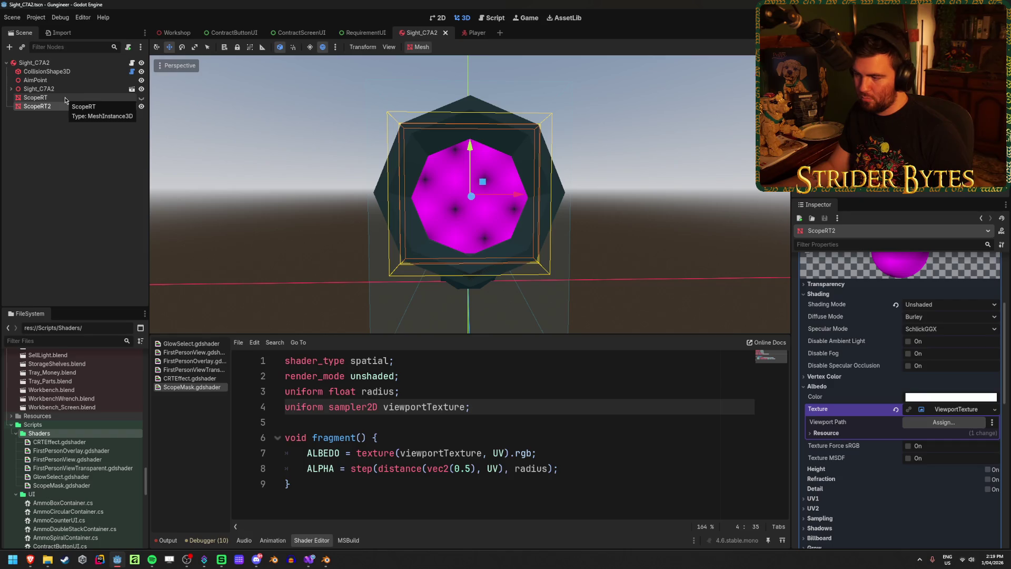
key(alt+Tab)
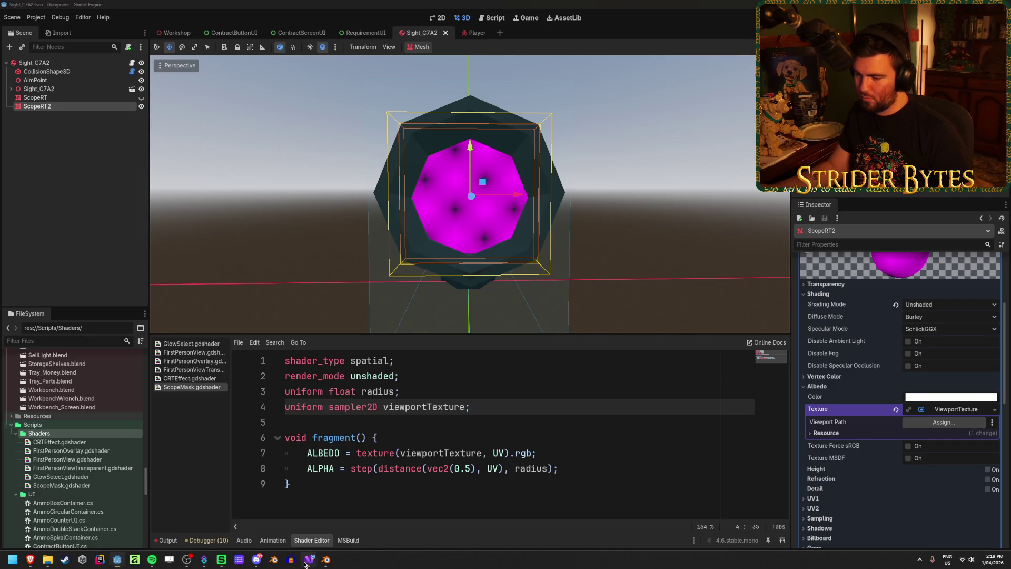
Comment out line 132 of GunController.cs and add an uncommented copy as line 133.
click(292, 350)
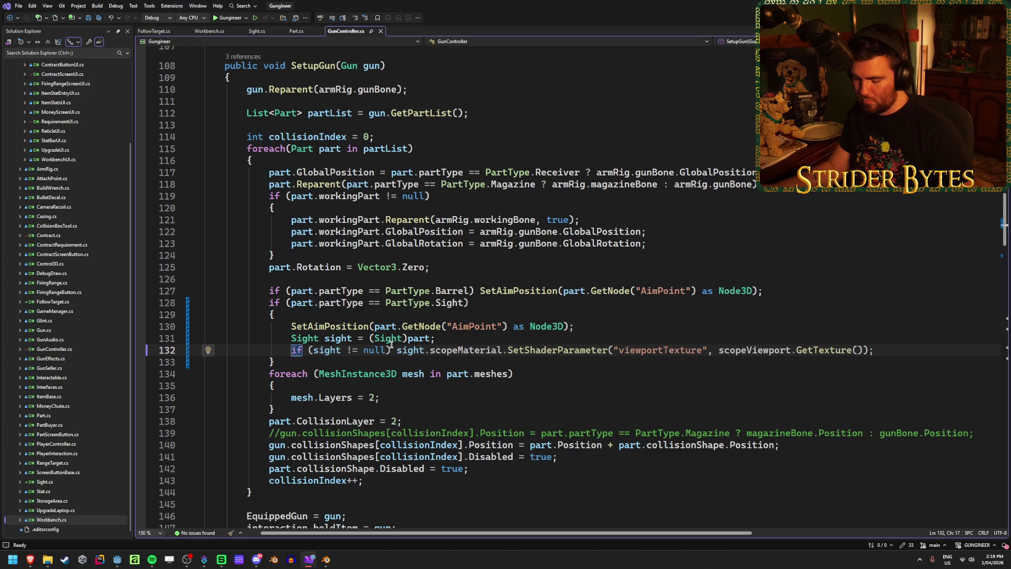
text(//)
key(End)
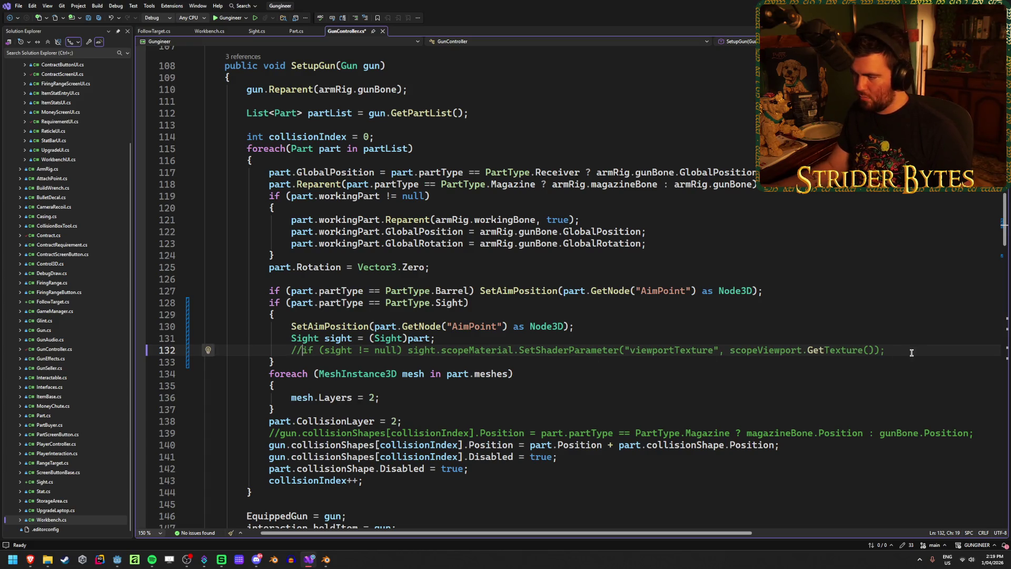
key(shift+Down)
shift+click(303, 350)
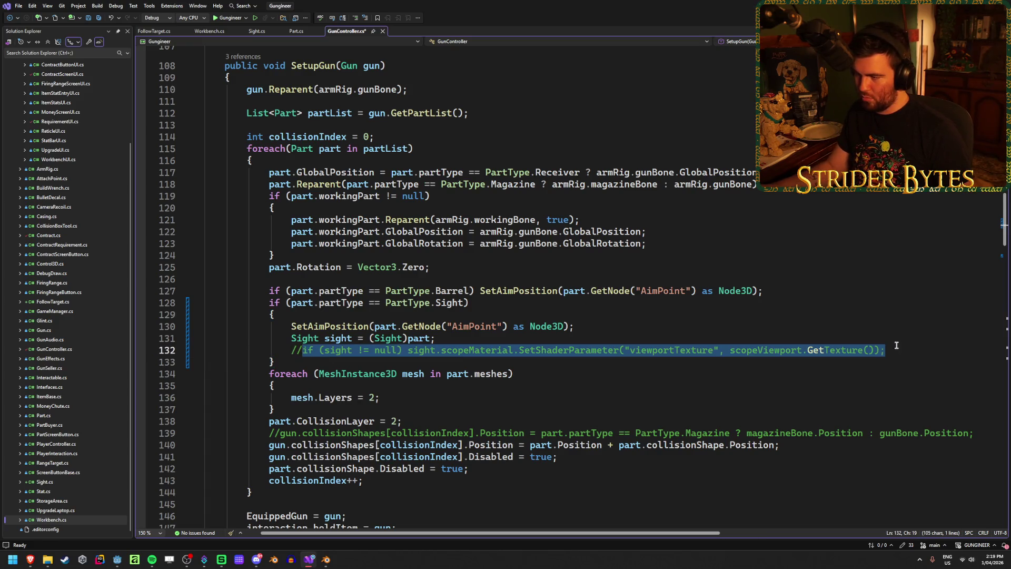
key(ctrl+c)
key(End)
key(Return)
key(ctrl+v)
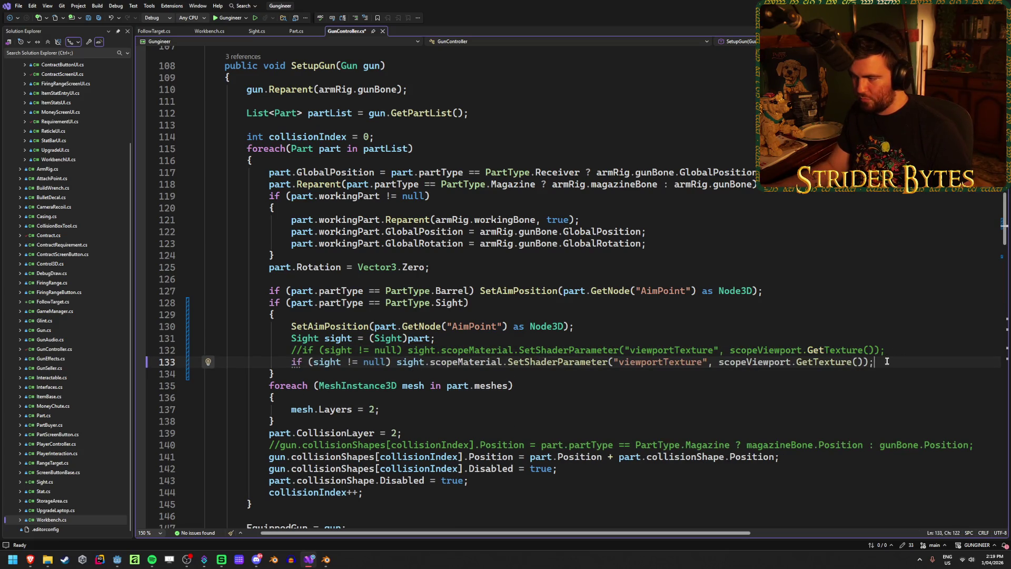
mouse_move(887, 361)
mouse_down()
mouse_move(475, 361)
mouse_move(508, 360)
mouse_up()
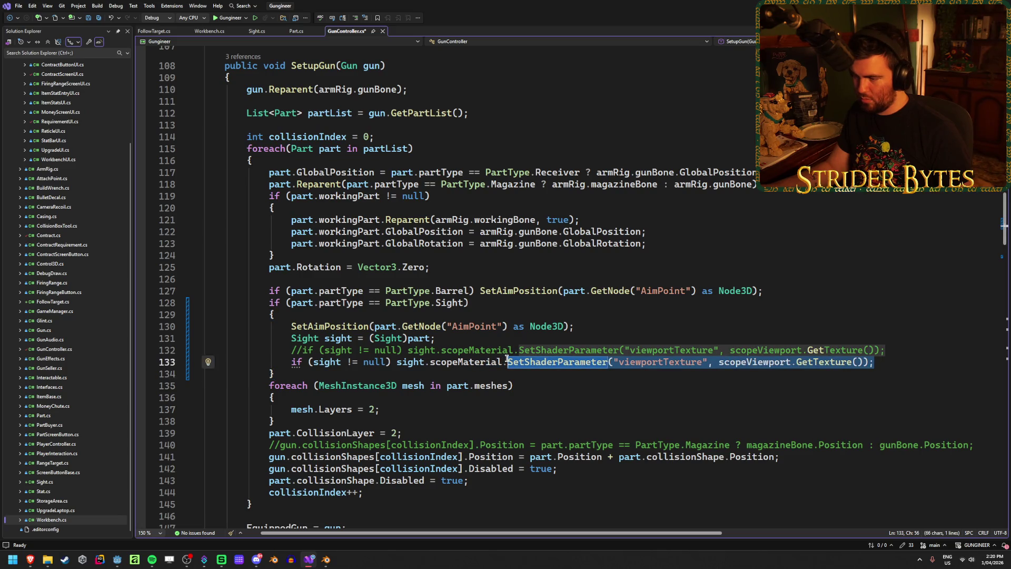
click(508, 361)
click(884, 362)
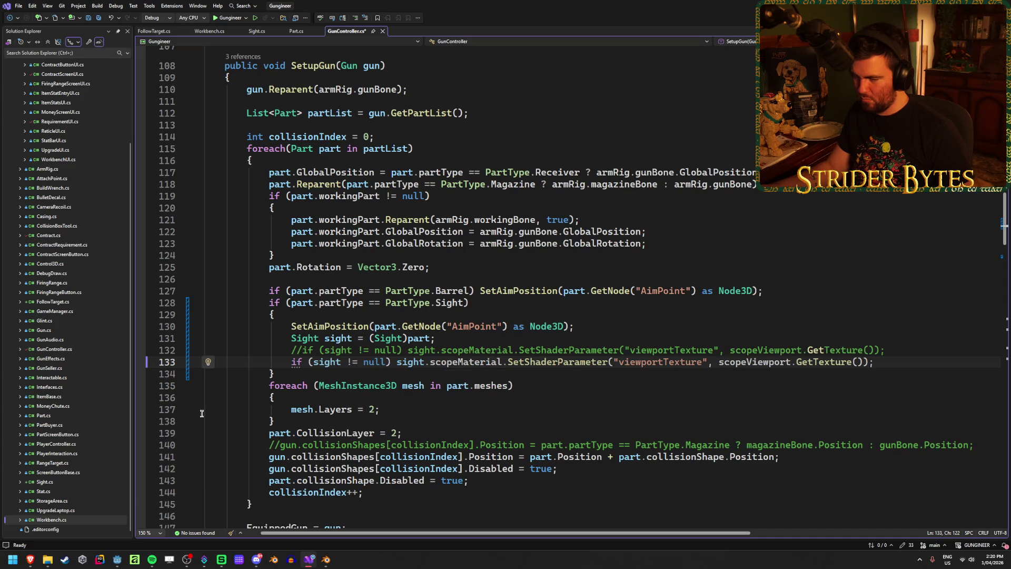
Return to Godot and select the root Sight_C7A2 node.
mouse_move(114, 561)
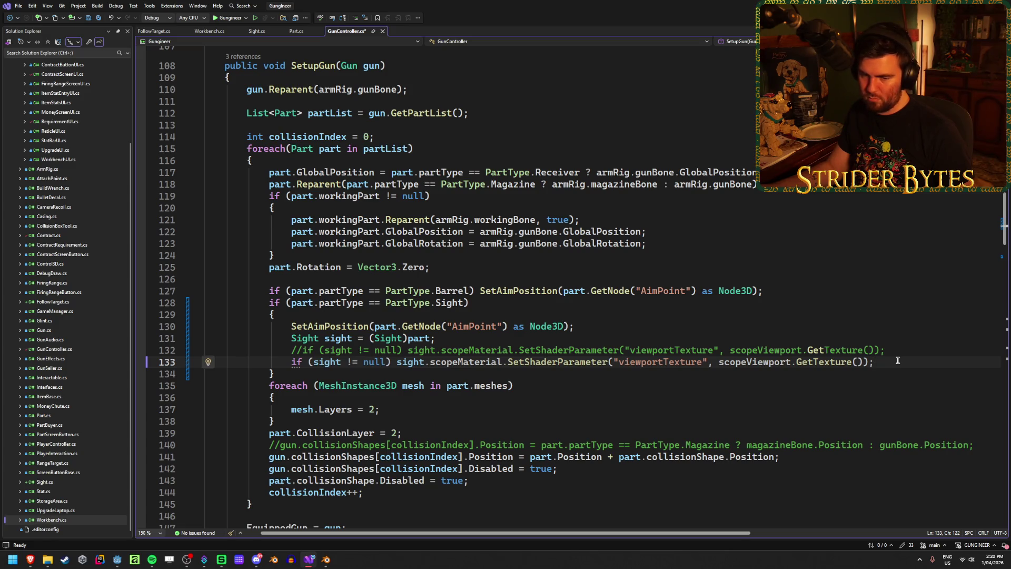
click(117, 559)
key(Up)
key(Up)
key(Up)
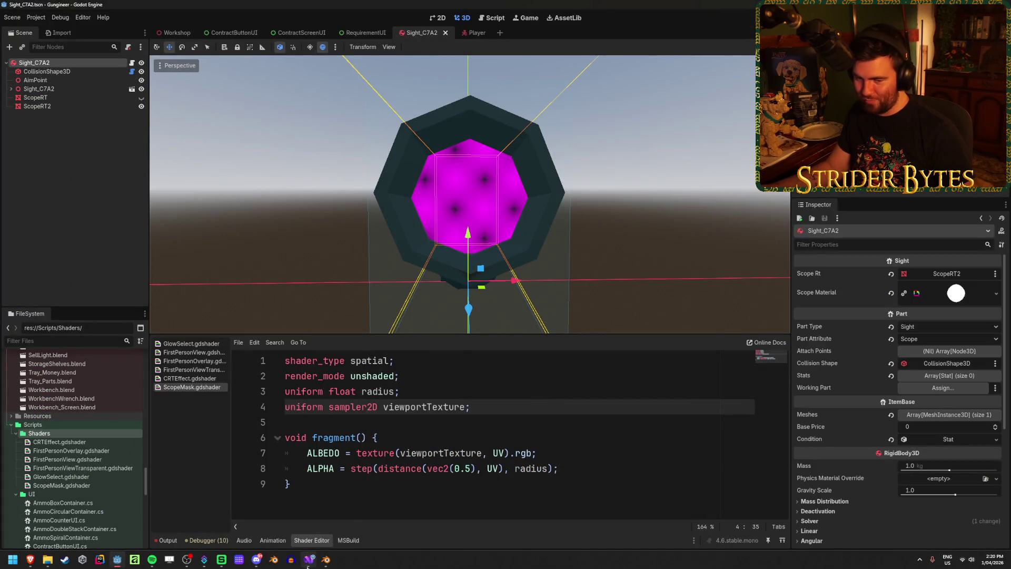
Save GunController.cs in Visual Studio, then view Part.cs and Sight.cs.
click(309, 559)
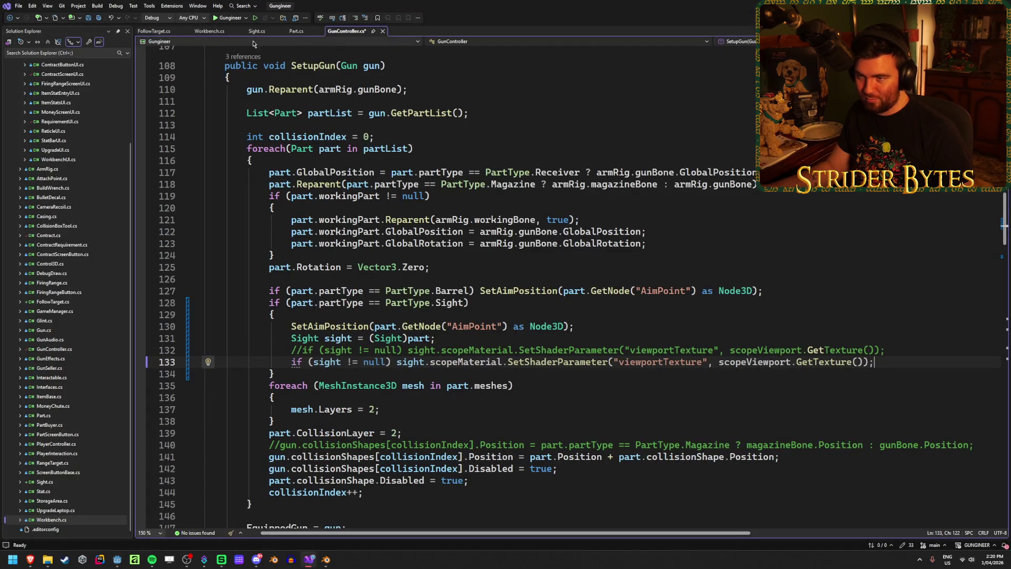
key(ctrl+s)
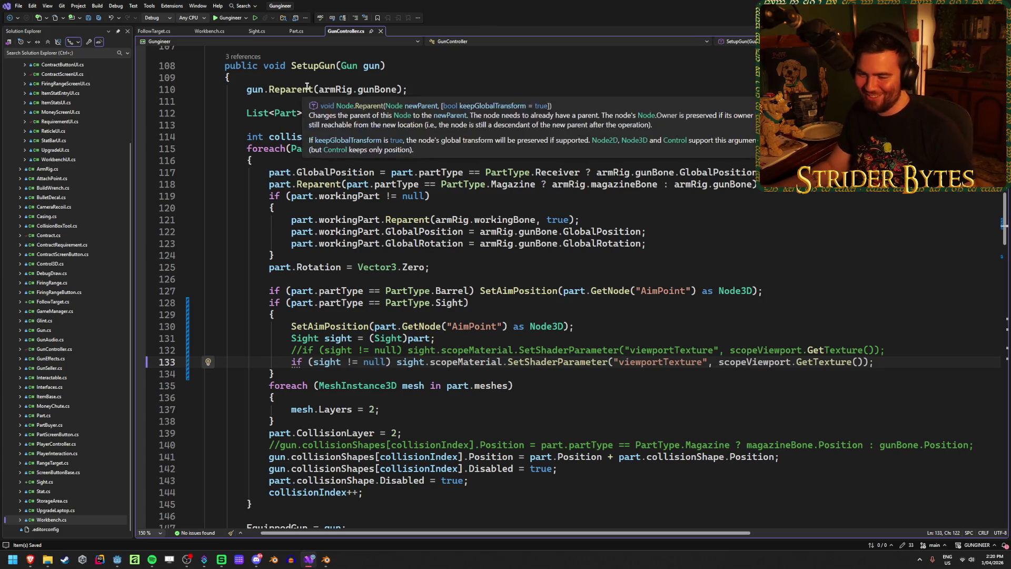
click(296, 32)
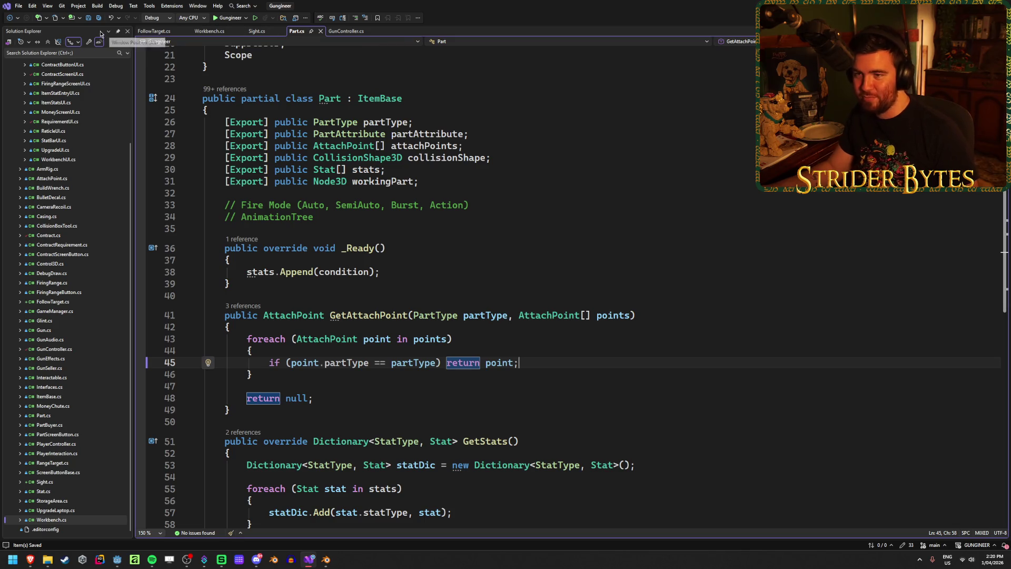
click(263, 32)
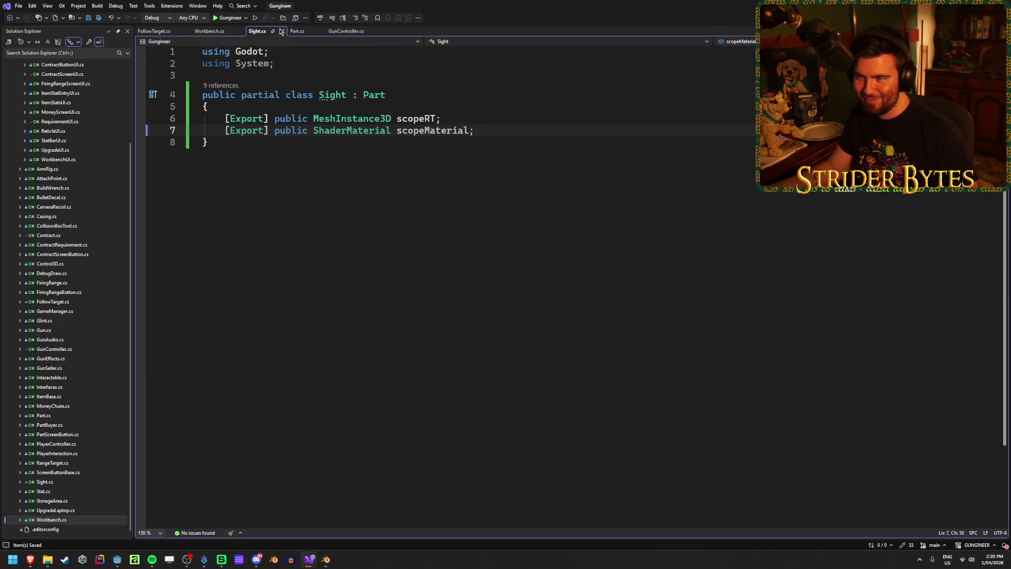
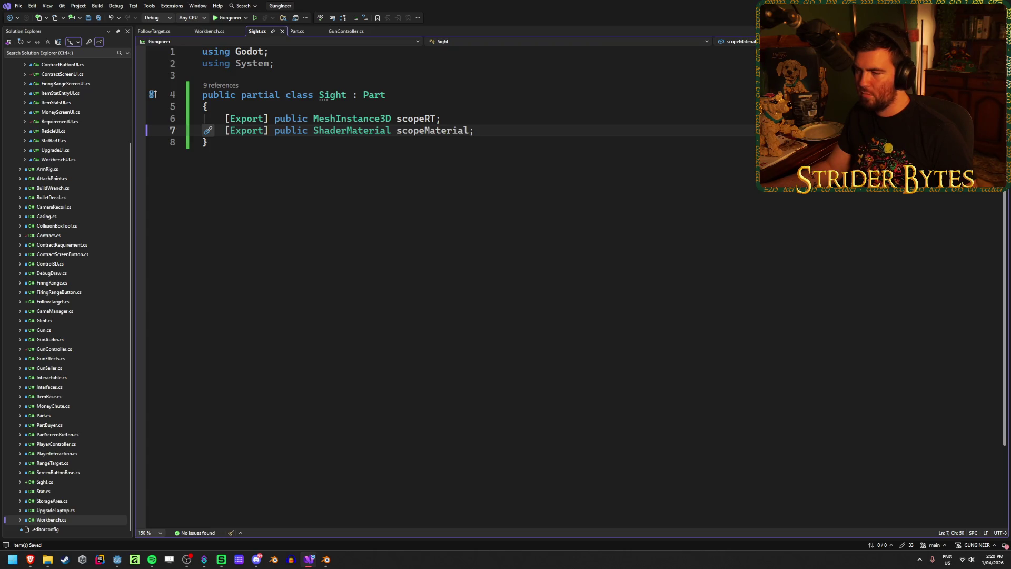
Add '[Export] public ViewportTexture texture;' to Sight.cs and save the file.
key(alt+Tab)
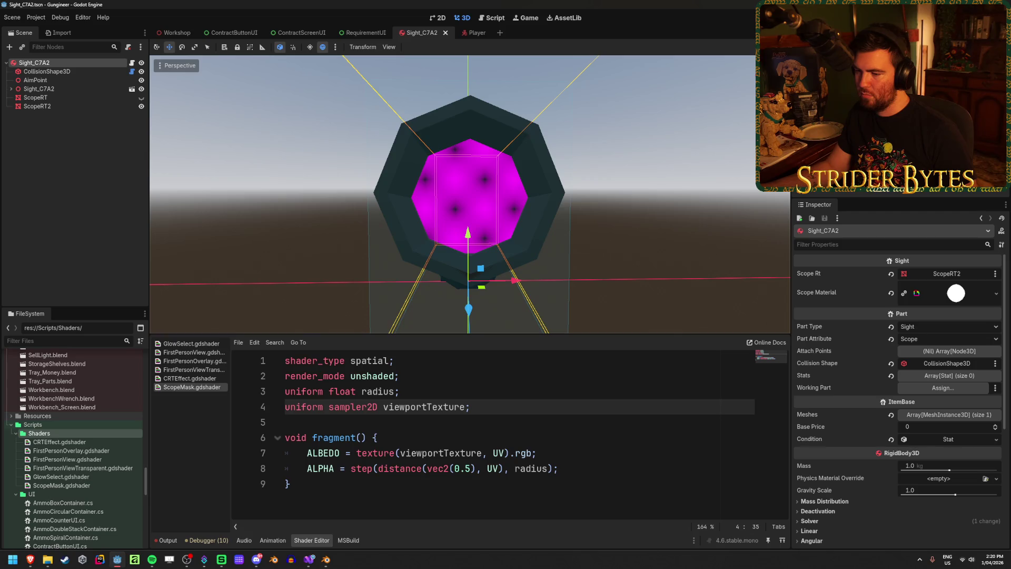
mouse_move(30, 561)
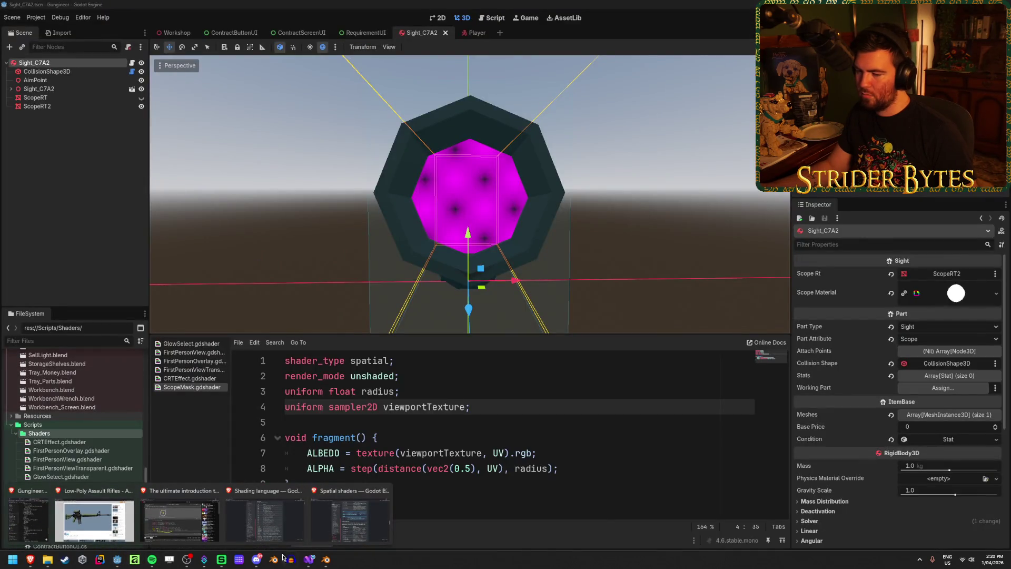
click(309, 560)
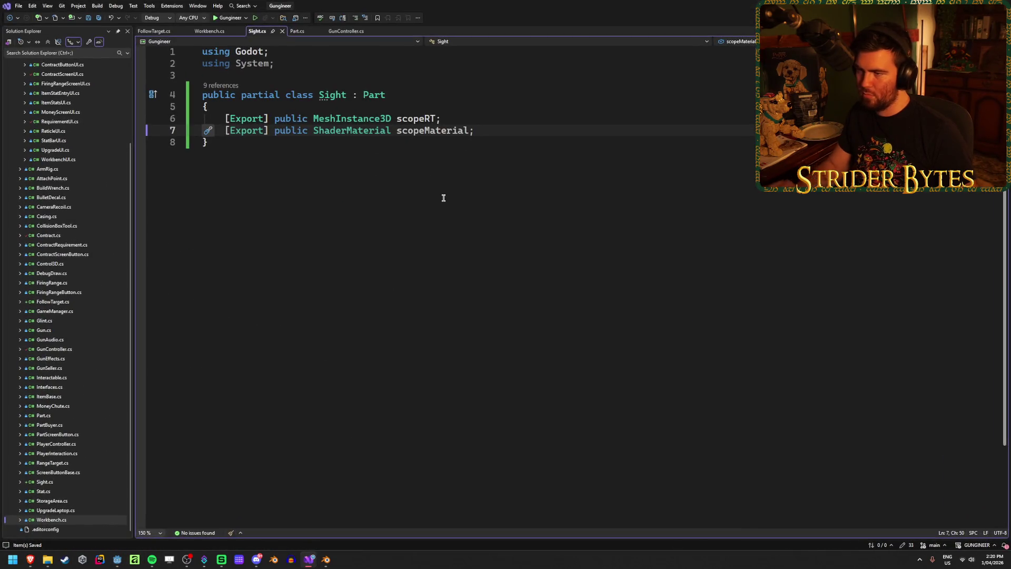
text([Export] )
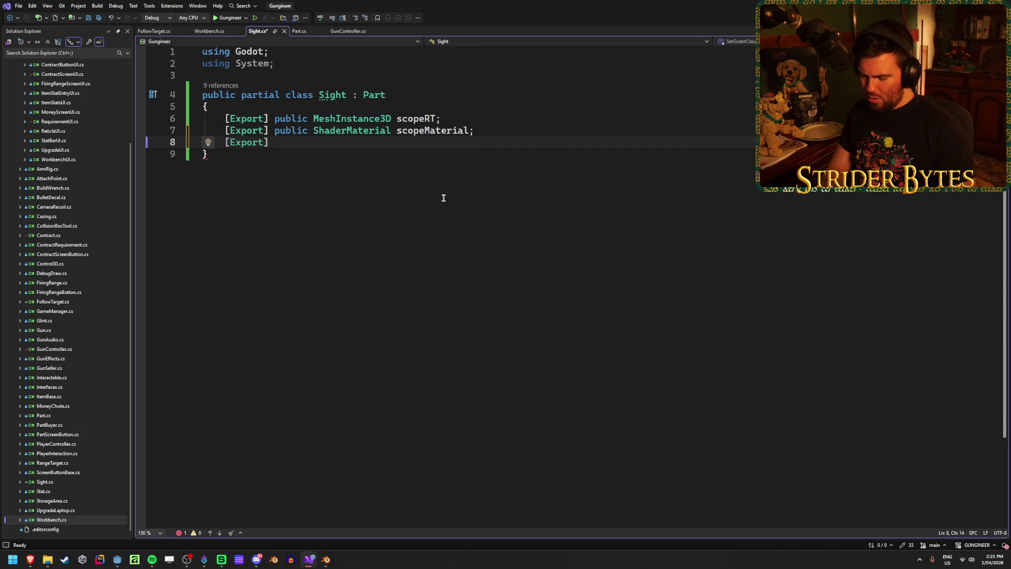
text(pu)
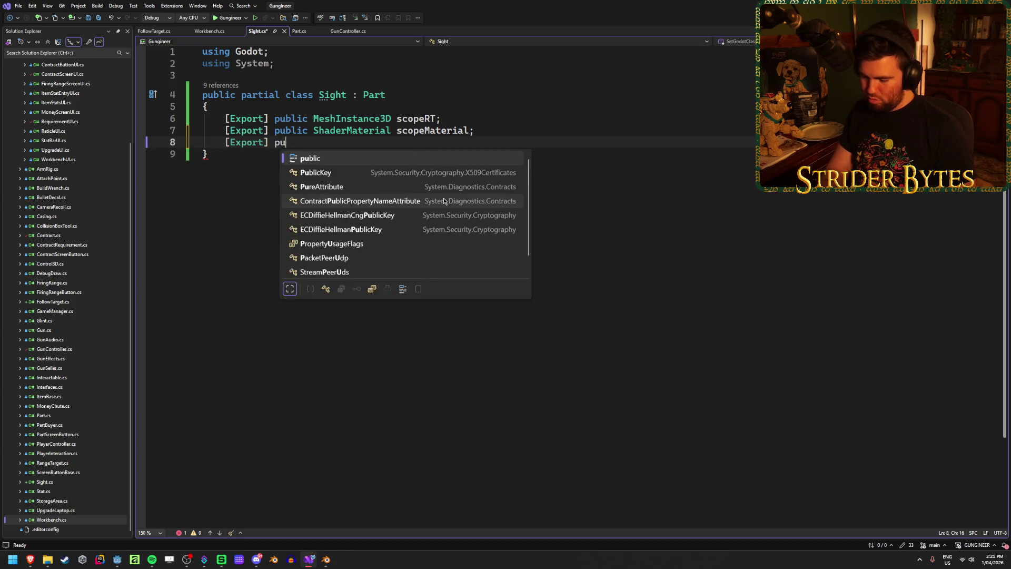
text(blic View)
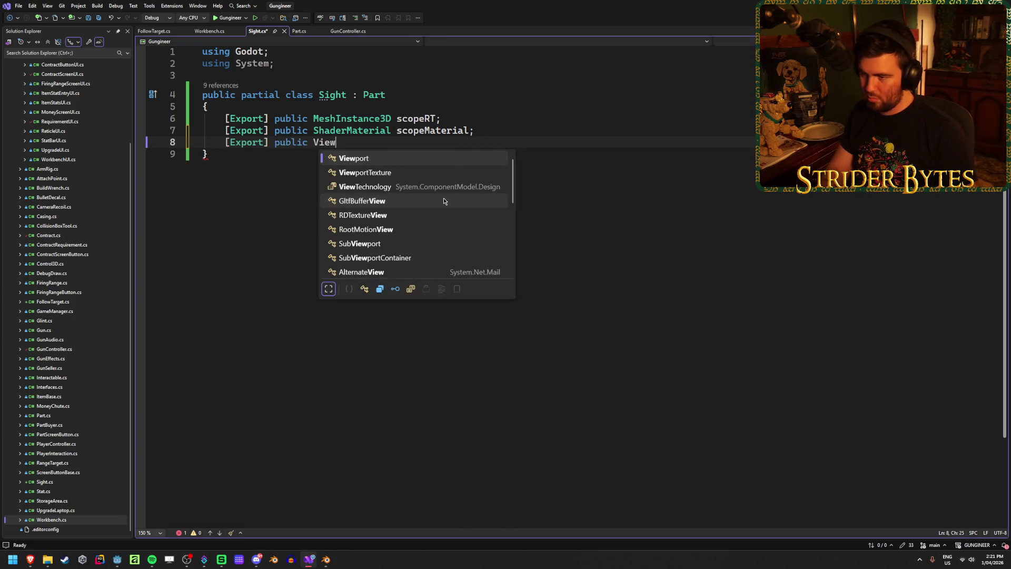
key(Tab)
key(Tab)
key(ctrl+s)
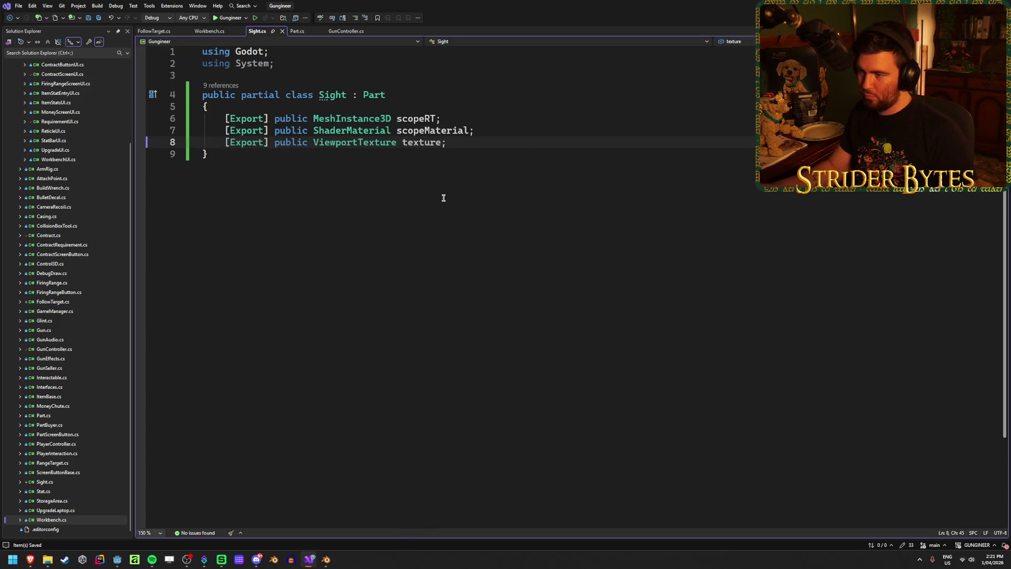
key(alt+Tab)
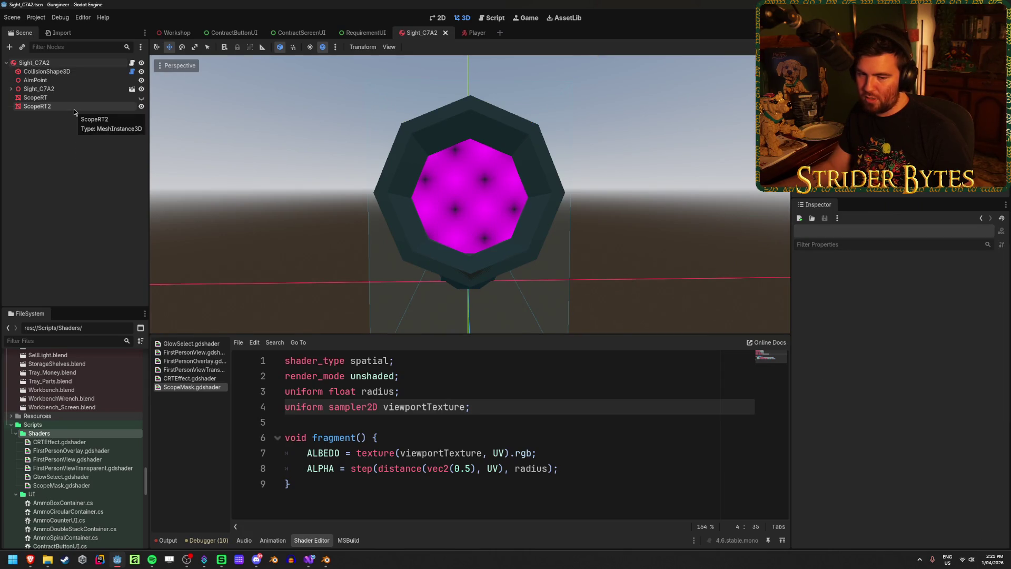
Inspect the Sight_C7A2 root and ScopeRT2's material, then rebuild the C# project.
click(72, 64)
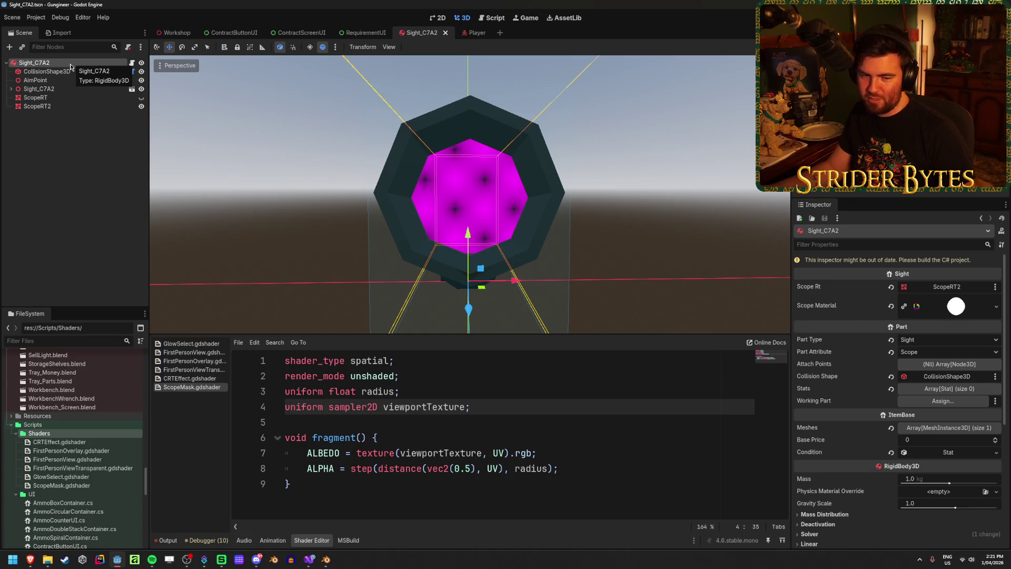
click(37, 106)
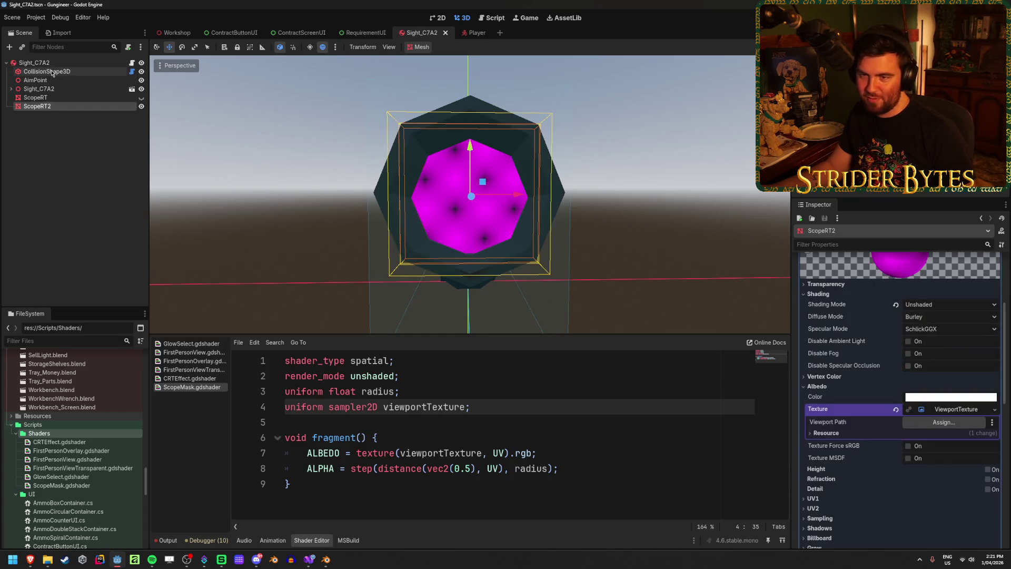
click(51, 65)
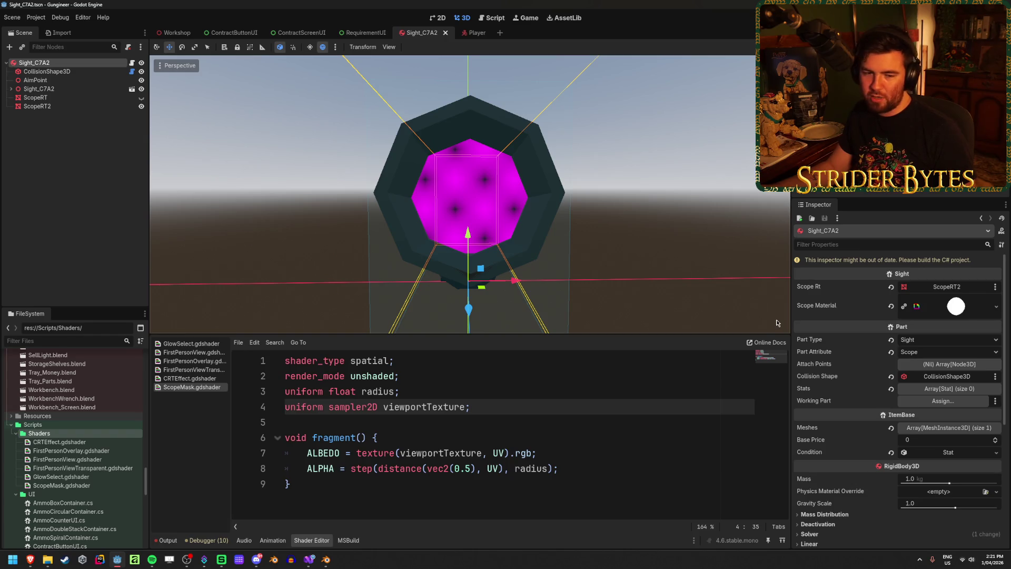
key(alt+b)
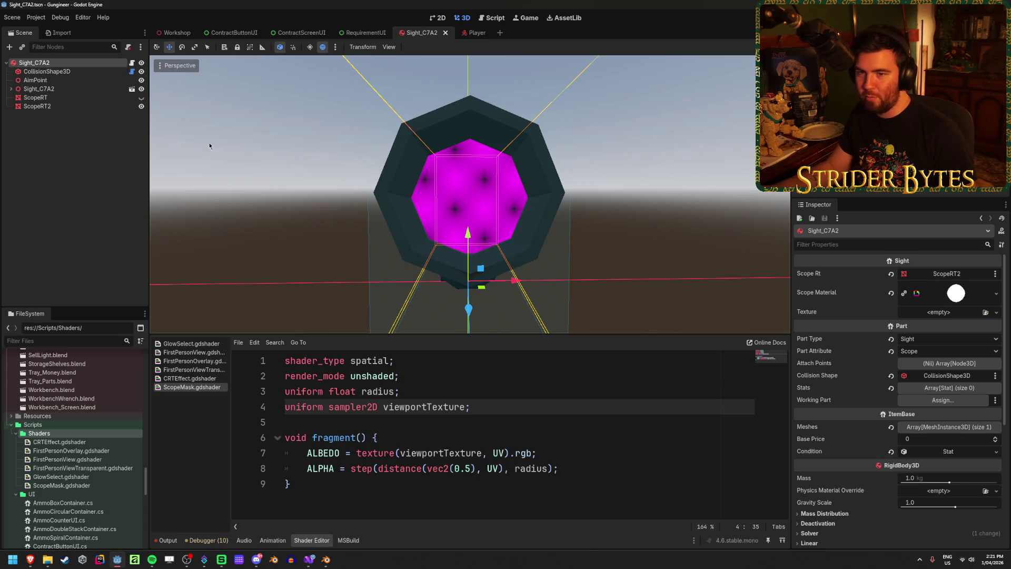
Drag ScopeRT2's ViewportTexture into Sight_C7A2's Texture slot without picking a viewport.
click(37, 106)
mouse_move(964, 412)
mouse_down()
mouse_move(678, 354)
mouse_move(58, 66)
mouse_move(790, 361)
mouse_move(922, 312)
mouse_up()
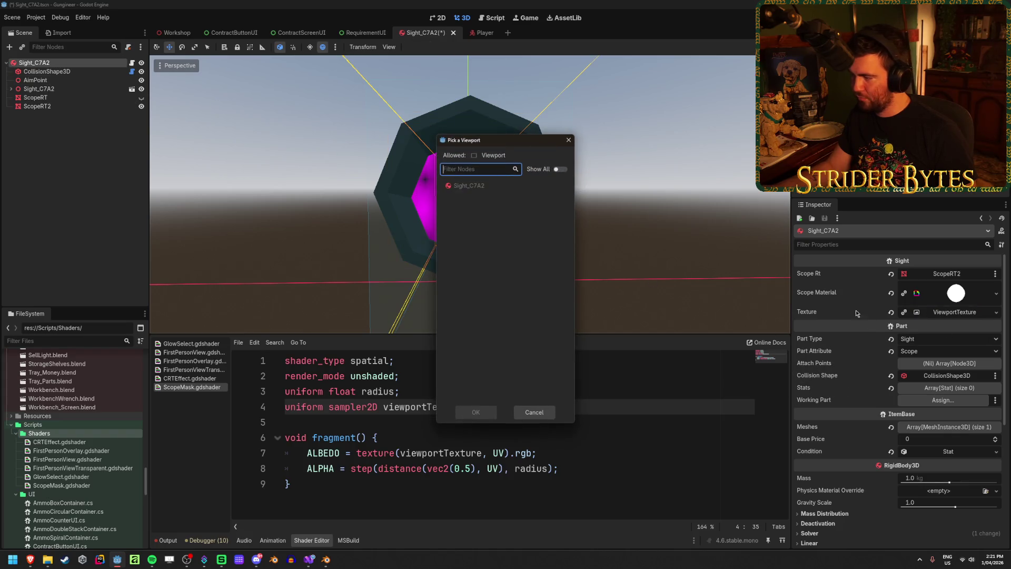
click(534, 411)
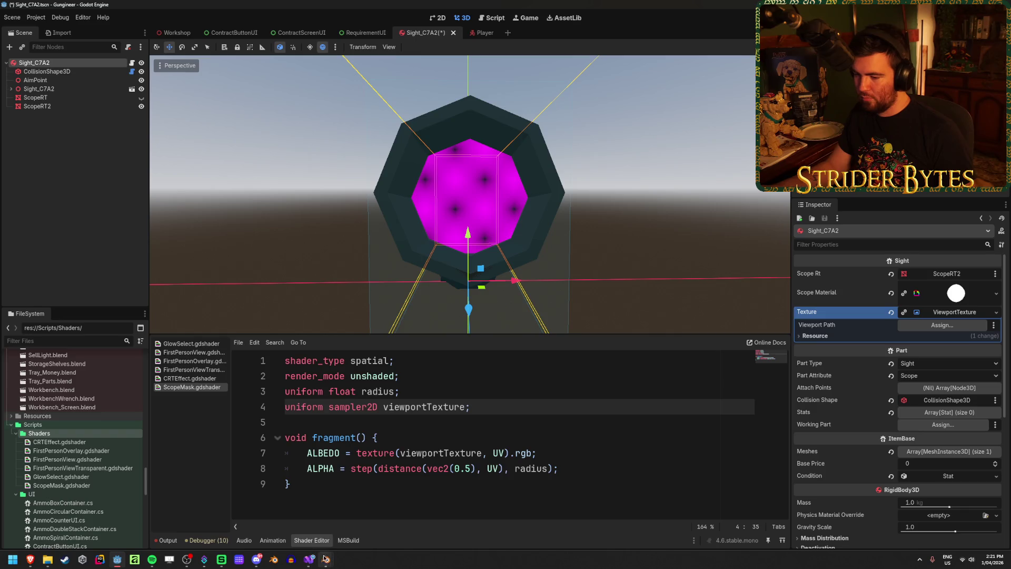
click(309, 559)
click(343, 32)
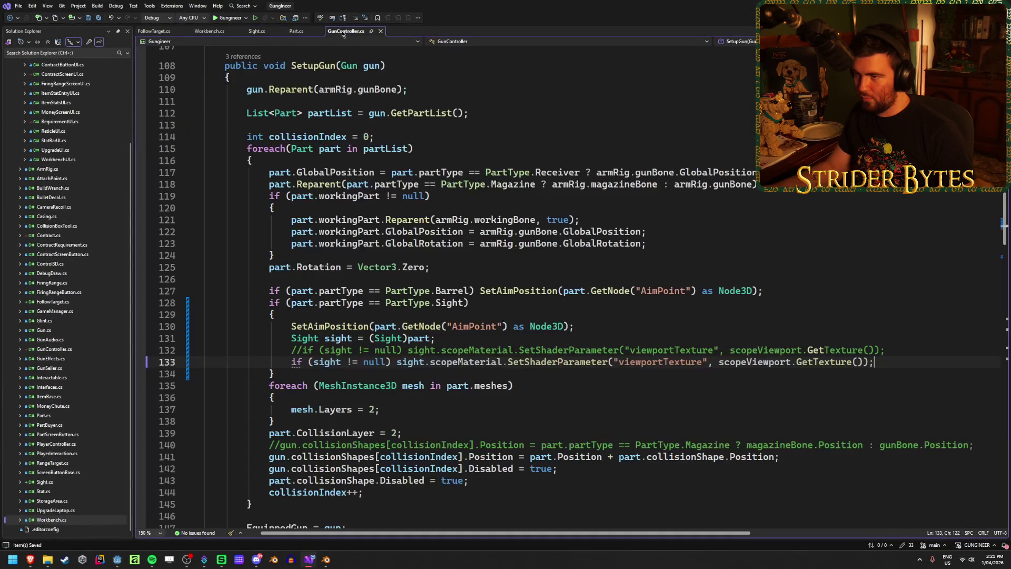
Replace line 133's SetShaderParameter call with 'sight.texture.ViewportPath = scopeViewport.GetPath();' and save.
drag(875, 362, 508, 361)
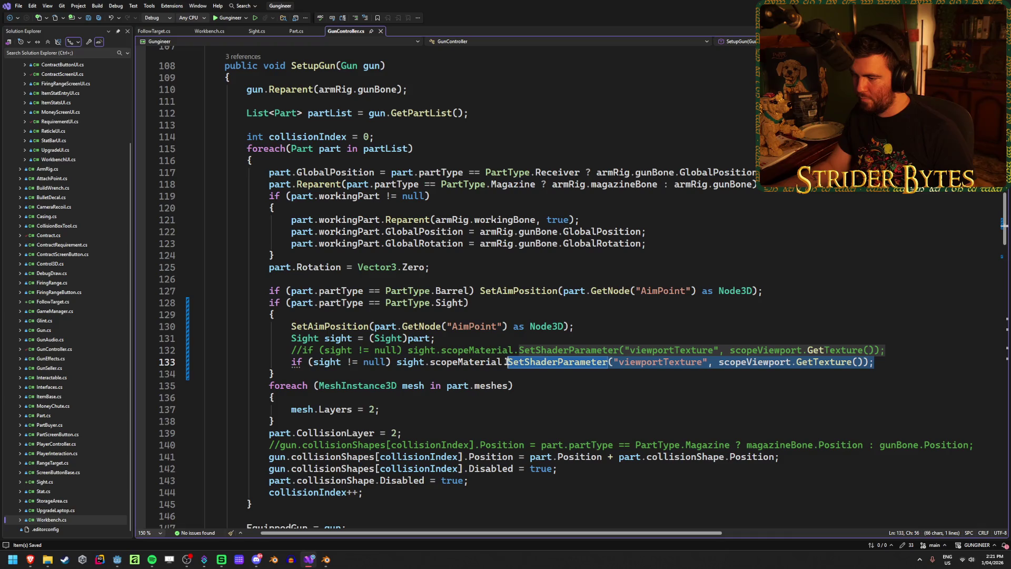
key(BackSpace)
key(BackSpace)
key(BackSpace)
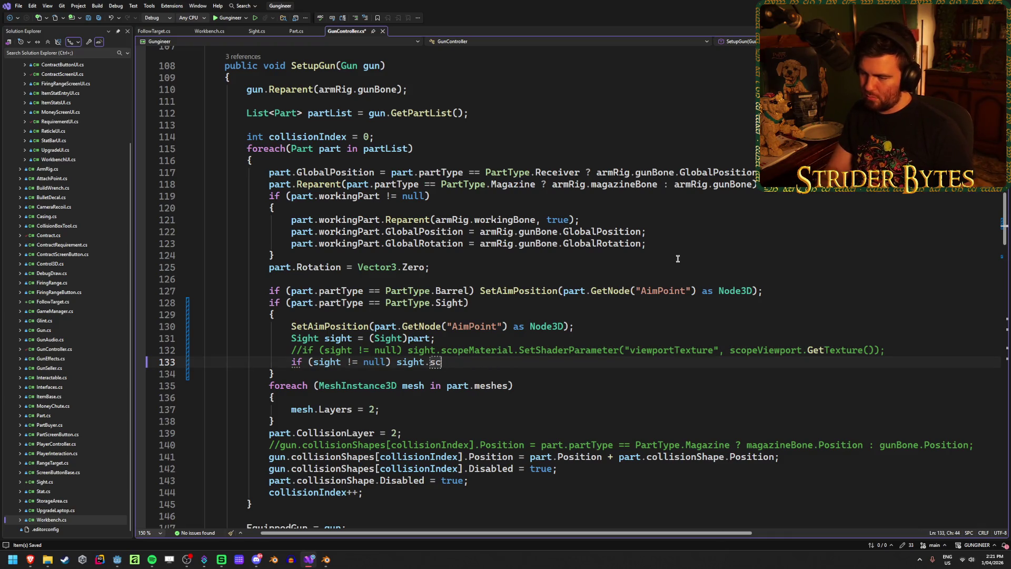
text(.texture)
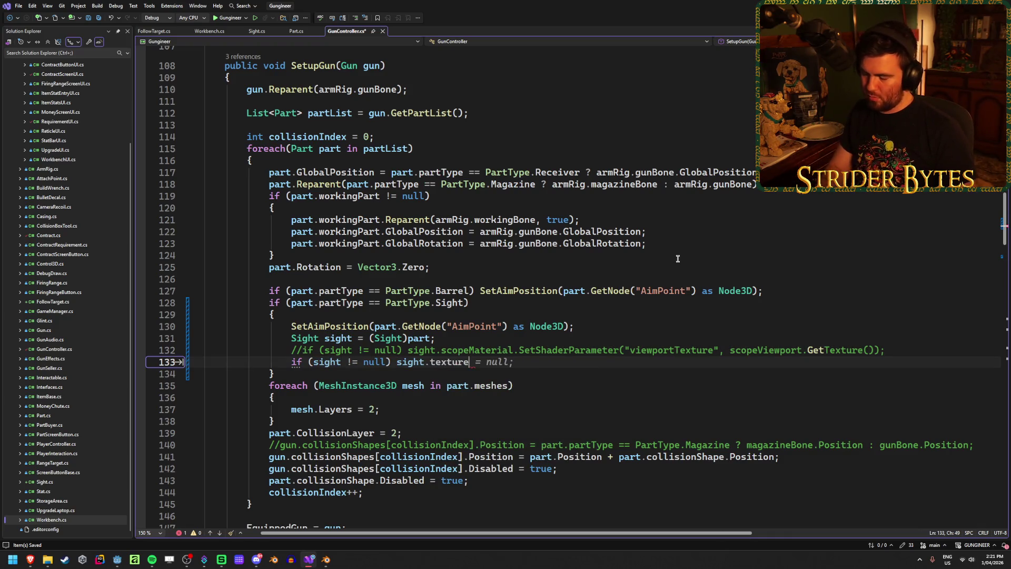
text(.V)
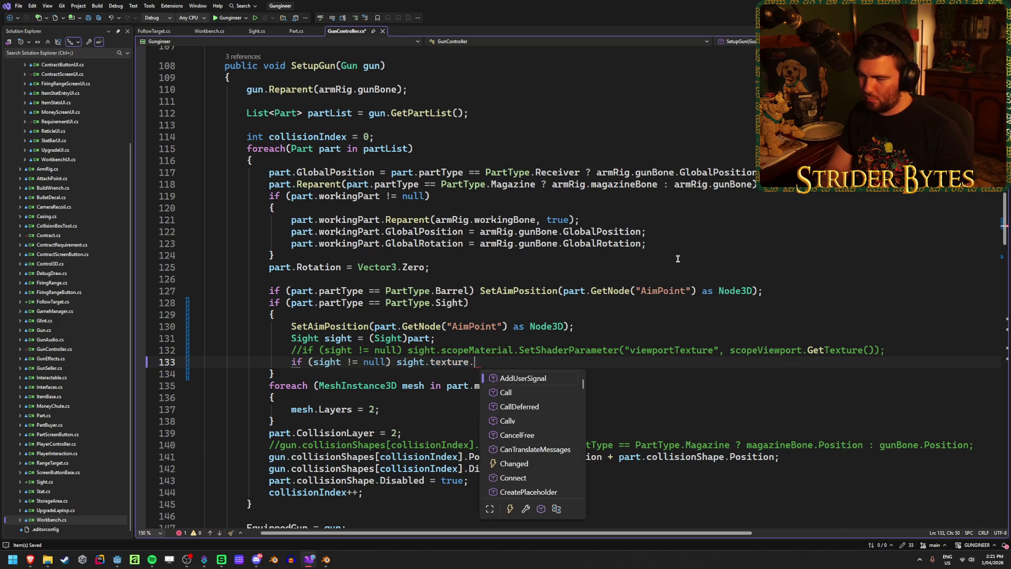
key(Tab)
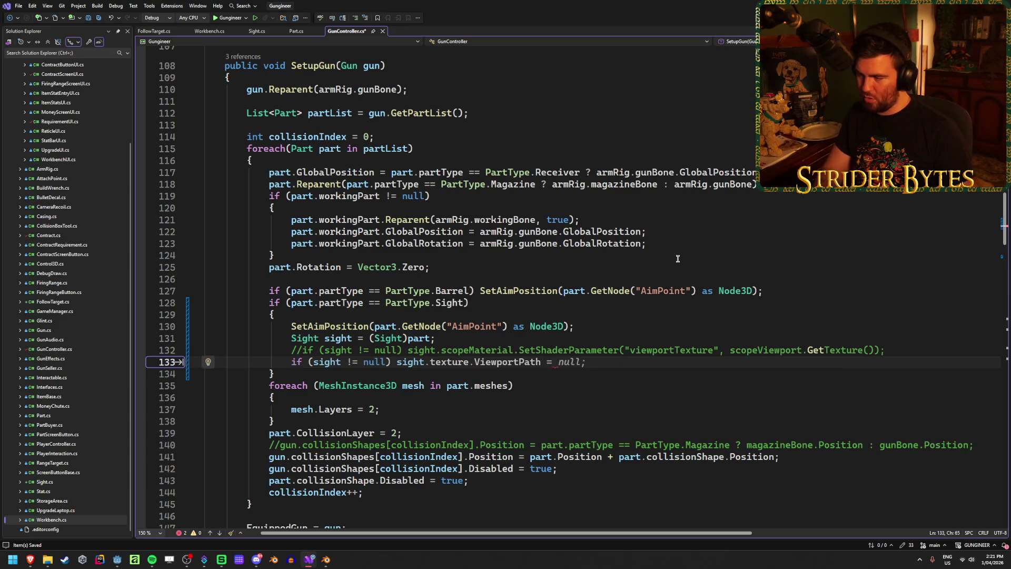
text(scope)
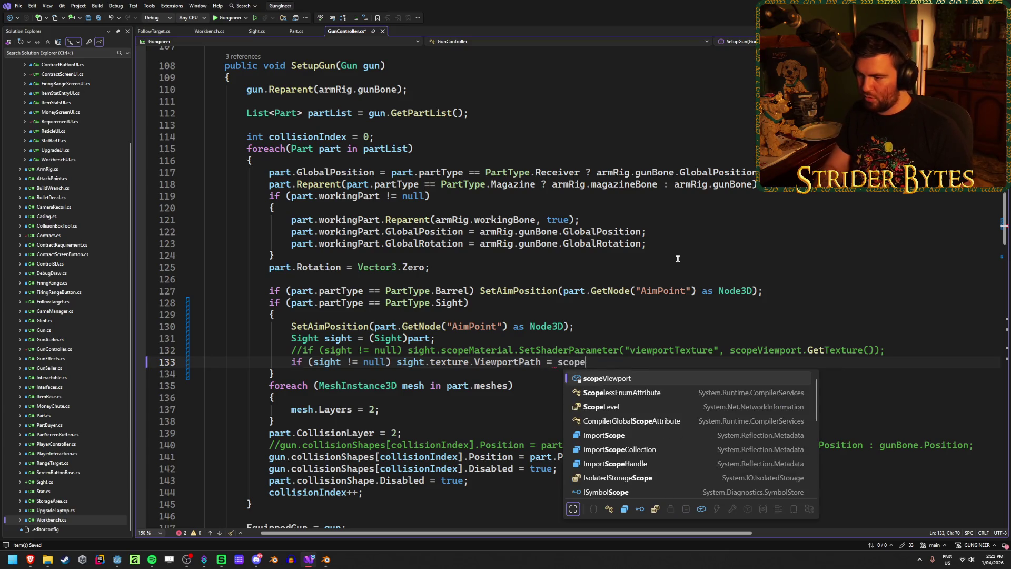
key(Tab)
text(.GetP)
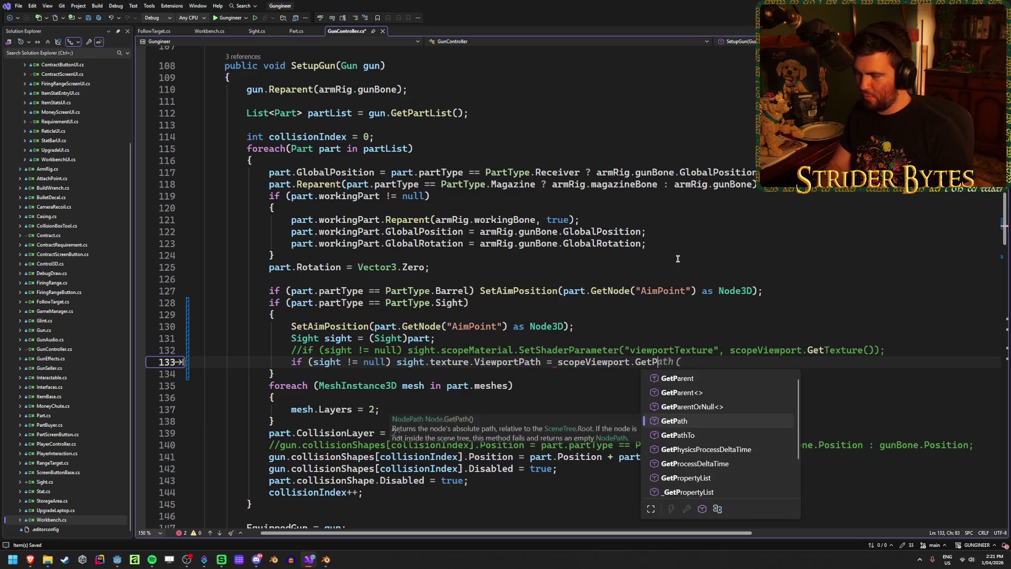
text(ath();)
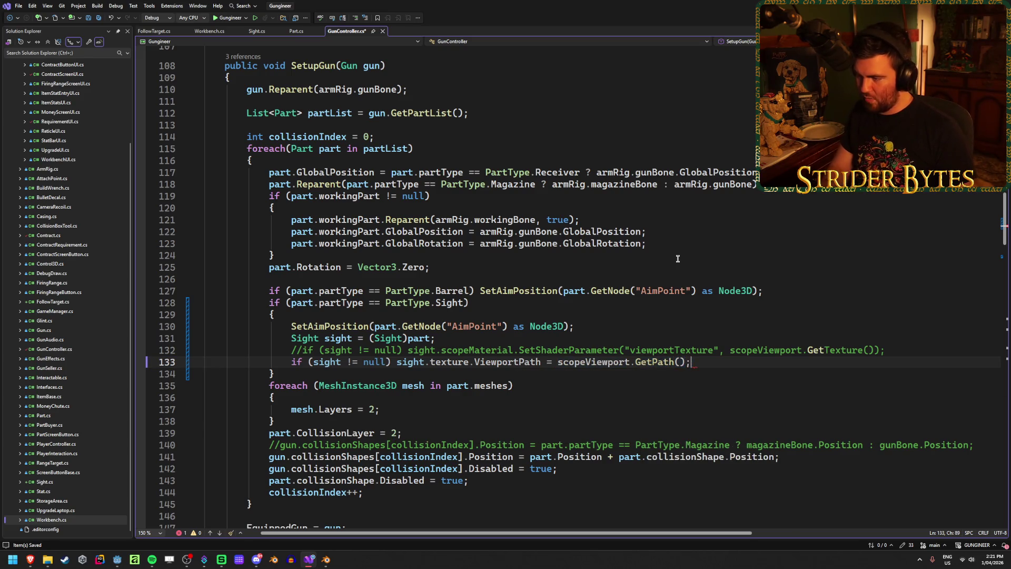
key(ctrl+s)
key(alt+Tab)
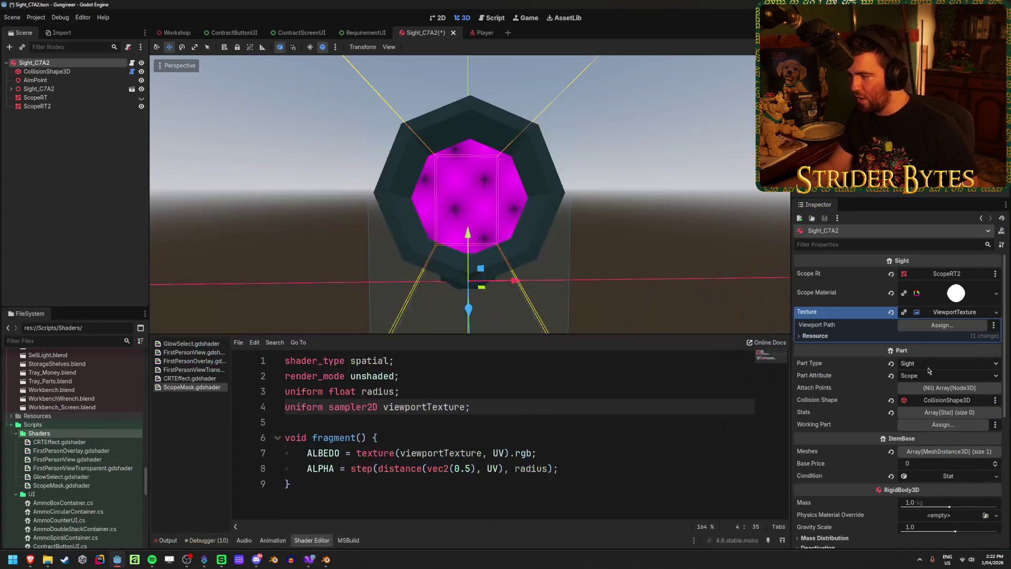
Check ScopeRT2's ViewportTexture albedo, save the Sight_C7A2 scene, and rebuild the project.
click(36, 106)
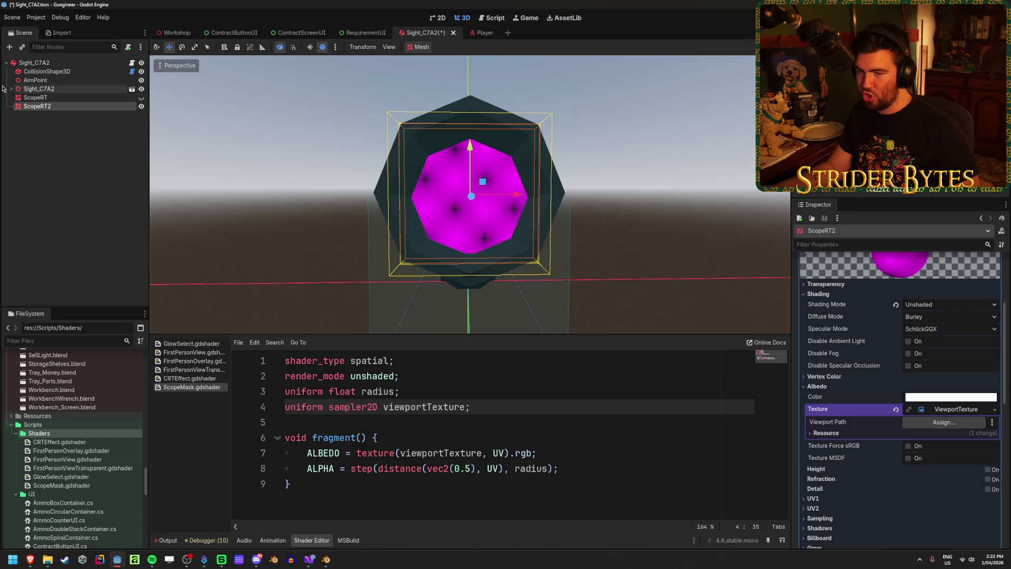
scroll(961, 356, up, 2)
scroll(852, 320, up, 5)
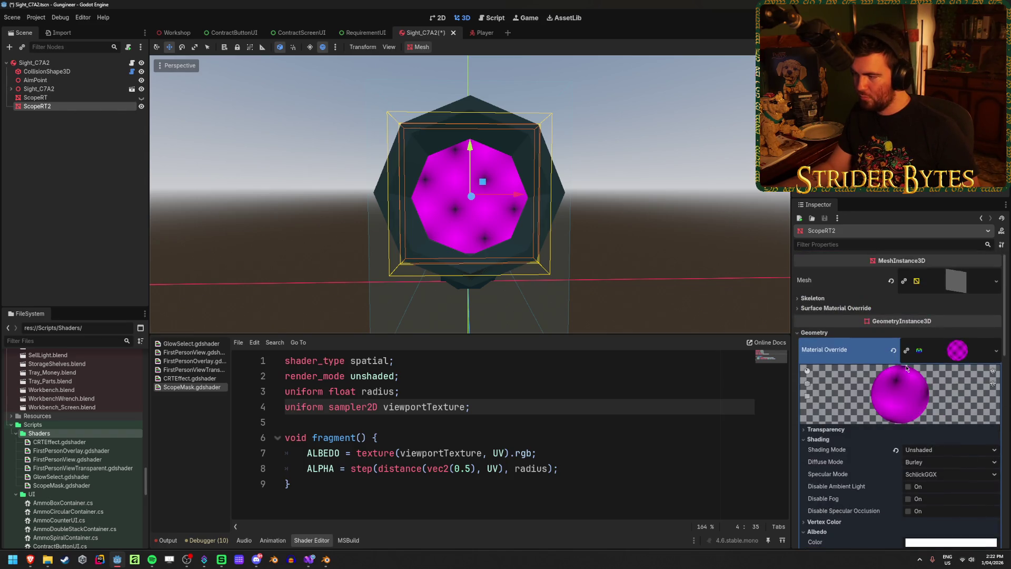
scroll(852, 320, down, 5)
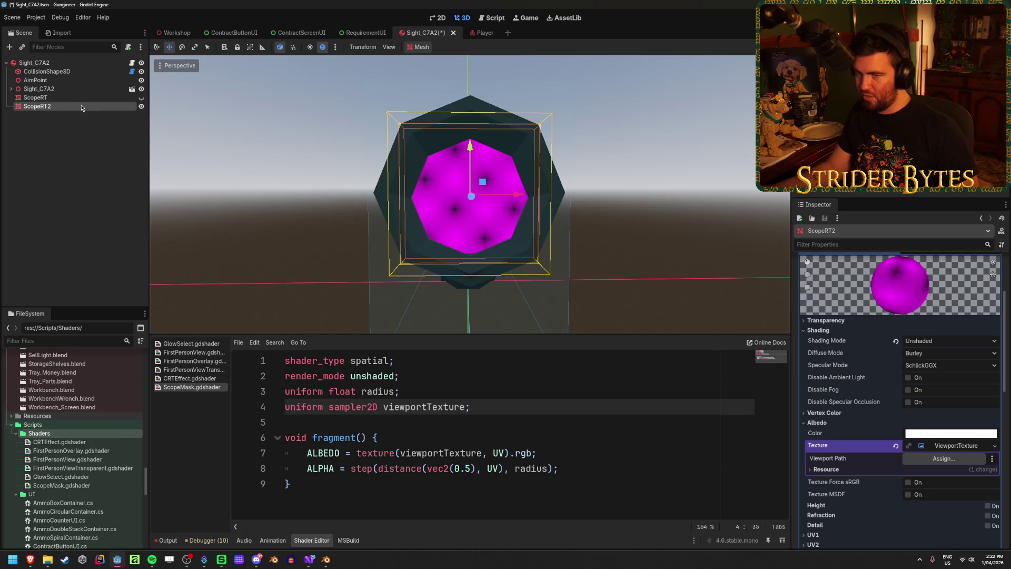
click(91, 141)
key(ctrl+s)
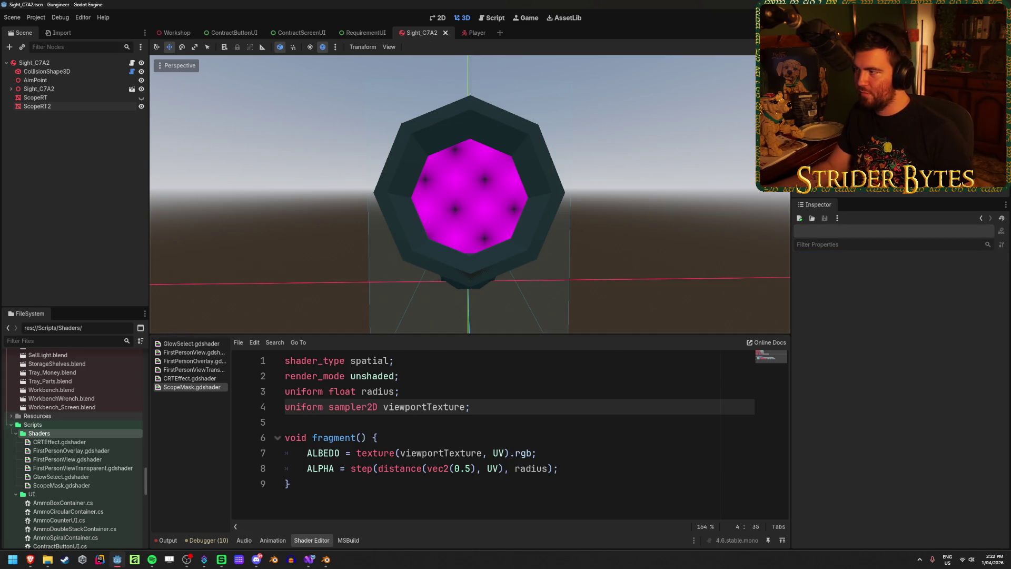
key(F5)
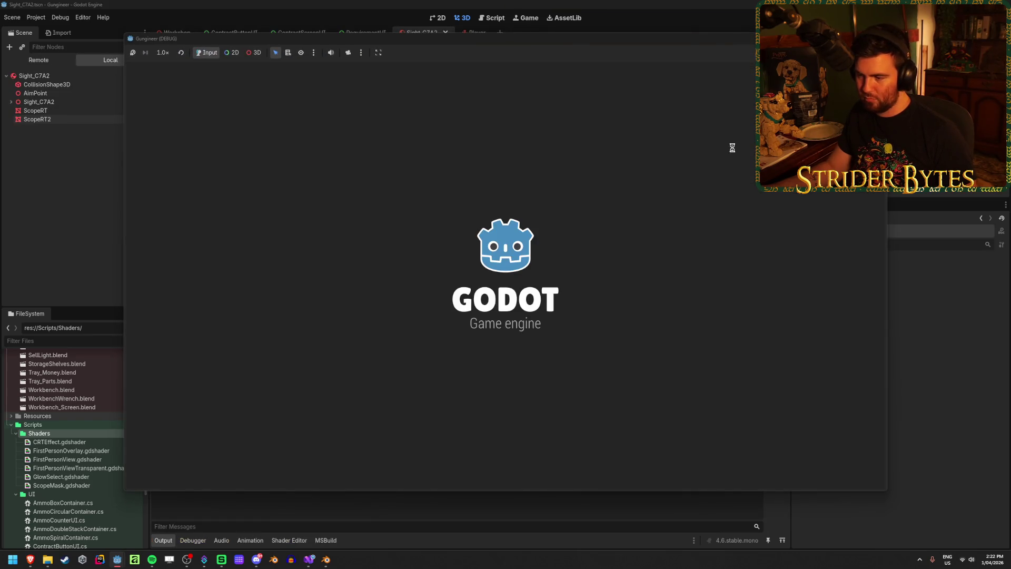
In the running game, take the scoped rifle from the workbench and aim down the sight several times.
key(w)
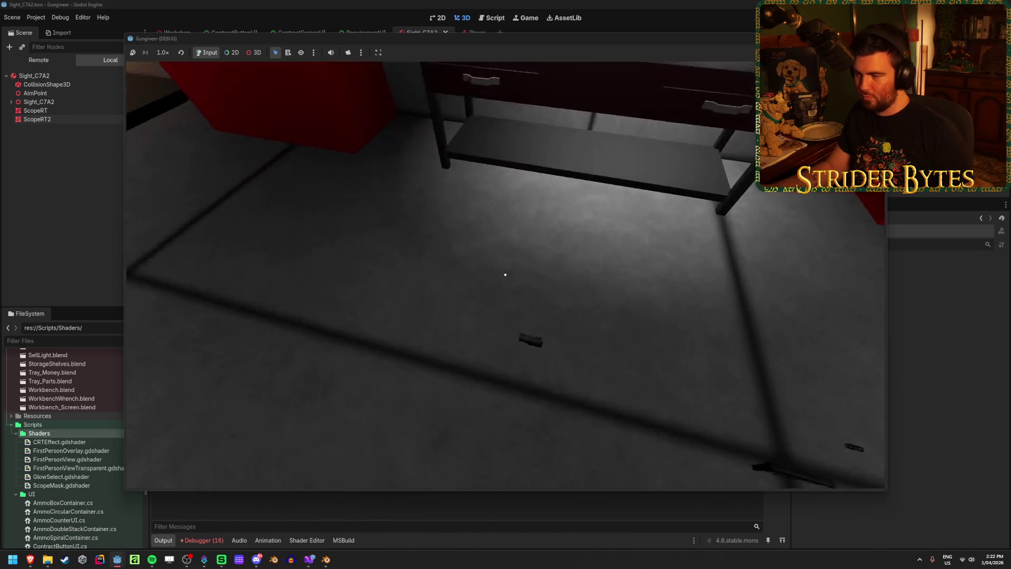
key(Escape)
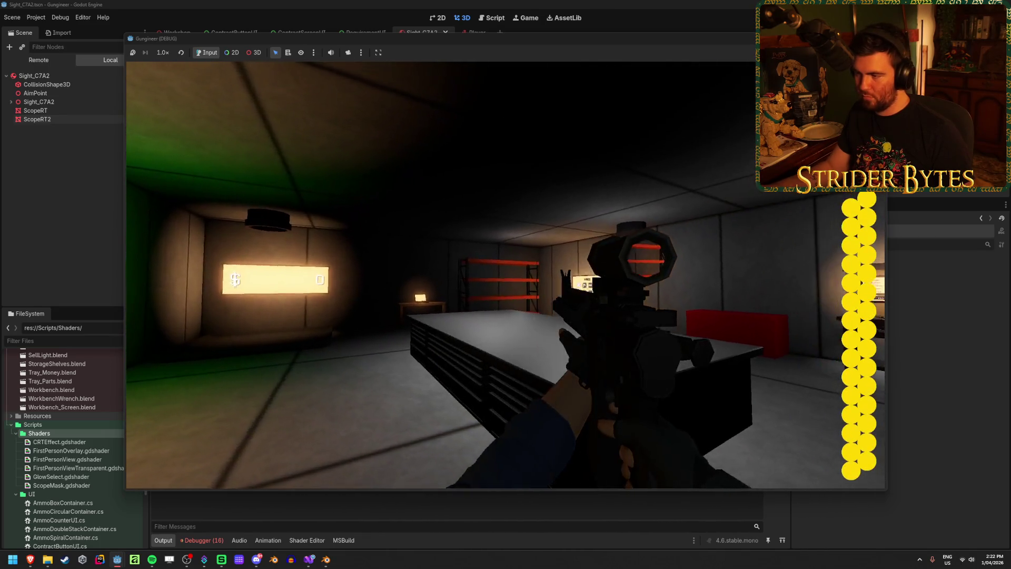
right_click(506, 275)
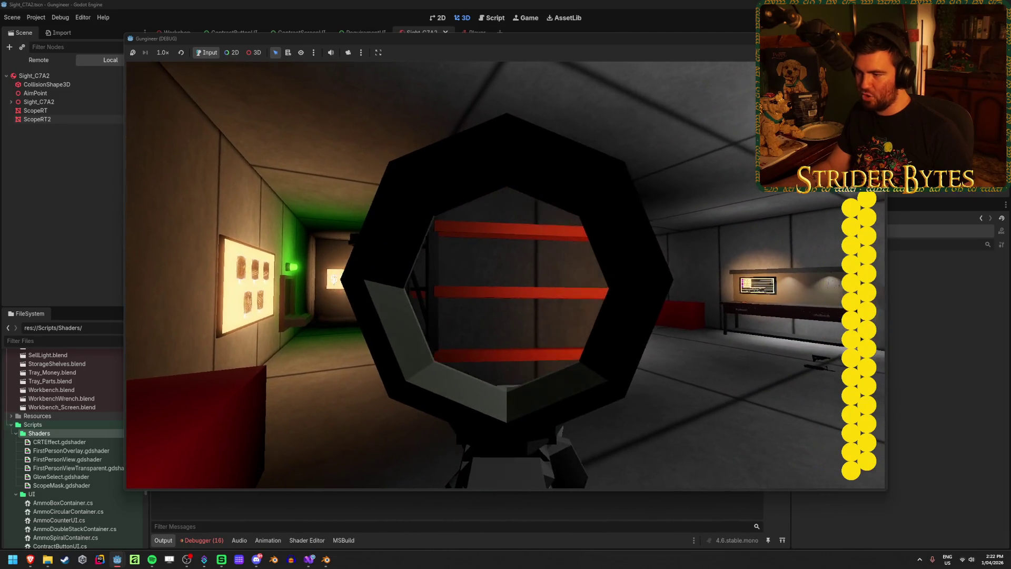
right_click(506, 279)
right_click(506, 279)
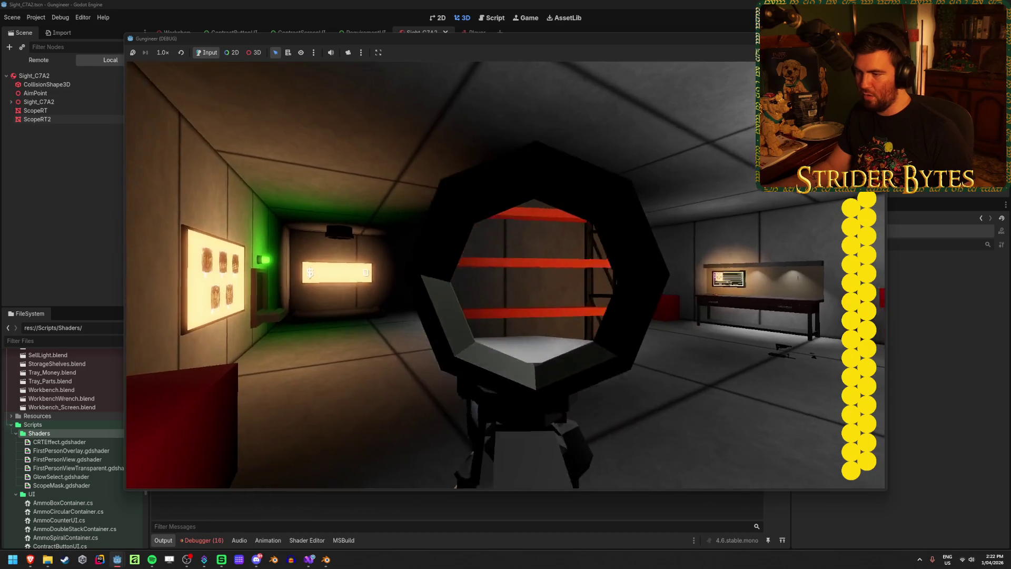
right_click(506, 279)
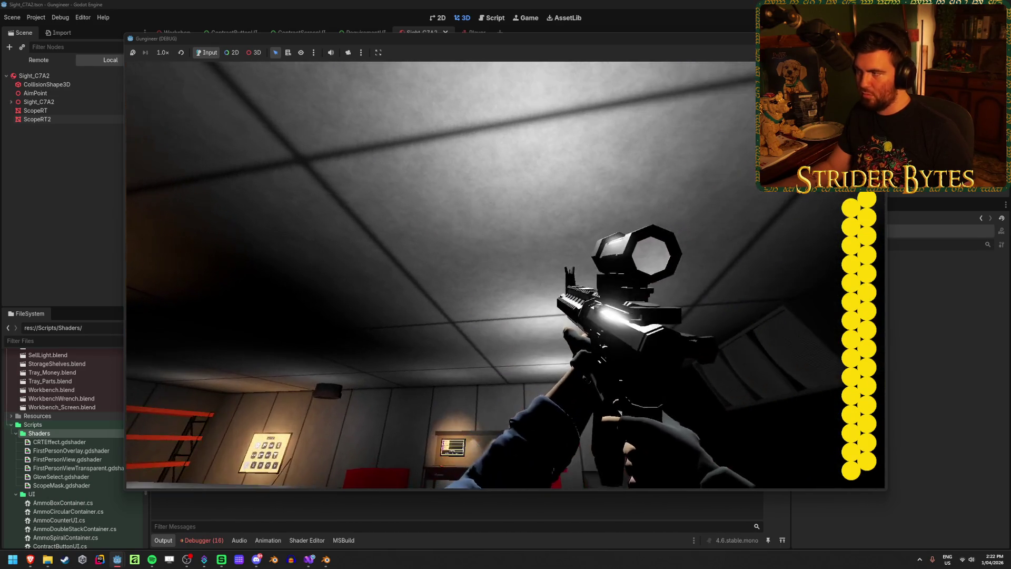
key(F8)
click(309, 559)
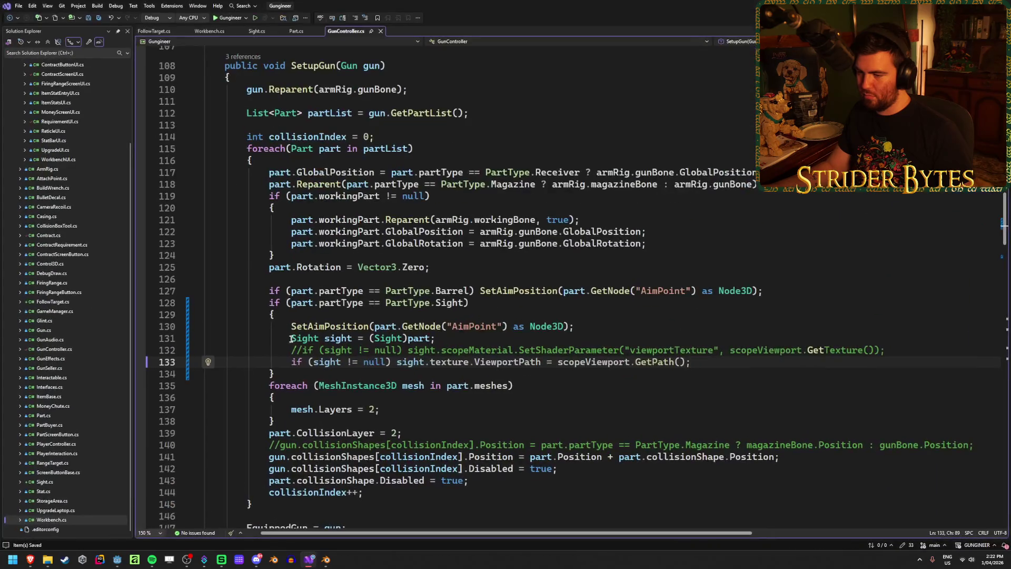
Uncomment the SetShaderParameter line 132 and remove line 133's ViewportPath assignment.
click(296, 351)
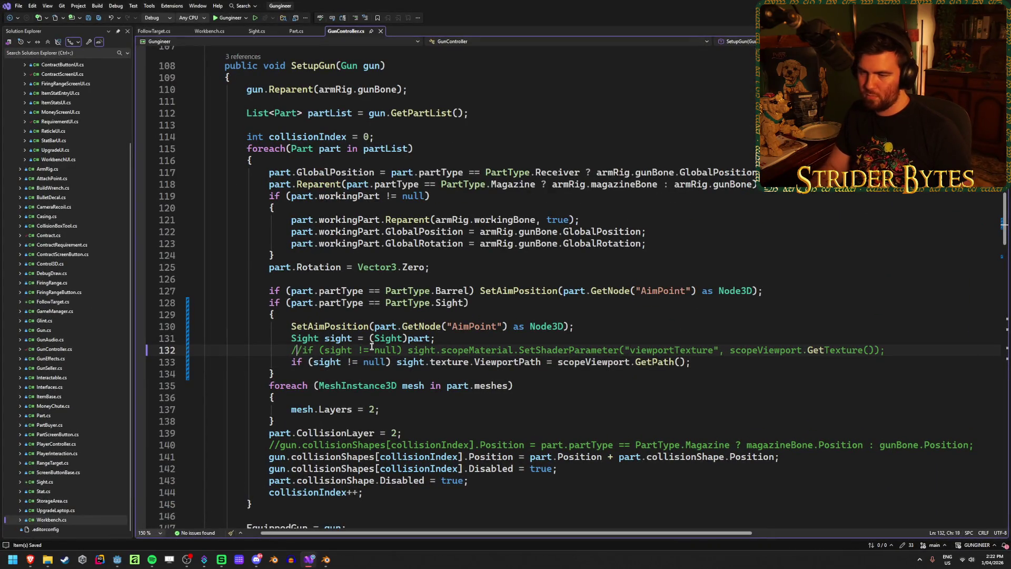
key(BackSpace)
key(BackSpace)
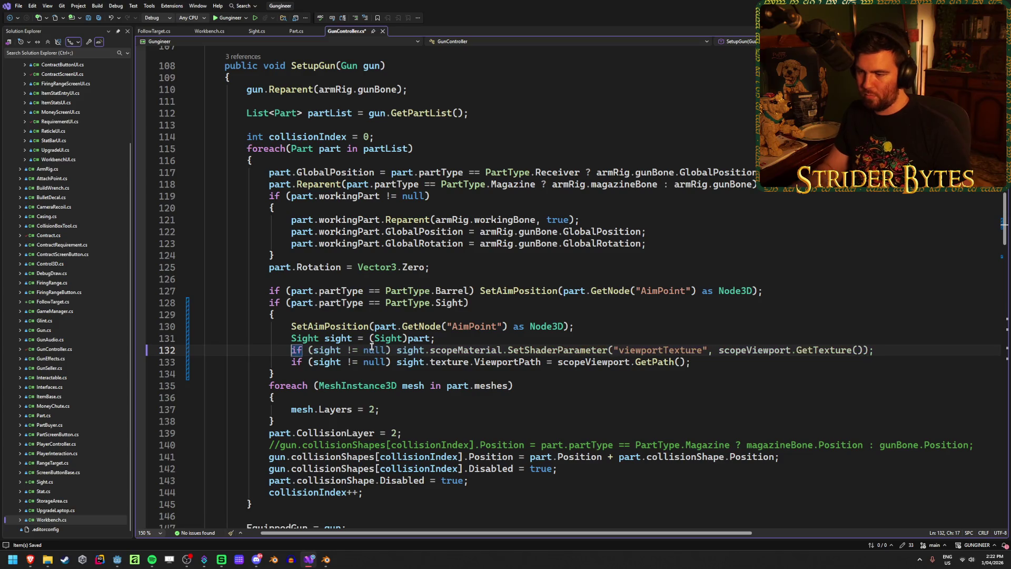
click(743, 365)
key(ctrl+x)
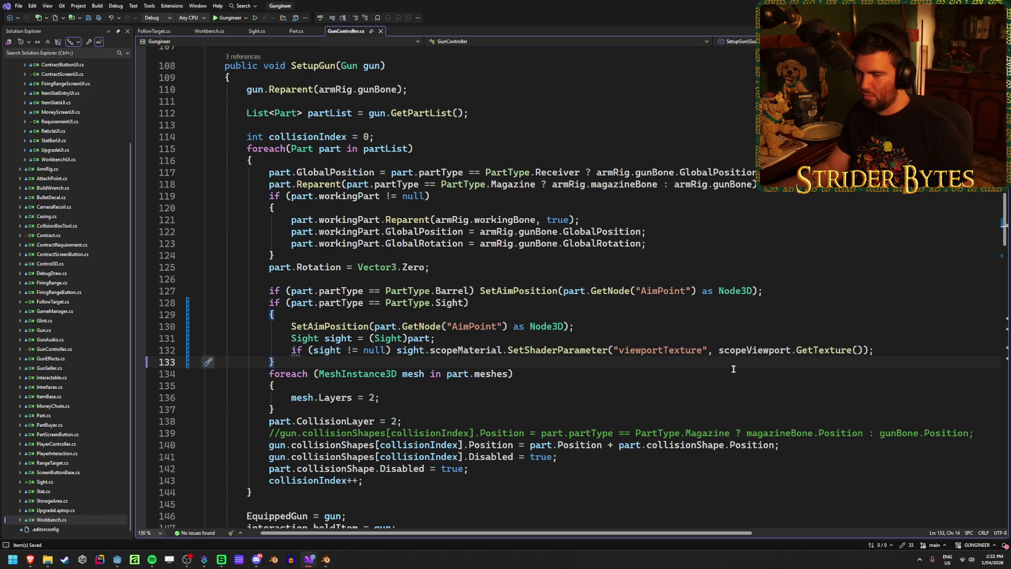
click(889, 350)
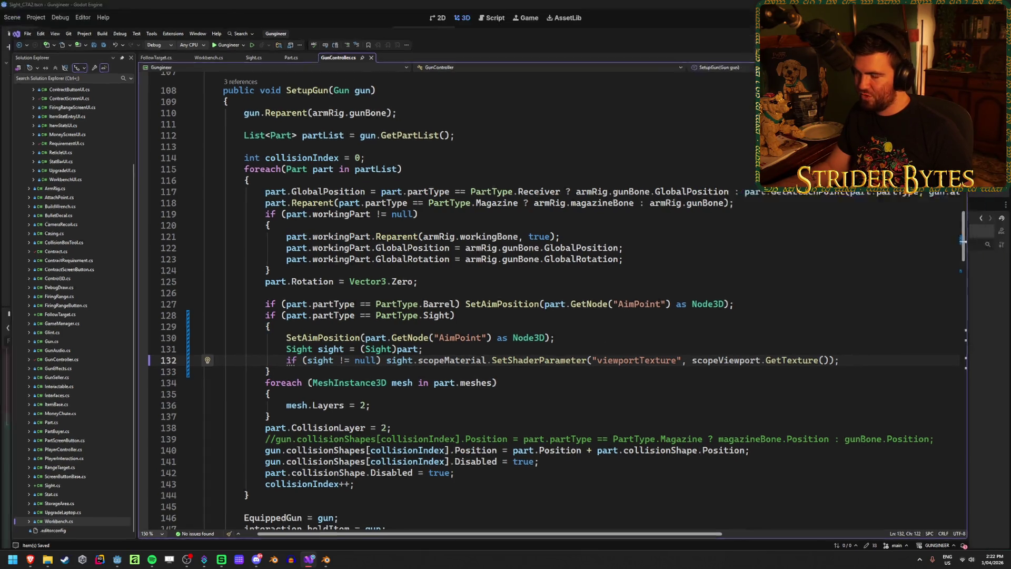
key(alt+Tab)
click(68, 105)
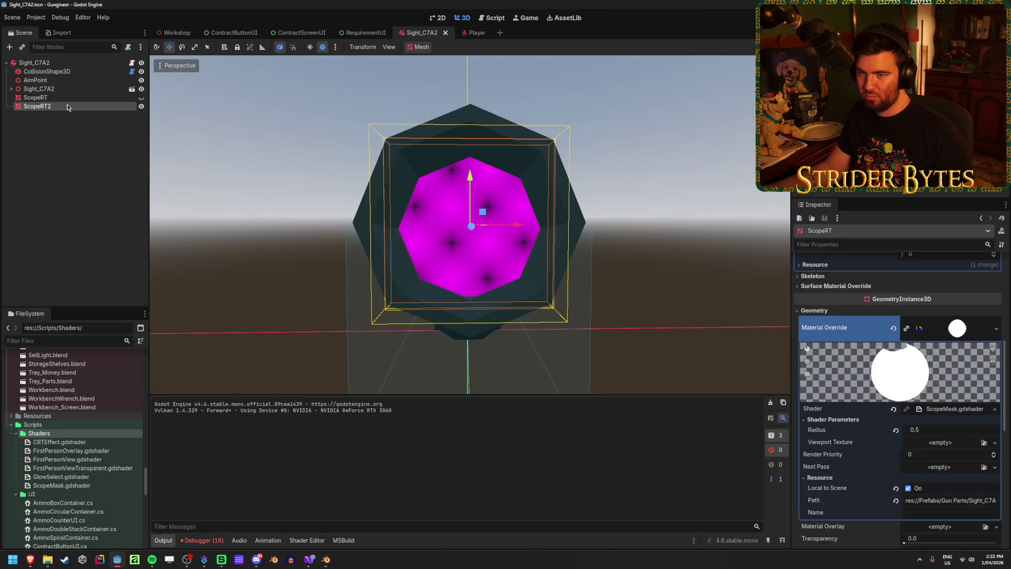
Clear the ScopeMask material override from the ScopeRT mesh's Geometry settings.
key(Delete)
key(ctrl+z)
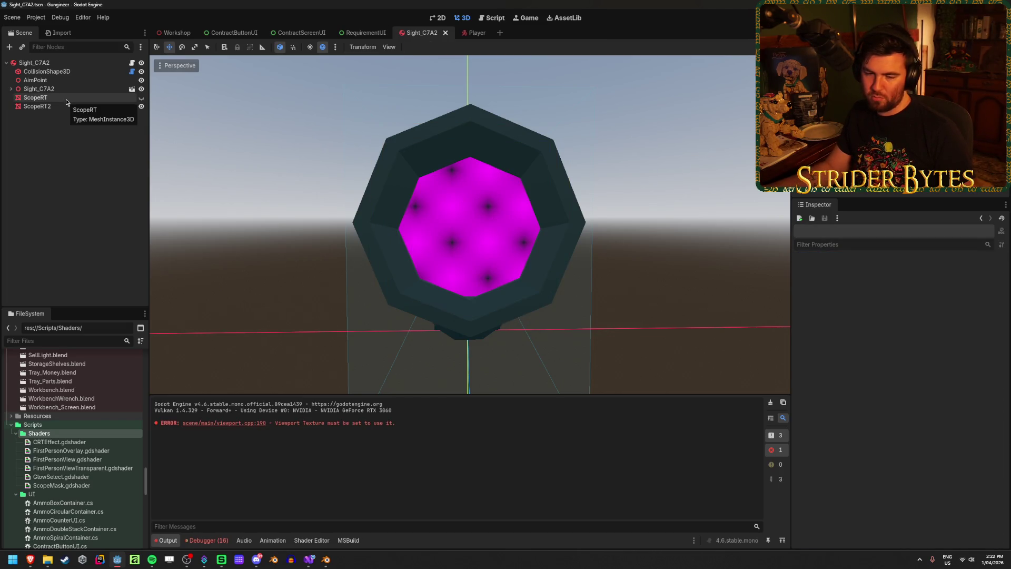
click(65, 99)
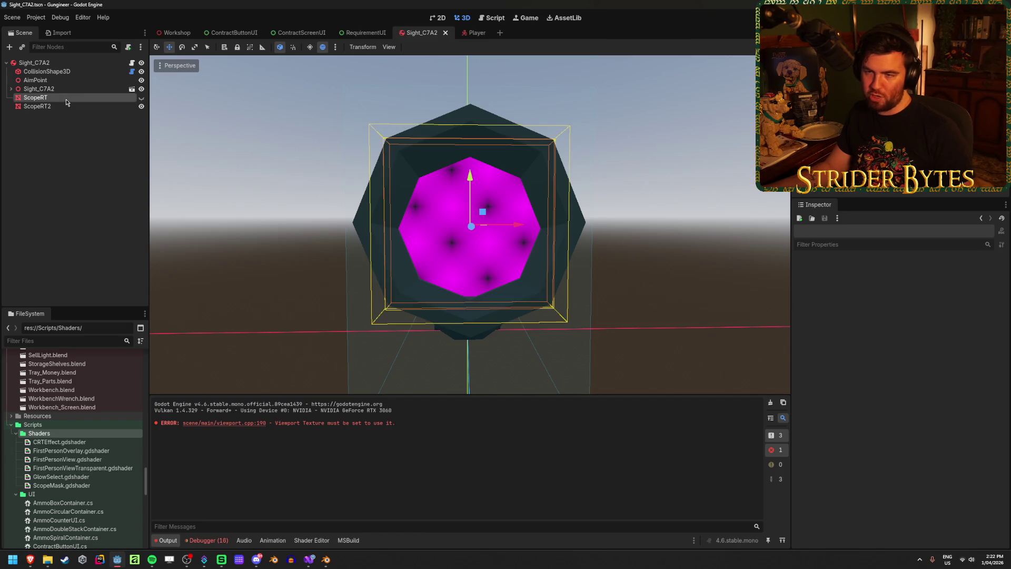
scroll(834, 379, down, 3)
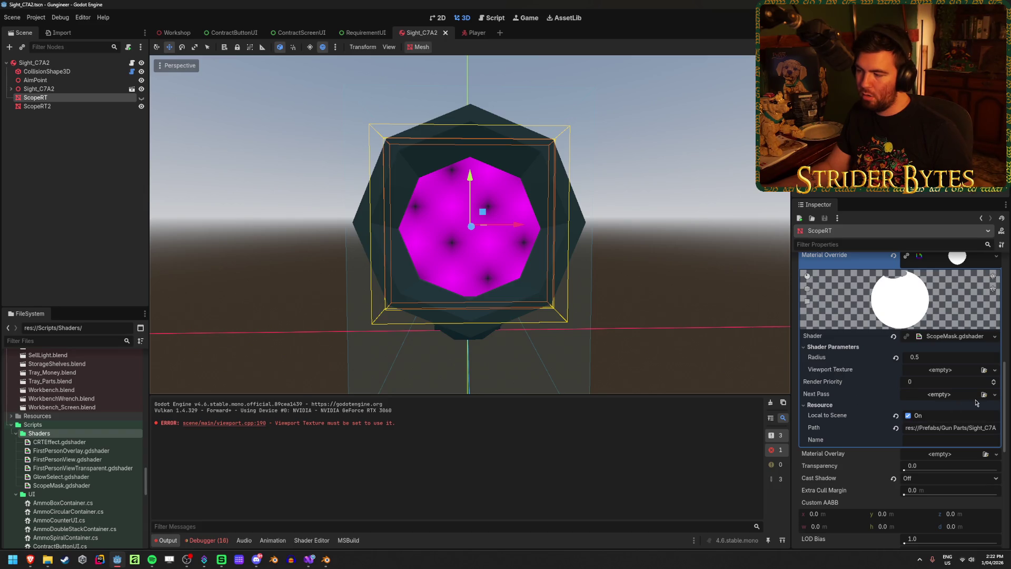
scroll(954, 402, up, 4)
scroll(954, 402, down, 3)
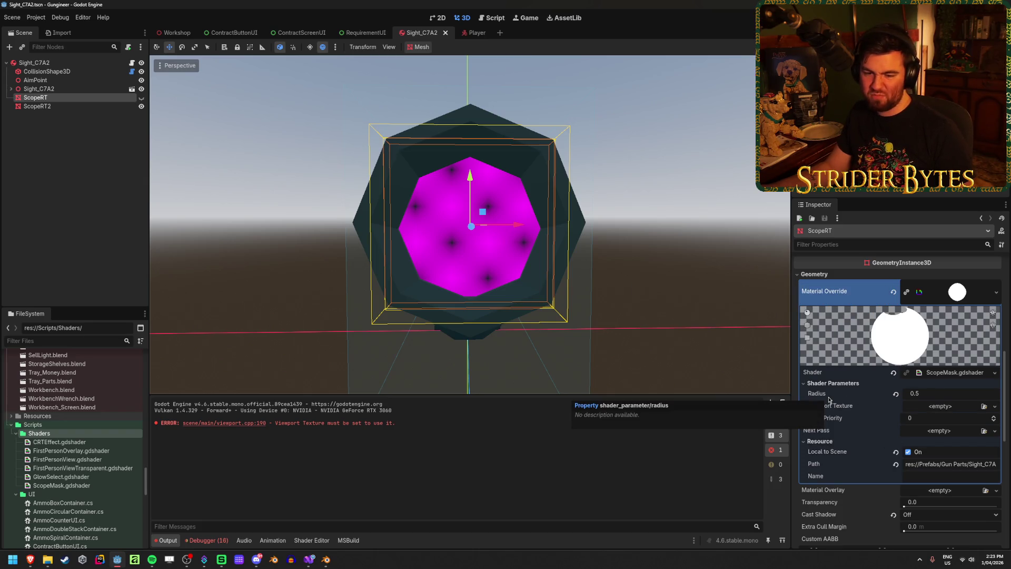
key(ctrl+z)
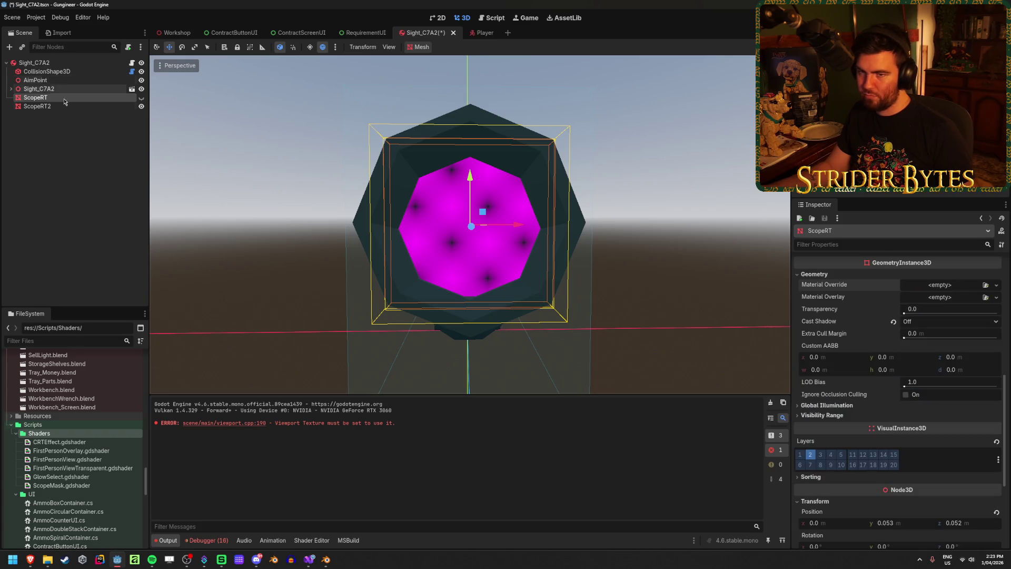
Move the ScopeRT2 quad left along X beside the sight, keeping its ViewportTexture albedo.
click(81, 107)
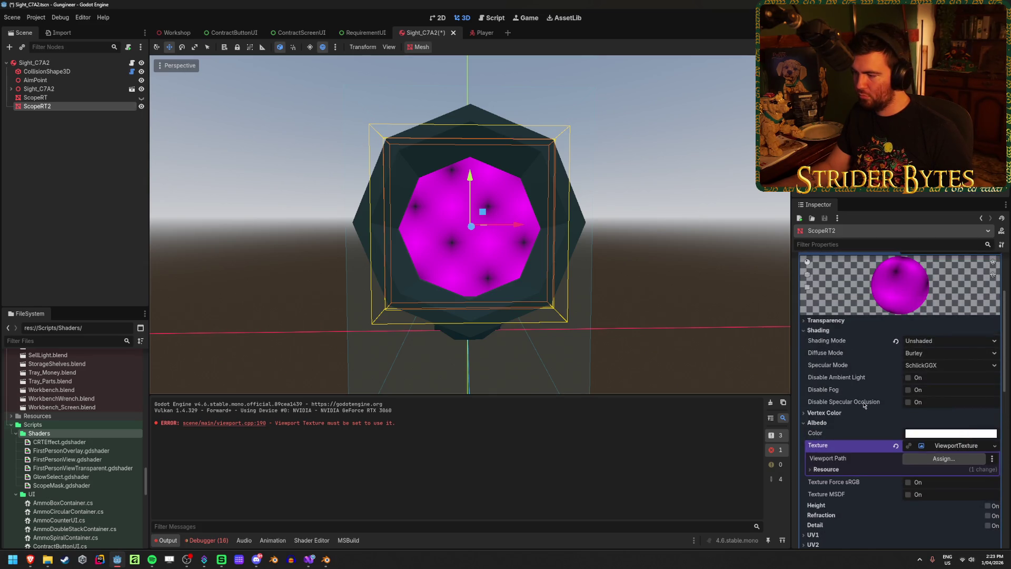
click(897, 445)
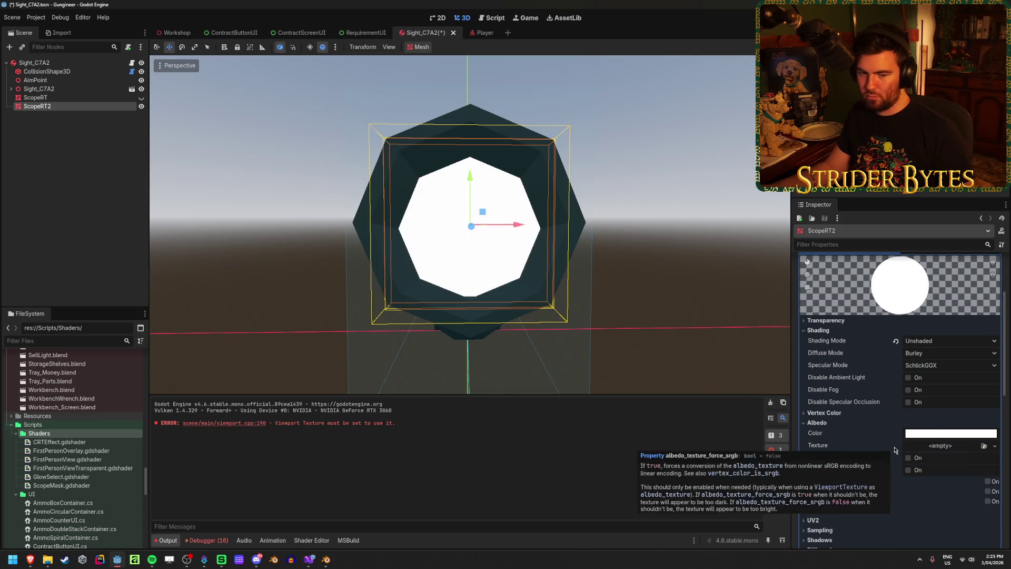
drag(518, 225, 335, 230)
key(ctrl+z)
key(ctrl+z)
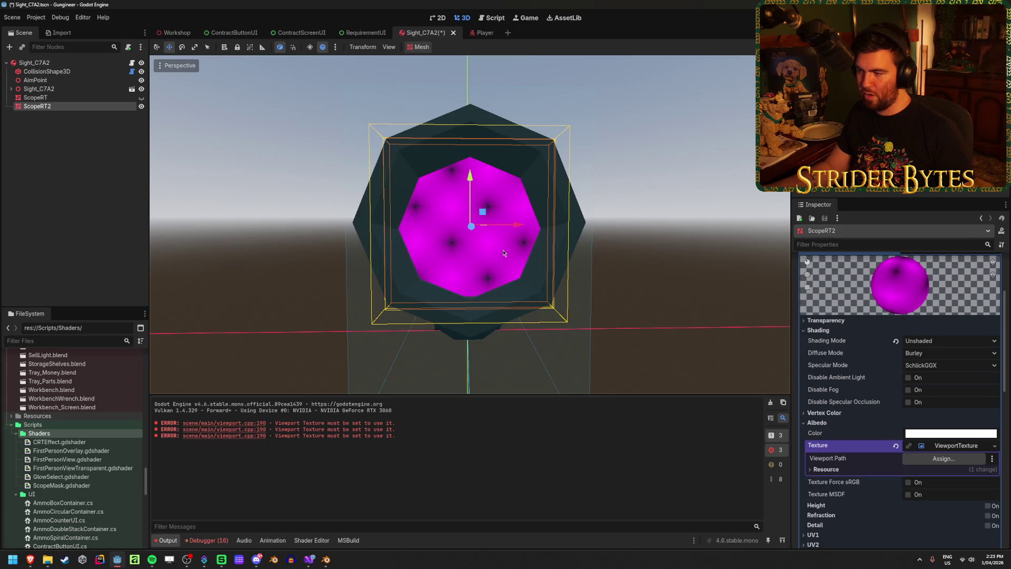
drag(517, 229, 304, 227)
scroll(840, 424, down, 10)
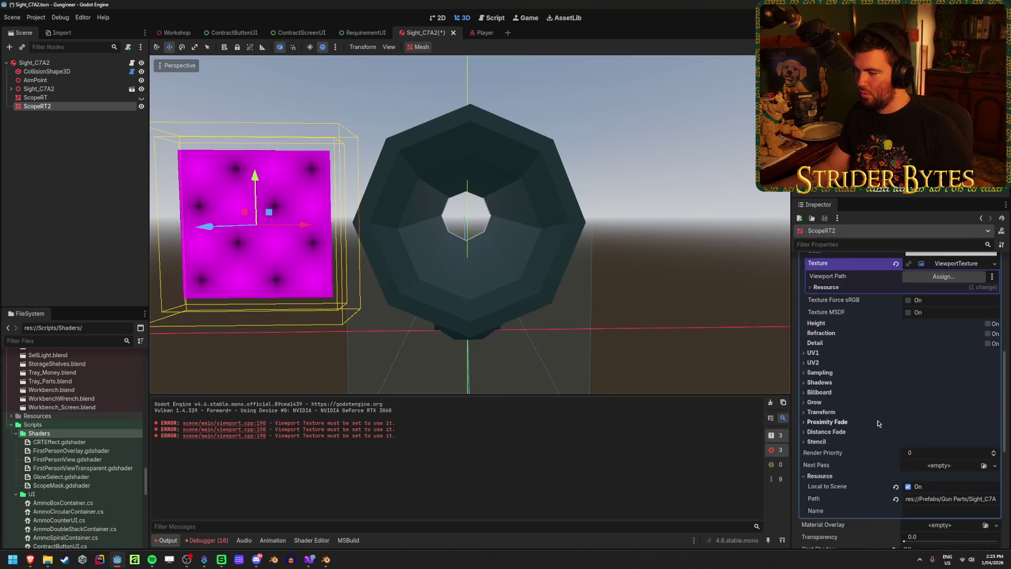
click(995, 429)
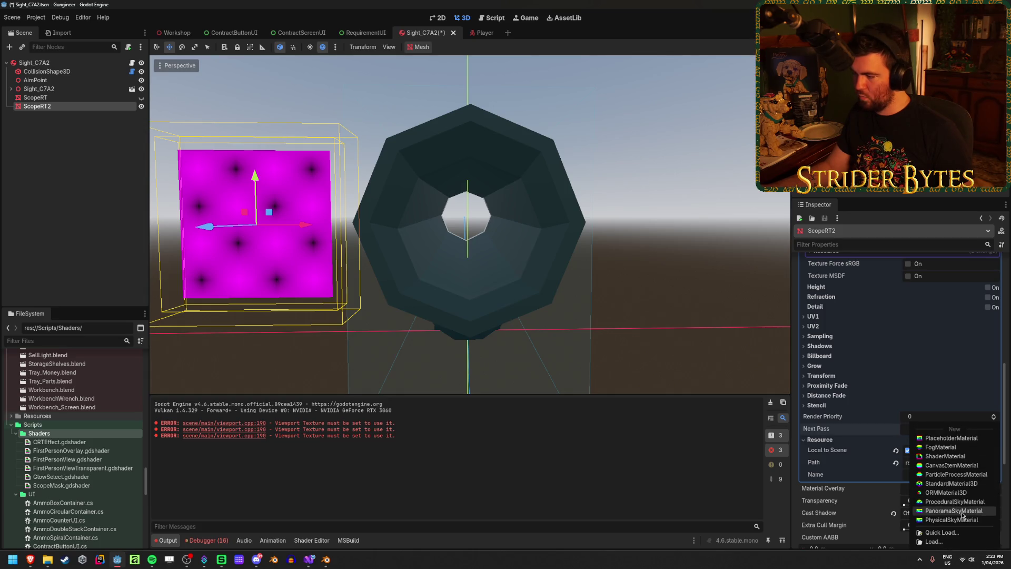
Give ScopeRT2 a new ShaderMaterial next pass using ScopeMask.gdshader with Radius 0.405.
click(954, 461)
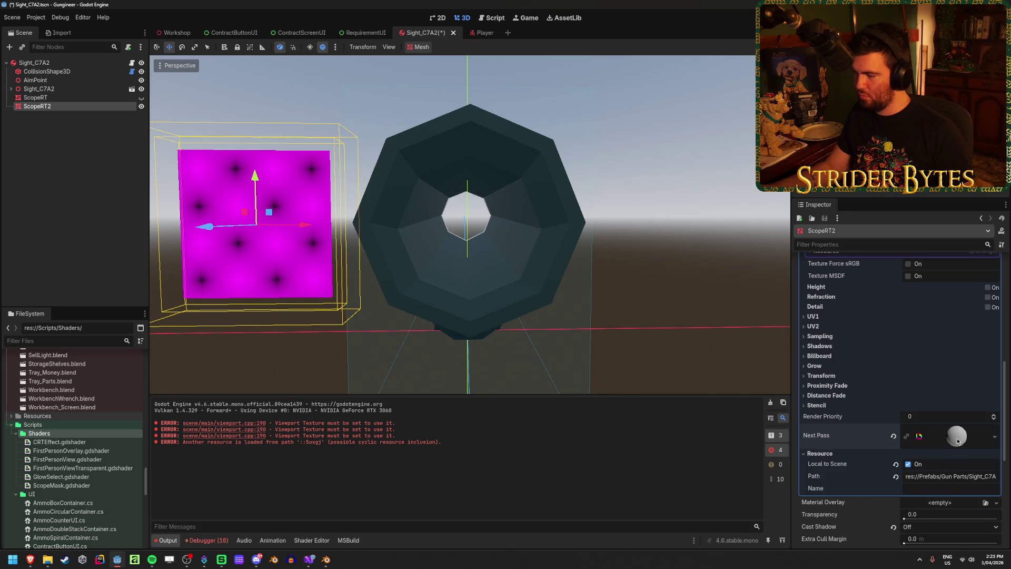
scroll(978, 467, down, 1)
click(983, 481)
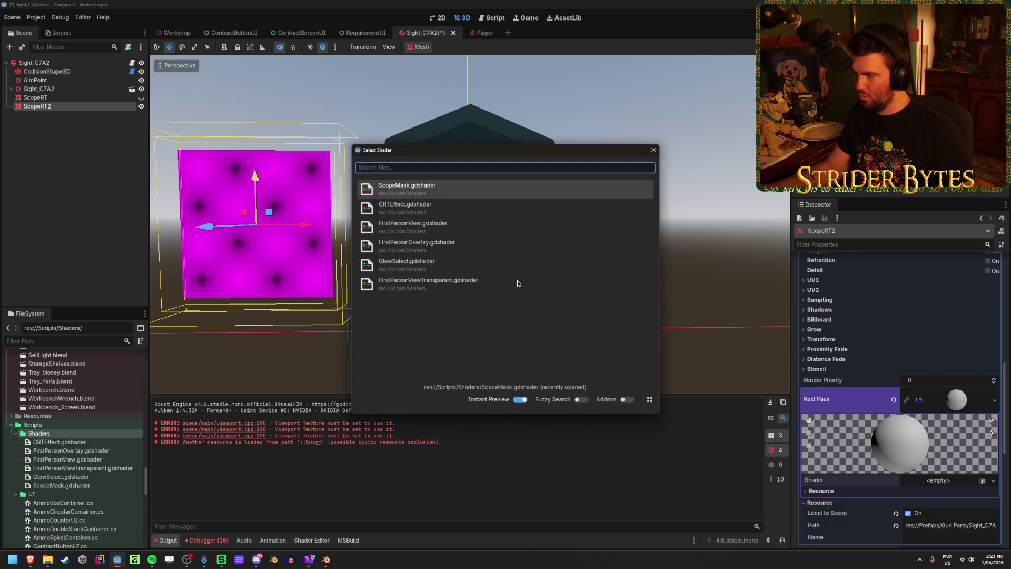
double_click(422, 188)
scroll(895, 421, down, 2)
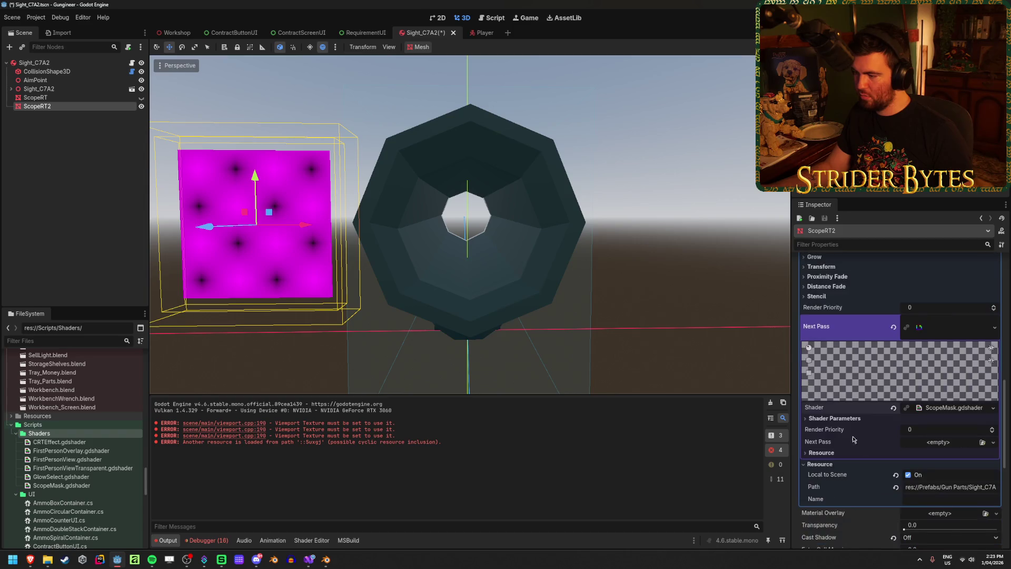
click(838, 418)
mouse_move(919, 432)
mouse_down()
mouse_move(970, 432)
mouse_move(920, 432)
mouse_up()
text(0.405)
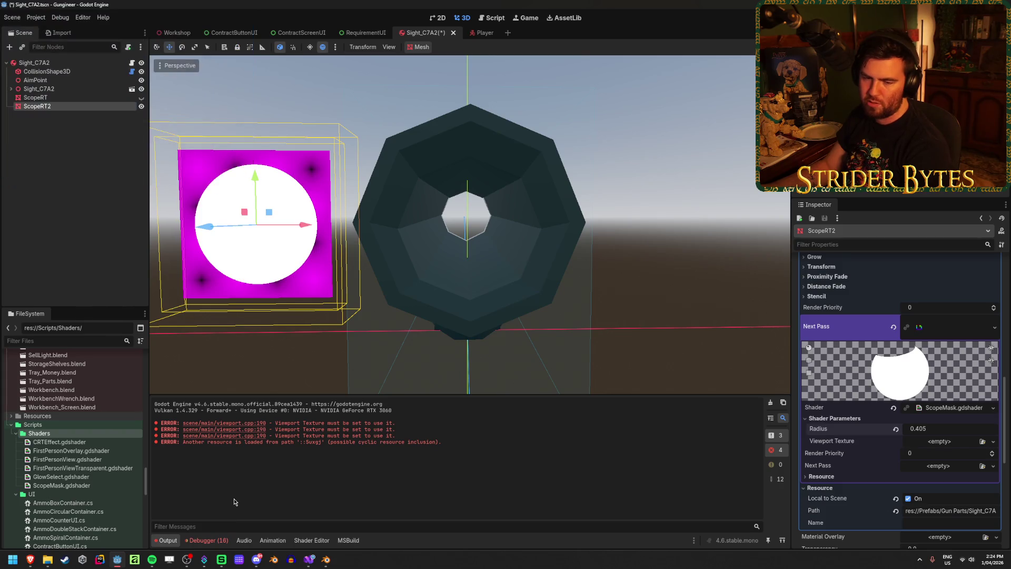
click(312, 541)
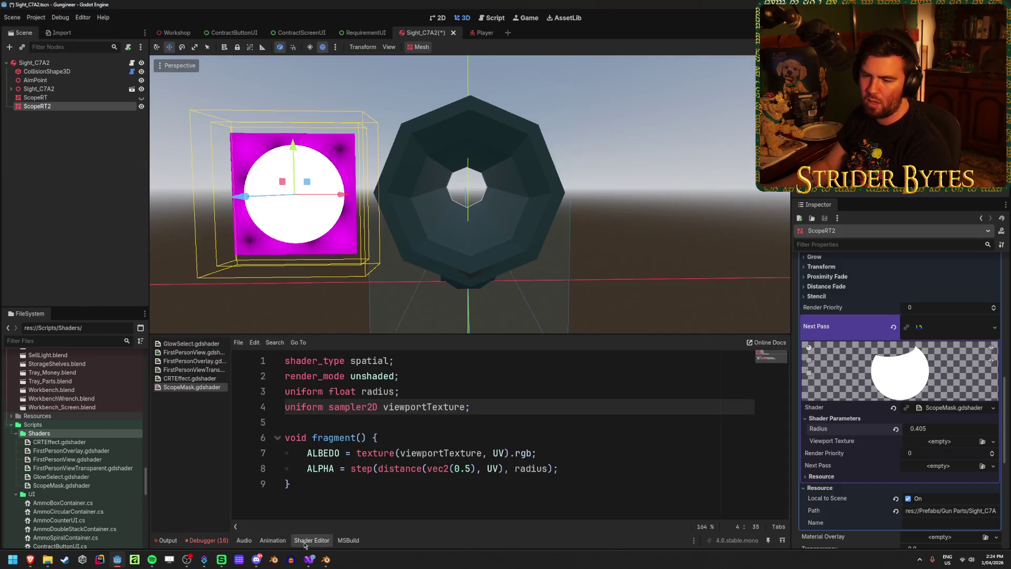
Comment out the ALBEDO line in ScopeMask.gdshader and save.
click(554, 451)
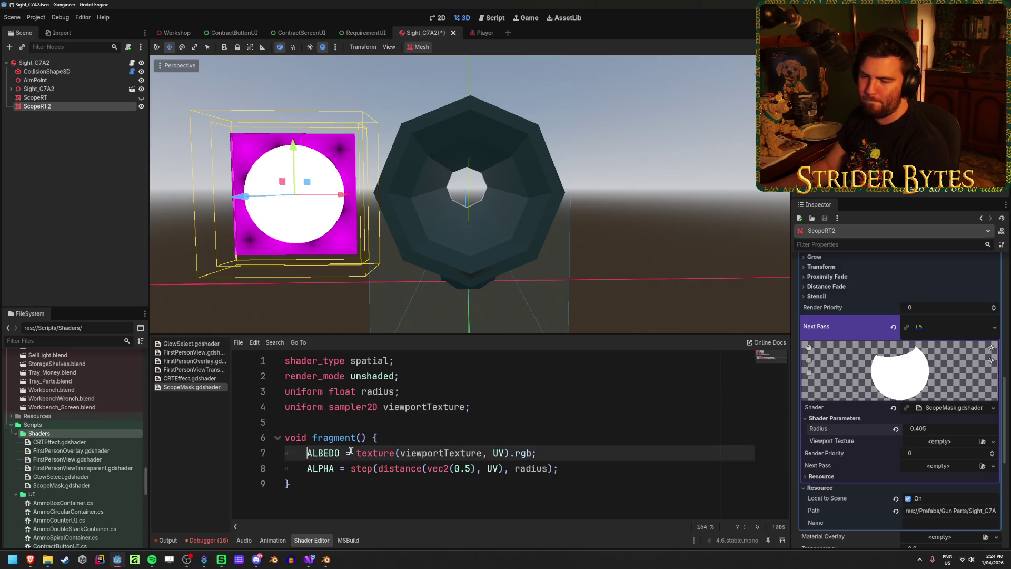
text(//)
click(610, 463)
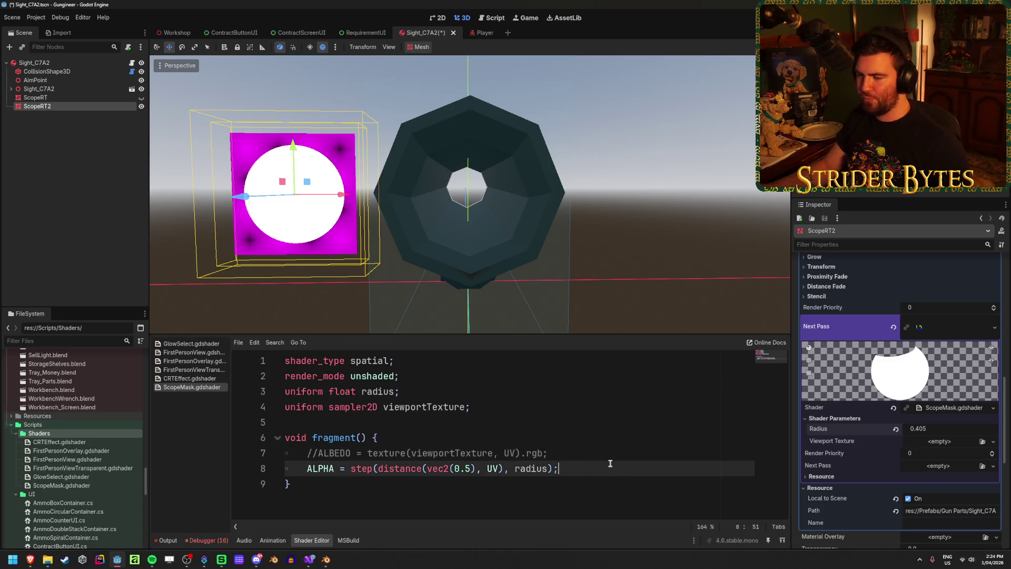
key(ctrl+s)
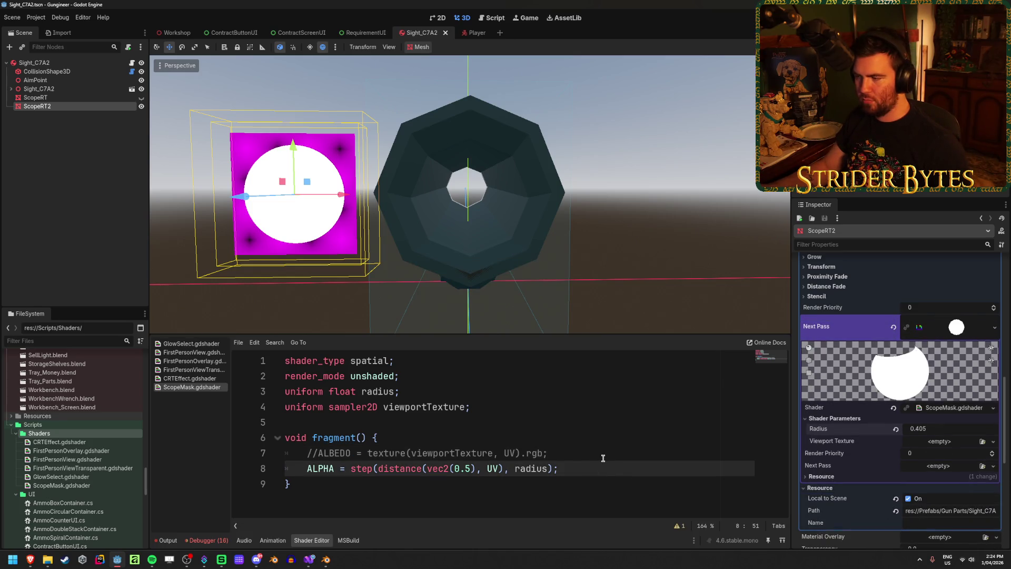
Increase the ScopeMask next-pass Radius to about 0.455.
mouse_move(919, 429)
mouse_down()
mouse_move(949, 428)
mouse_move(898, 428)
mouse_move(991, 428)
mouse_move(948, 428)
mouse_up()
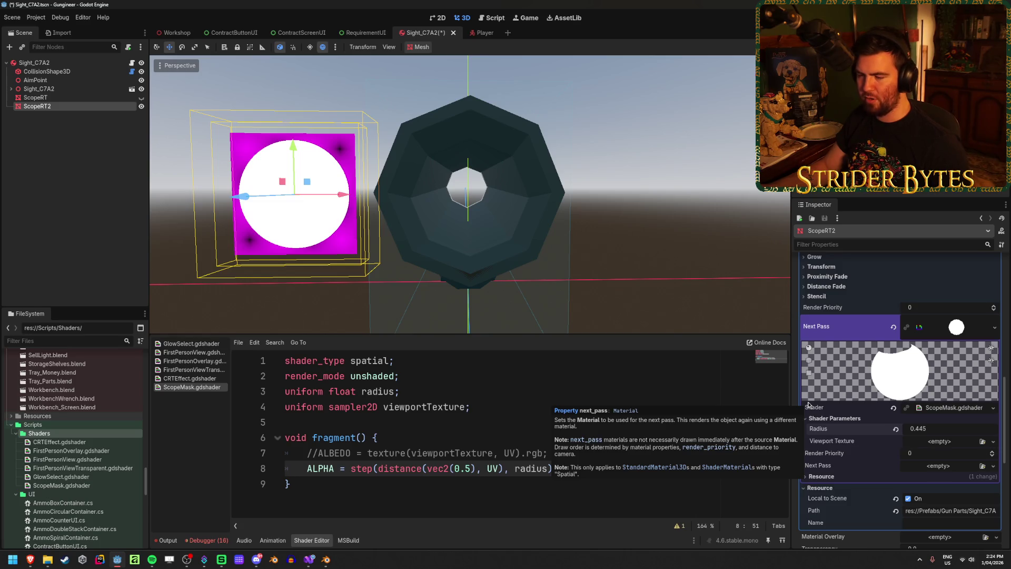
click(605, 464)
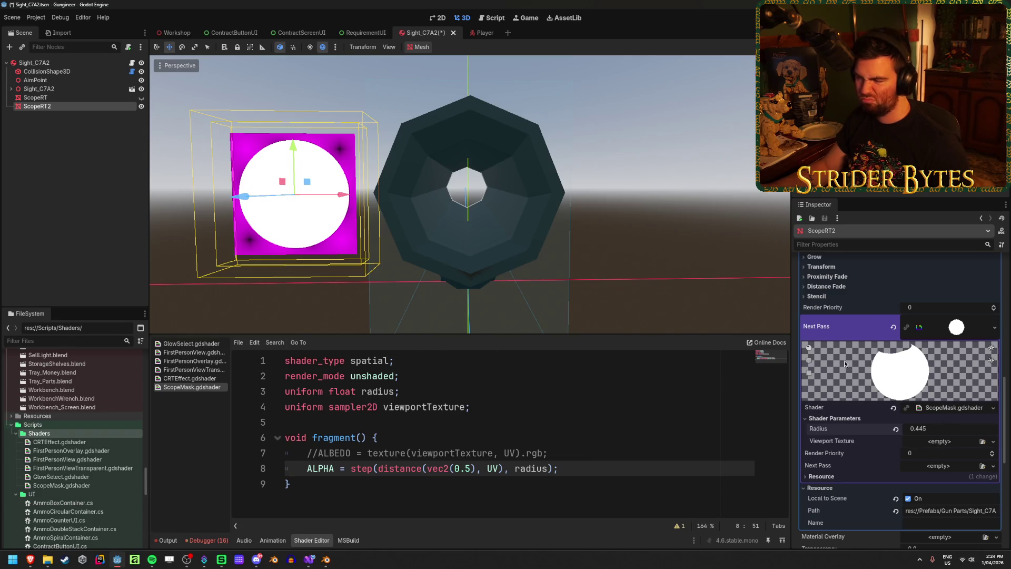
mouse_move(927, 429)
mouse_down()
mouse_move(942, 429)
mouse_move(932, 429)
mouse_up()
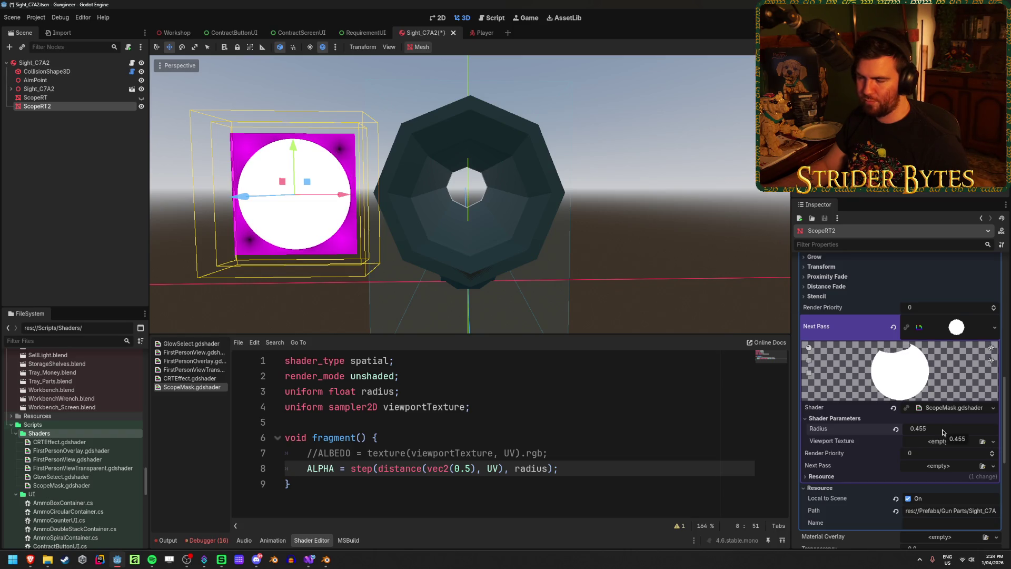
scroll(943, 432, up, 10)
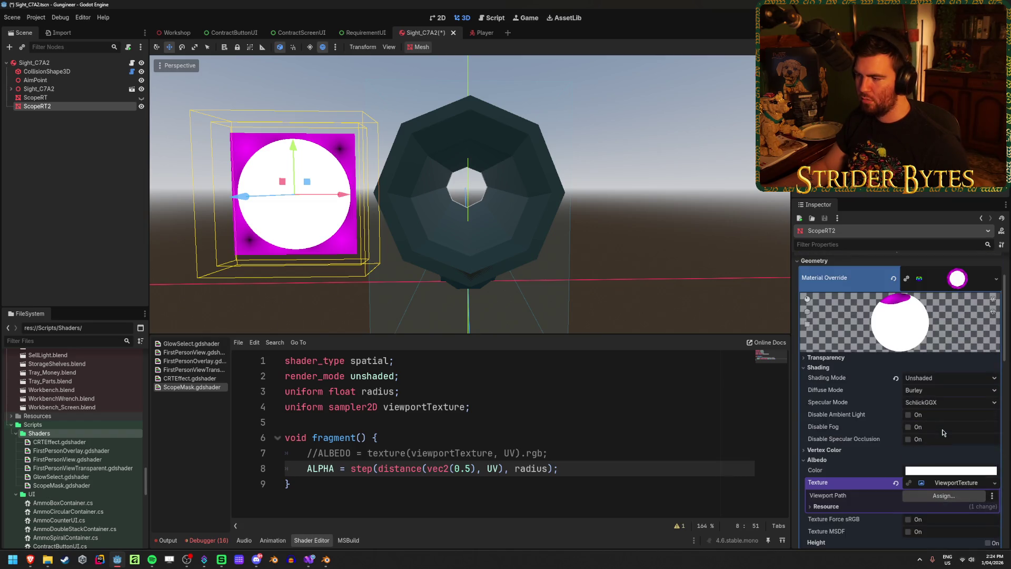
Clear ScopeRT2's Next Pass material.
scroll(943, 432, down, 10)
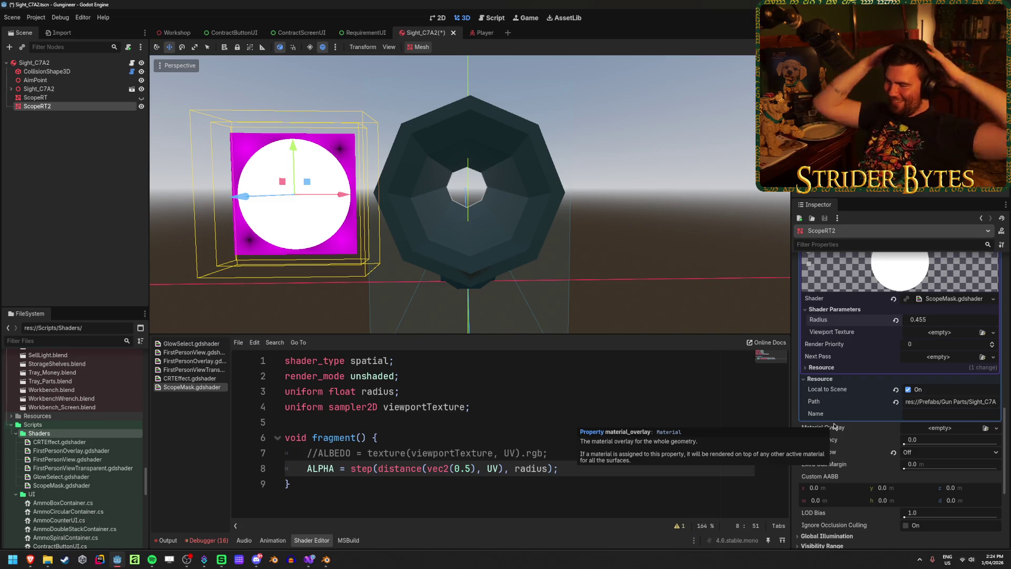
scroll(941, 390, up, 4)
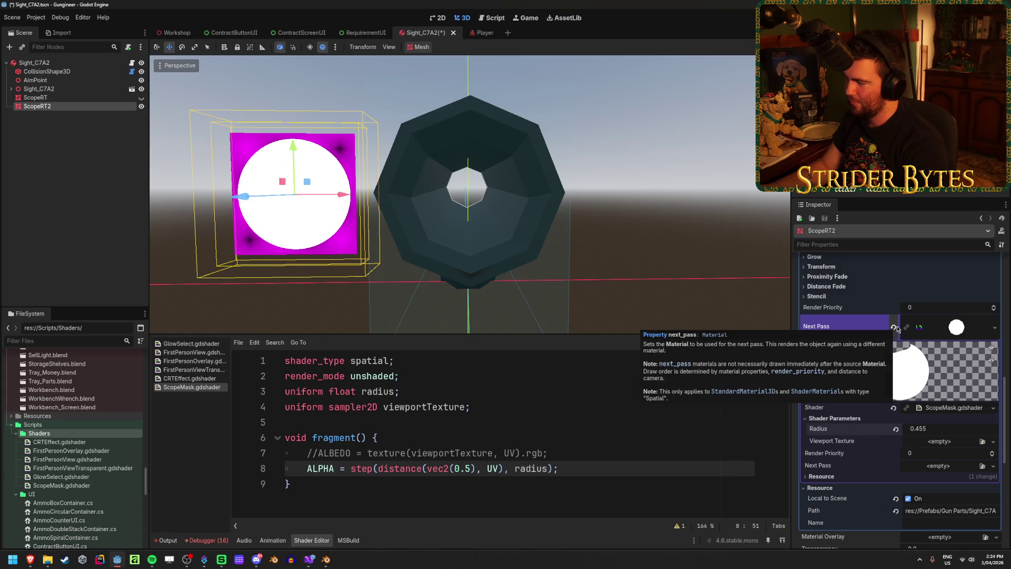
click(895, 327)
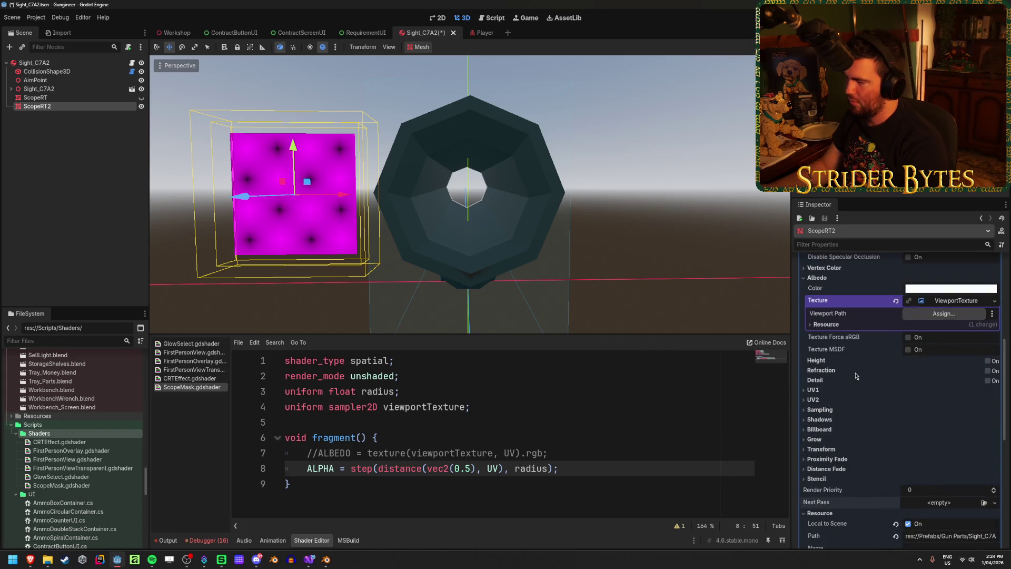
Give ScopeRT2's Material Overlay a new ShaderMaterial using ScopeMask.gdshader with Radius 0.47.
click(995, 380)
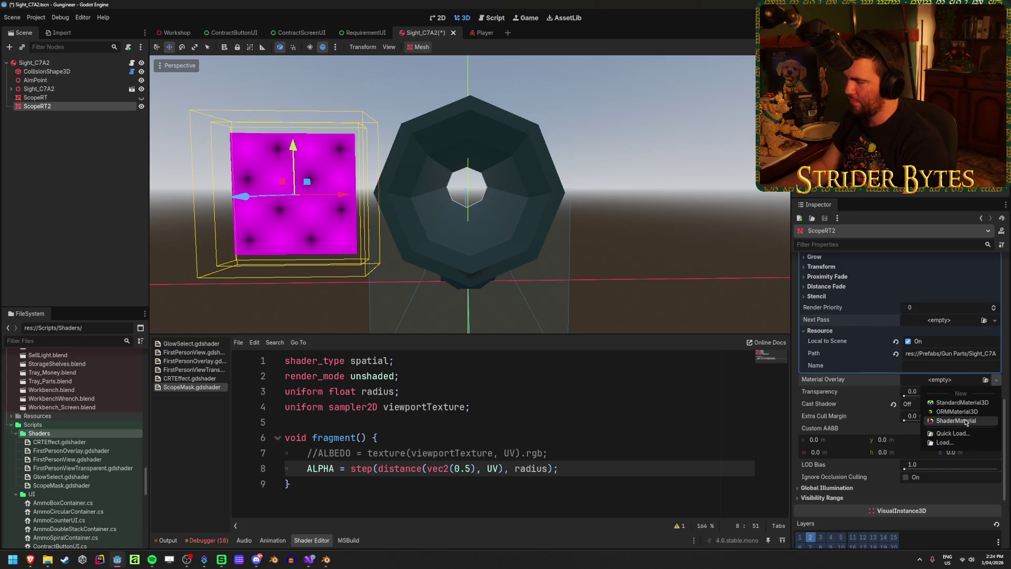
click(935, 421)
click(948, 388)
click(984, 467)
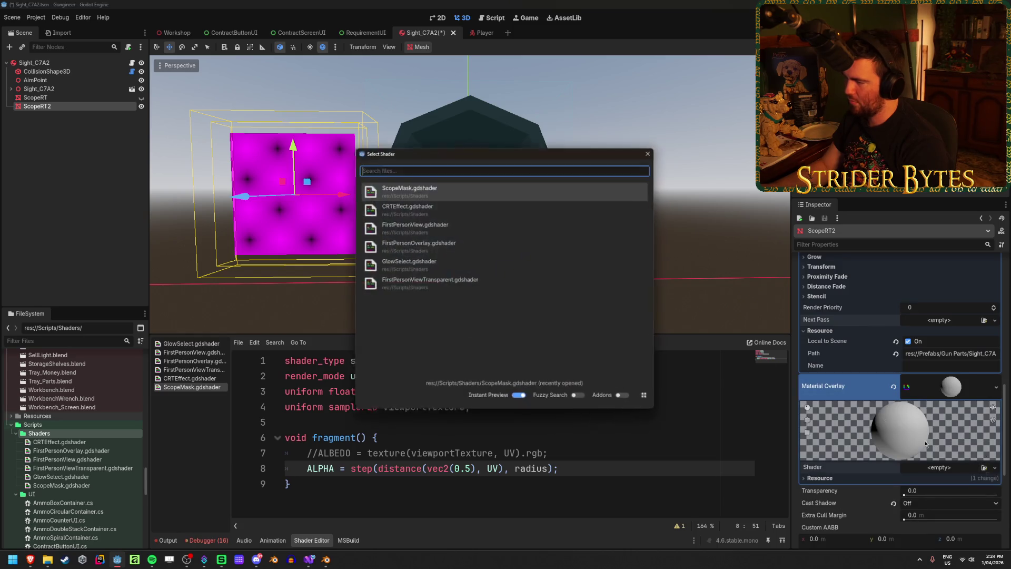
click(407, 187)
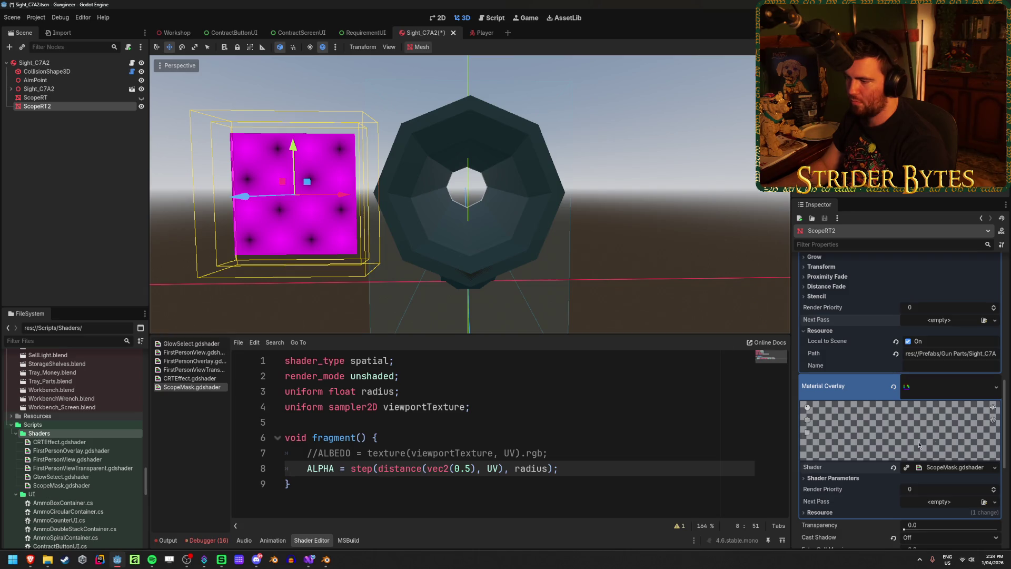
drag(927, 488, 988, 489)
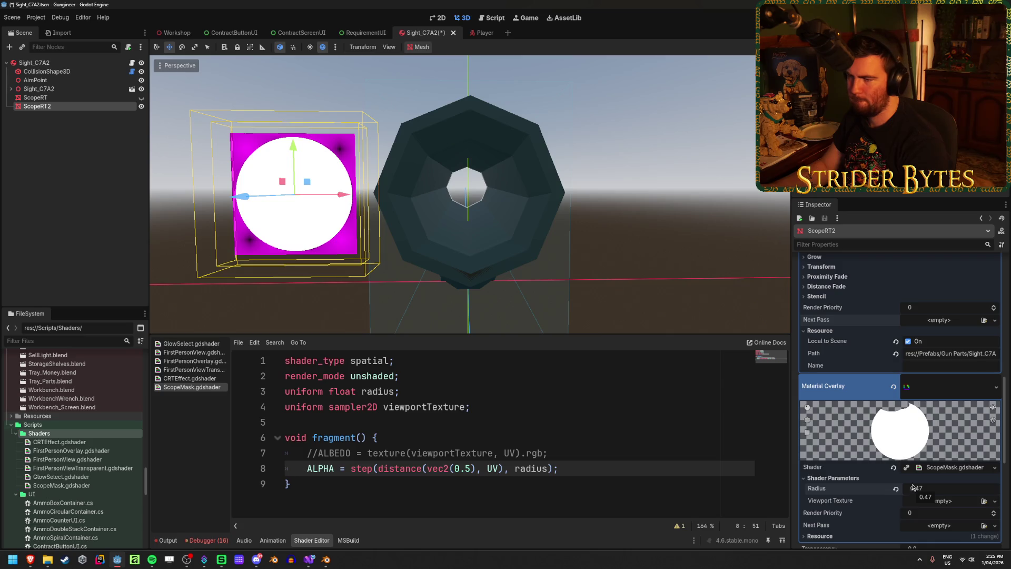
click(79, 98)
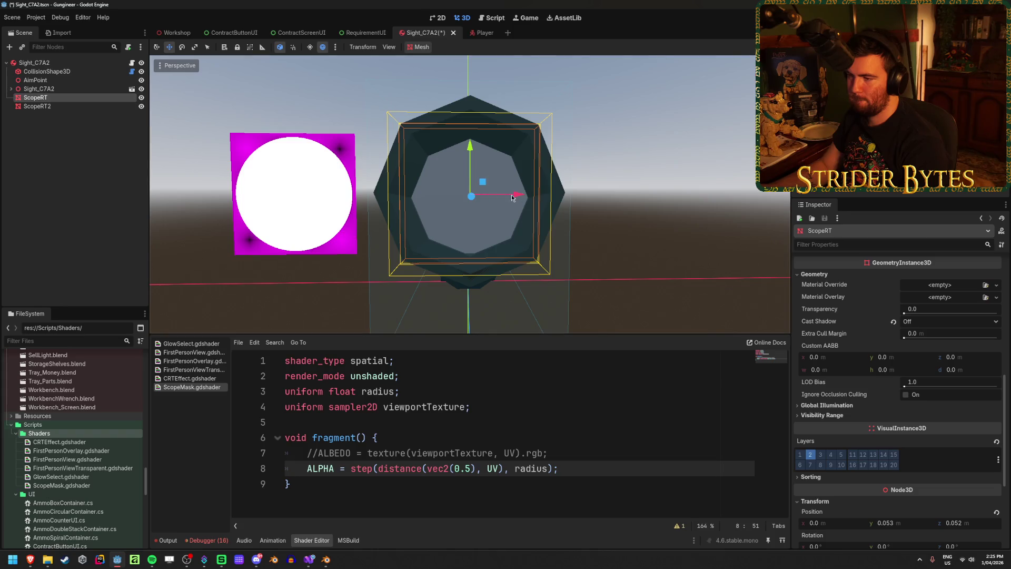
Move ScopeRT to the right along X, beside the octagonal lens.
drag(517, 194, 690, 209)
click(37, 106)
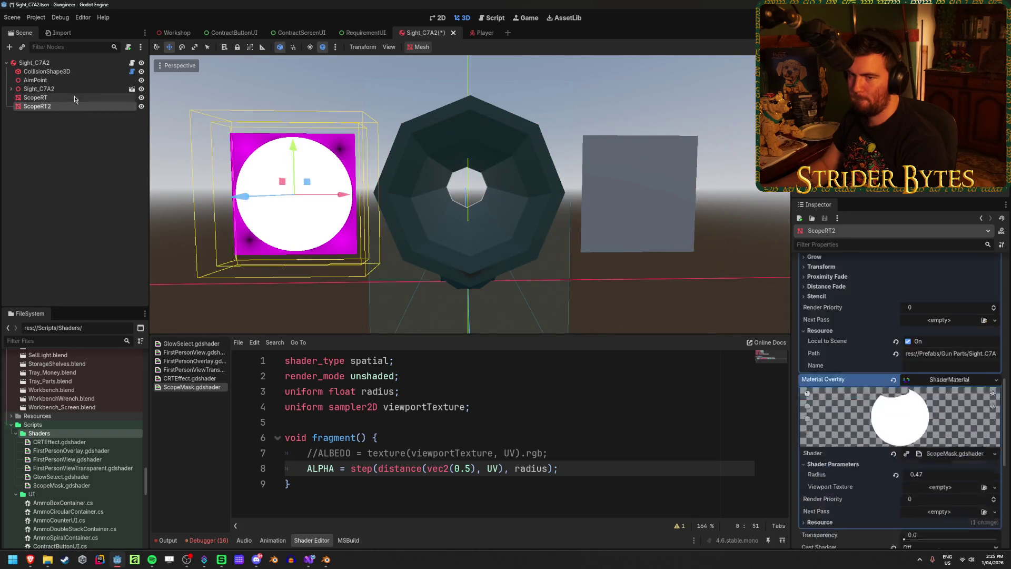
click(35, 97)
scroll(853, 326, up, 5)
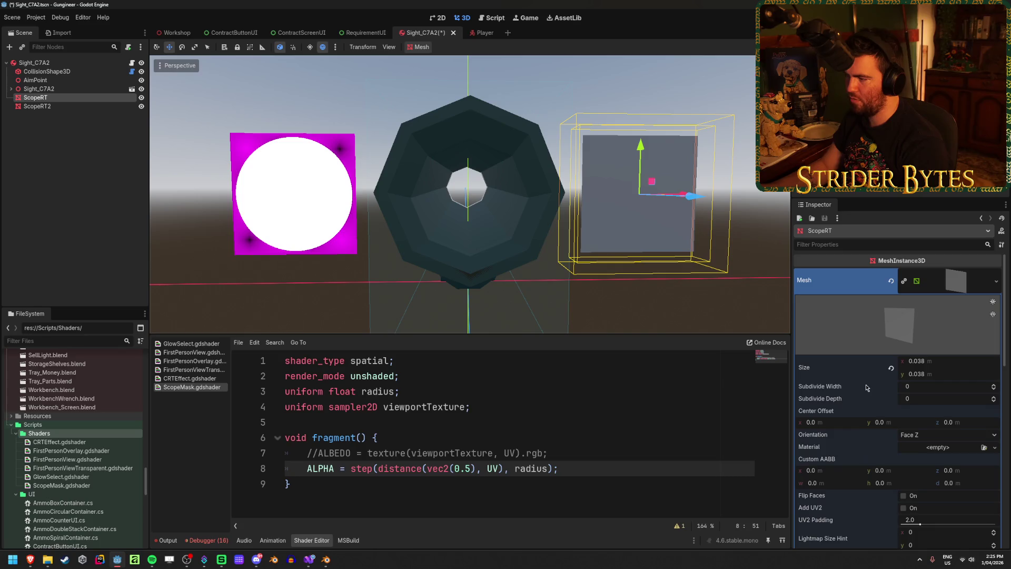
scroll(857, 332, down, 3)
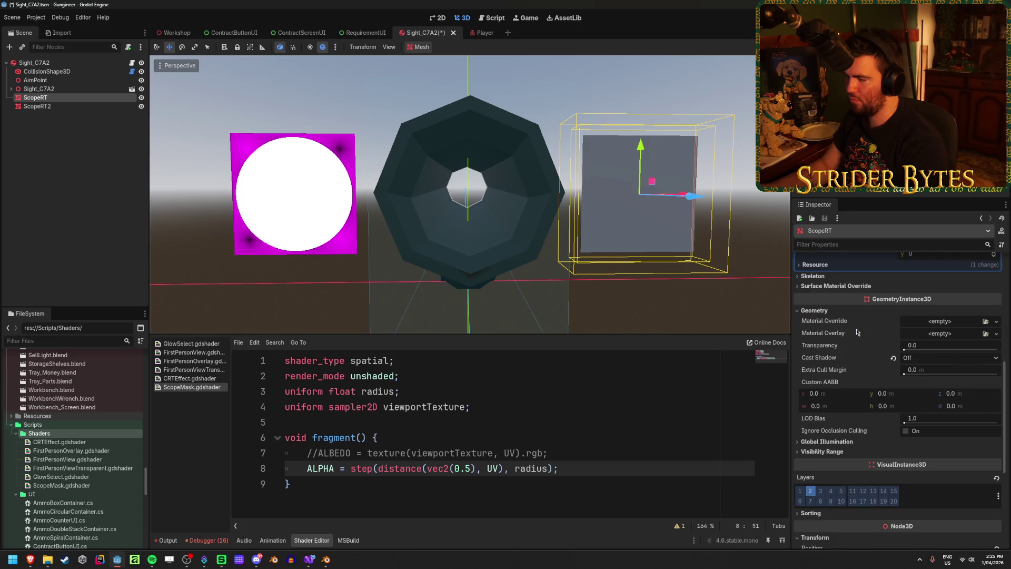
Give ScopeRT a Material Override ShaderMaterial using ScopeMask.gdshader with Radius 0.47.
click(995, 322)
click(971, 349)
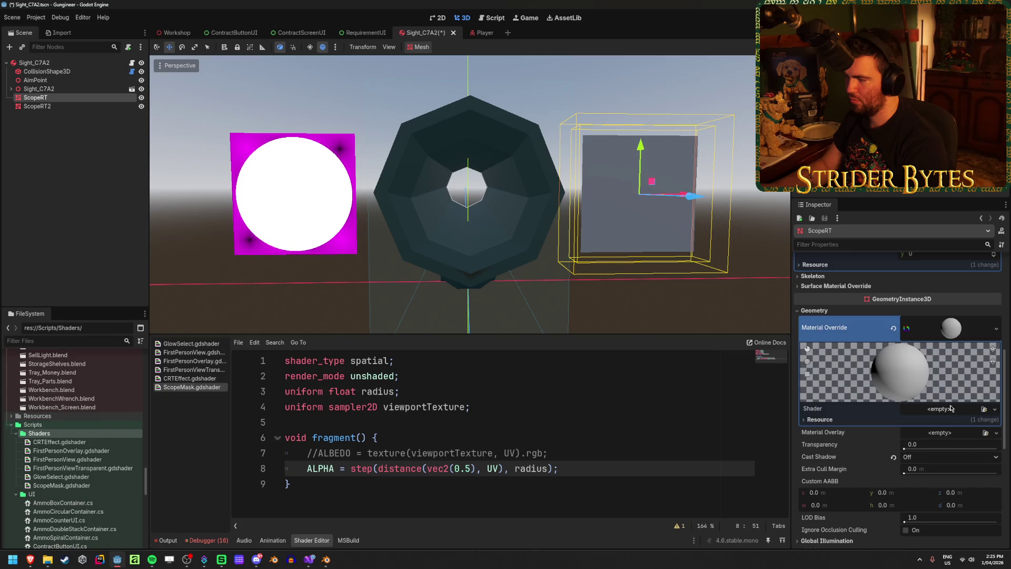
click(985, 409)
click(591, 220)
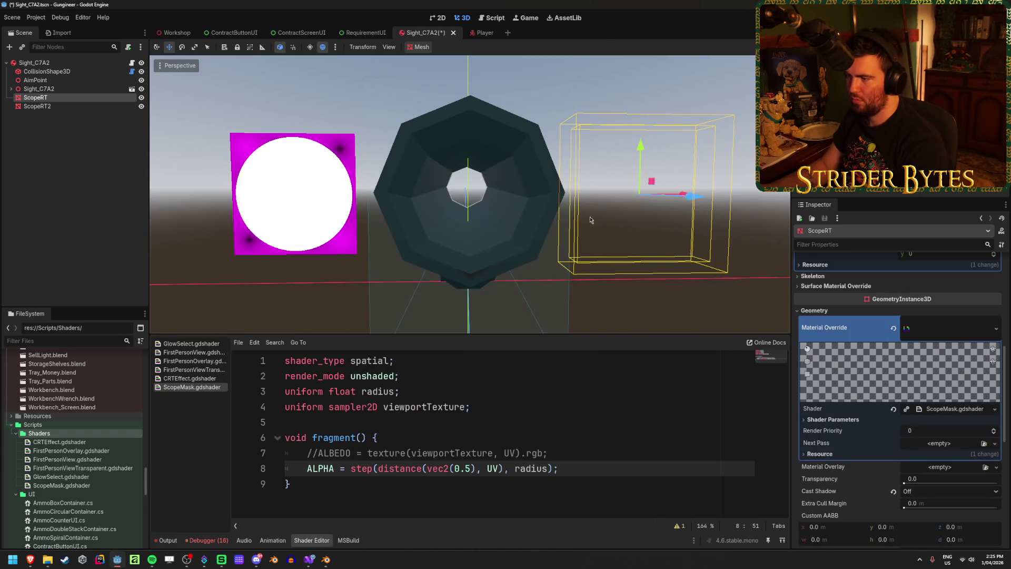
click(948, 419)
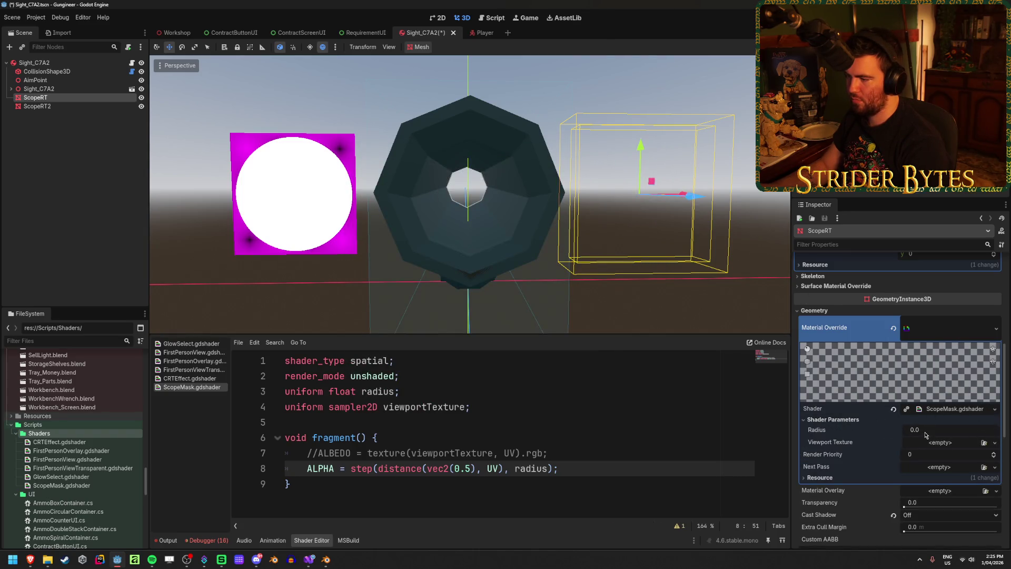
drag(948, 430, 985, 430)
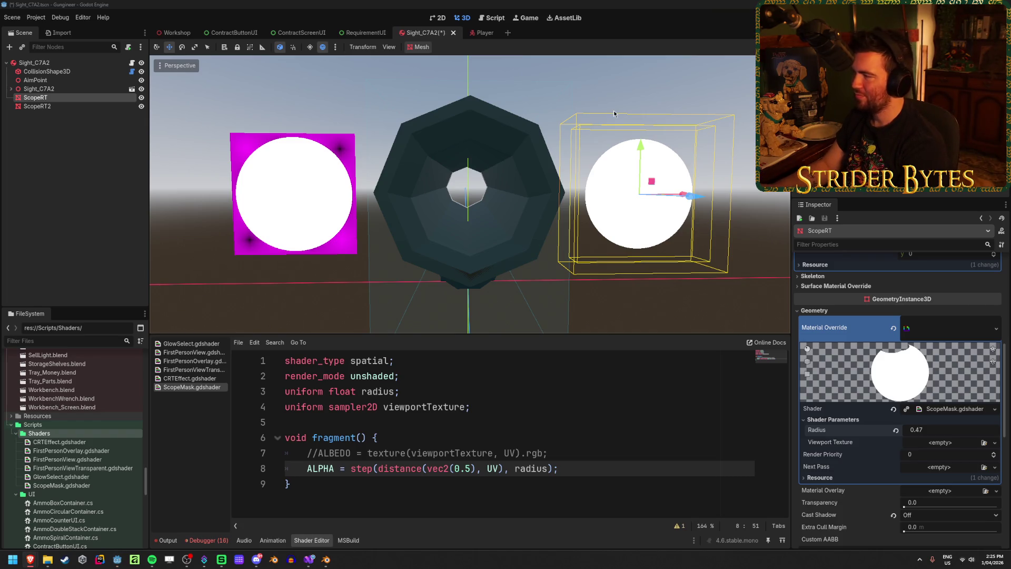
click(406, 3)
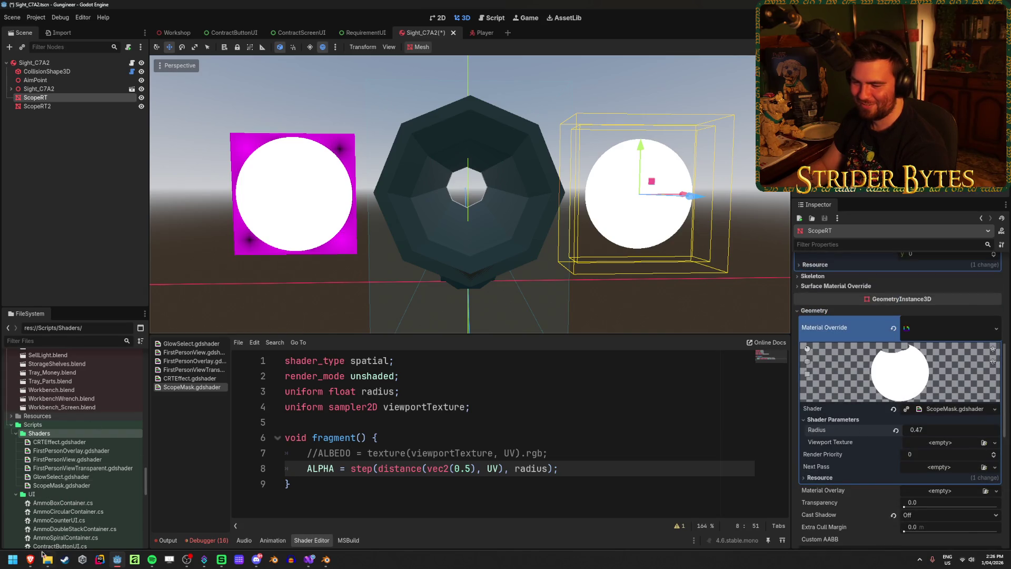
mouse_move(29, 562)
mouse_move(280, 526)
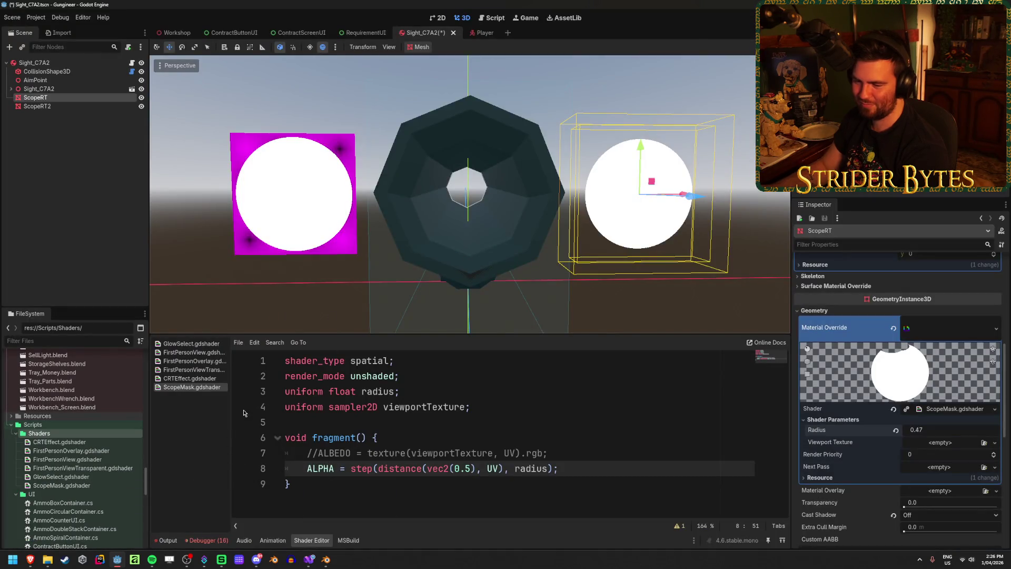
click(304, 564)
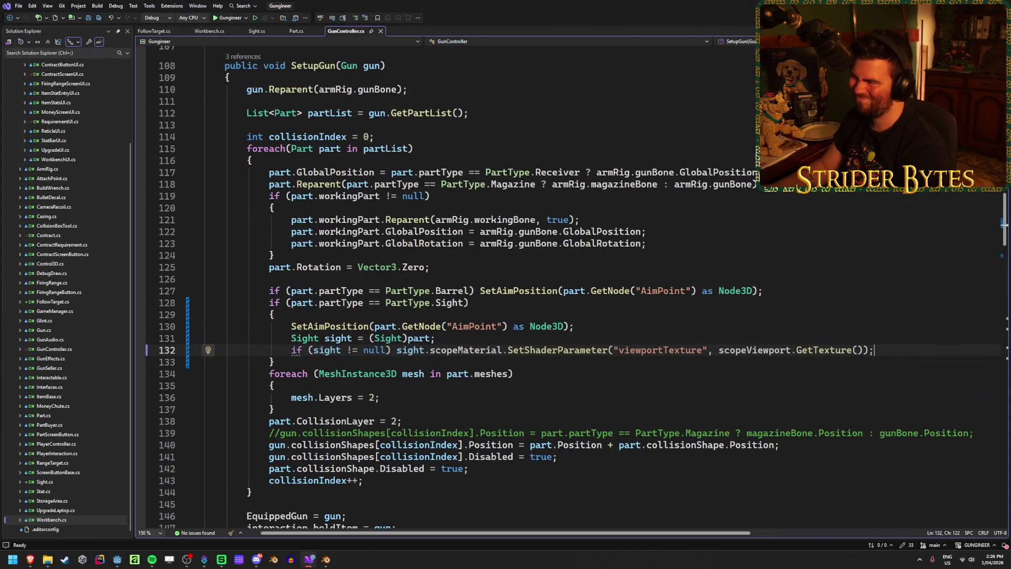
key(alt+Tab)
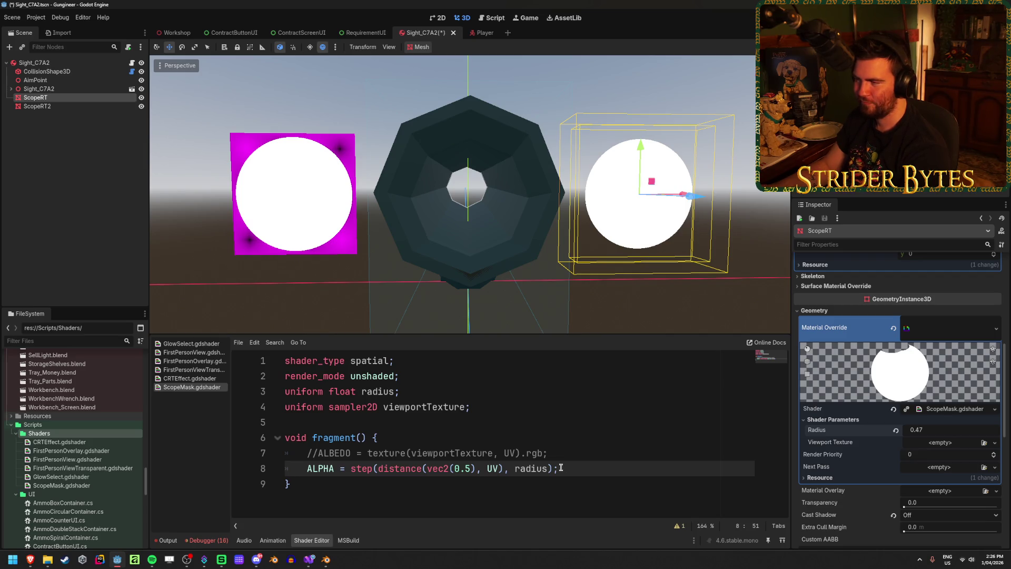
Remove ScopeRT2's Material Overlay and browse its Vertex Color material settings.
click(37, 106)
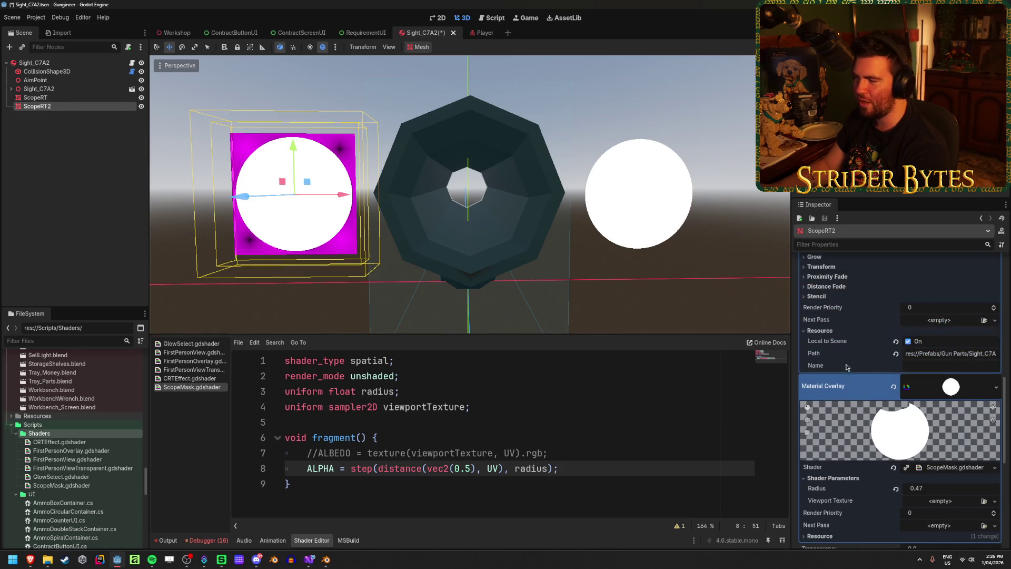
click(894, 388)
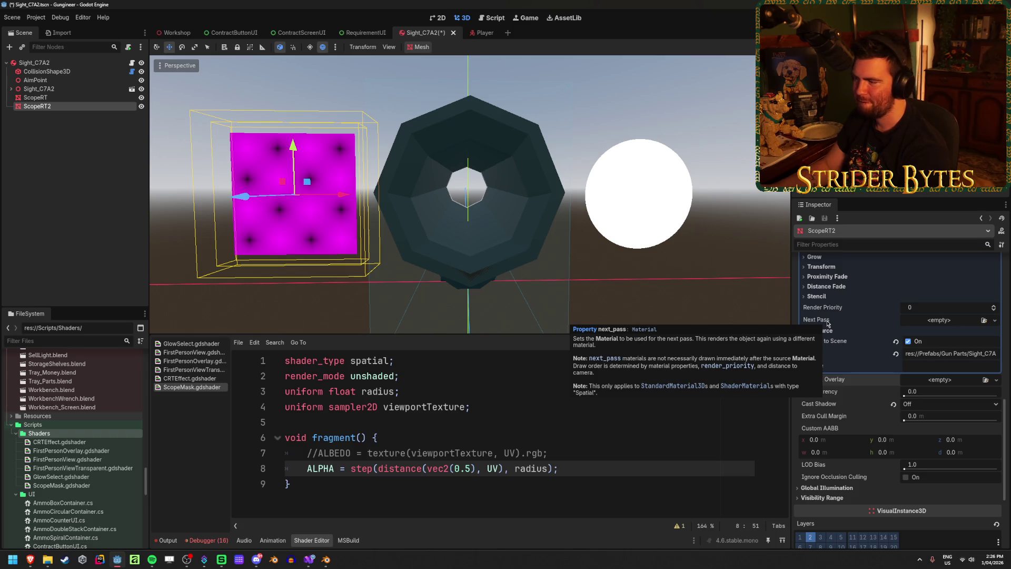
scroll(874, 431, up, 5)
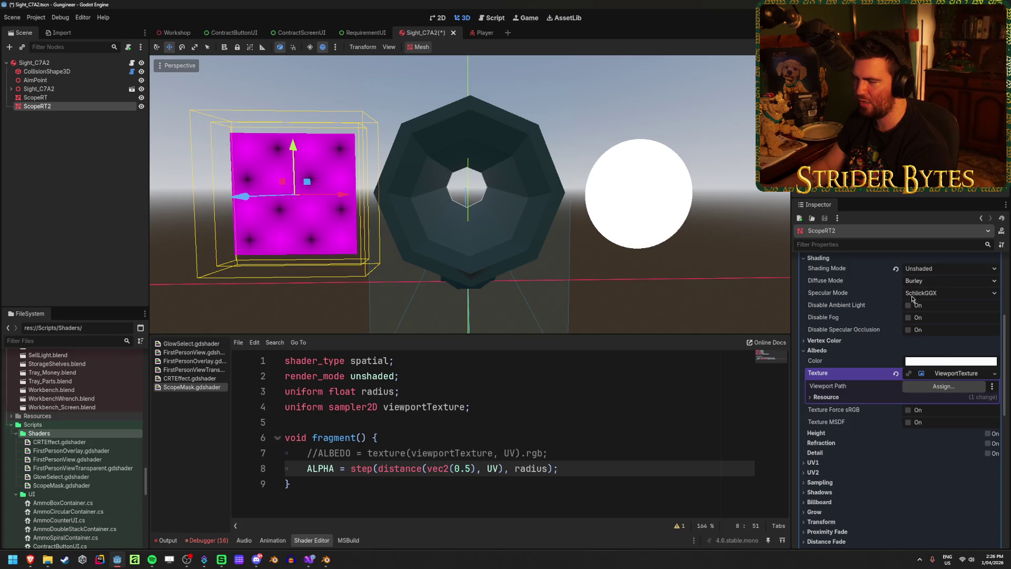
click(847, 341)
click(848, 342)
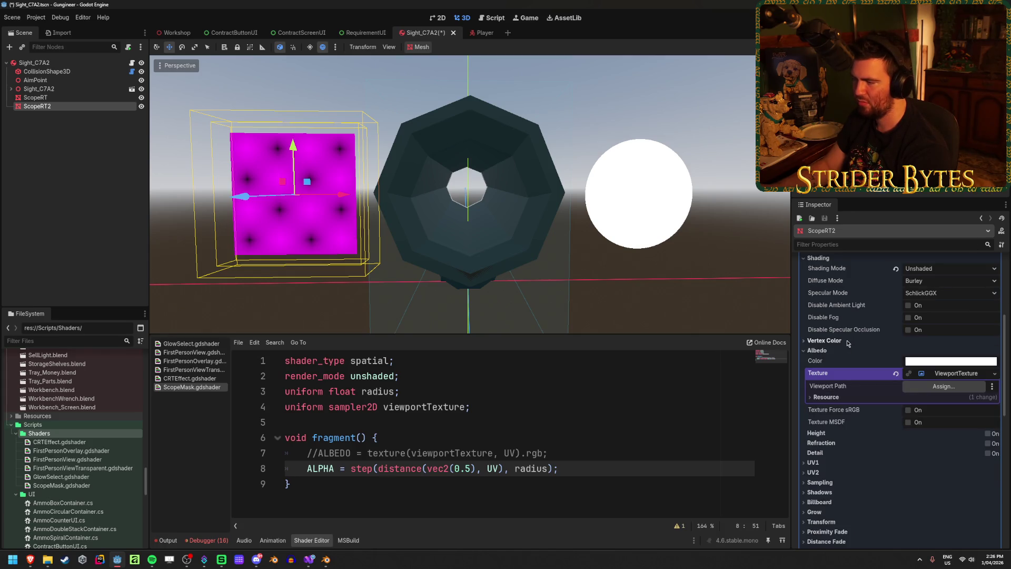
scroll(846, 345, up, 2)
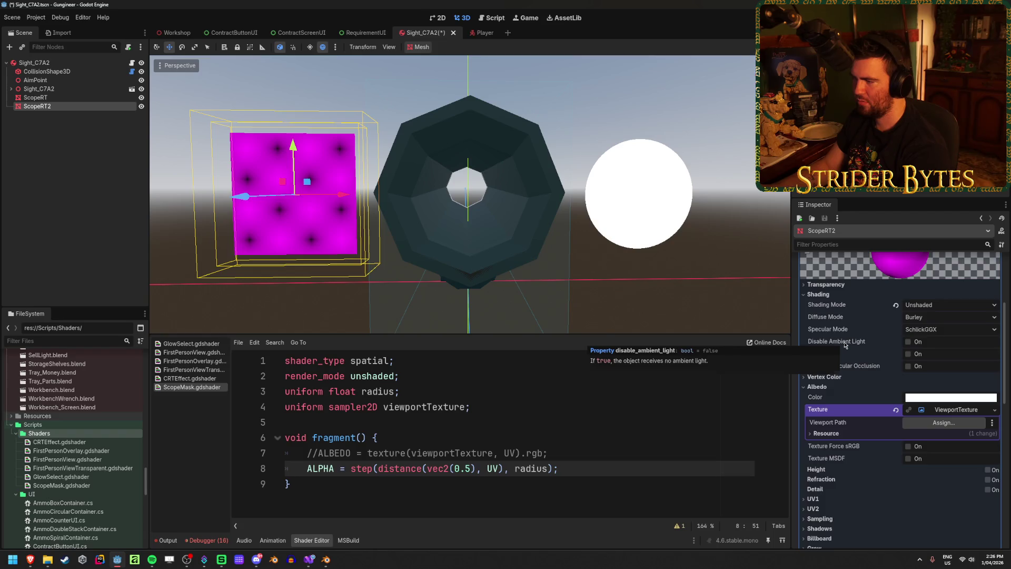
scroll(845, 345, down, 3)
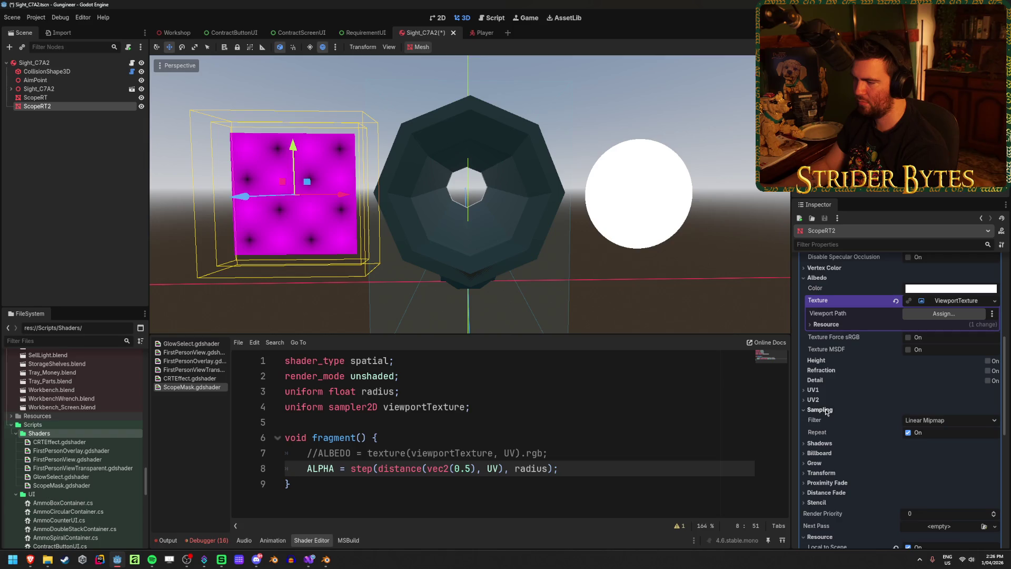
scroll(824, 395, down, 2)
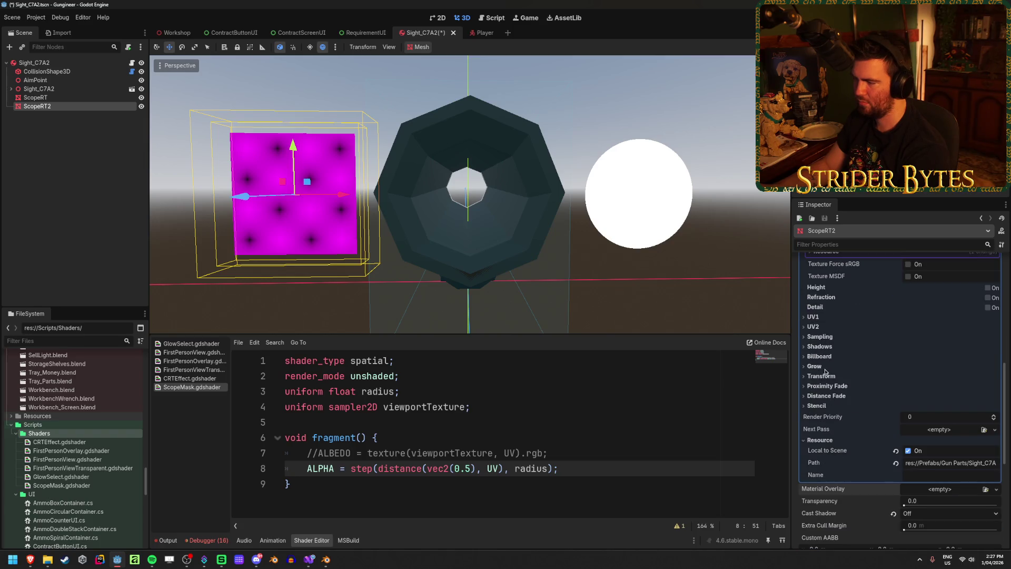
click(822, 376)
click(828, 376)
click(832, 386)
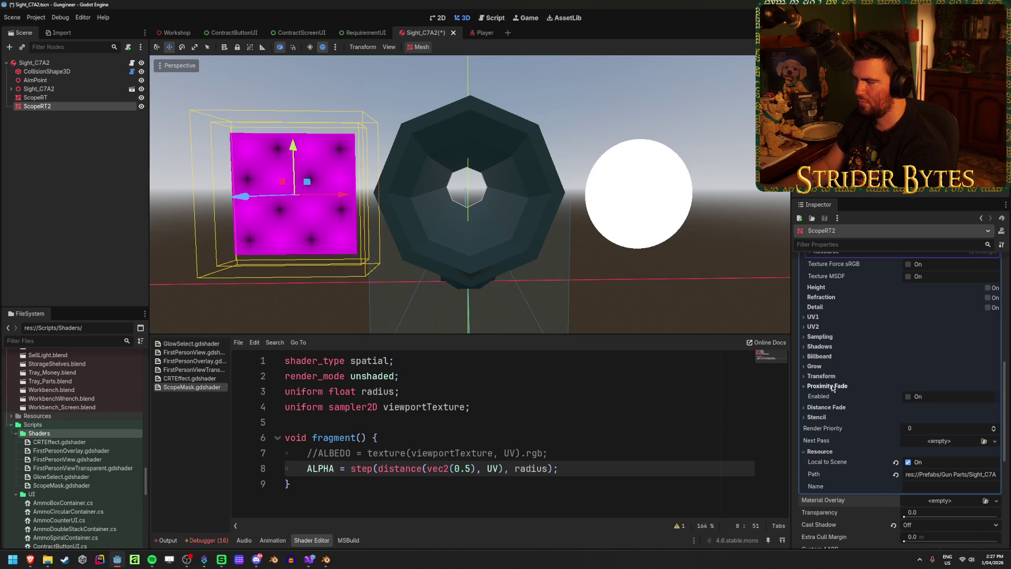
click(833, 386)
click(837, 405)
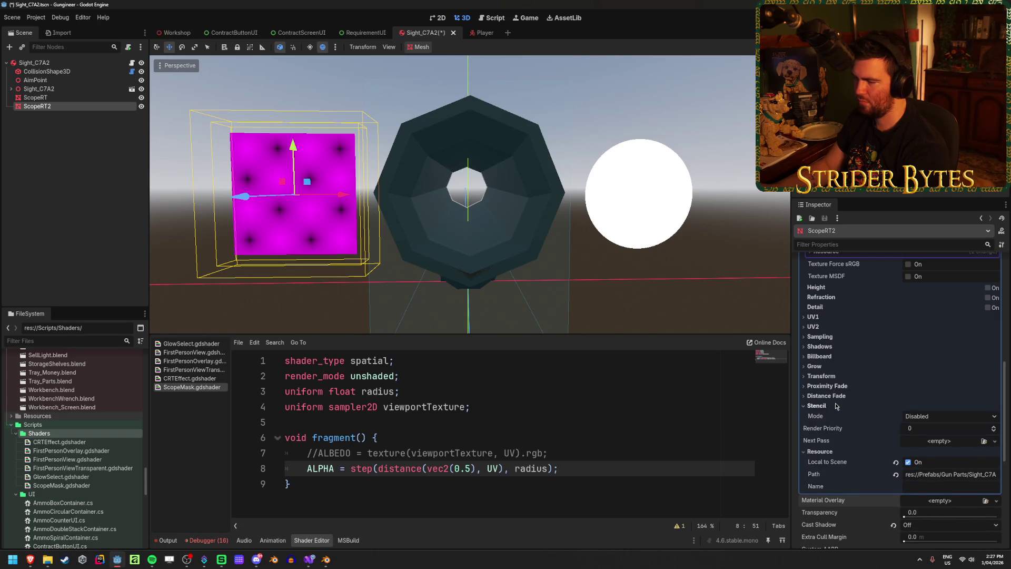
click(943, 416)
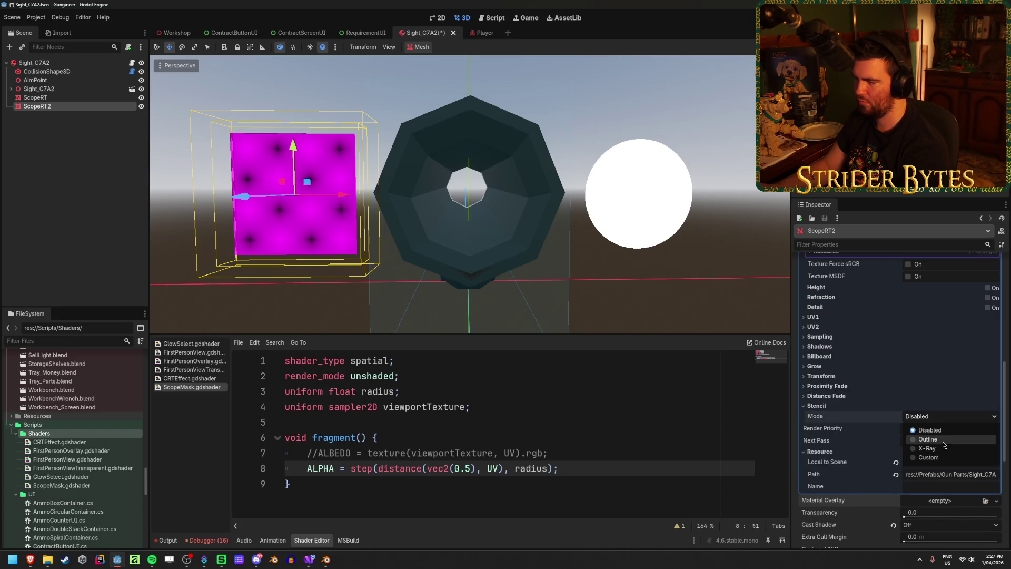
key(Escape)
click(943, 416)
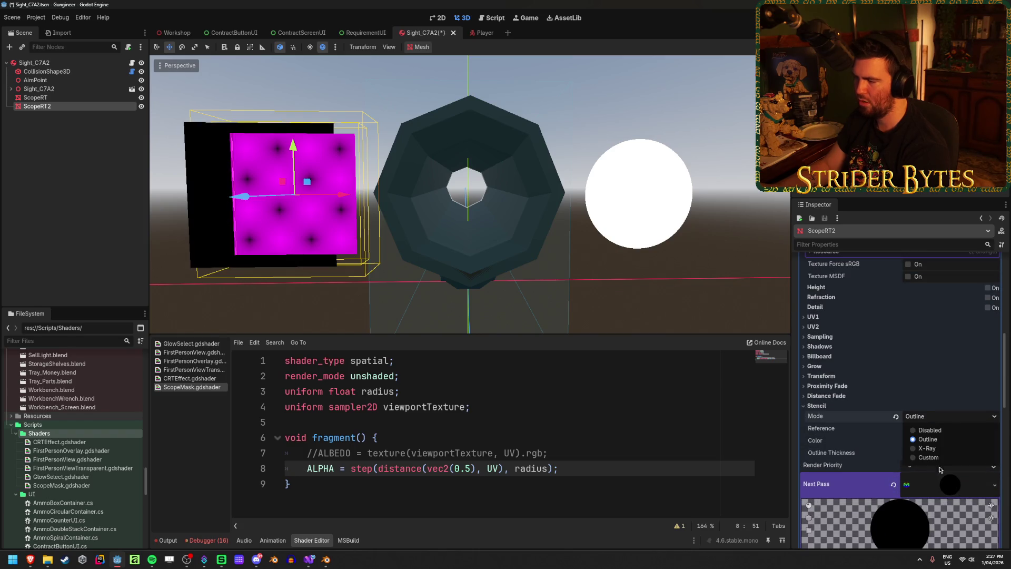
click(936, 459)
scroll(932, 418, down, 2)
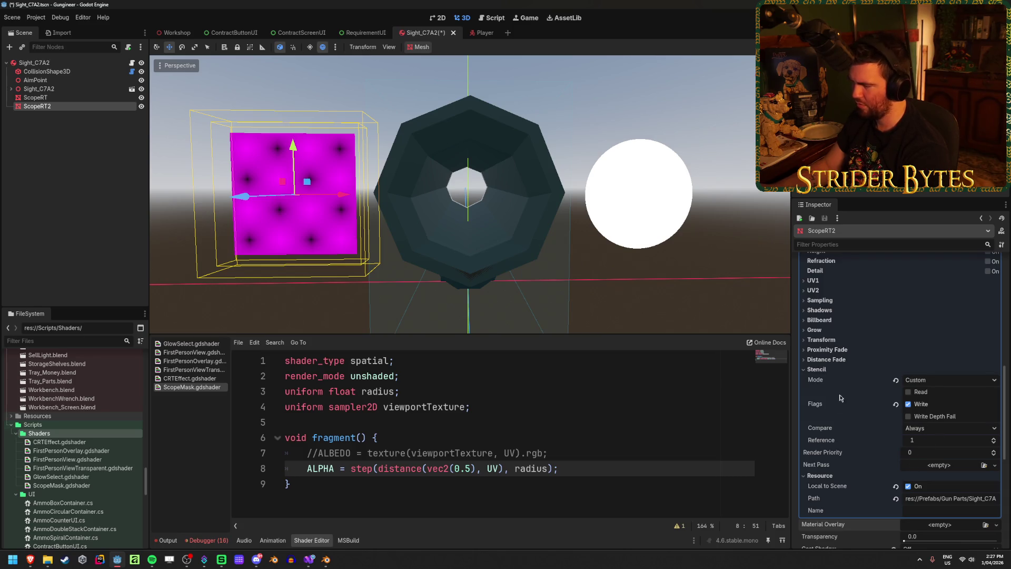
click(896, 380)
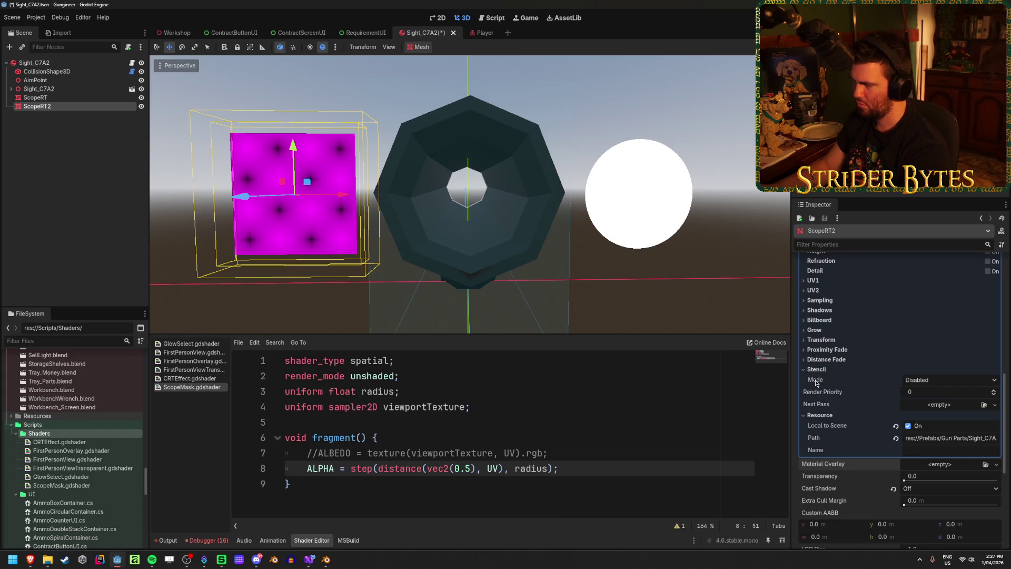
mouse_move(816, 383)
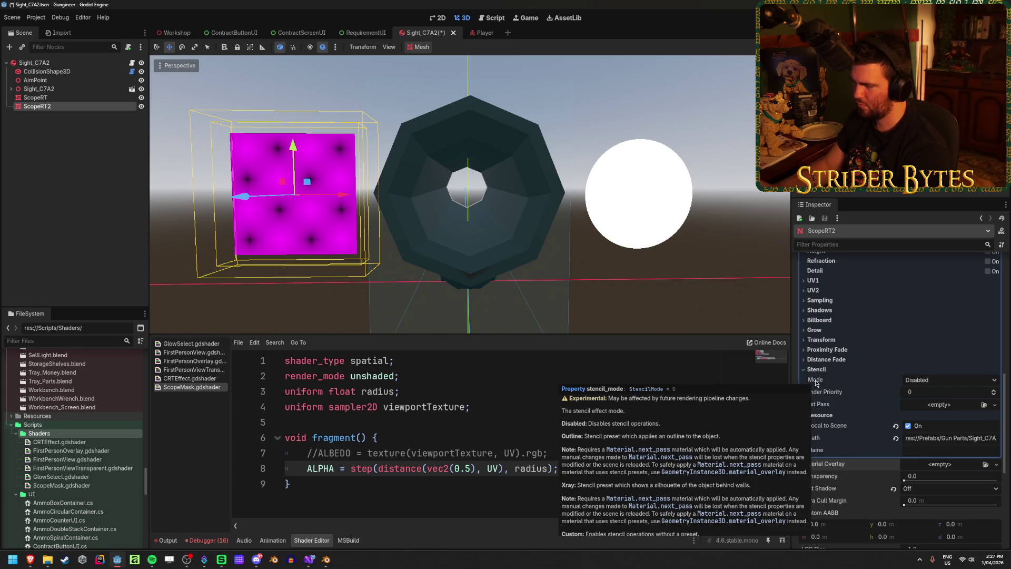
click(943, 380)
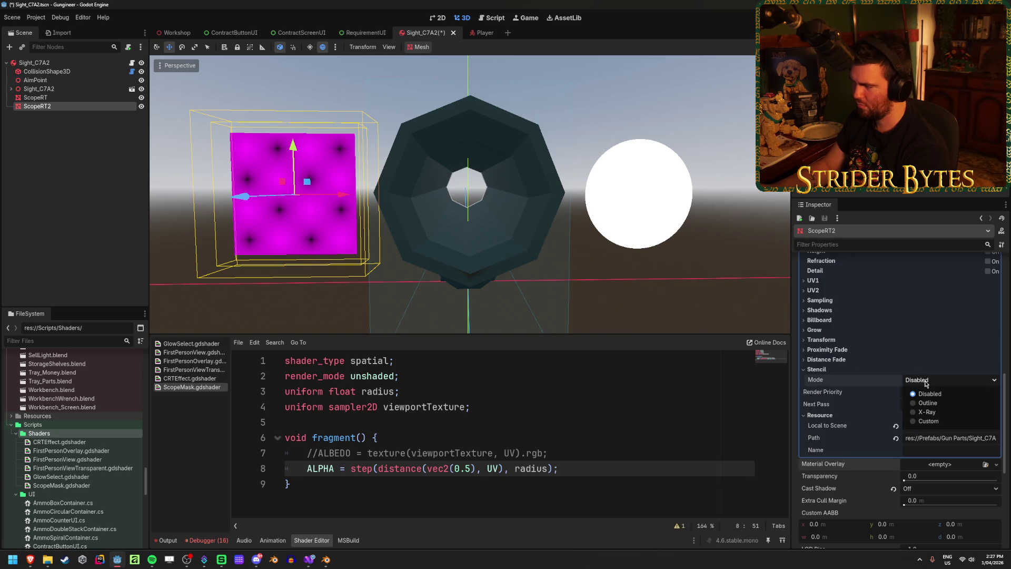
click(943, 415)
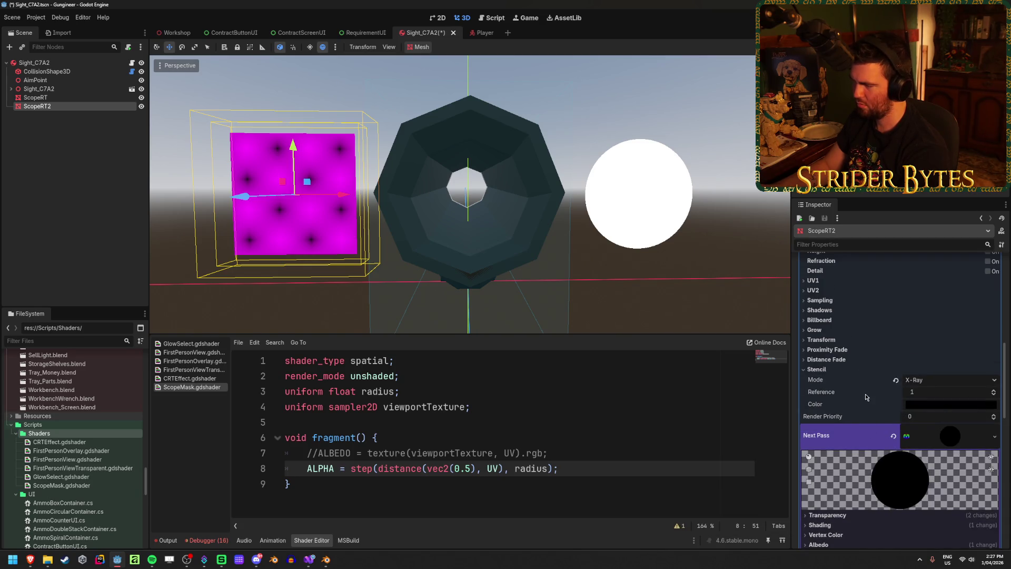
click(919, 380)
click(940, 407)
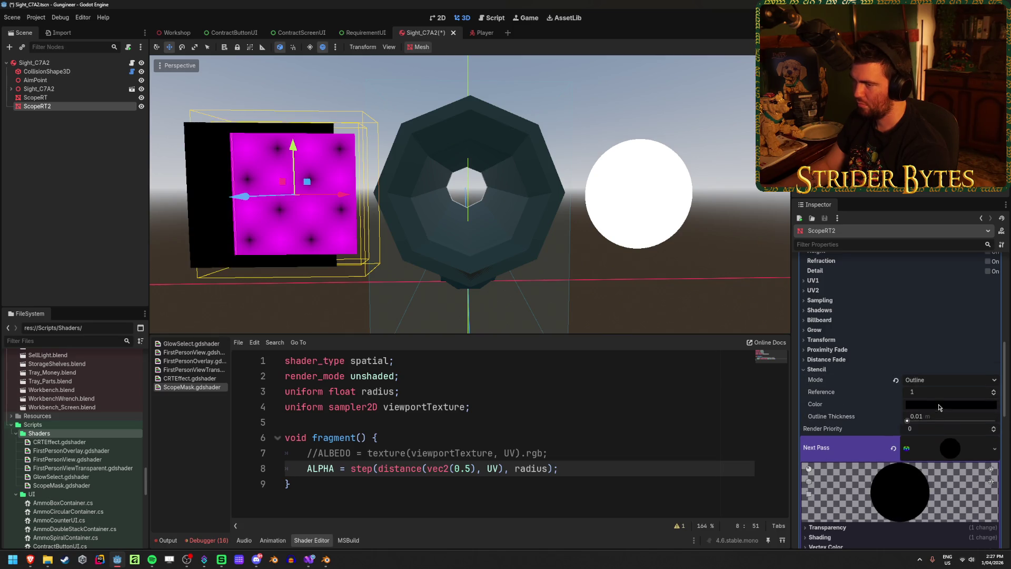
mouse_move(530, 224)
mouse_down()
mouse_move(481, 176)
mouse_move(413, 271)
mouse_move(445, 282)
mouse_move(561, 242)
mouse_move(618, 204)
mouse_move(526, 244)
mouse_up()
key(f)
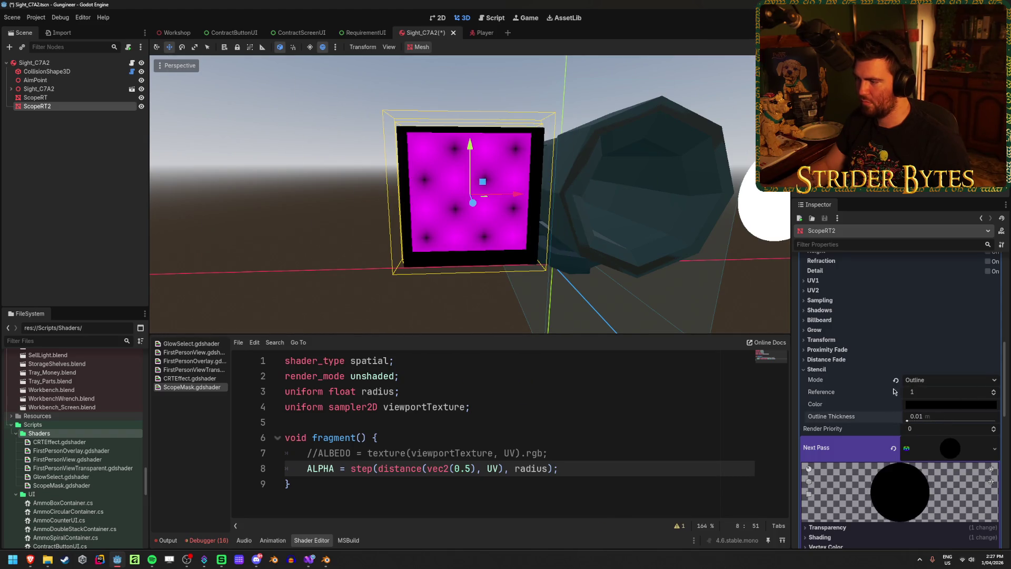
click(896, 380)
click(831, 370)
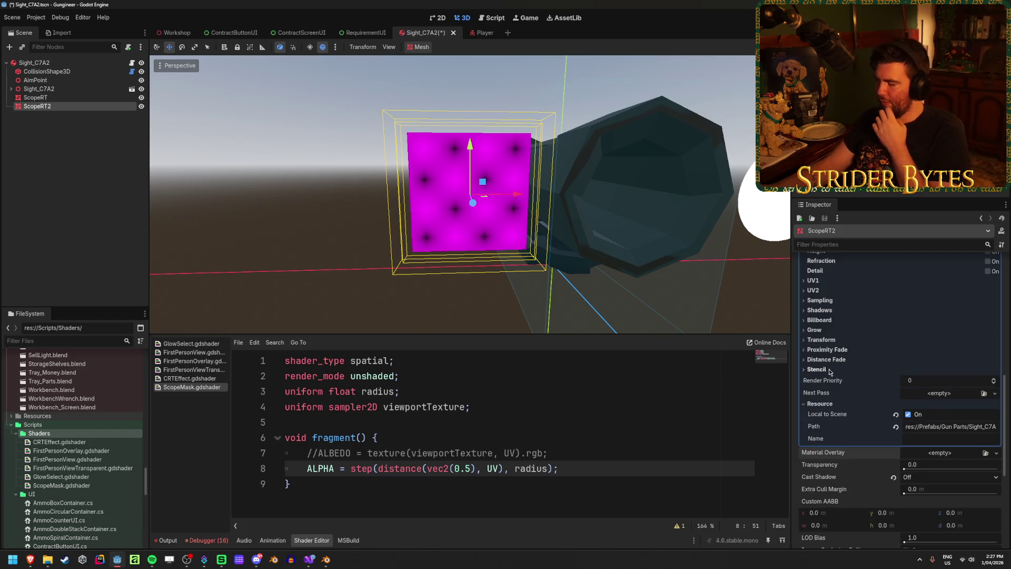
scroll(843, 379, up, 5)
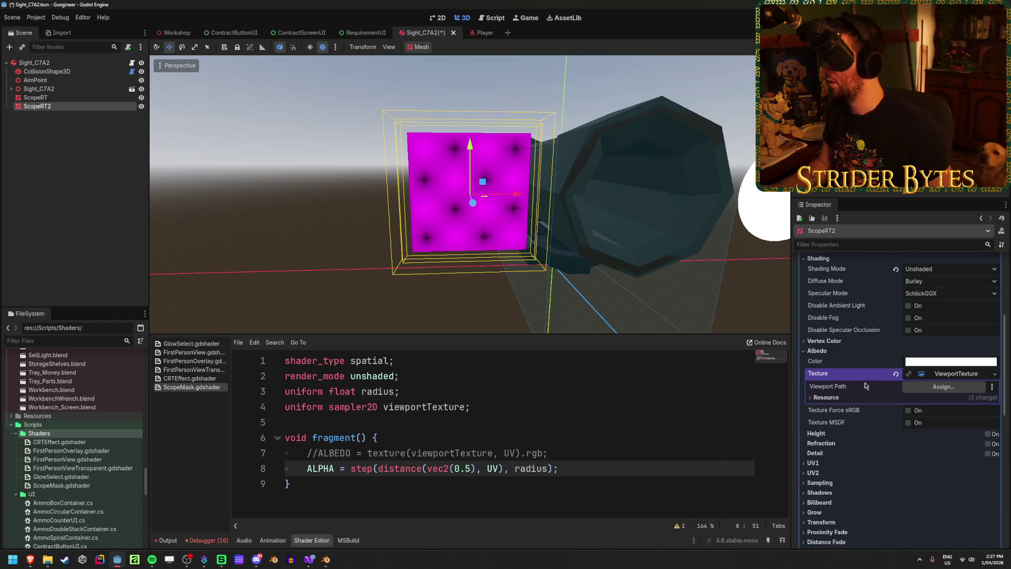
Save the Sight_C7A2 scene with Ctrl+S.
scroll(866, 386, up, 3)
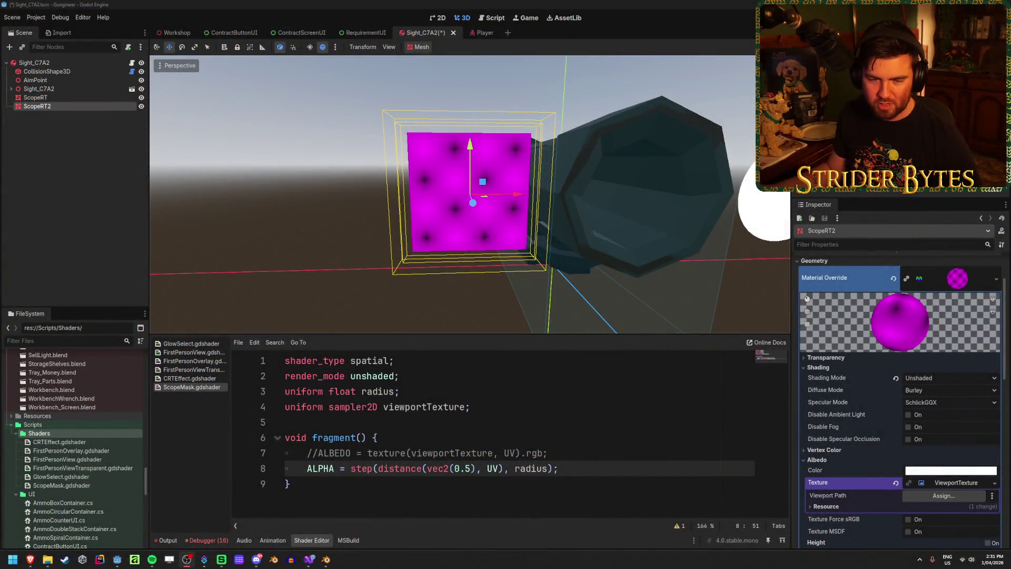
click(297, 3)
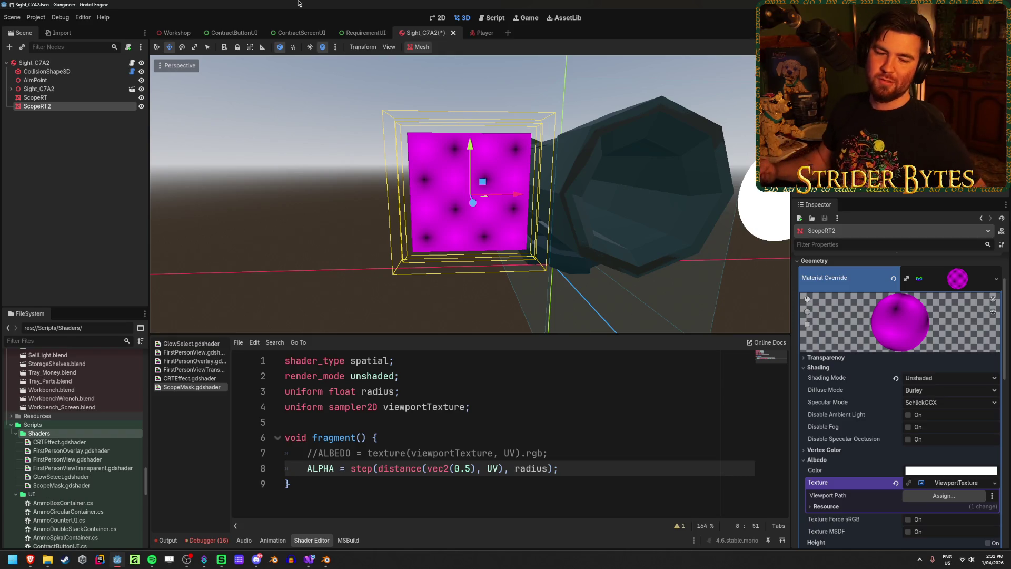
key(ctrl+s)
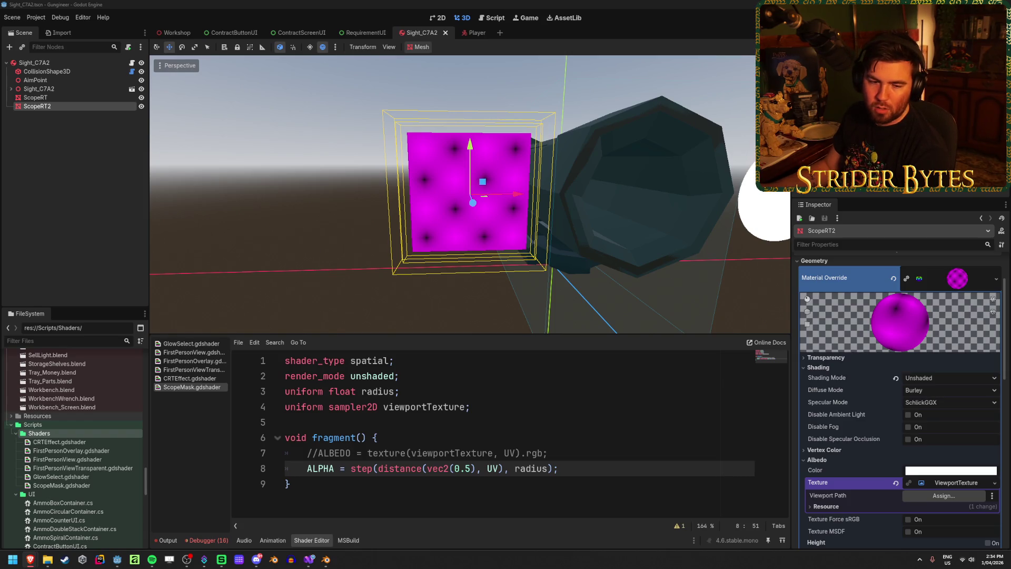
click(328, 3)
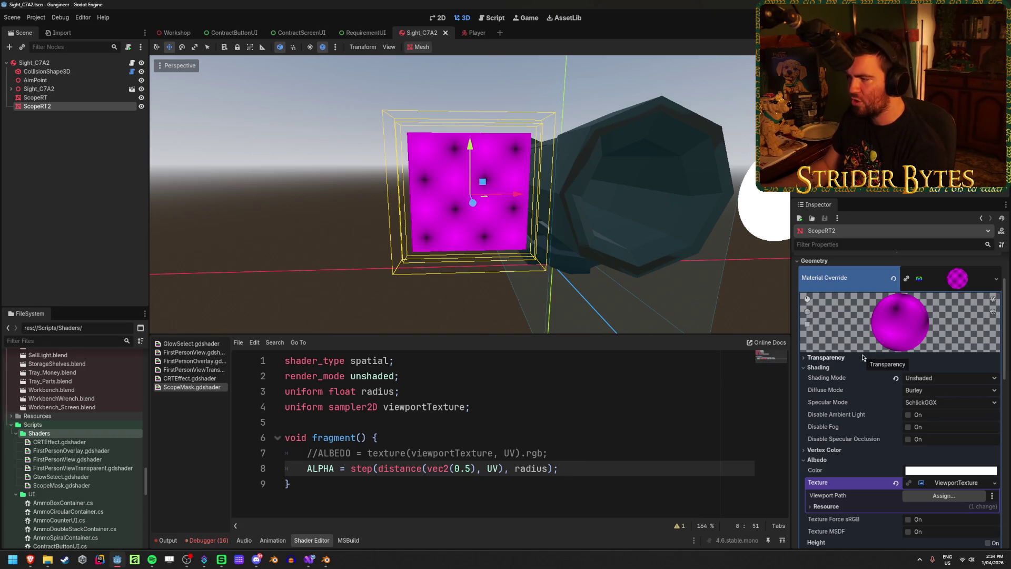
Replace ScopeRT2's magenta Material Override with a new ShaderMaterial using ScopeMask.gdshader.
click(891, 278)
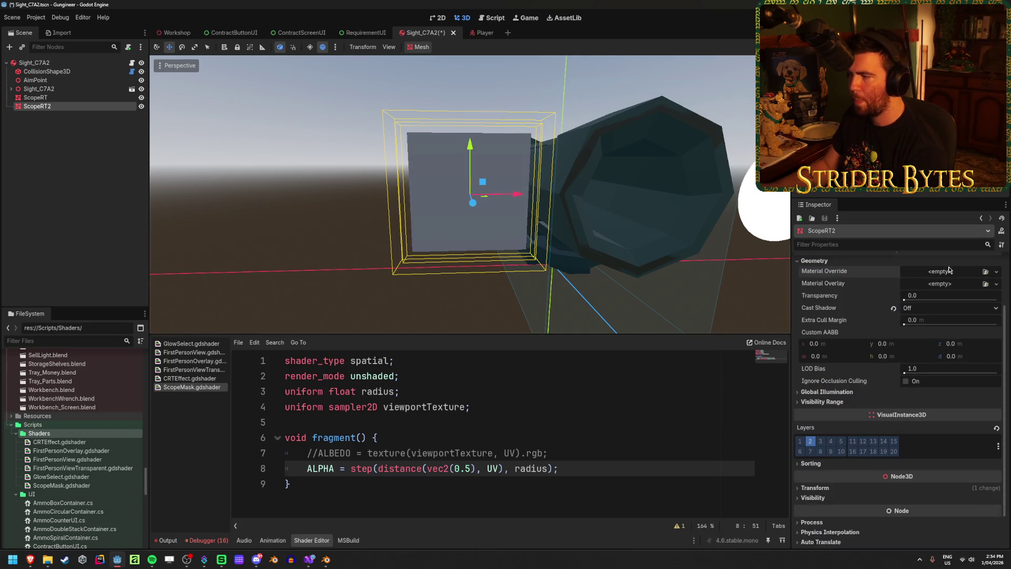
click(996, 271)
click(966, 314)
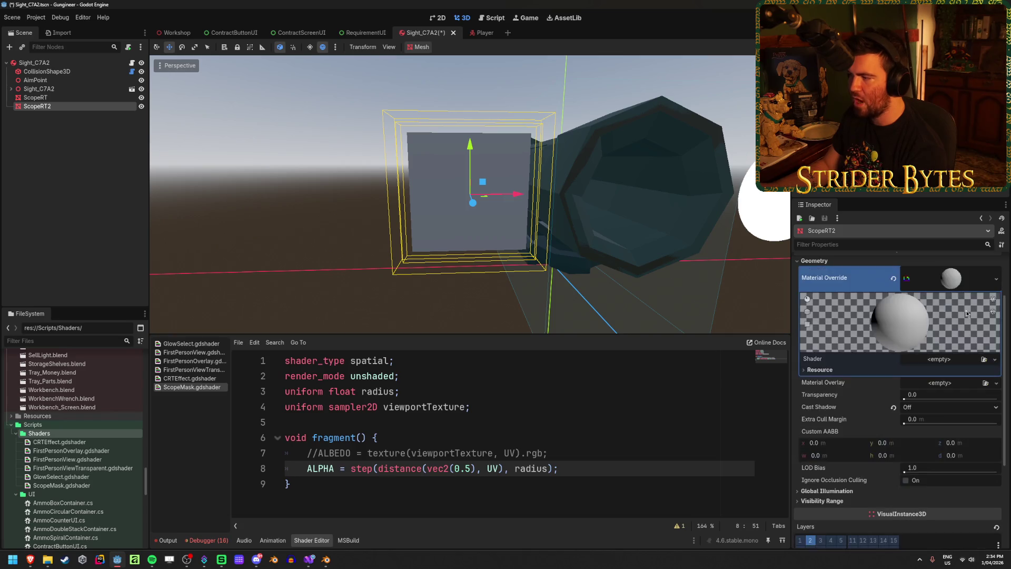
click(984, 359)
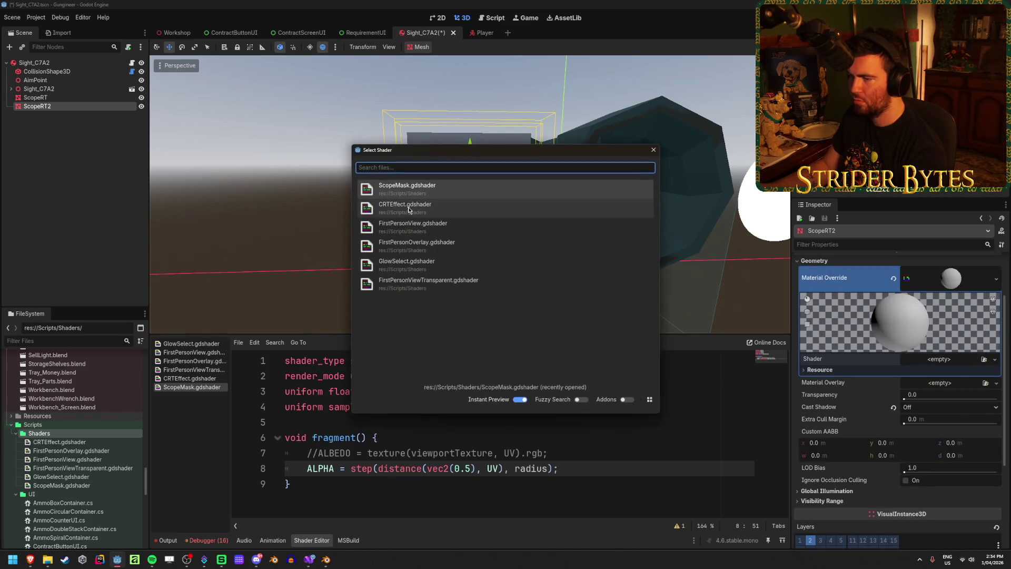
click(444, 191)
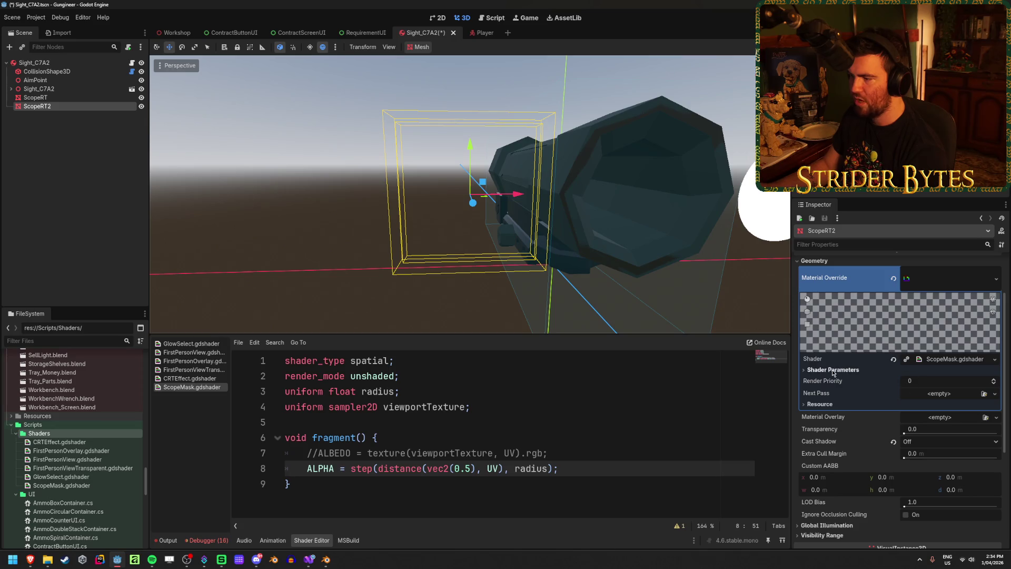
Set the shader's Radius parameter to 0.5.
click(833, 370)
click(931, 378)
text(0.5)
key(Return)
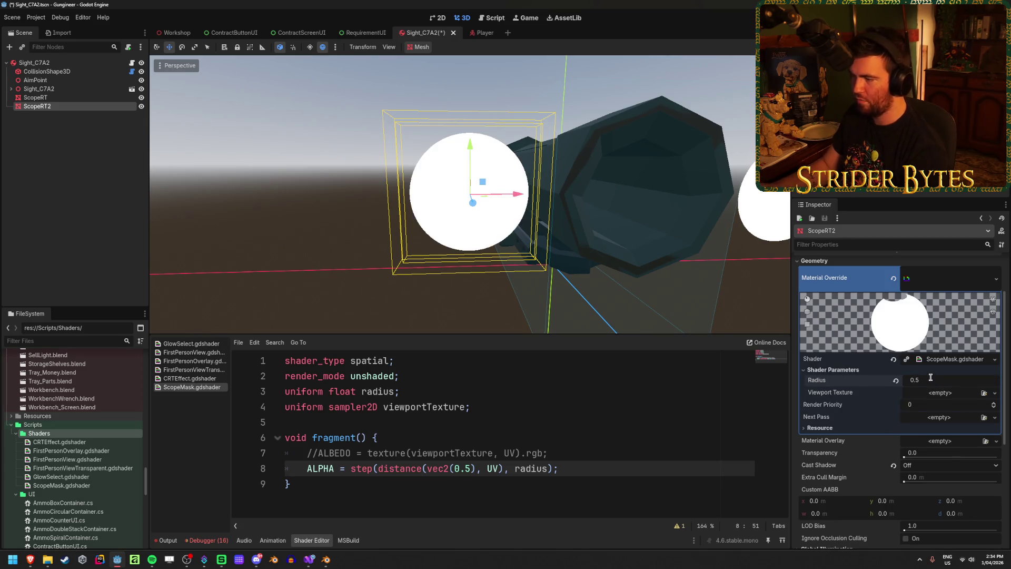
click(984, 418)
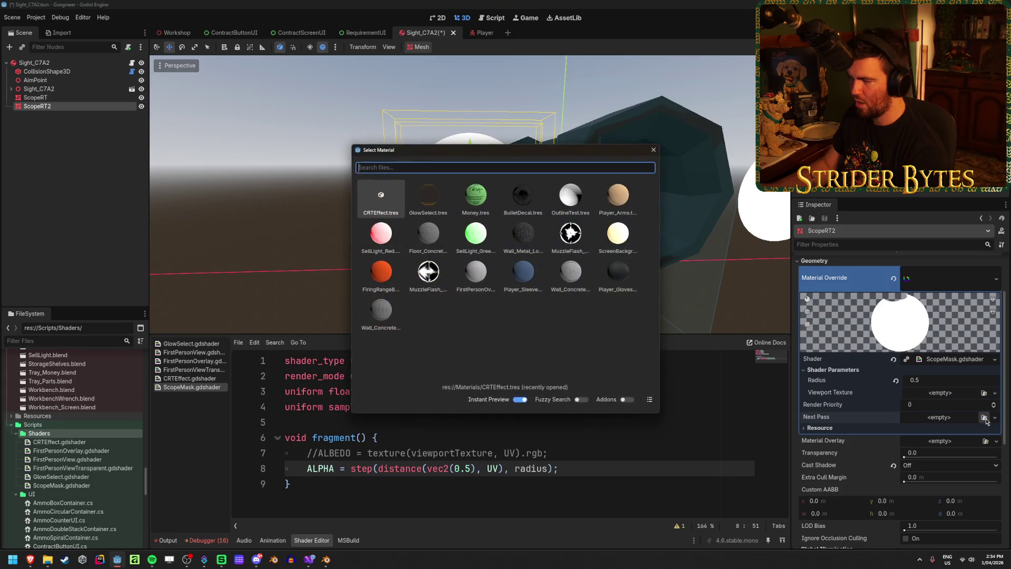
Add a new StandardMaterial3D as the Next Pass and expand its properties.
click(654, 152)
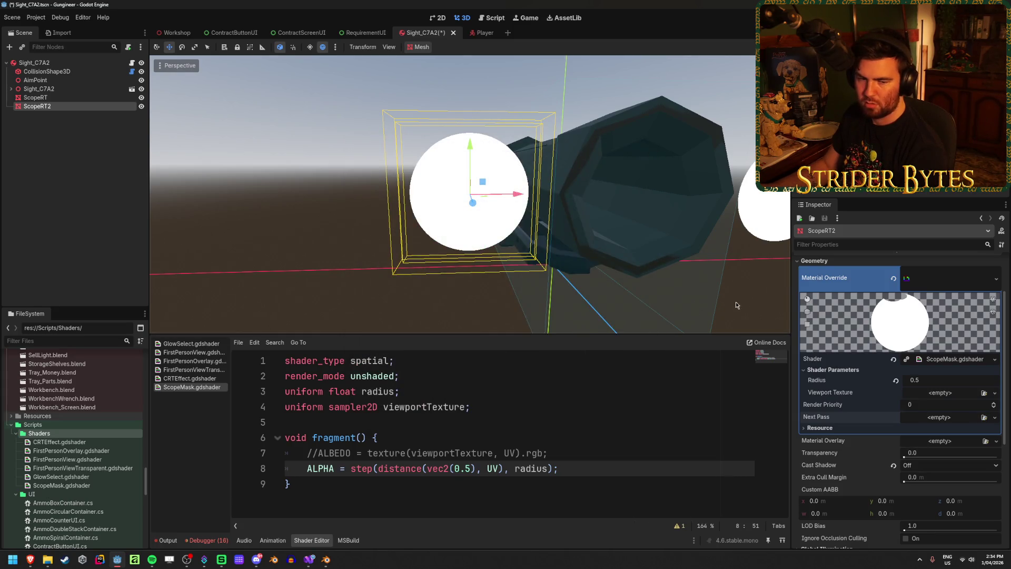
click(995, 417)
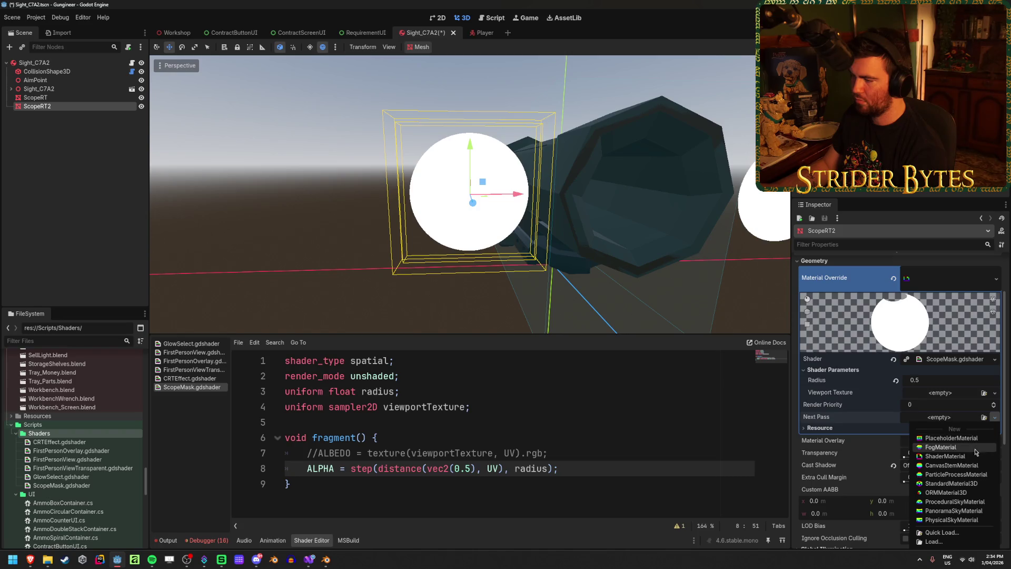
click(972, 489)
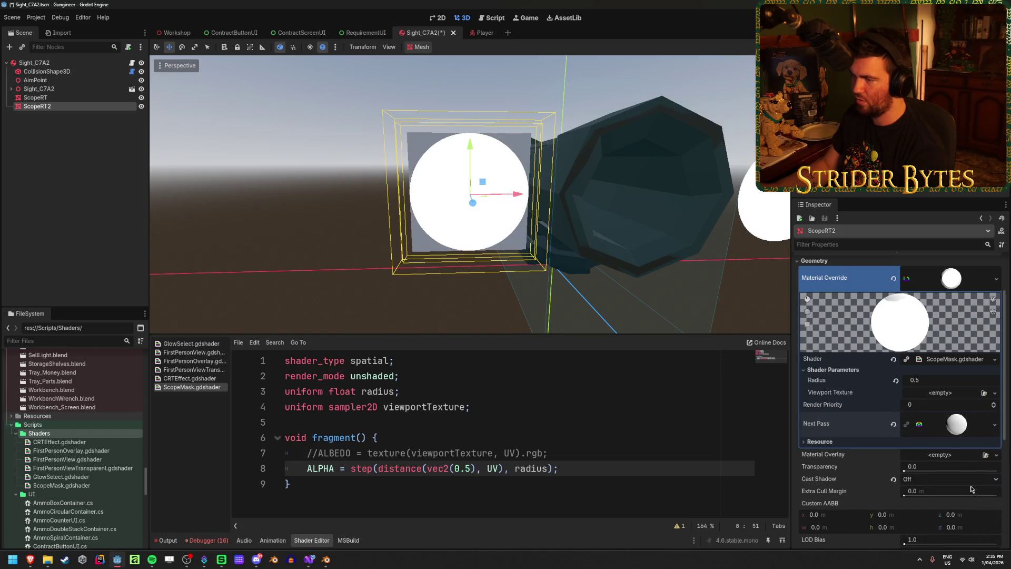
scroll(508, 168, up, 3)
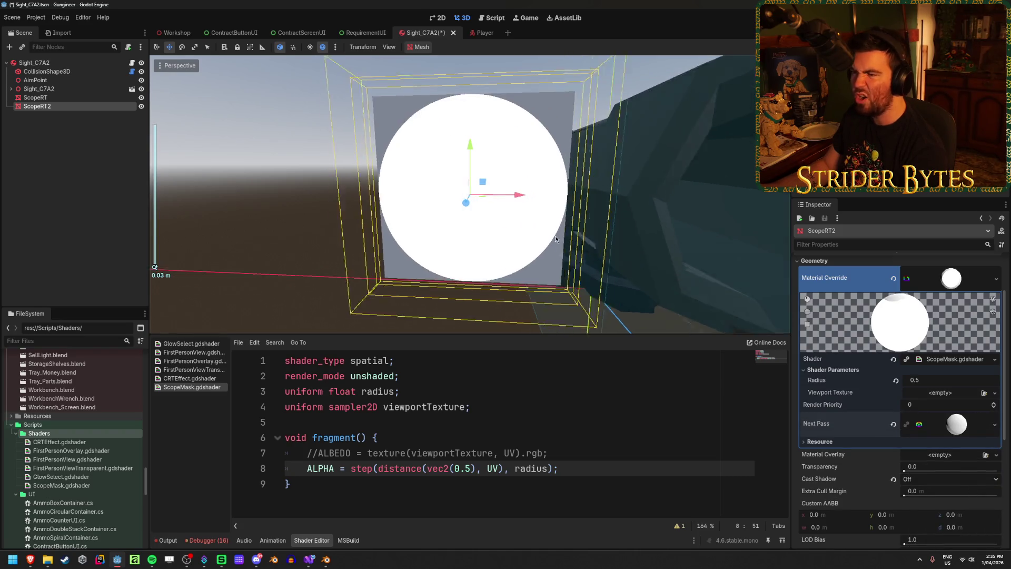
click(941, 429)
scroll(927, 425, down, 3)
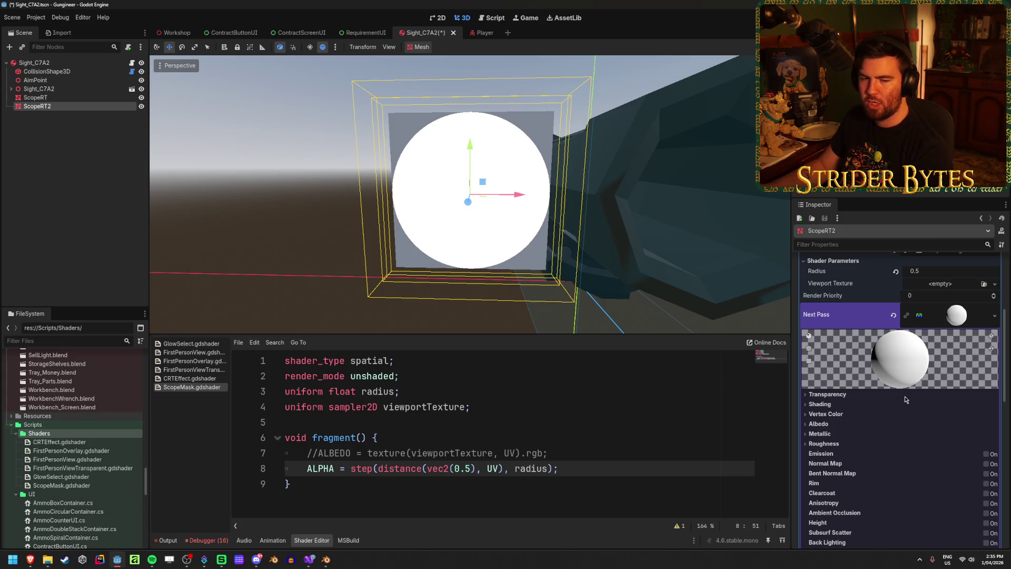
scroll(904, 397, down, 2)
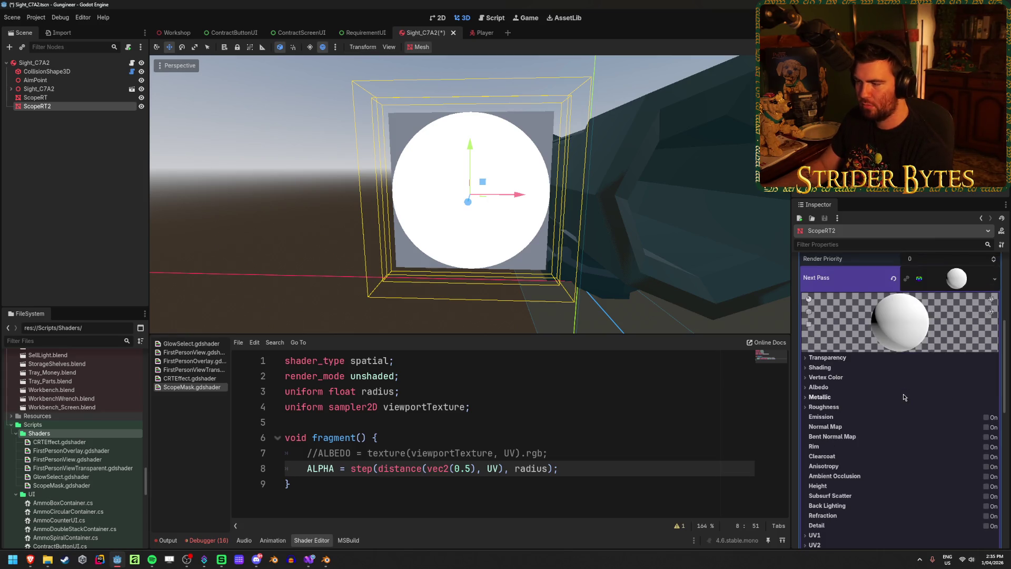
scroll(901, 397, down, 3)
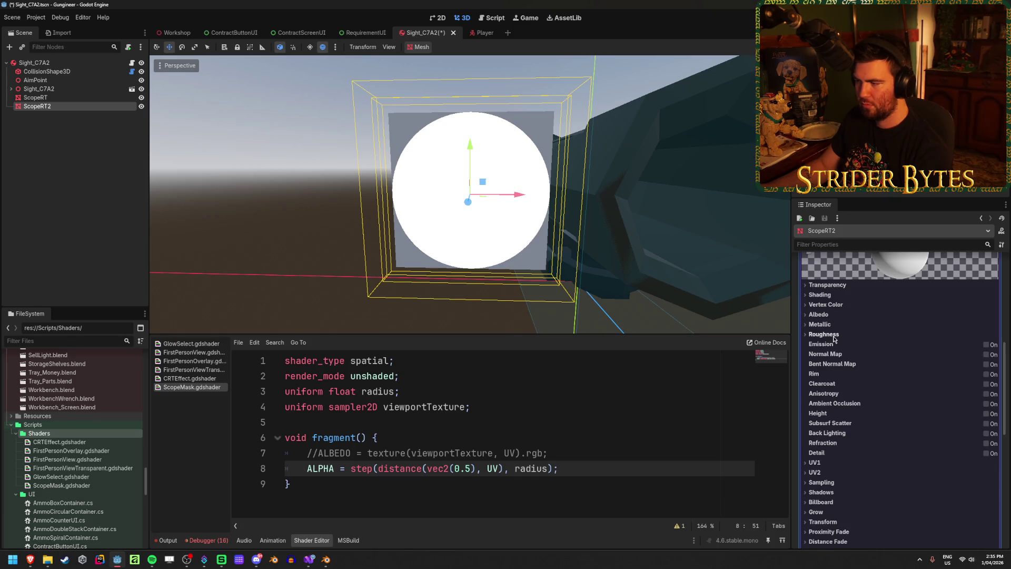
Inspect the Shading, Vertex Color, Albedo and Metallic sections, then save the scene.
click(831, 285)
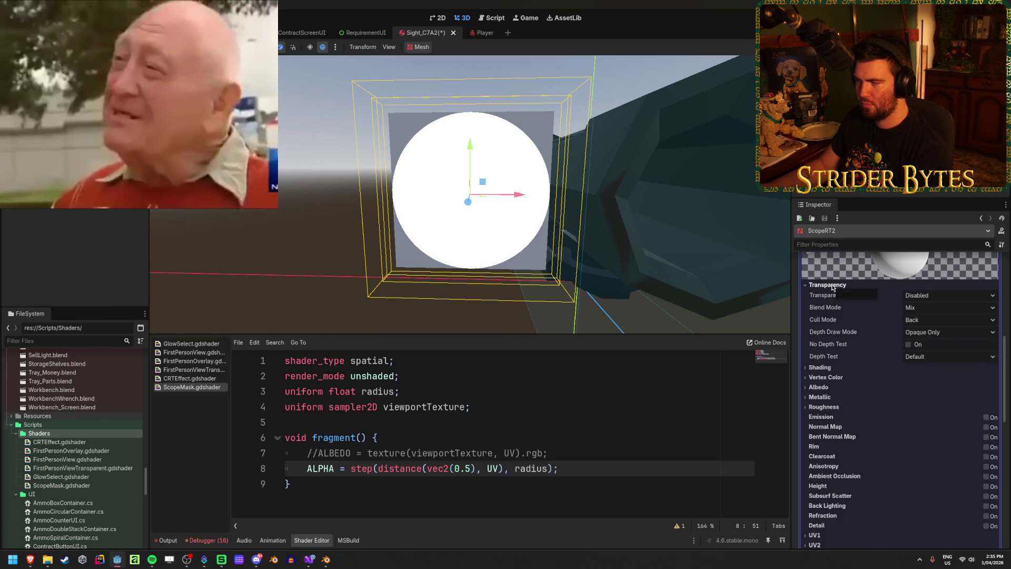
click(832, 286)
click(829, 296)
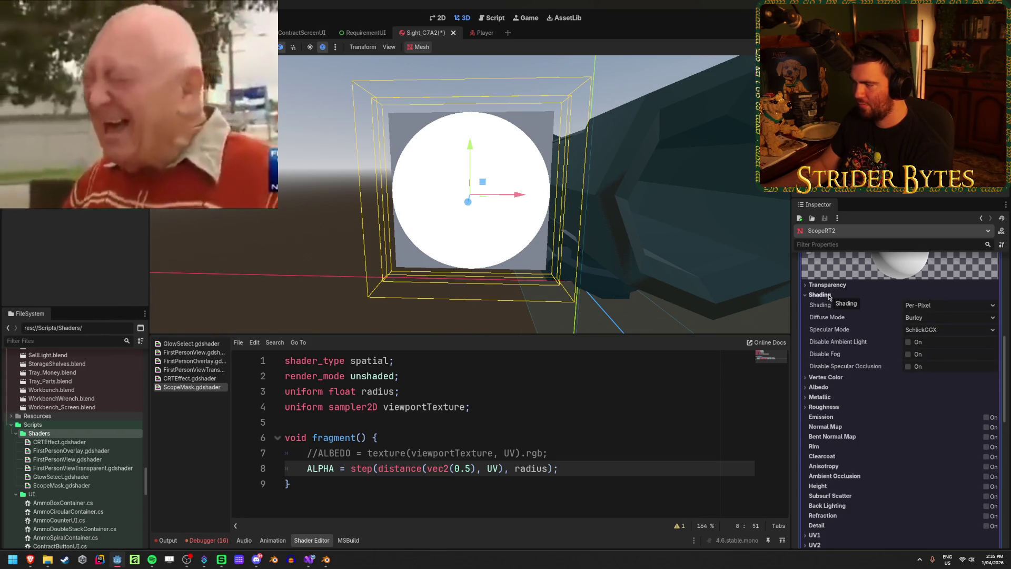
click(825, 377)
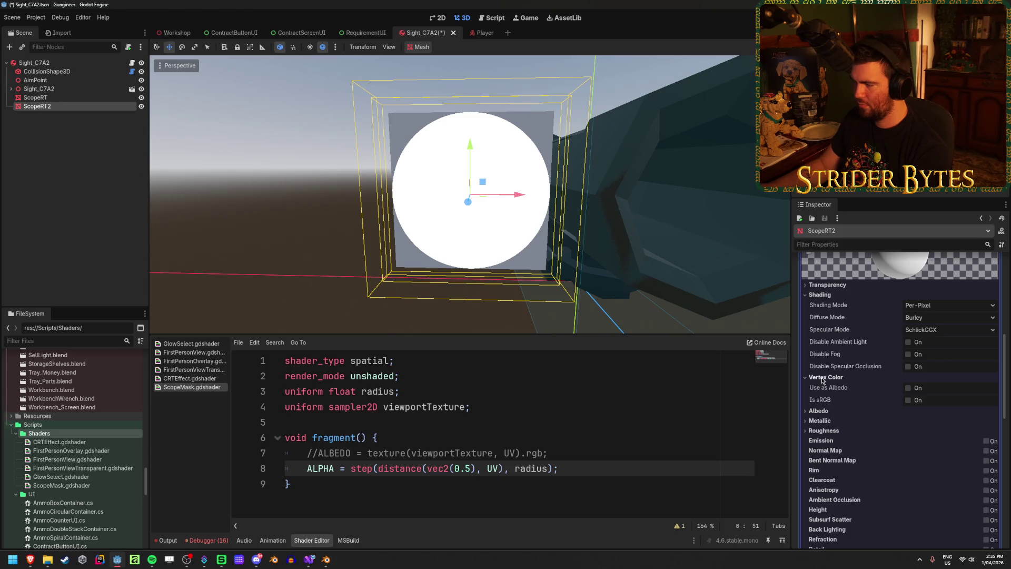
click(820, 412)
click(830, 469)
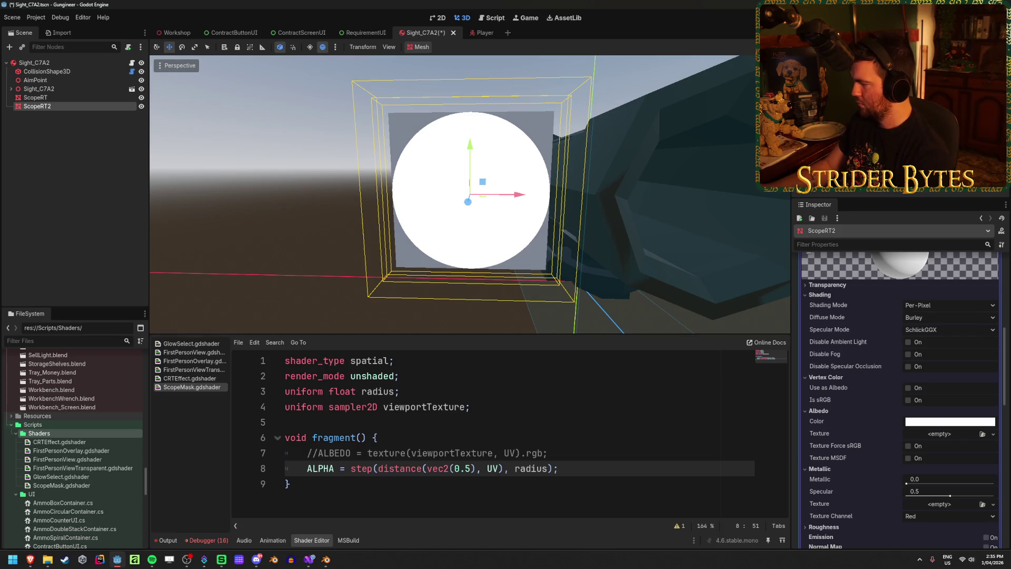
key(alt+Tab)
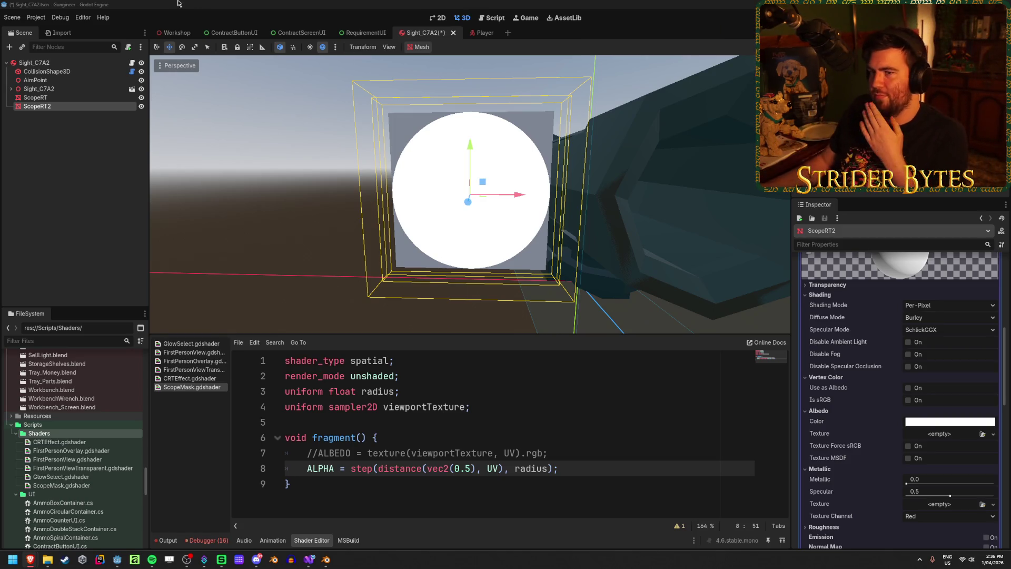
key(ctrl+s)
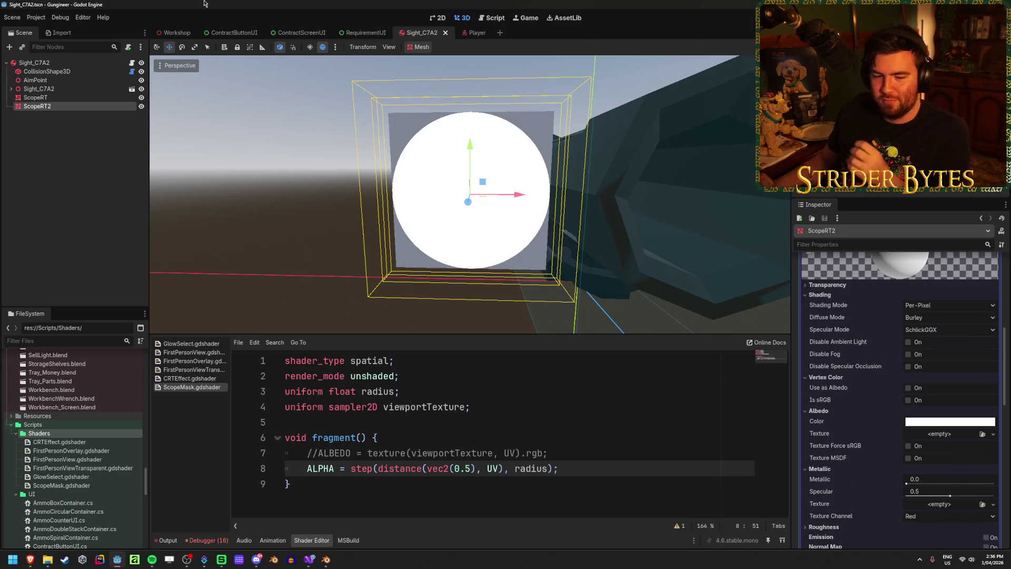
click(577, 457)
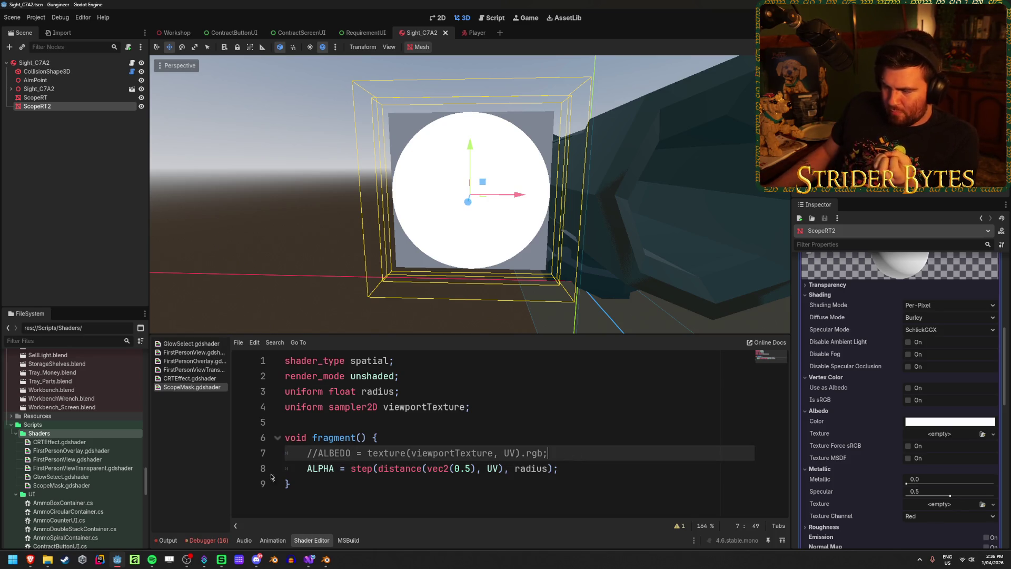
click(317, 454)
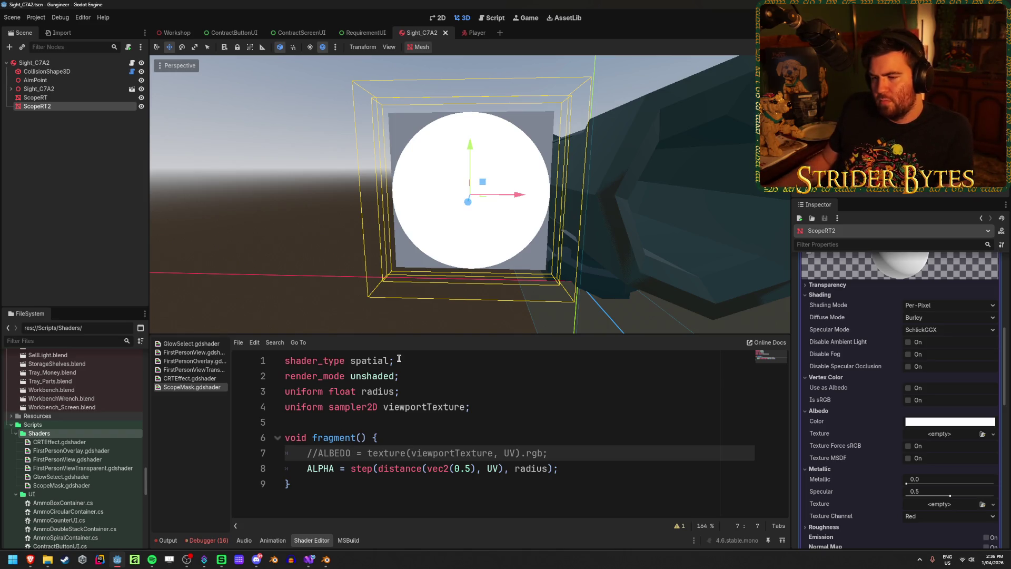
click(571, 463)
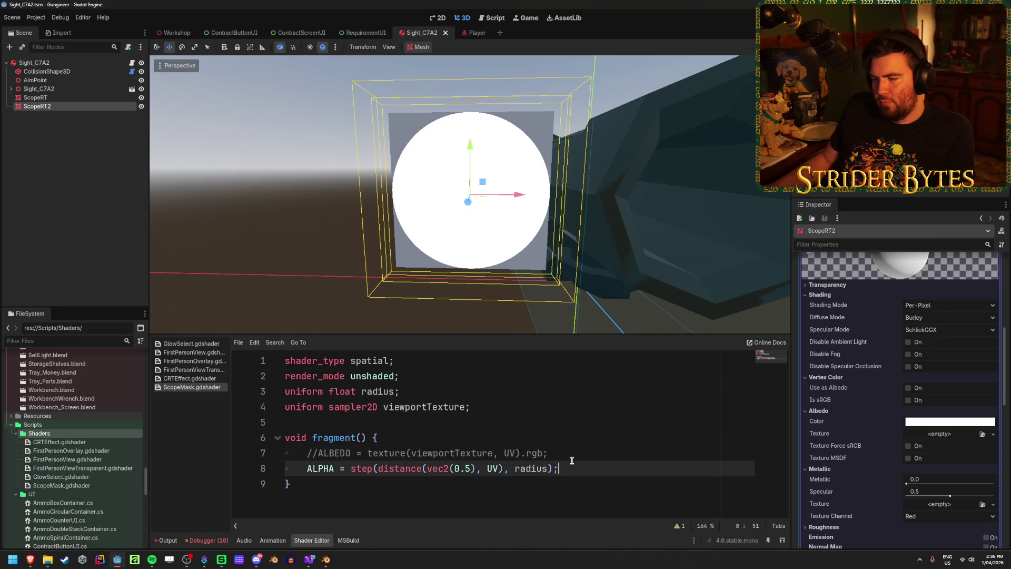
click(577, 451)
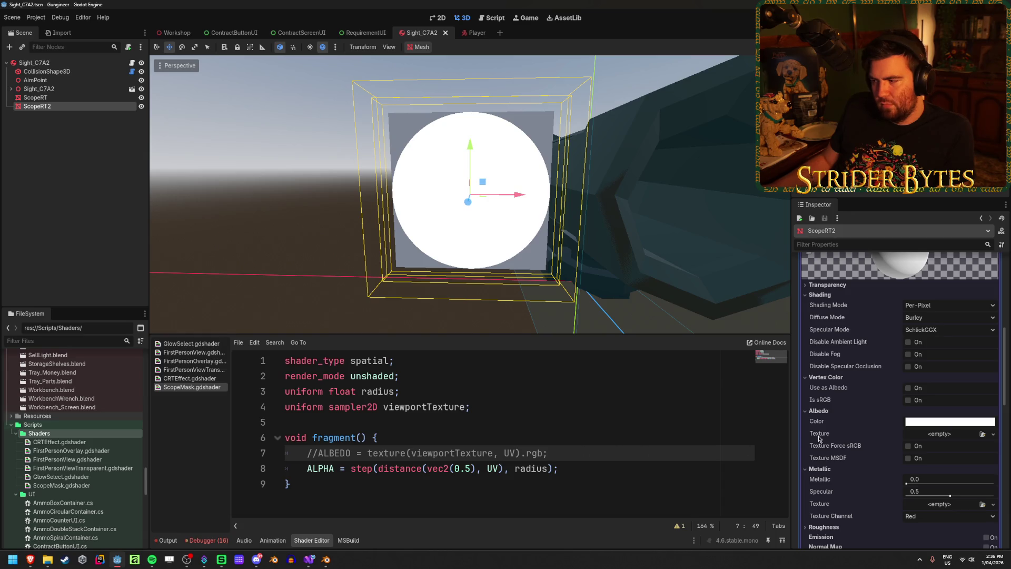
scroll(845, 445, up, 3)
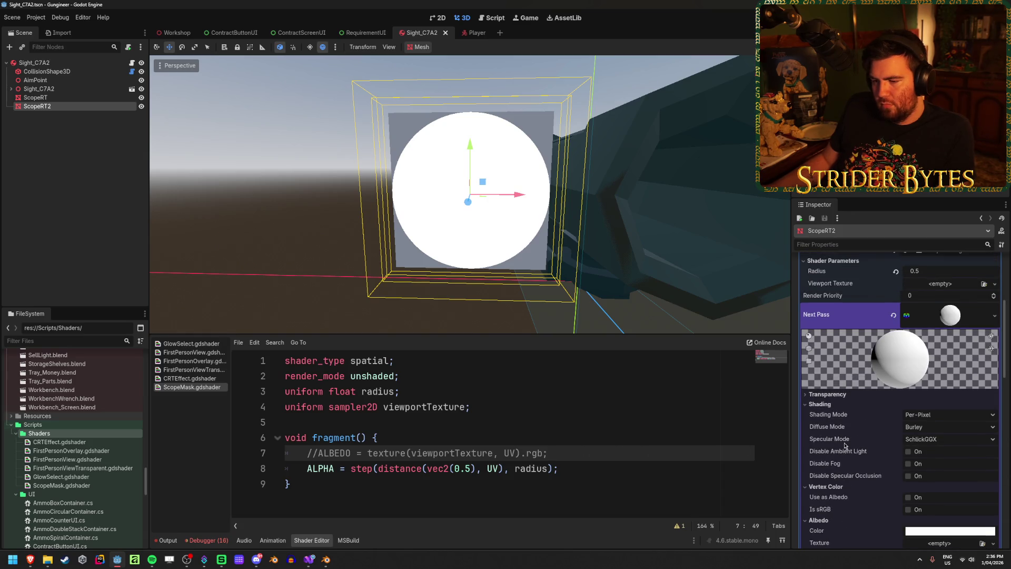
scroll(845, 445, down, 4)
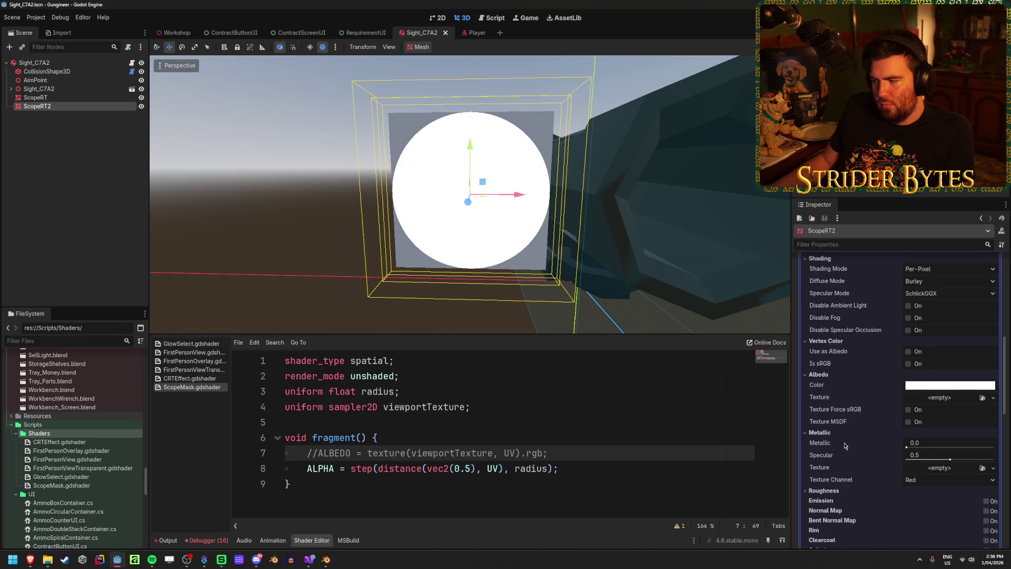
scroll(845, 445, down, 7)
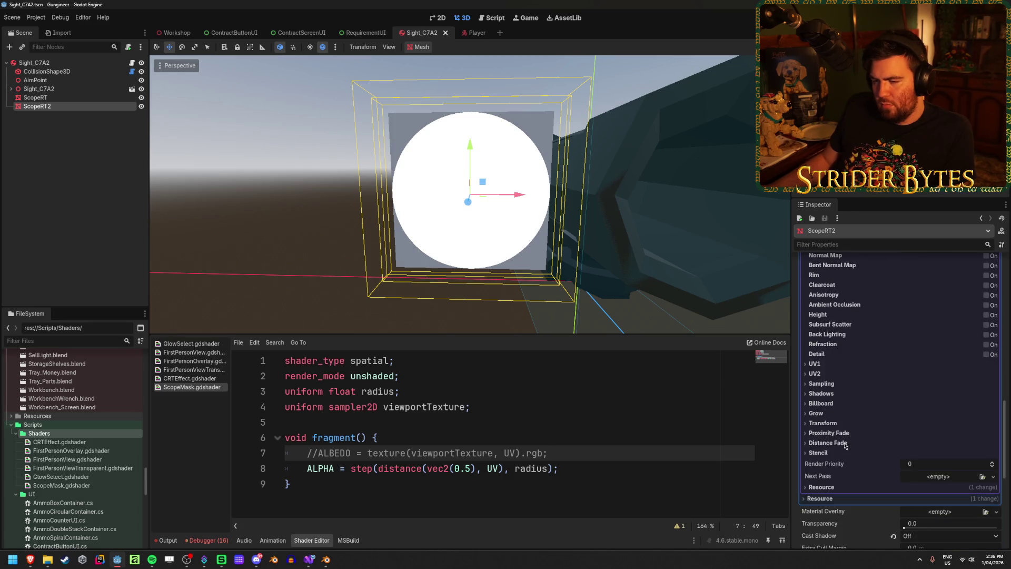
scroll(845, 445, up, 8)
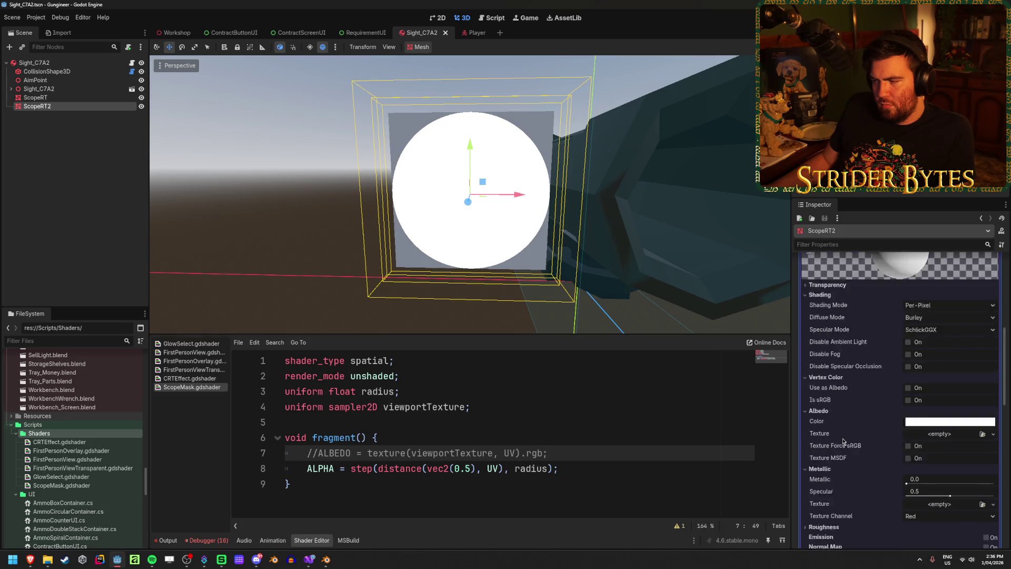
scroll(843, 441, up, 4)
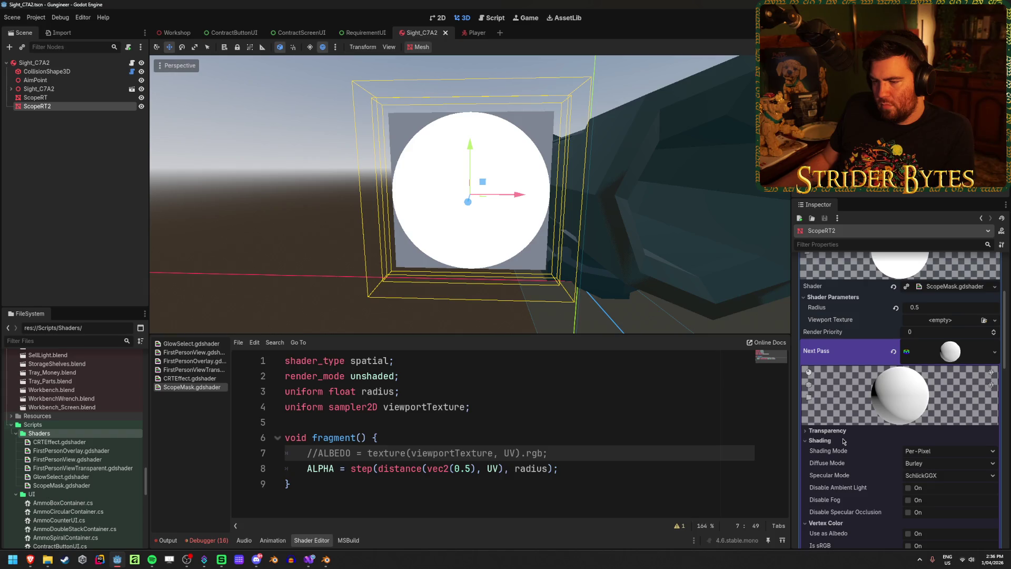
mouse_move(498, 402)
mouse_down()
mouse_move(320, 409)
mouse_move(474, 407)
mouse_up()
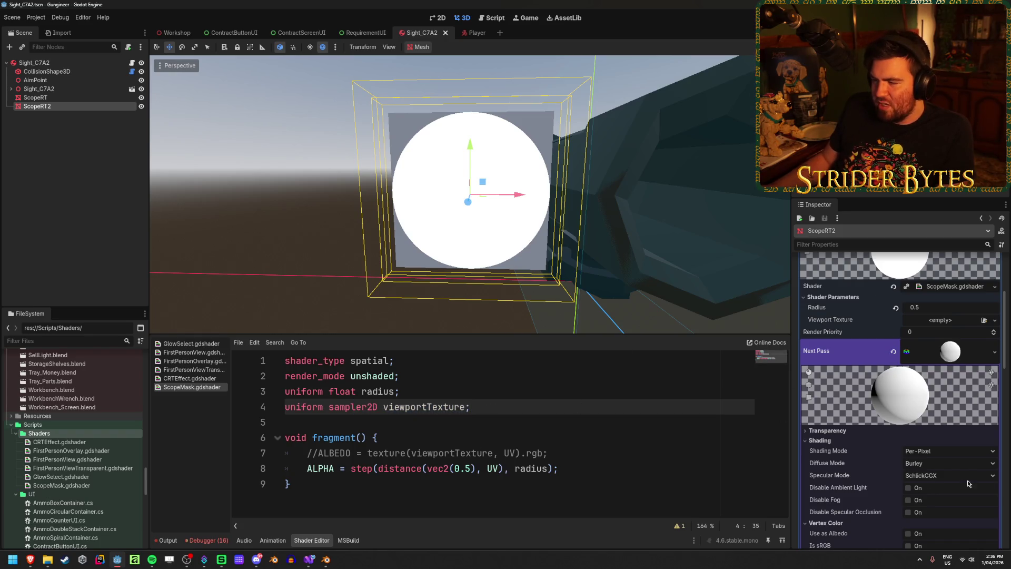
scroll(896, 395, down, 10)
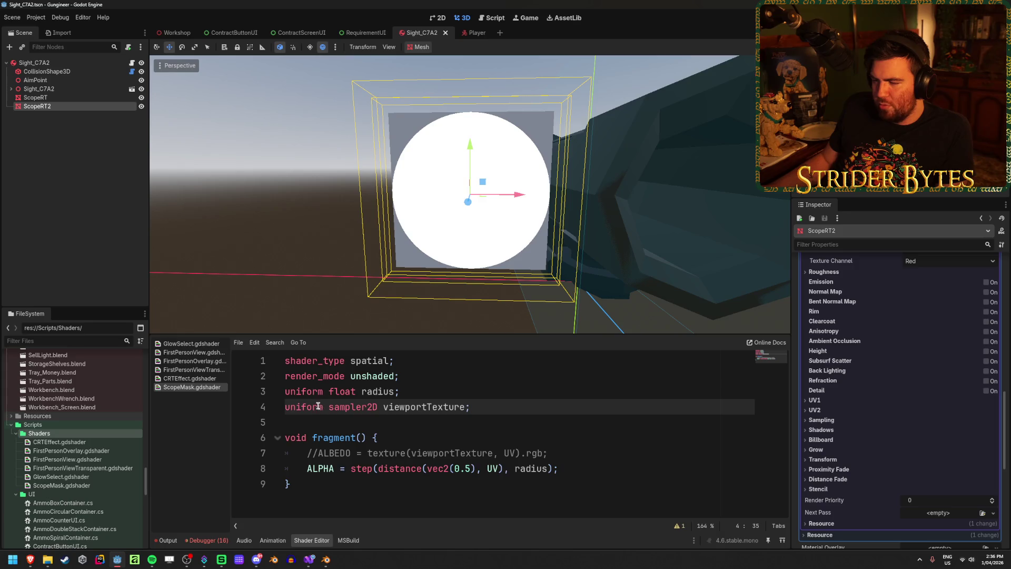
drag(329, 406, 490, 411)
key(shift+Home)
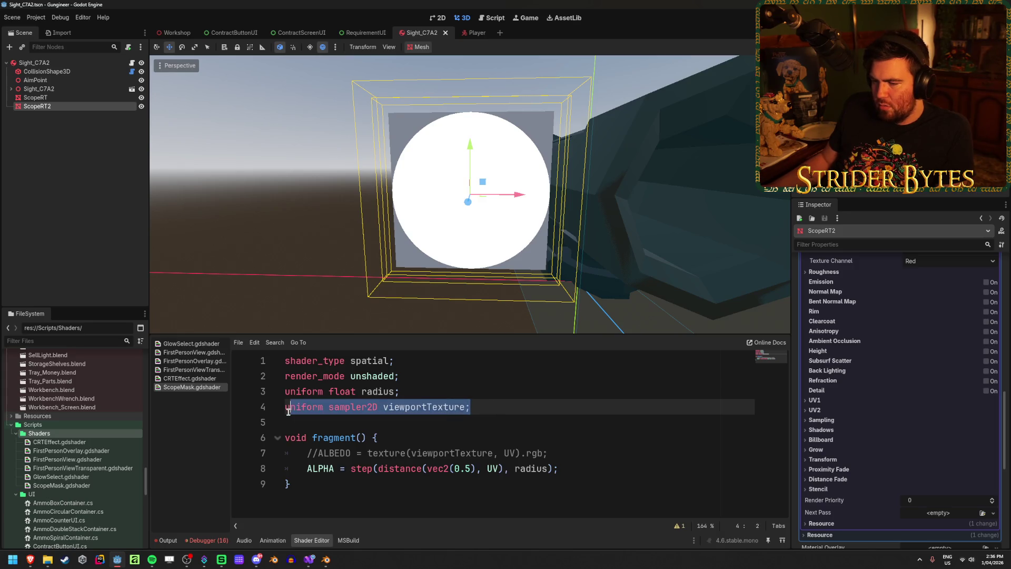
key(ctrl+shift+Right)
key(ctrl+shift+Right)
key(ctrl+shift+Right)
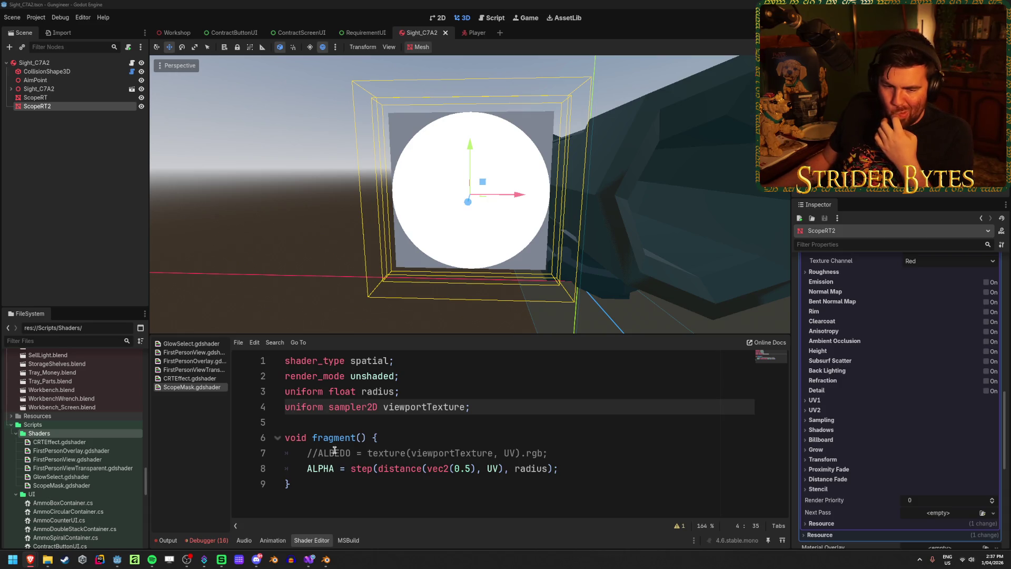
click(404, 432)
Add blend_mix to ScopeMask's render_mode line.
click(429, 364)
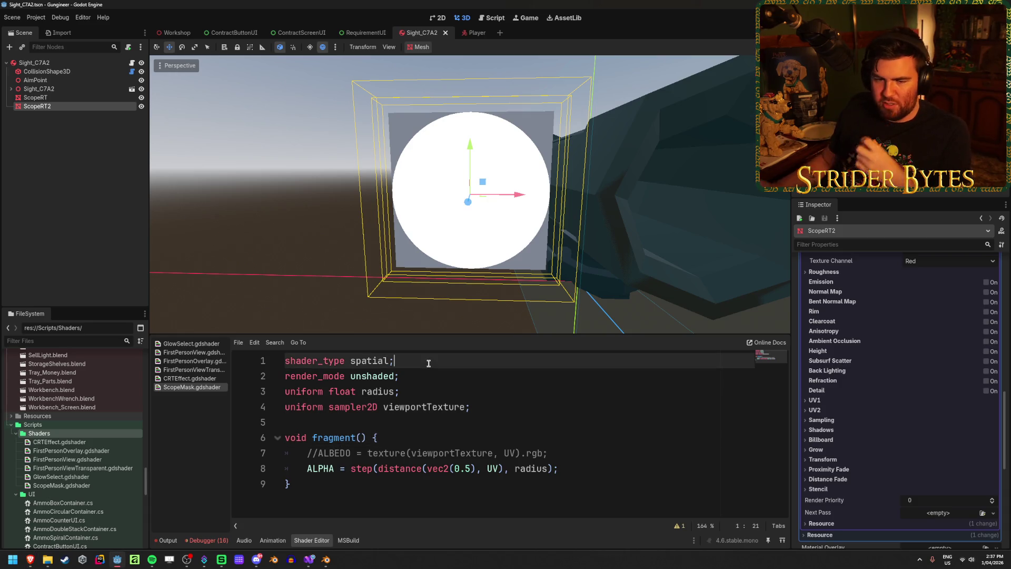
key(Down)
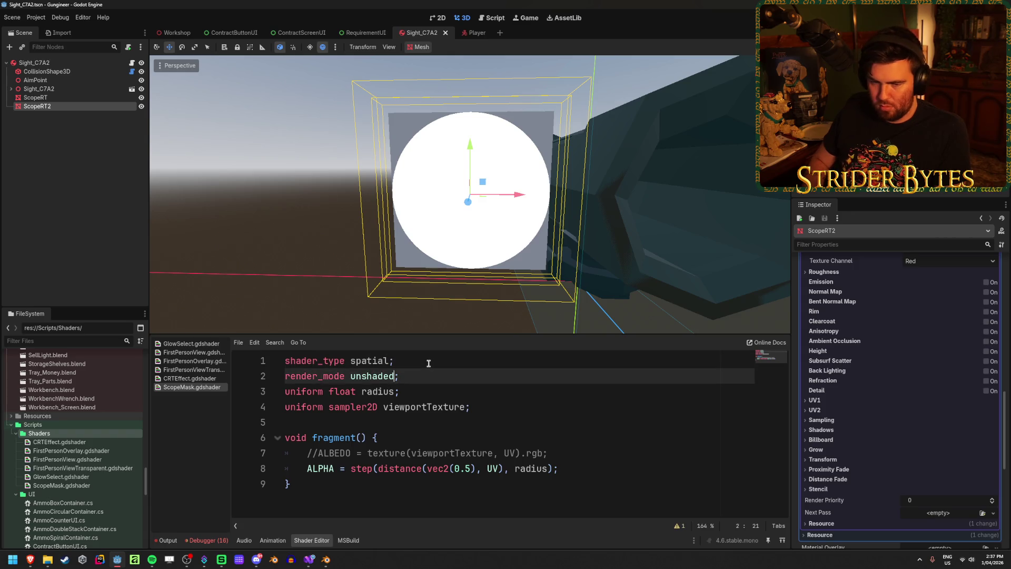
text(, blend)
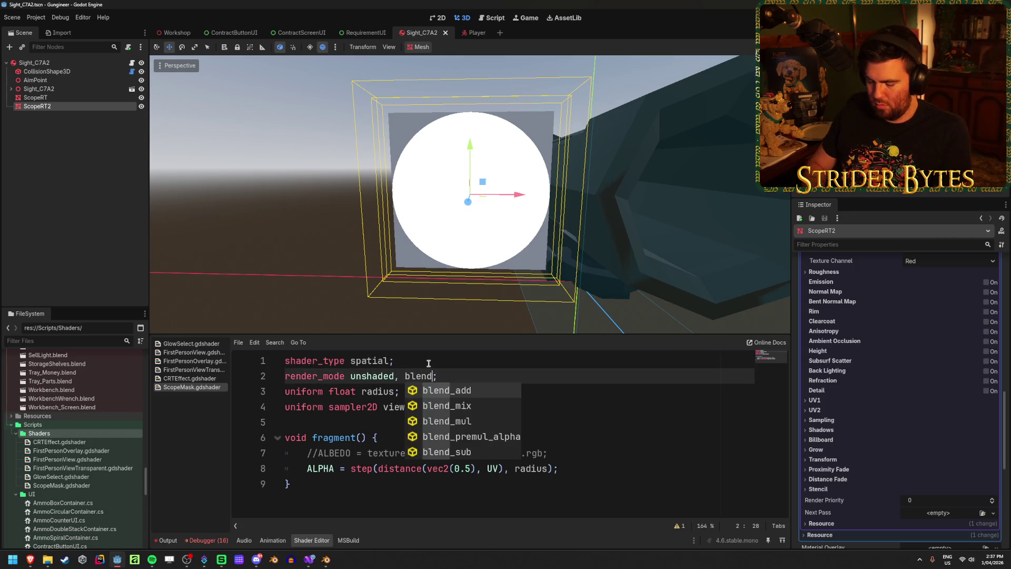
key(Down)
key(Return)
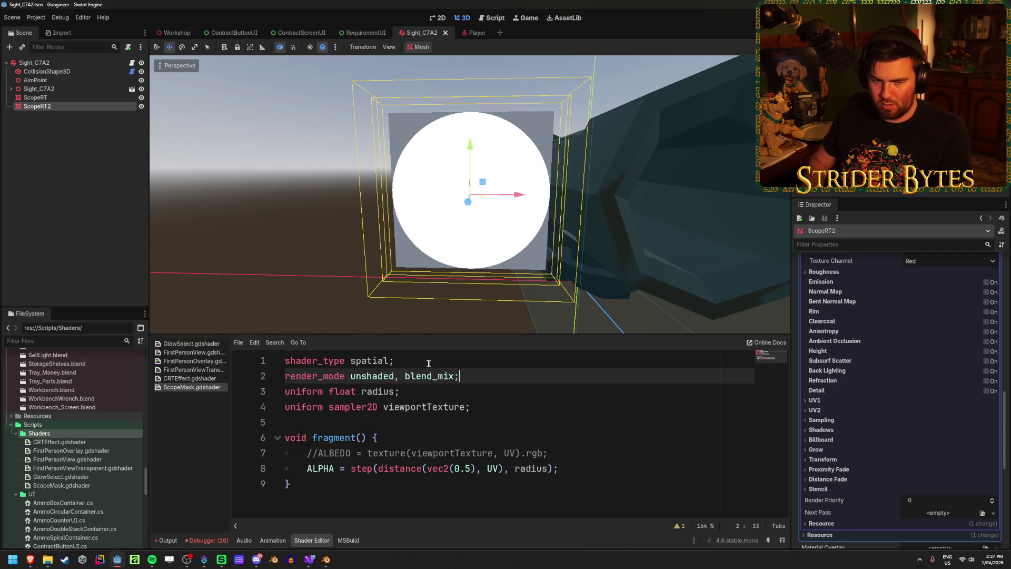
Add depth_draw_opaque to the render_mode and clear ScopeRT2's Next Pass material.
key(Return)
text(dep)
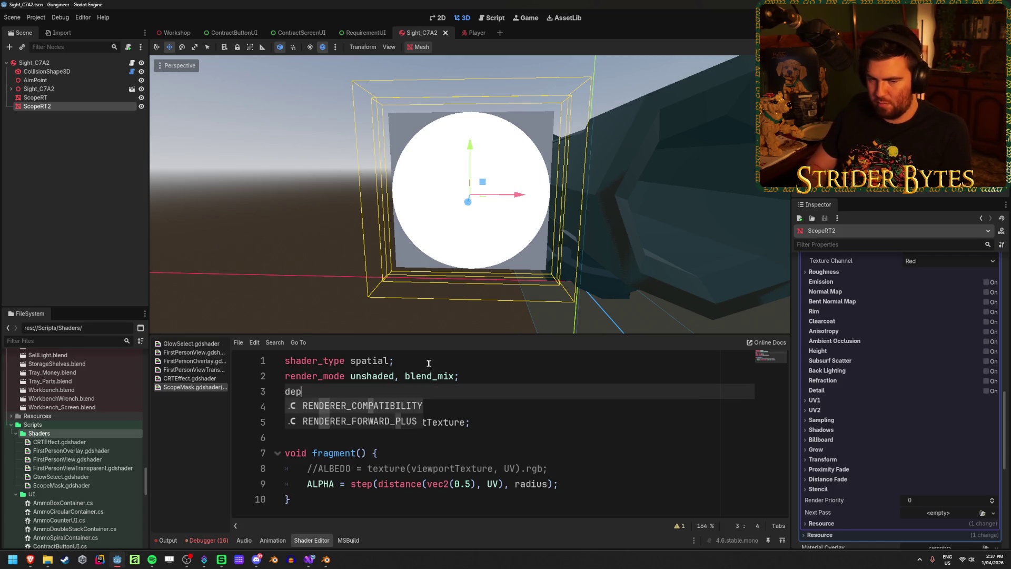
key(BackSpace)
key(BackSpace)
key(BackSpace)
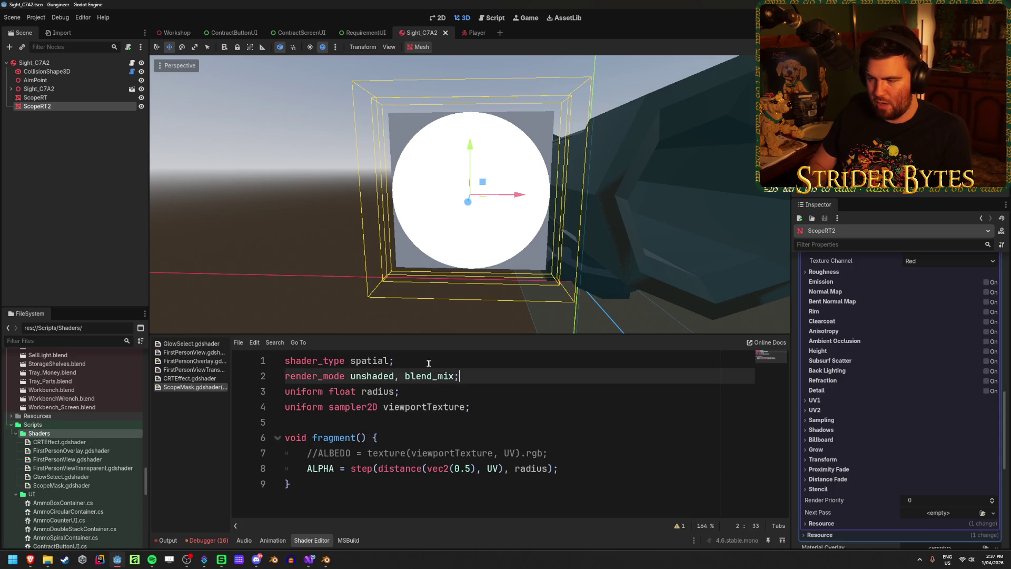
text(,depth)
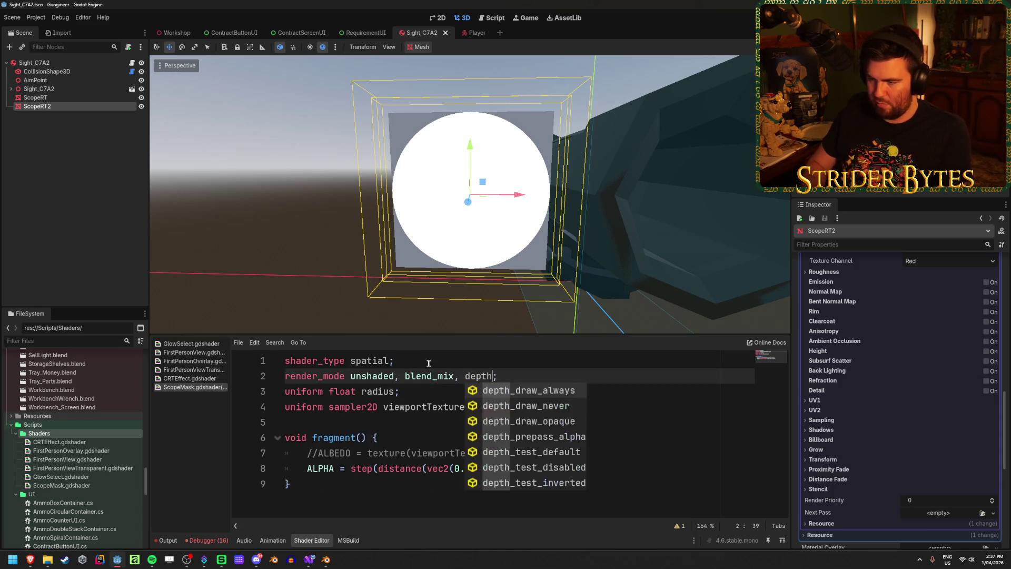
key(Down)
key(Down)
key(Return)
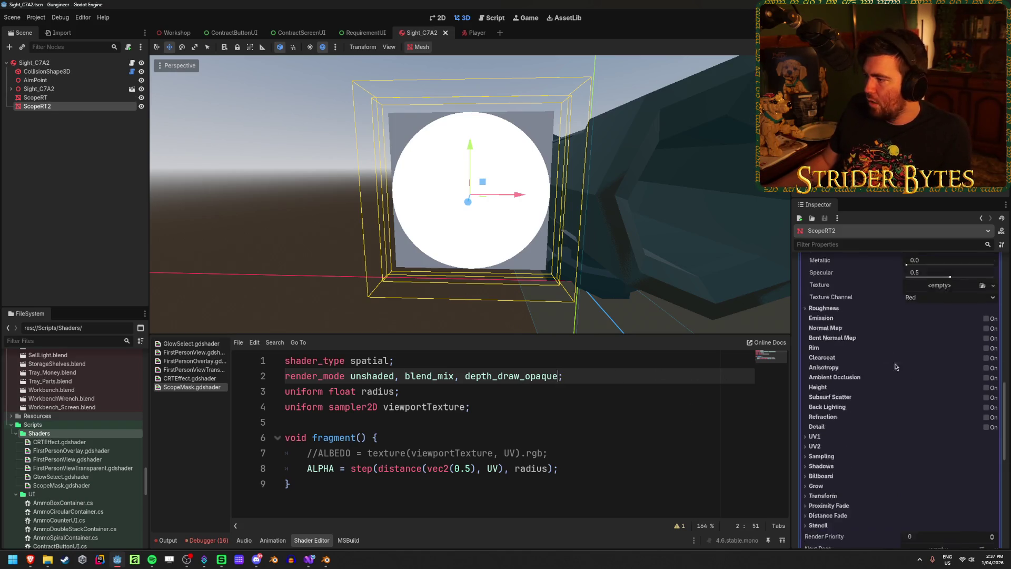
scroll(896, 394, up, 10)
click(895, 390)
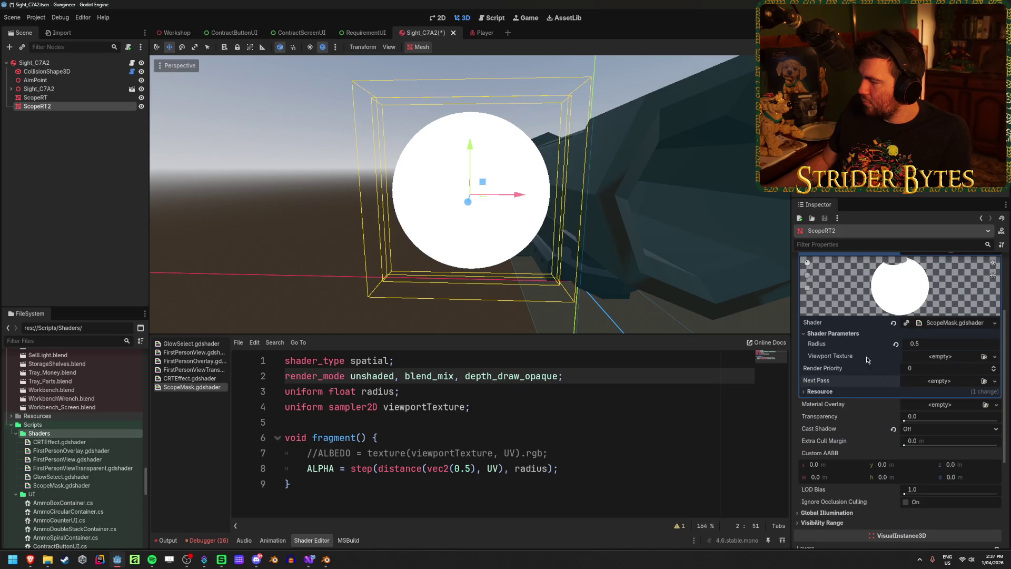
Save the scene and delete the ScopeRT2 node.
key(ctrl+s)
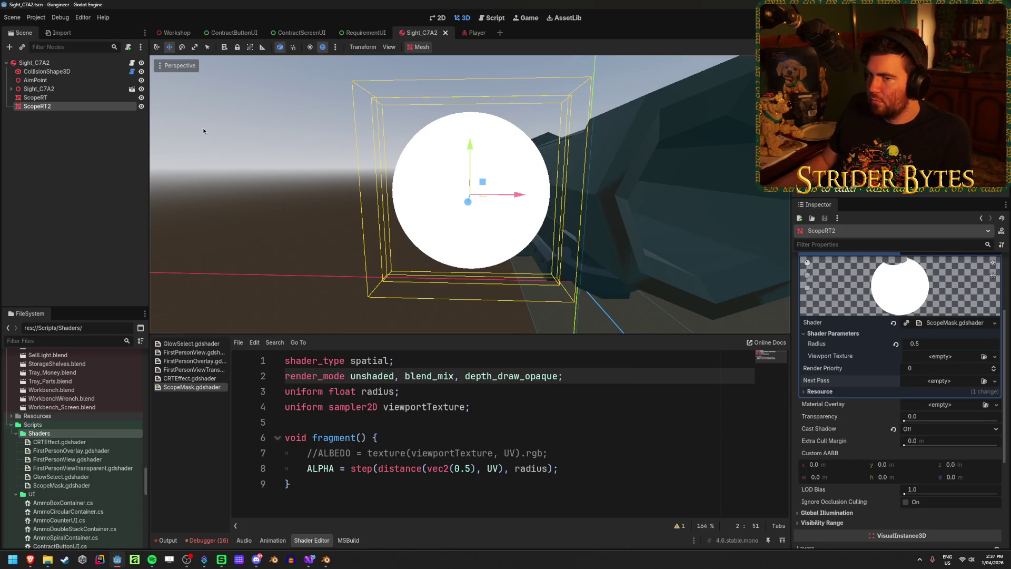
click(41, 98)
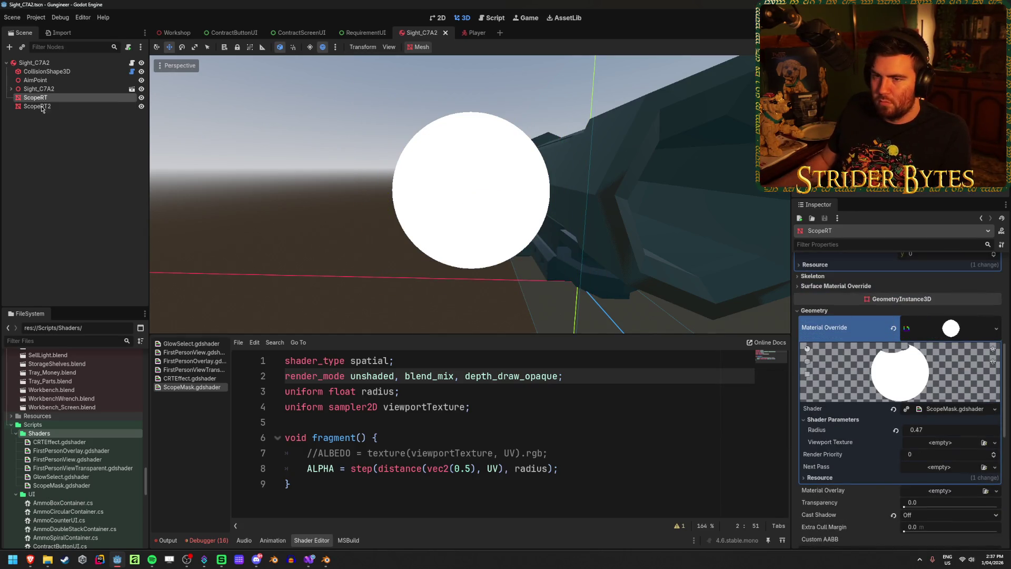
click(50, 108)
key(Delete)
key(Return)
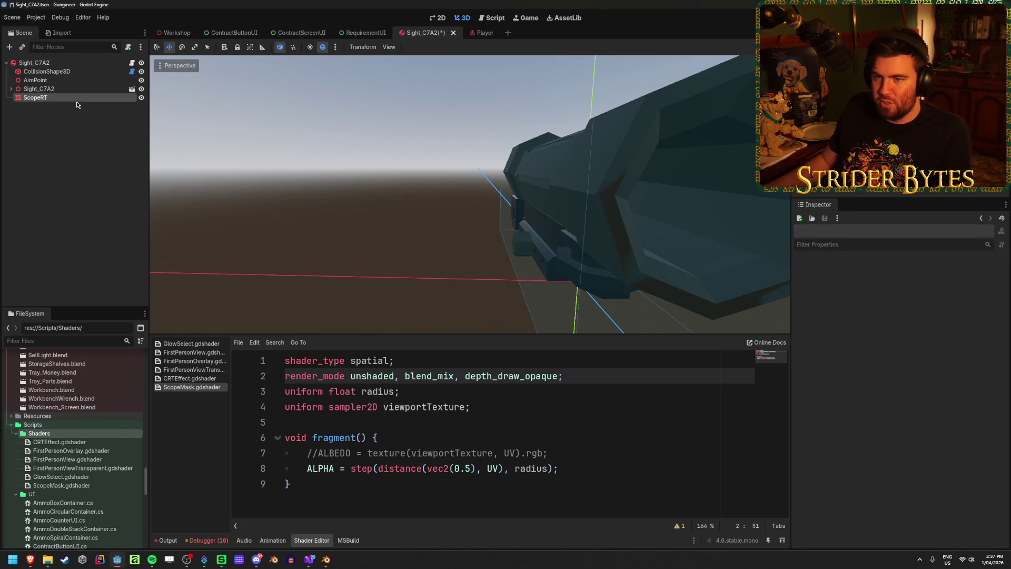
Set ScopeRT's Position x to 0 and save the scene.
scroll(506, 219, down, 3)
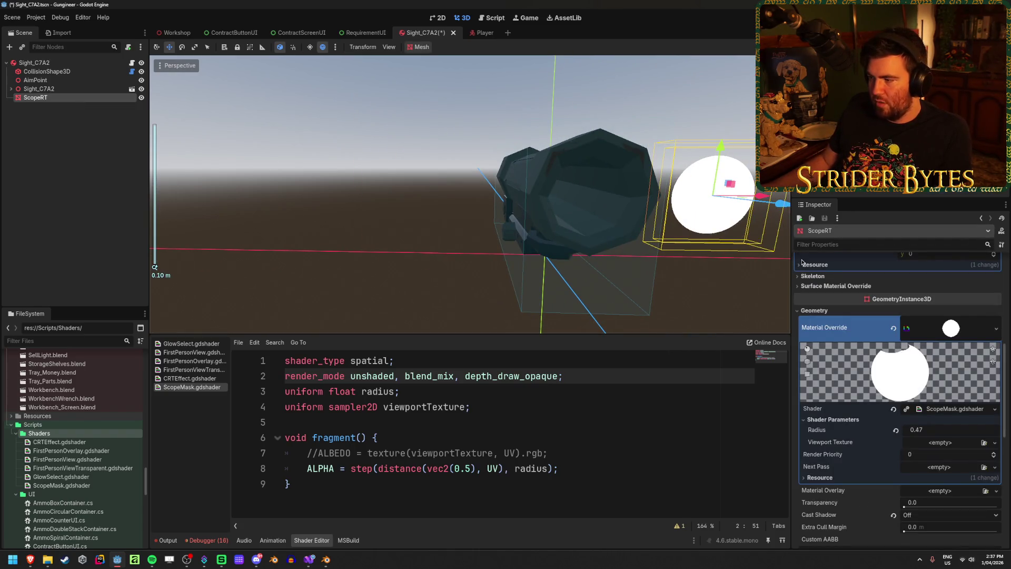
scroll(843, 433, down, 5)
click(819, 388)
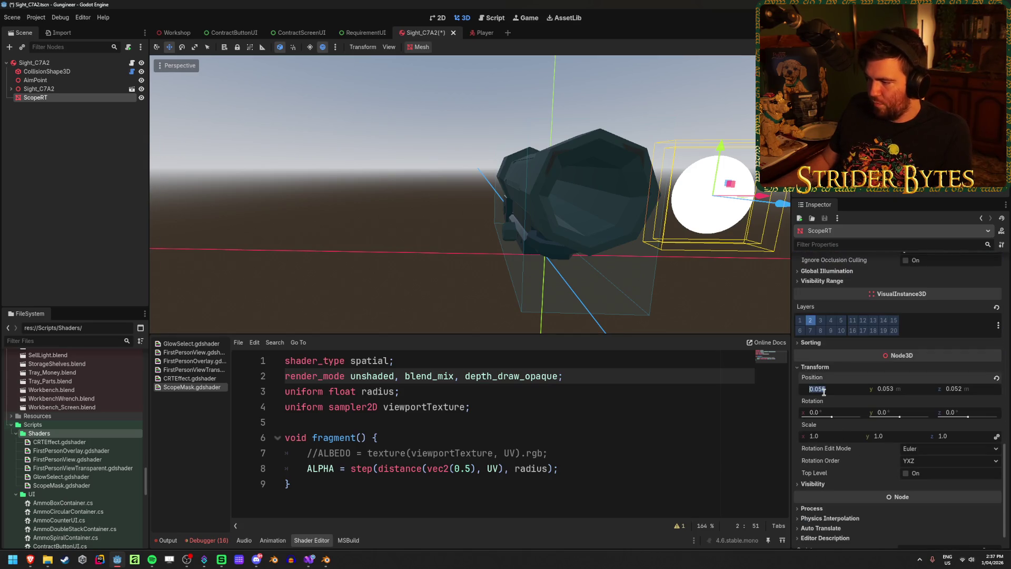
text(0)
key(Return)
key(ctrl+s)
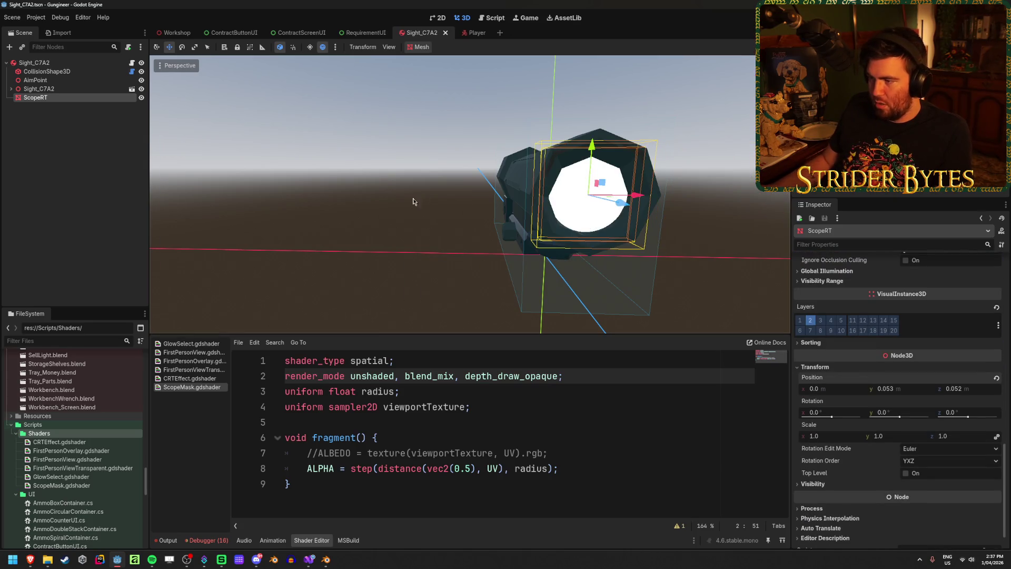
Set the ScopeMask Radius parameter to 0.5.
scroll(496, 187, up, 6)
scroll(479, 198, down, 6)
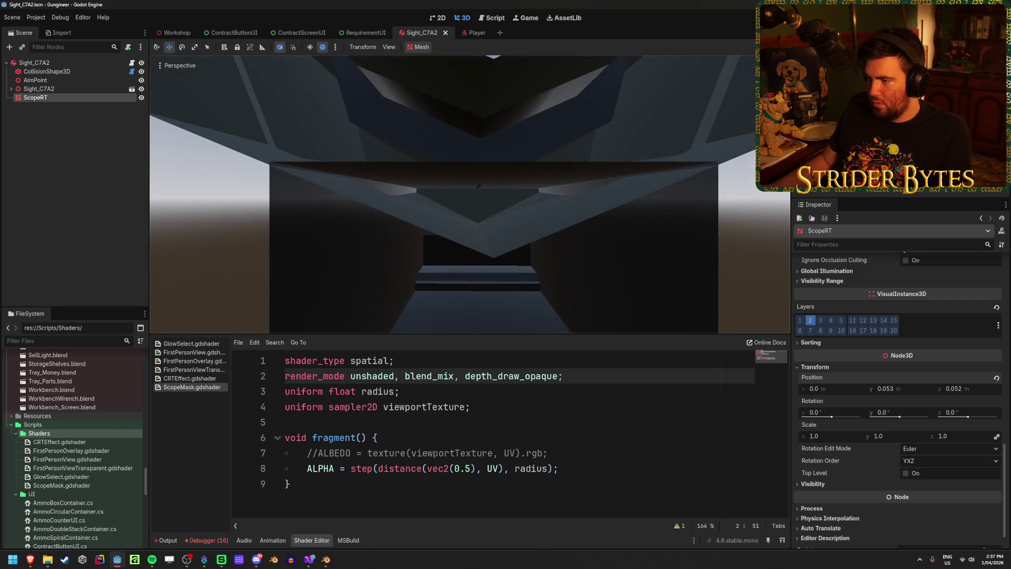
scroll(479, 198, up, 2)
mouse_move(478, 195)
mouse_down()
mouse_move(458, 196)
mouse_move(532, 195)
mouse_move(500, 195)
mouse_up()
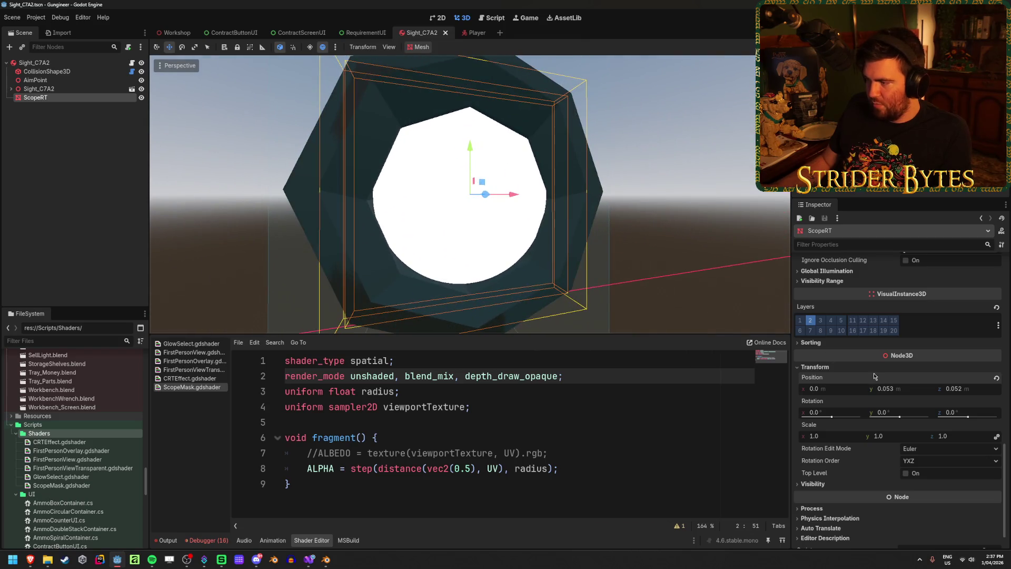
scroll(865, 383, up, 3)
scroll(865, 383, up, 2)
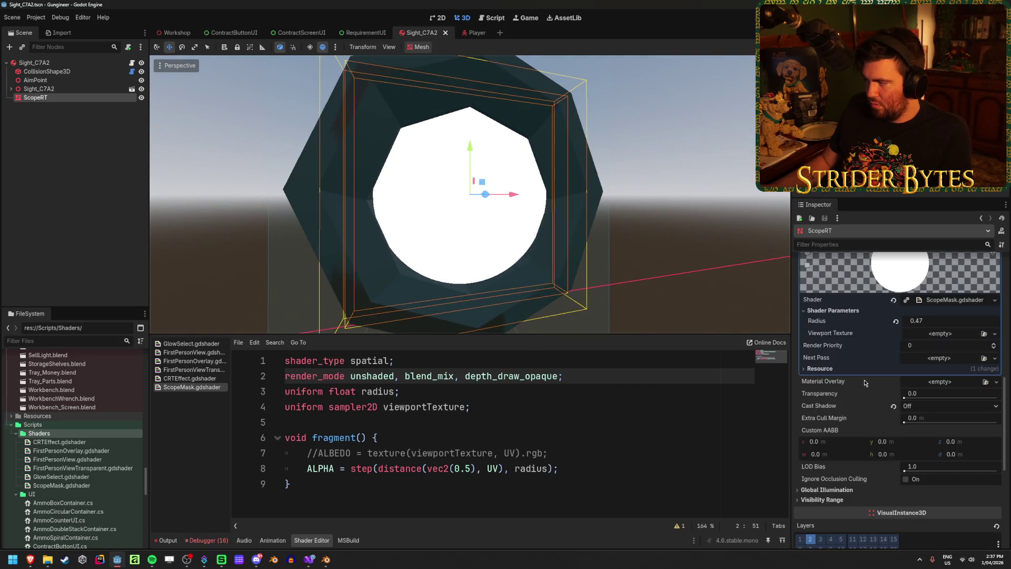
click(937, 322)
text(0.5)
key(Return)
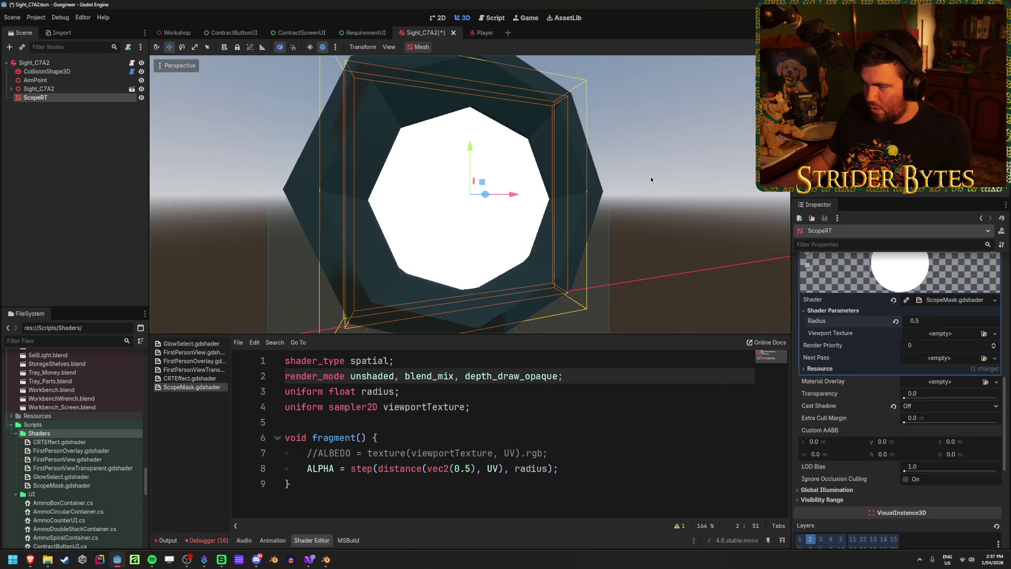
Resize the ScopeRT quad to 0.04 by 0.04 and save the scene.
mouse_move(650, 176)
mouse_down()
mouse_move(614, 140)
mouse_move(652, 114)
mouse_move(644, 151)
mouse_move(621, 141)
mouse_move(600, 158)
mouse_up()
scroll(909, 324, up, 10)
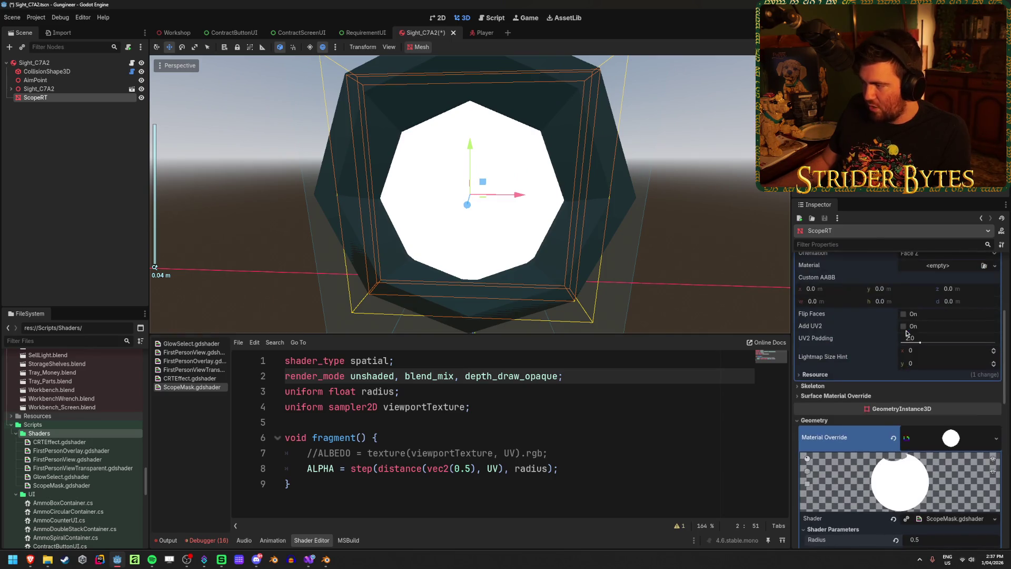
click(942, 289)
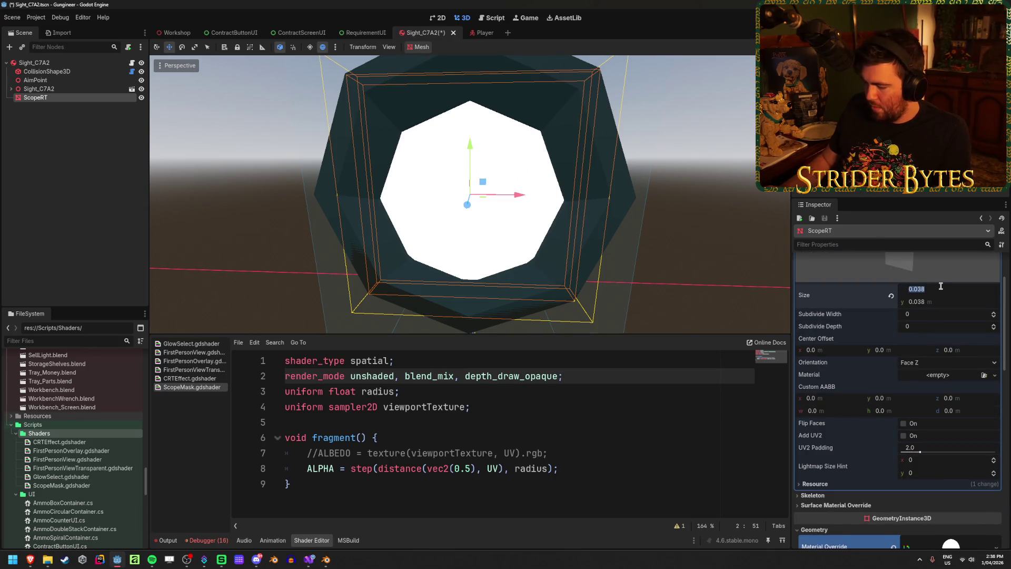
text(.04)
key(Tab)
text(.0)
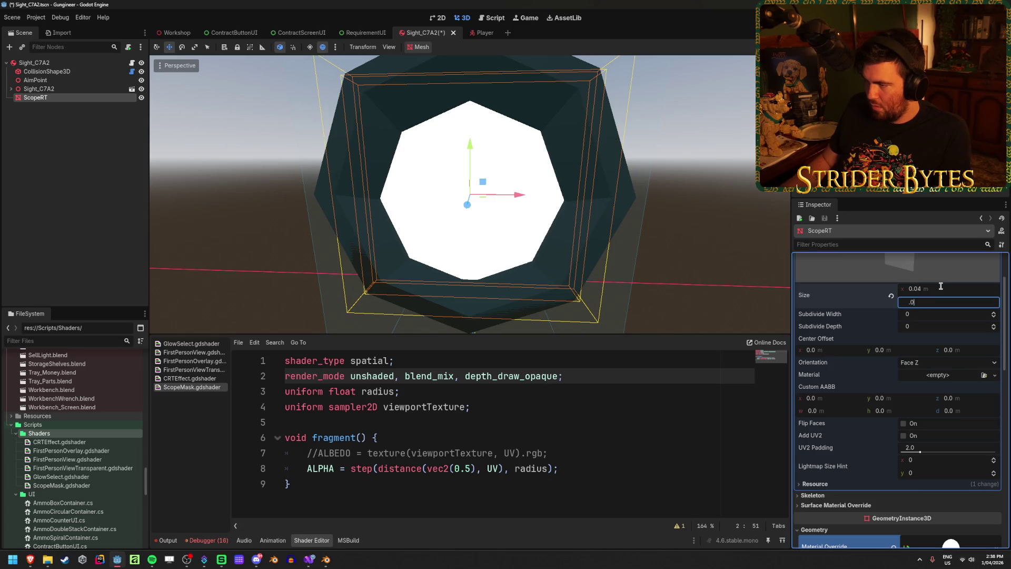
key(Return)
key(ctrl+s)
Select the Sight_C7A2 root node and switch to Visual Studio.
mouse_move(441, 118)
mouse_down()
mouse_move(463, 231)
mouse_move(632, 204)
mouse_up()
scroll(507, 223, down, 2)
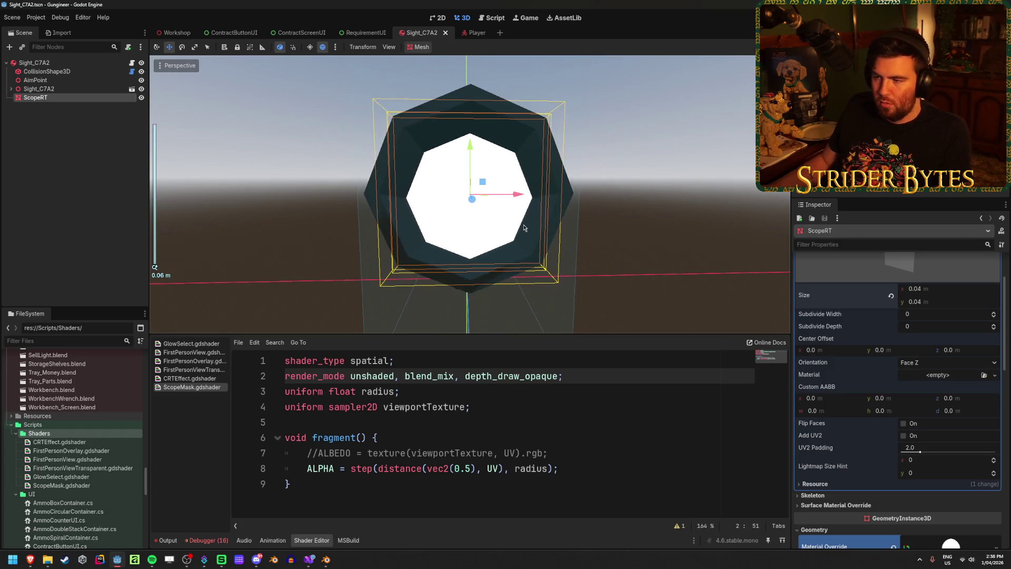
click(52, 146)
click(34, 62)
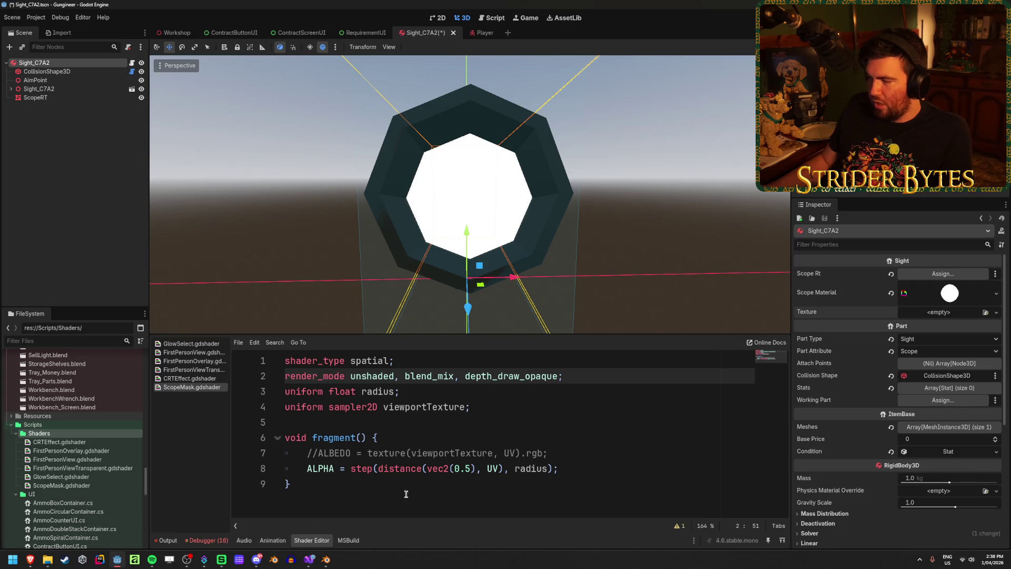
click(310, 559)
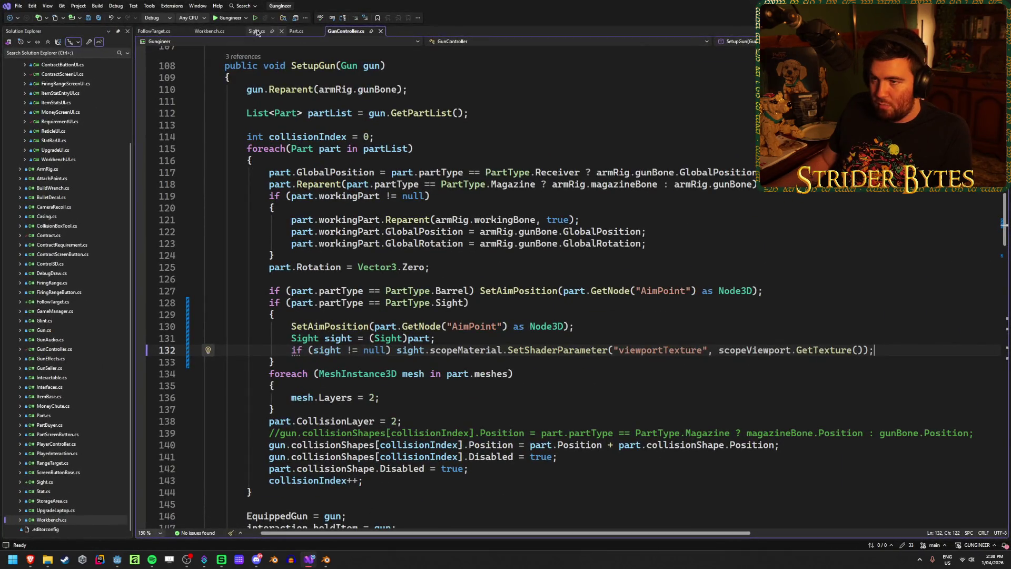
Delete Sight.cs's exported ViewportTexture field, save, and rebuild the .NET project in Godot.
click(257, 32)
key(ctrl+x)
key(ctrl+s)
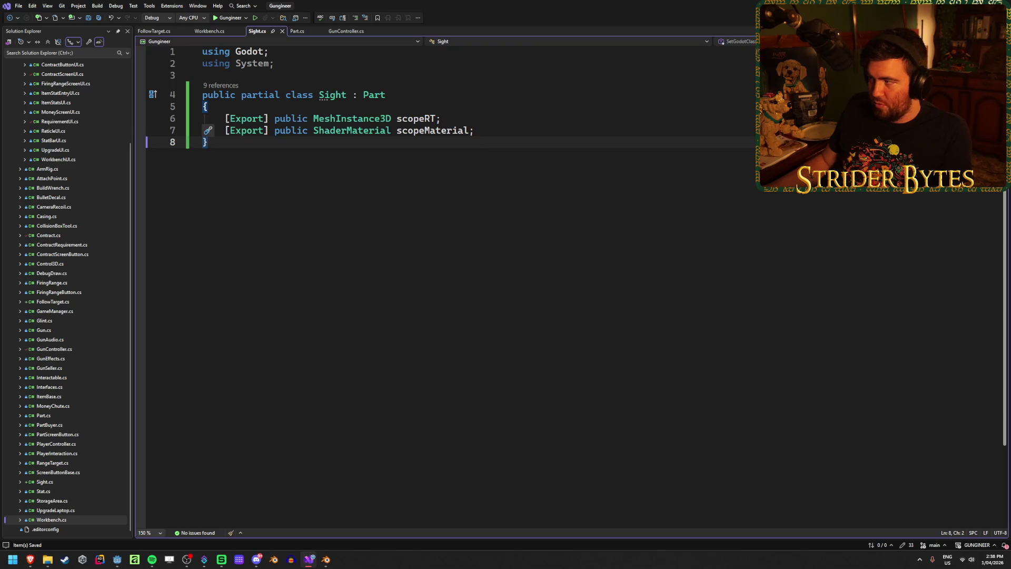
key(alt+Tab)
key(alt+b)
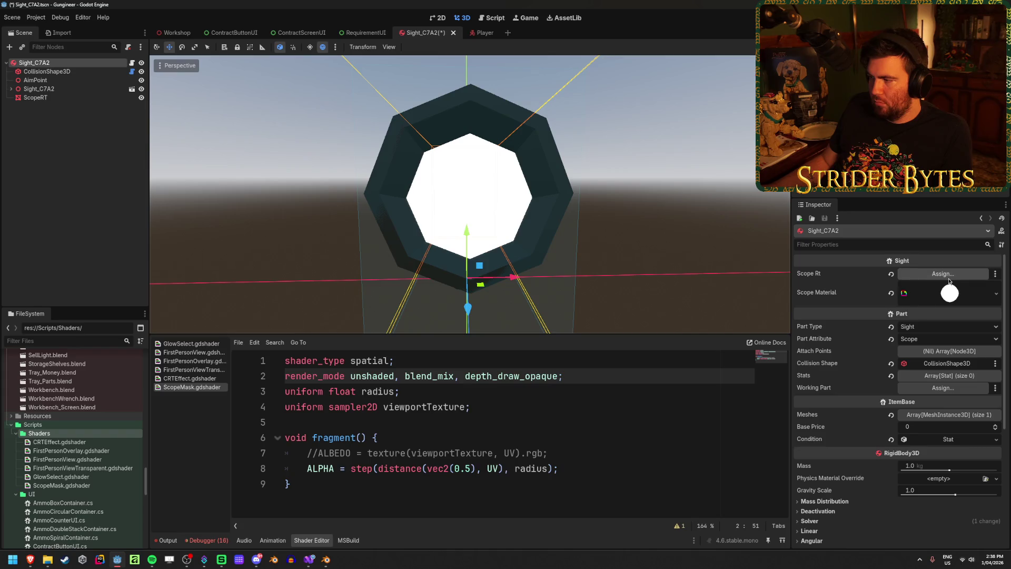
Assign the ScopeRT node to the sight's Scope Rt property.
click(943, 273)
click(469, 211)
click(476, 413)
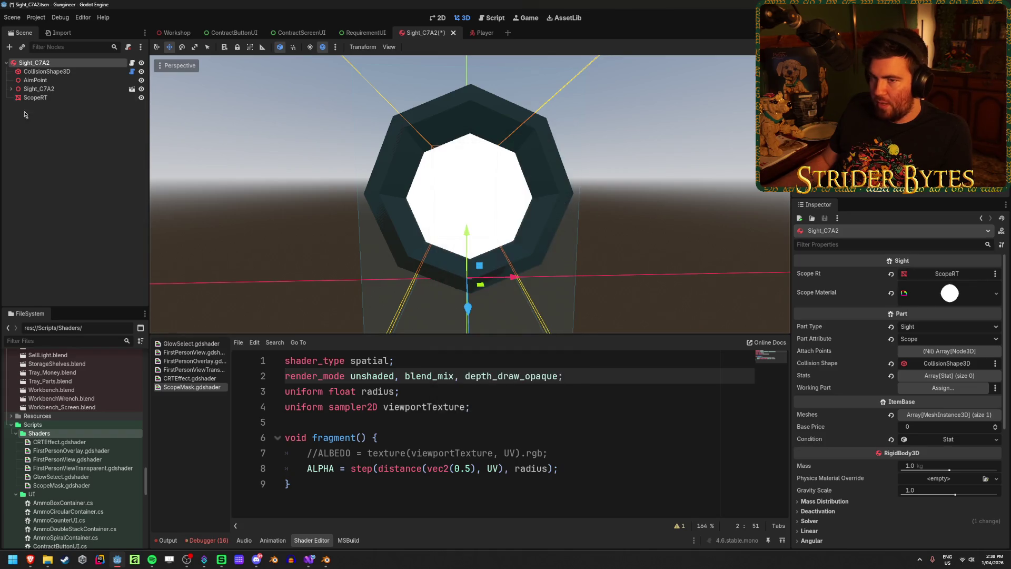
Drag the ScopeMask shader material into Scope Material and save the scene.
scroll(915, 368, down, 5)
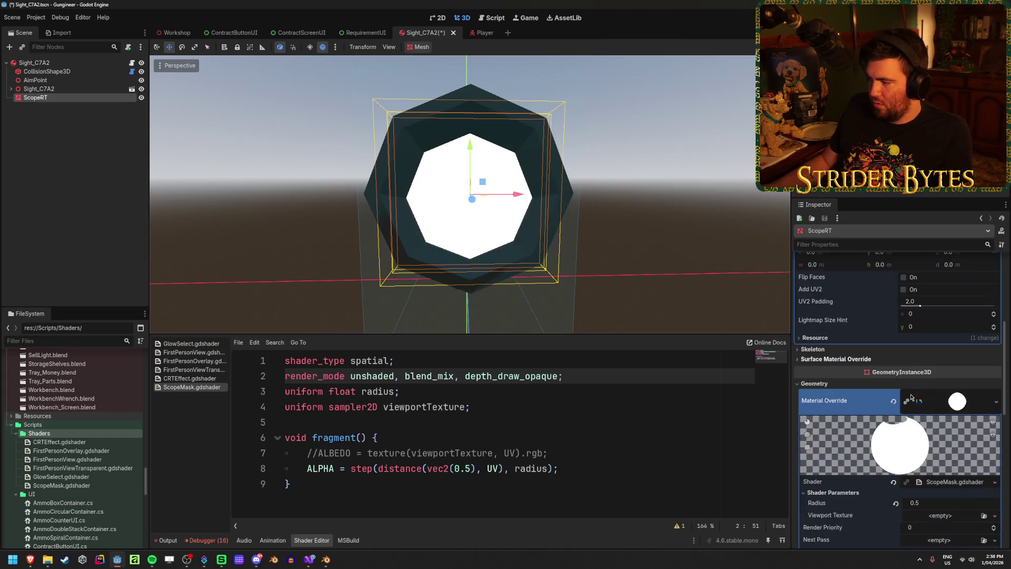
mouse_move(958, 367)
mouse_down()
mouse_move(52, 87)
mouse_move(51, 62)
mouse_move(955, 293)
mouse_up()
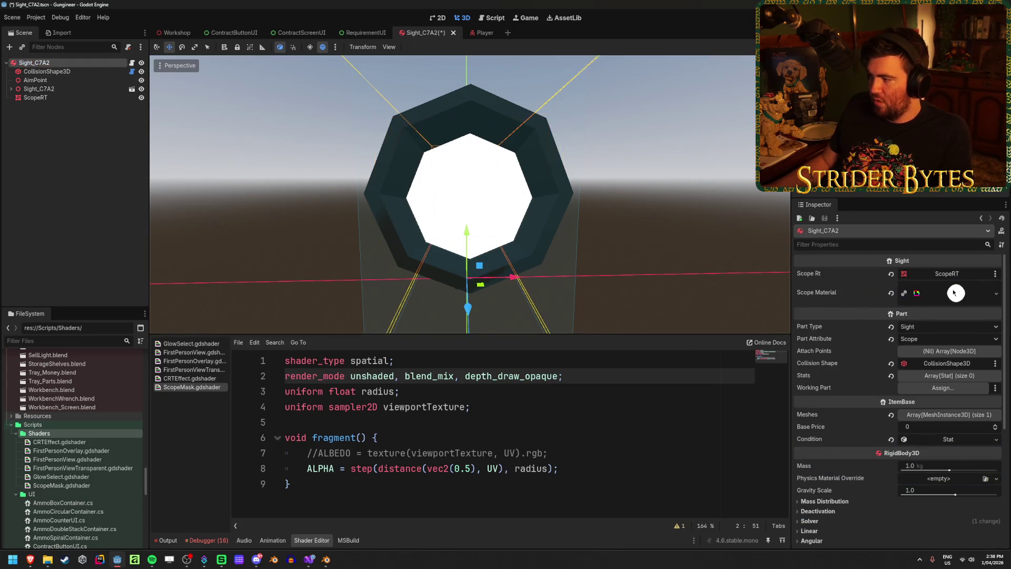
key(ctrl+s)
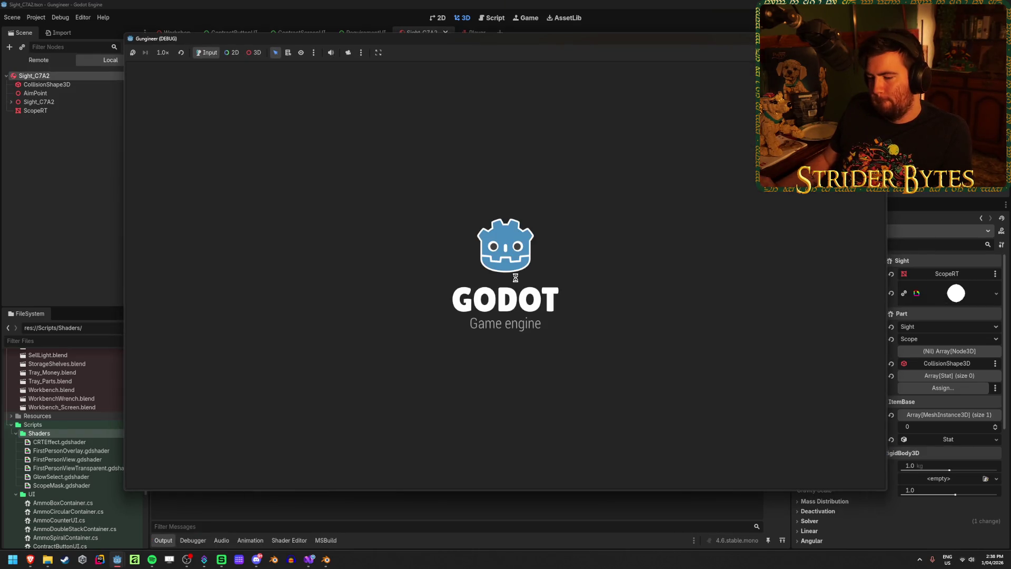
Open ScopeMask.gdshader in the Shader Editor at the commented ALBEDO line.
key(F8)
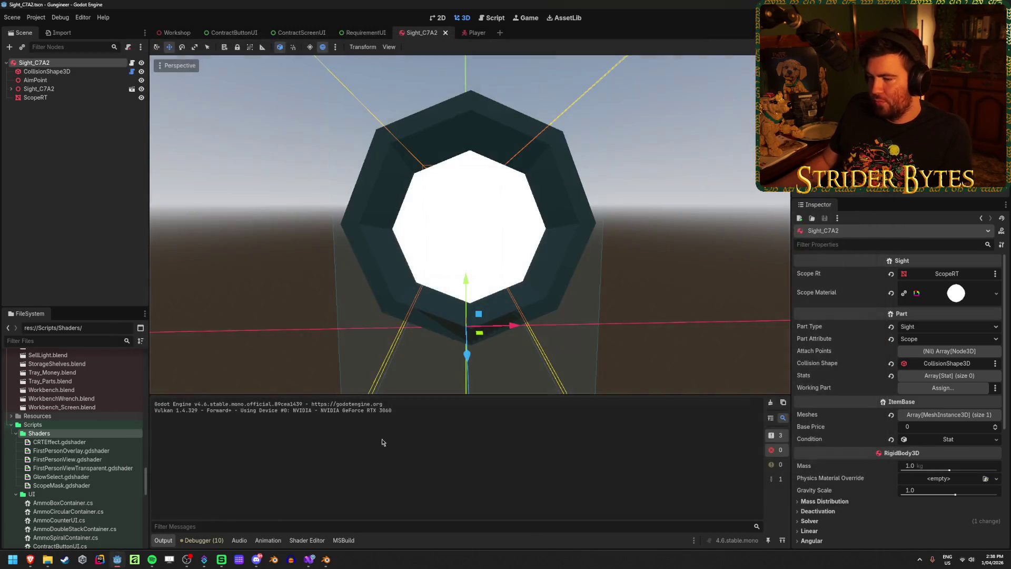
click(307, 540)
click(308, 453)
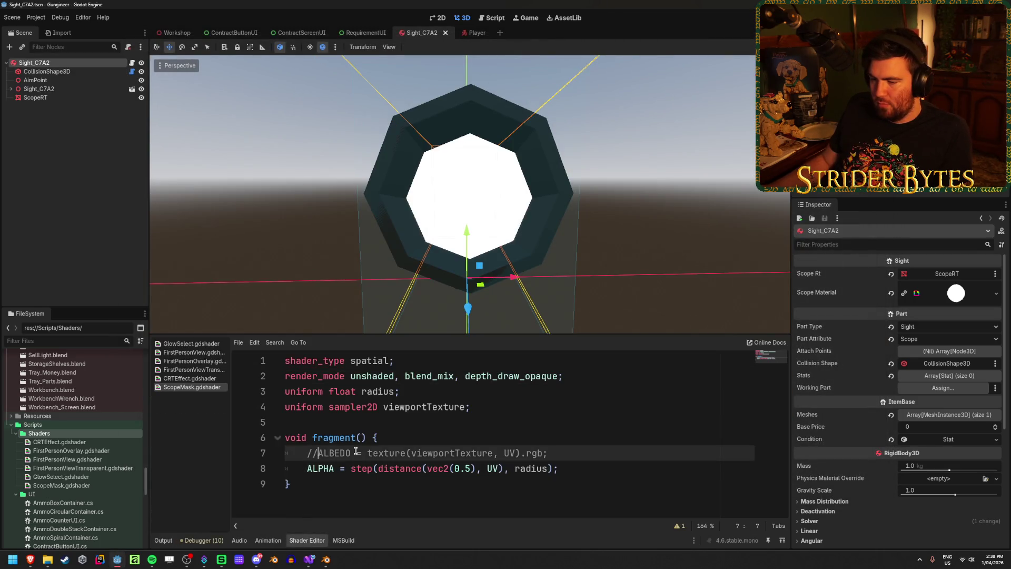
Run Gungineer with F5, walk toward the workbench to check the white lens, then stop.
key(F5)
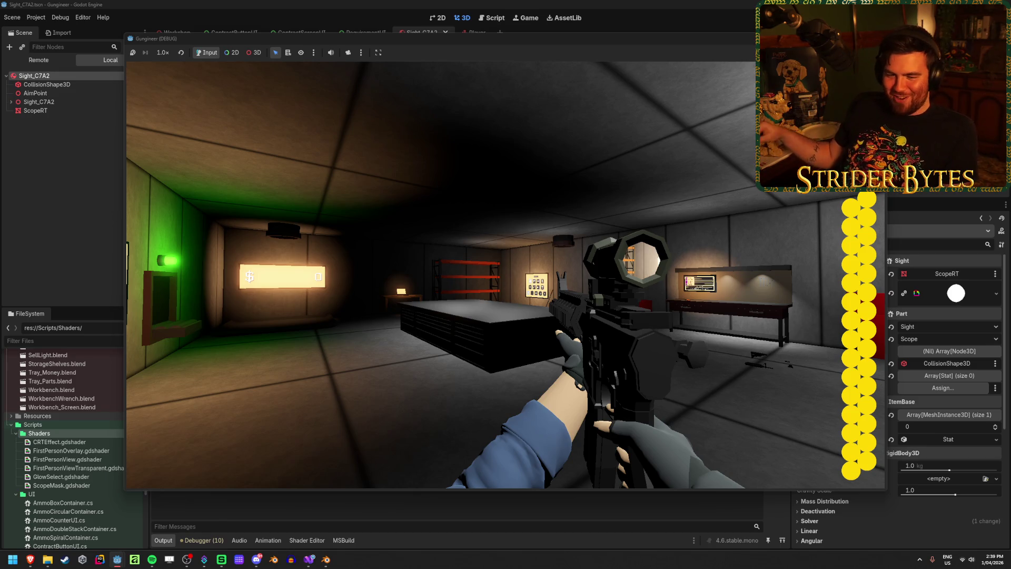
key(a)
key(w)
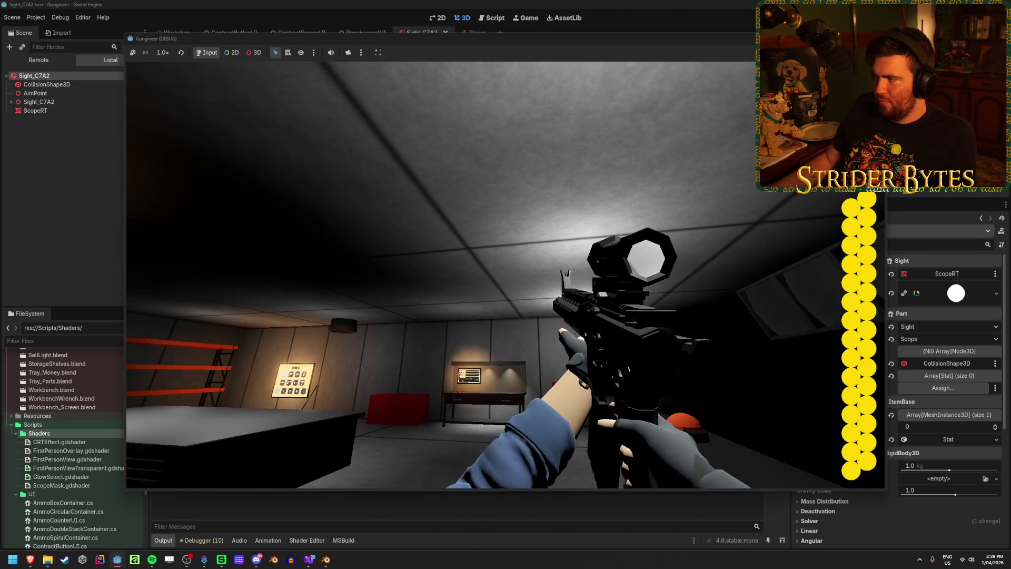
key(F8)
key(alt+Tab)
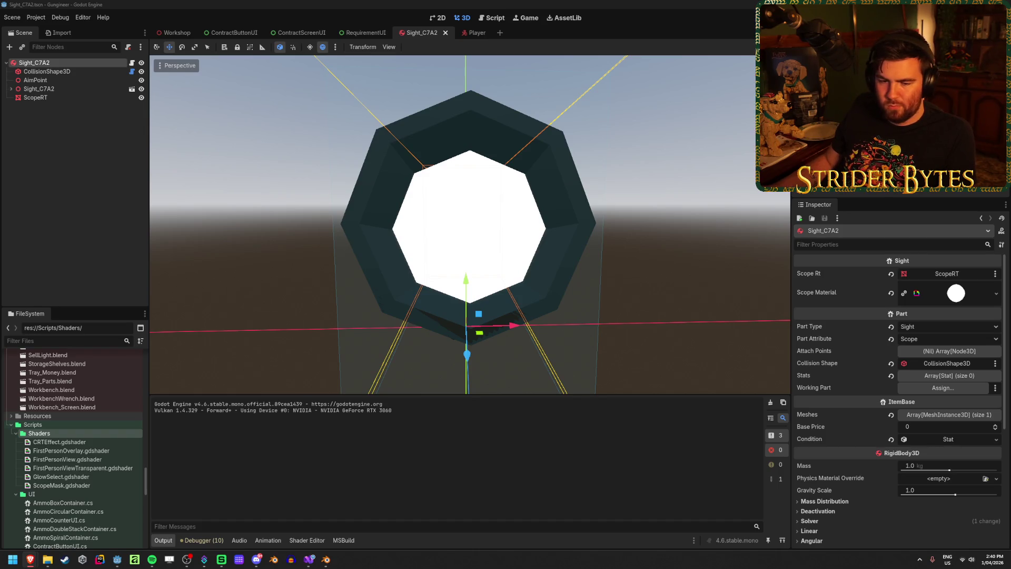
Frame the Sight_C7A2 sight in the viewport, then switch to the Reddit post in Brave.
click(68, 170)
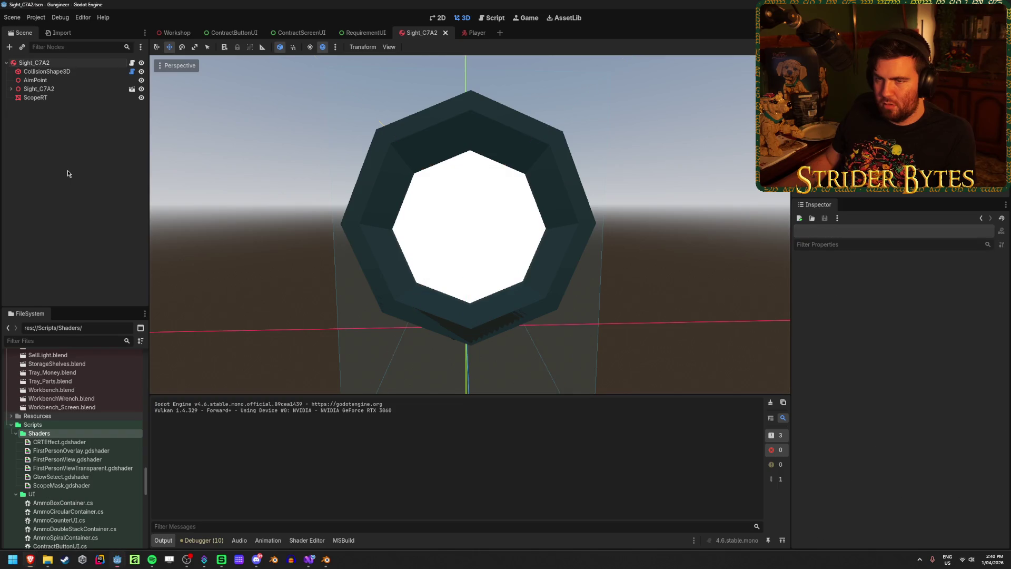
scroll(505, 227, down, 5)
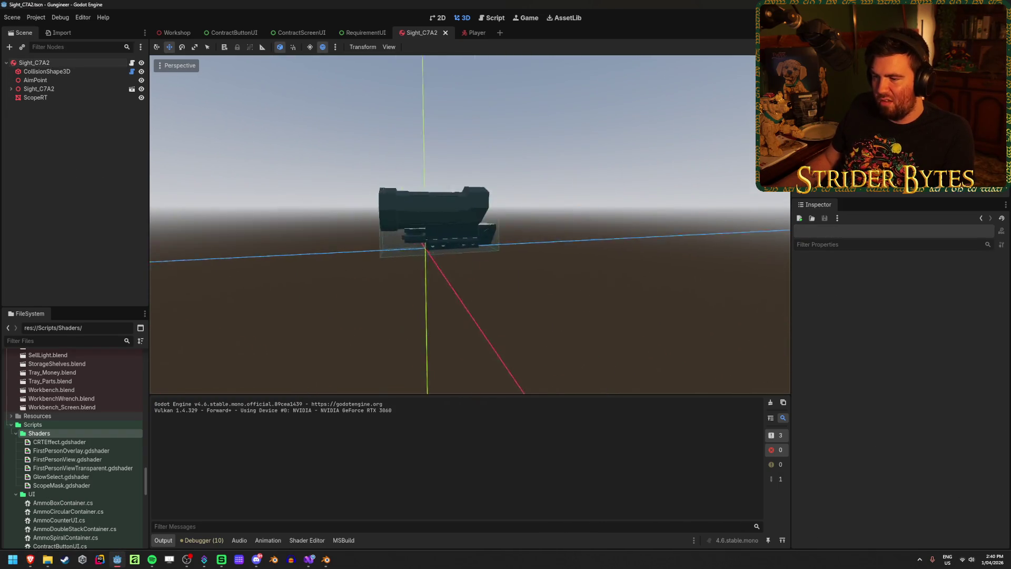
click(263, 227)
key(f)
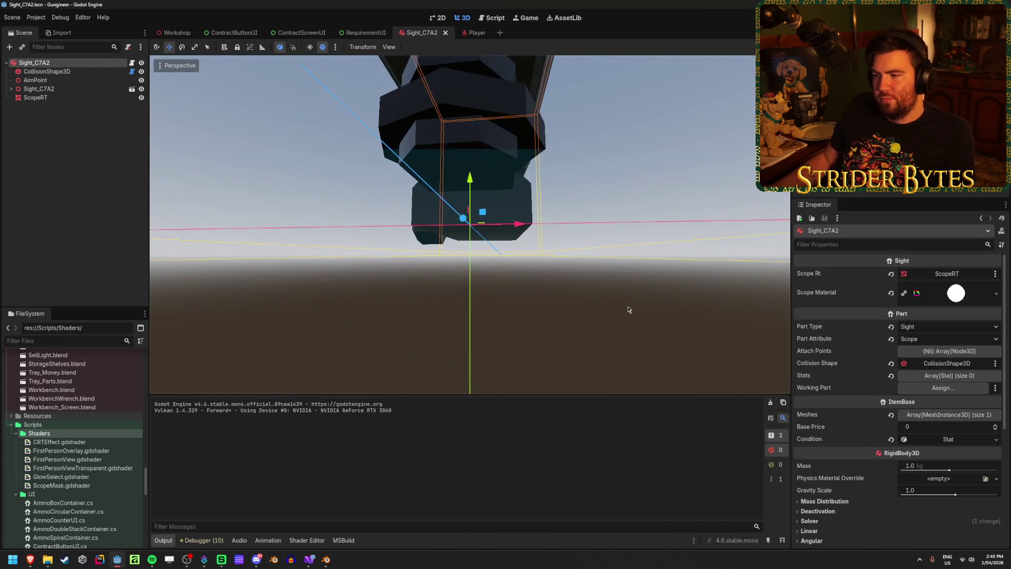
click(655, 271)
scroll(610, 305, down, 3)
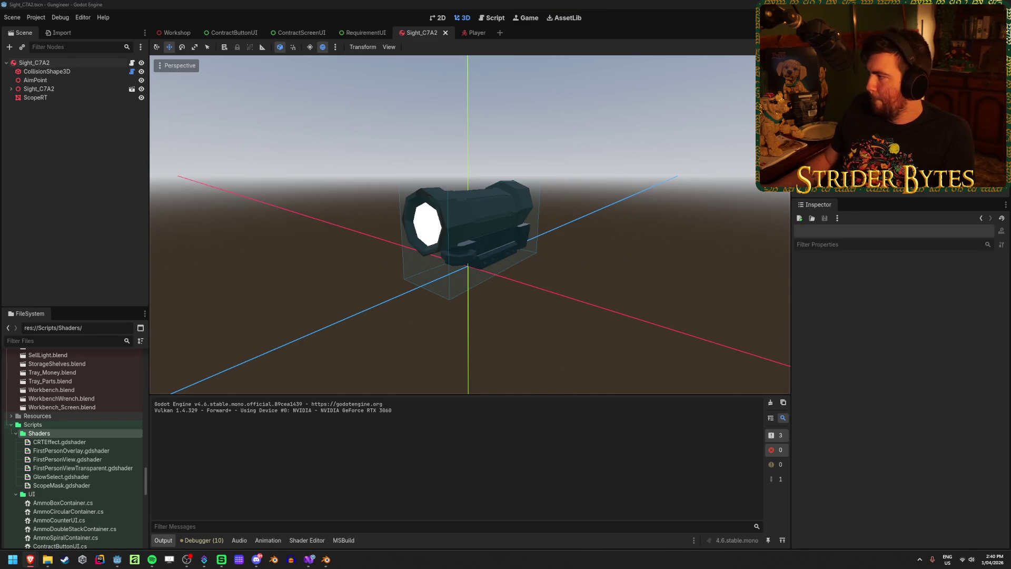
key(alt+Tab)
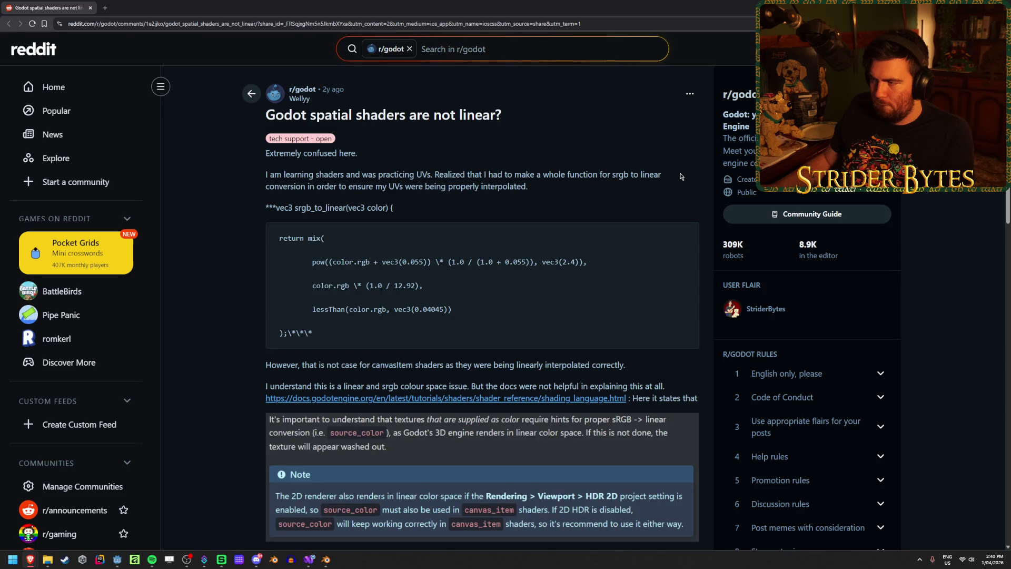
Highlight the sRGB-to-linear note and open the shading_language docs link in a background tab.
drag(680, 176, 258, 182)
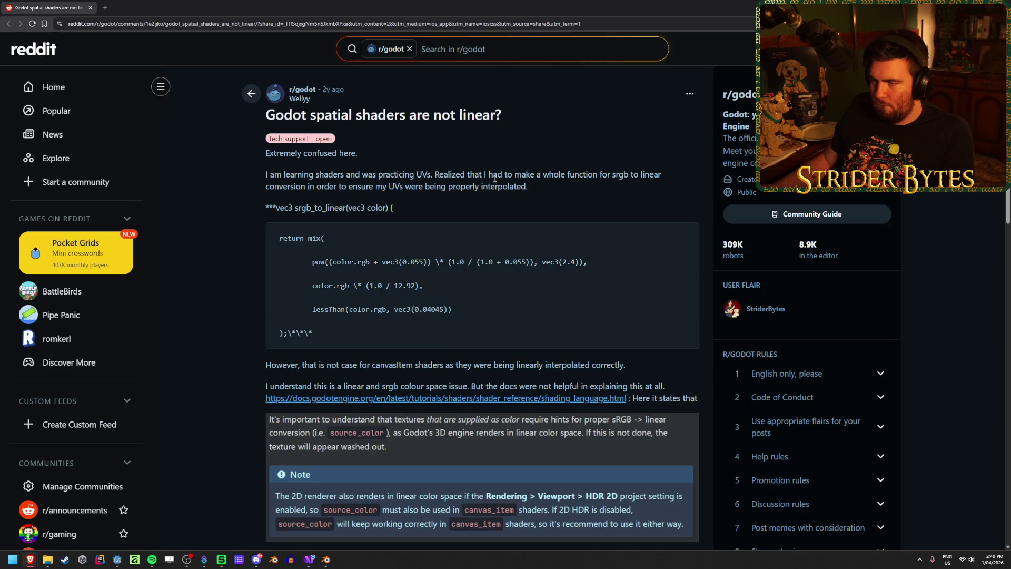
scroll(554, 179, down, 1)
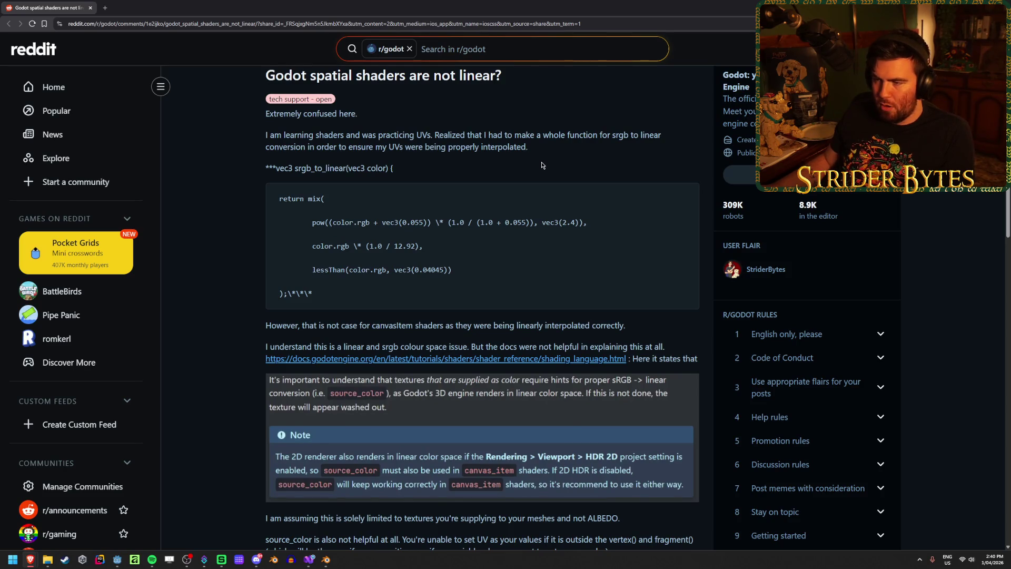
scroll(541, 163, up, 1)
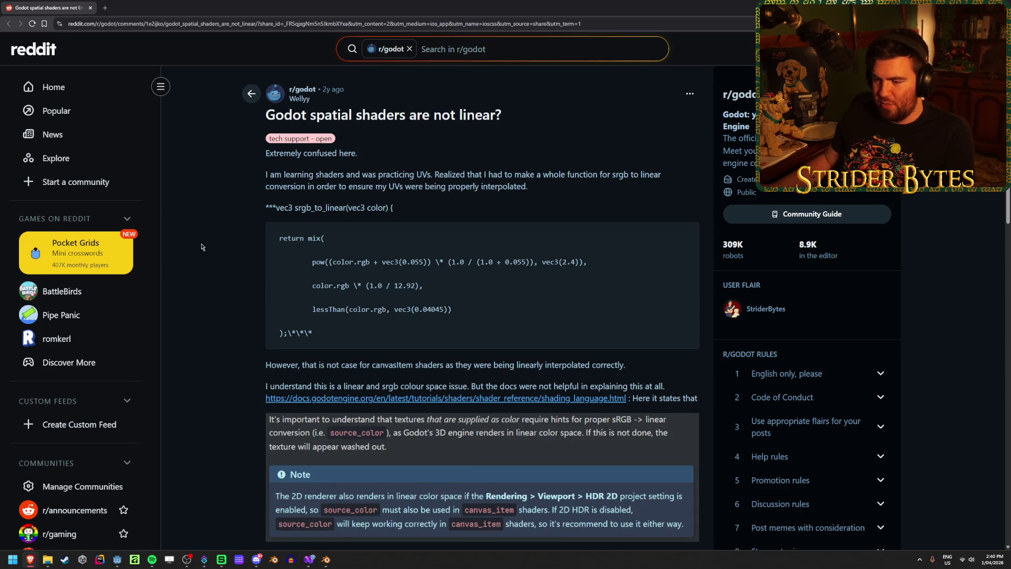
scroll(201, 246, down, 10)
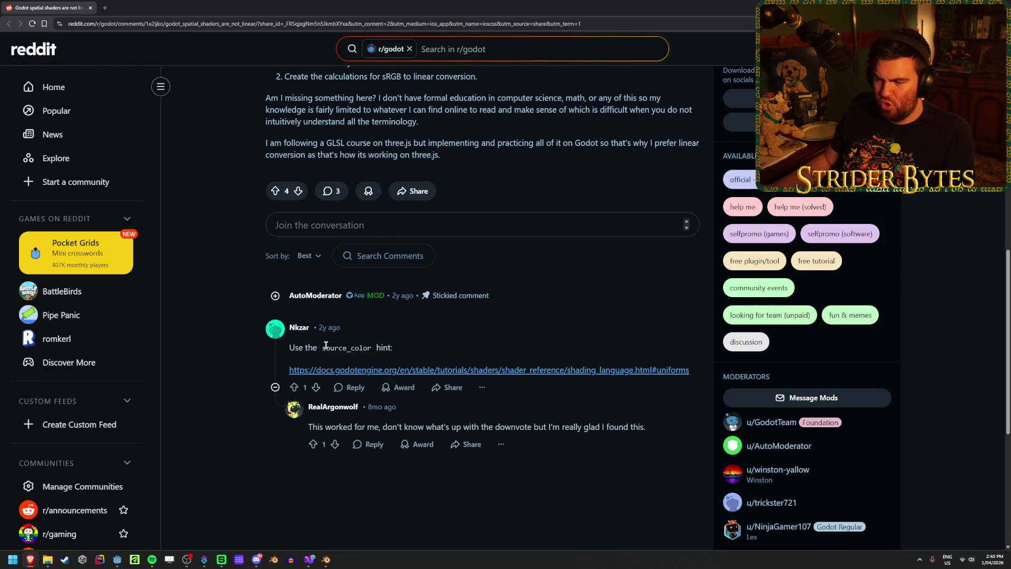
middle_click(437, 369)
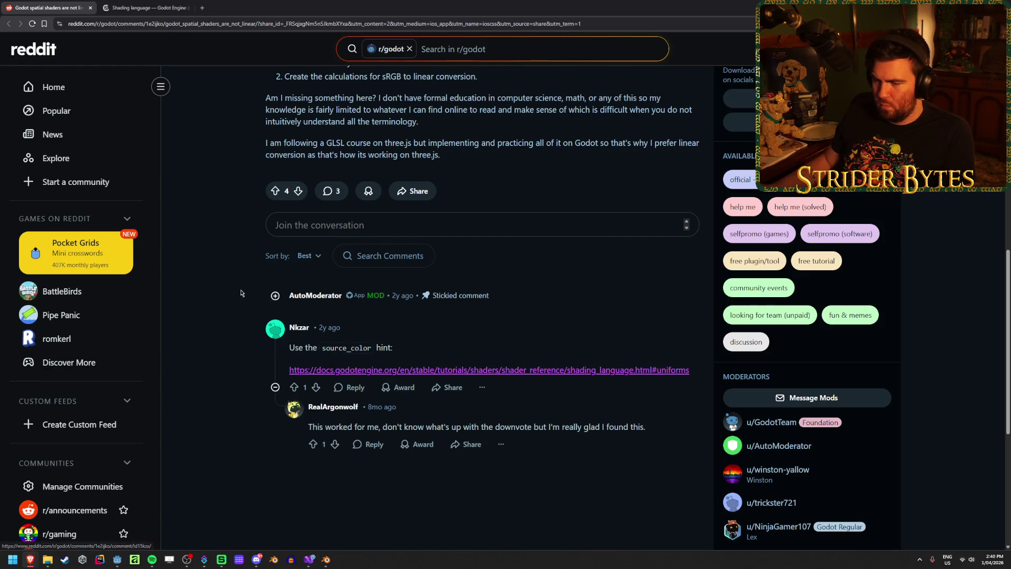
scroll(432, 316, up, 10)
click(148, 7)
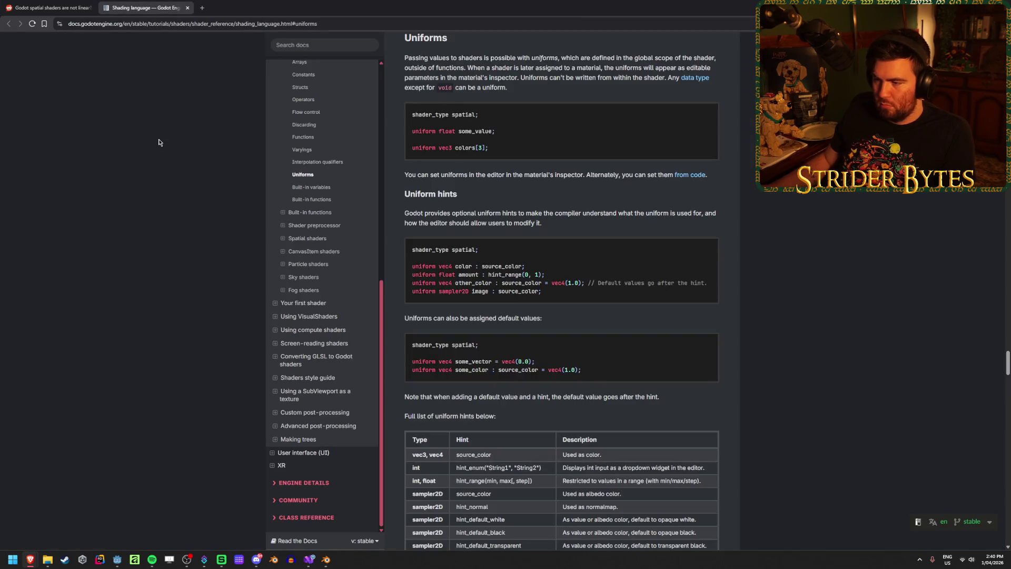
scroll(529, 156, up, 1)
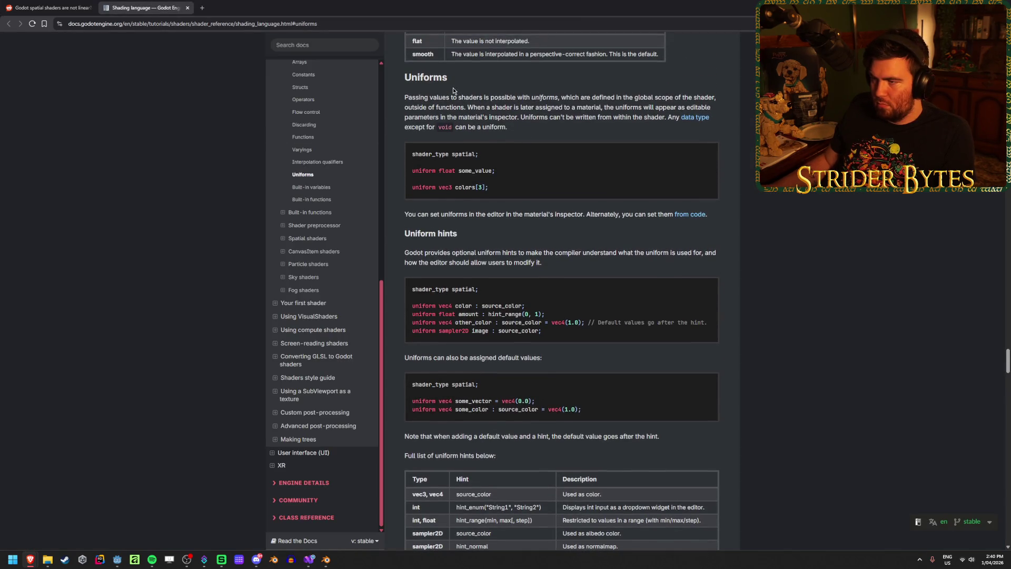
scroll(500, 102, up, 3)
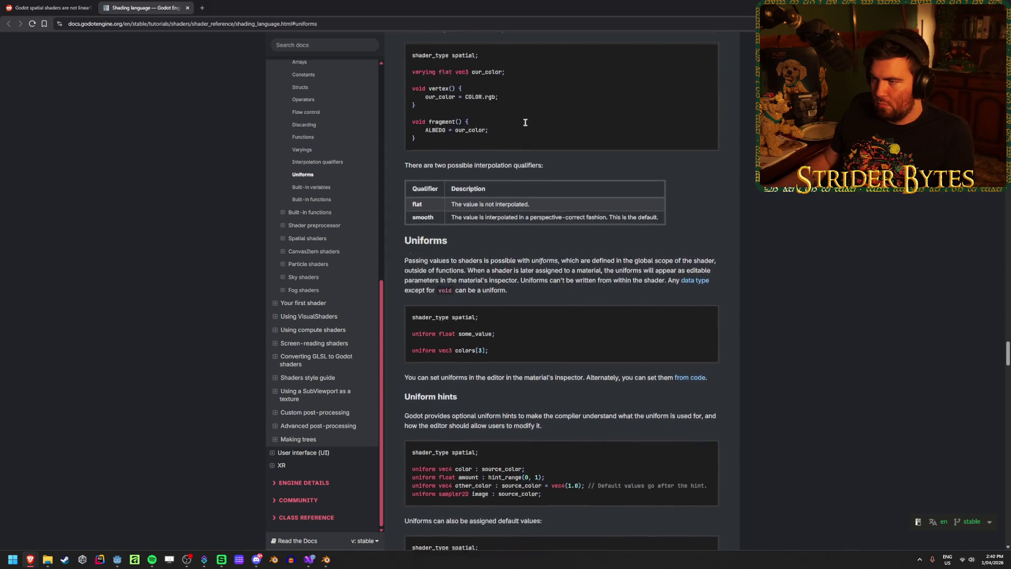
scroll(525, 122, up, 4)
scroll(525, 122, down, 5)
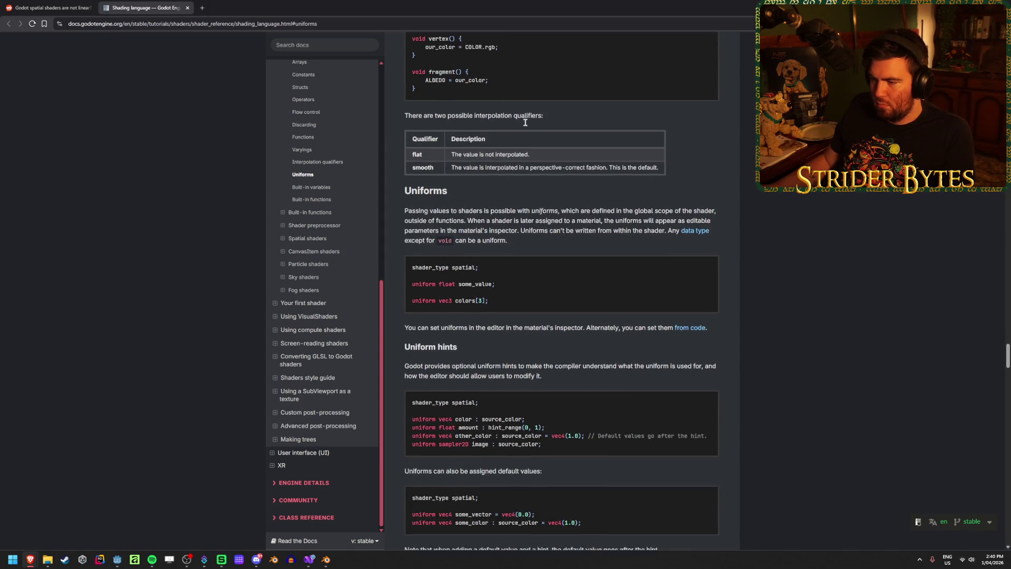
scroll(526, 122, down, 1)
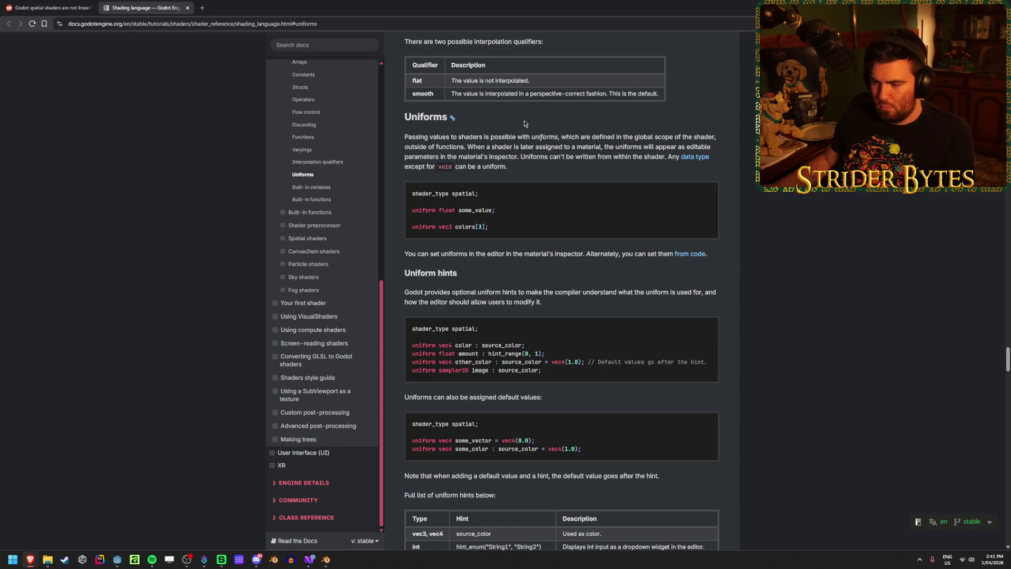
scroll(524, 124, down, 2)
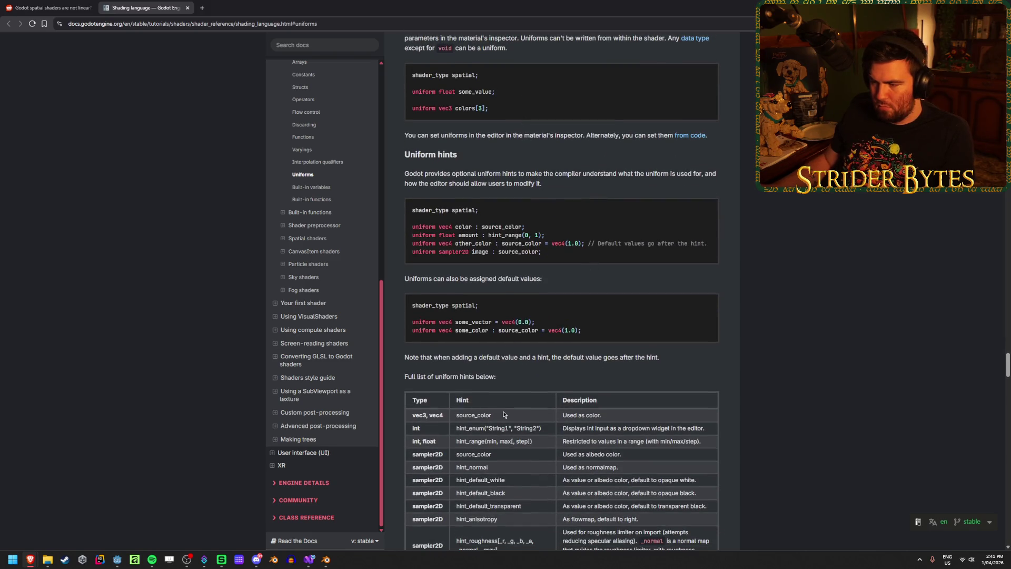
scroll(706, 371, down, 1)
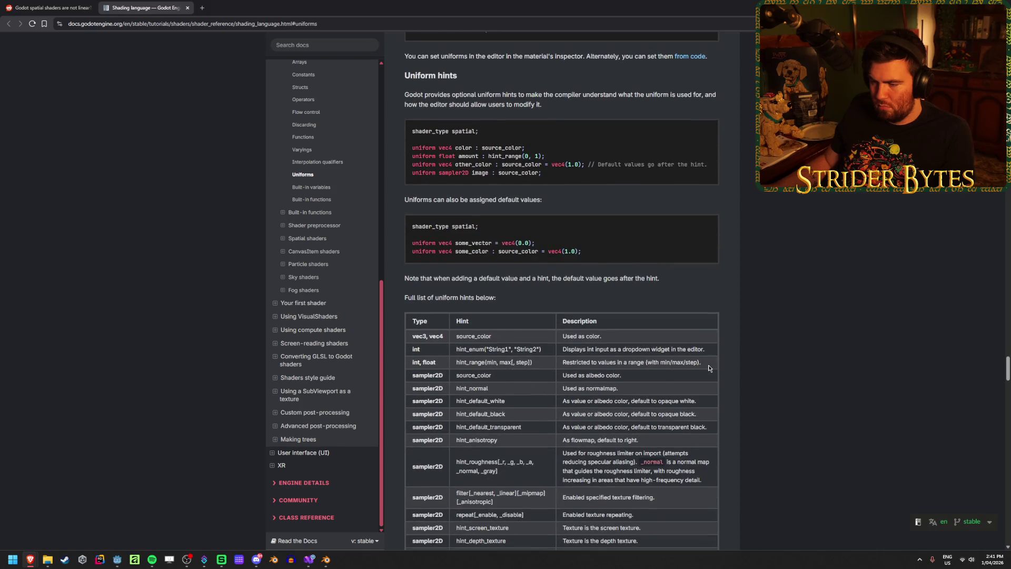
scroll(709, 367, up, 1)
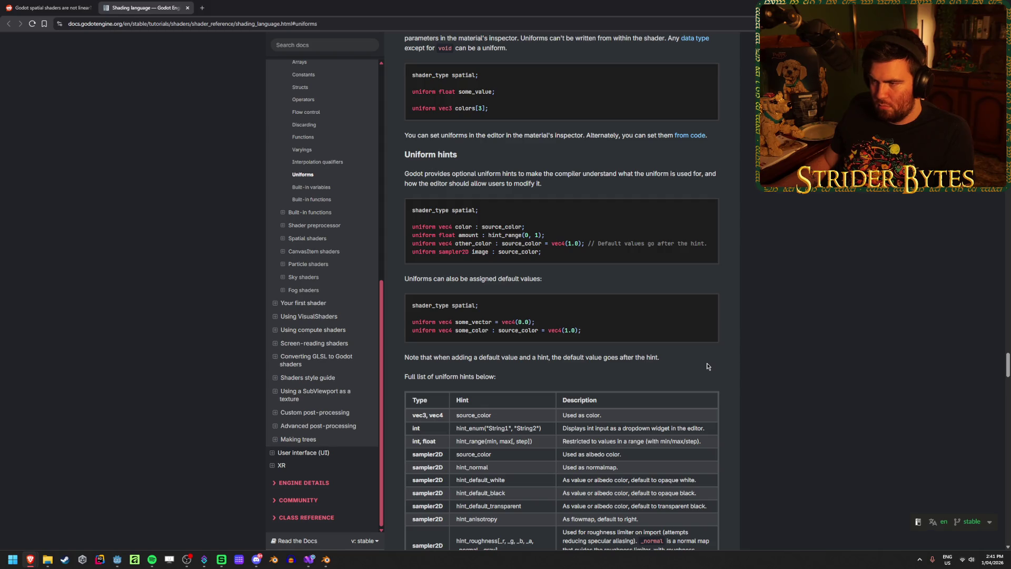
key(alt+Tab)
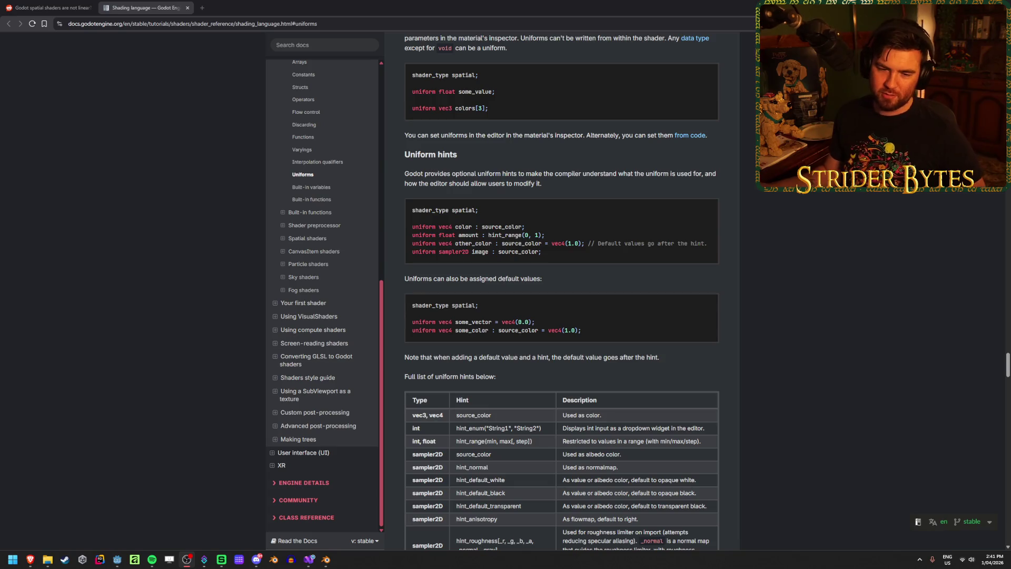
key(alt+Tab)
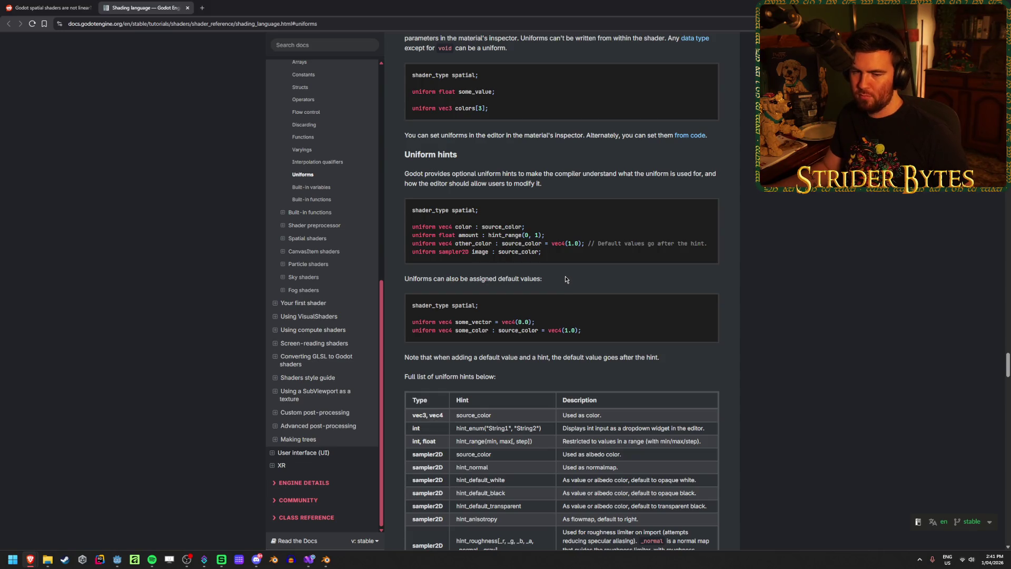
scroll(566, 280, up, 2)
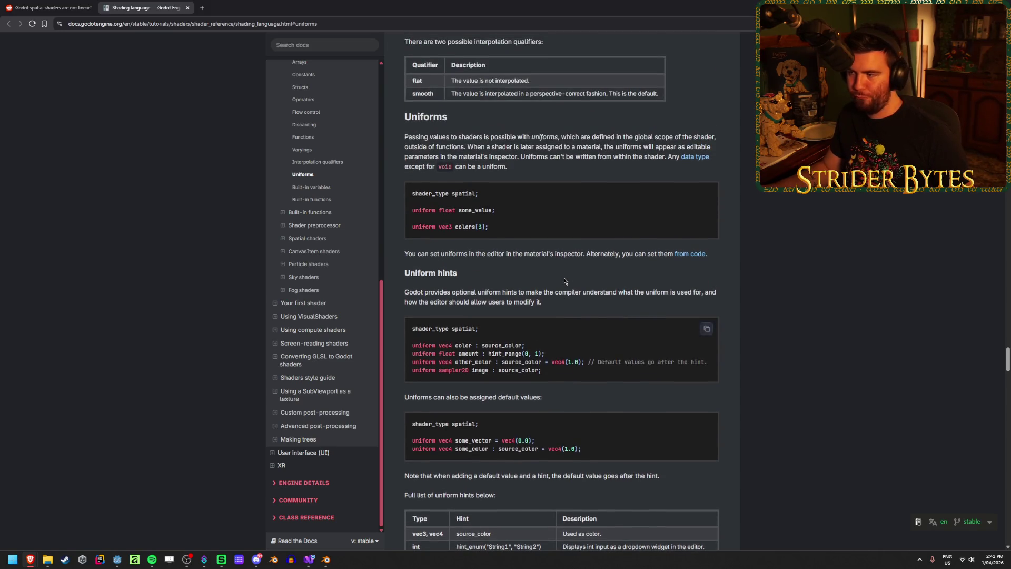
key(ctrl+shift+Tab)
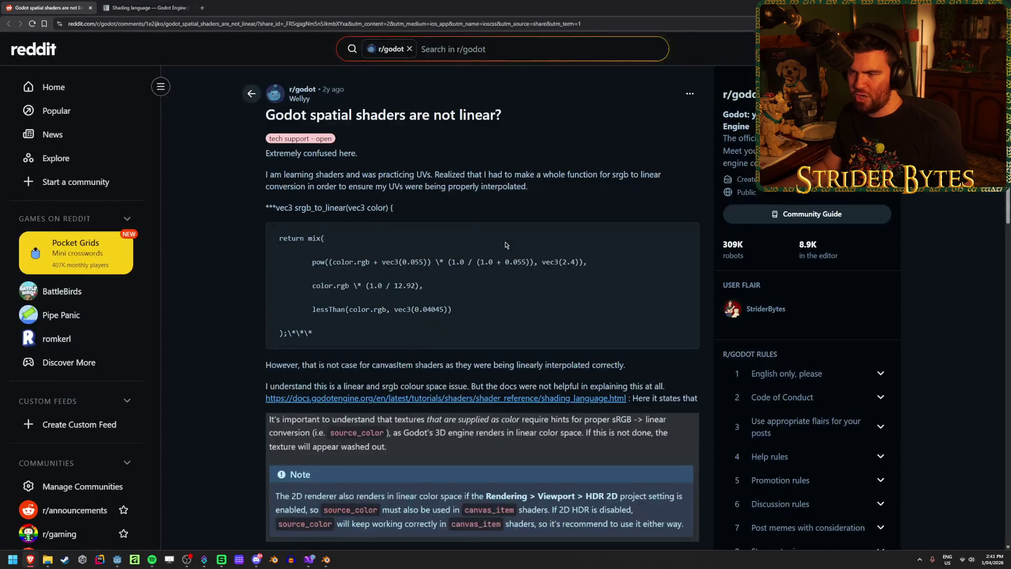
Compare the Reddit post's sRGB conversion code with the shading language docs, then return to Godot.
drag(464, 319, 447, 256)
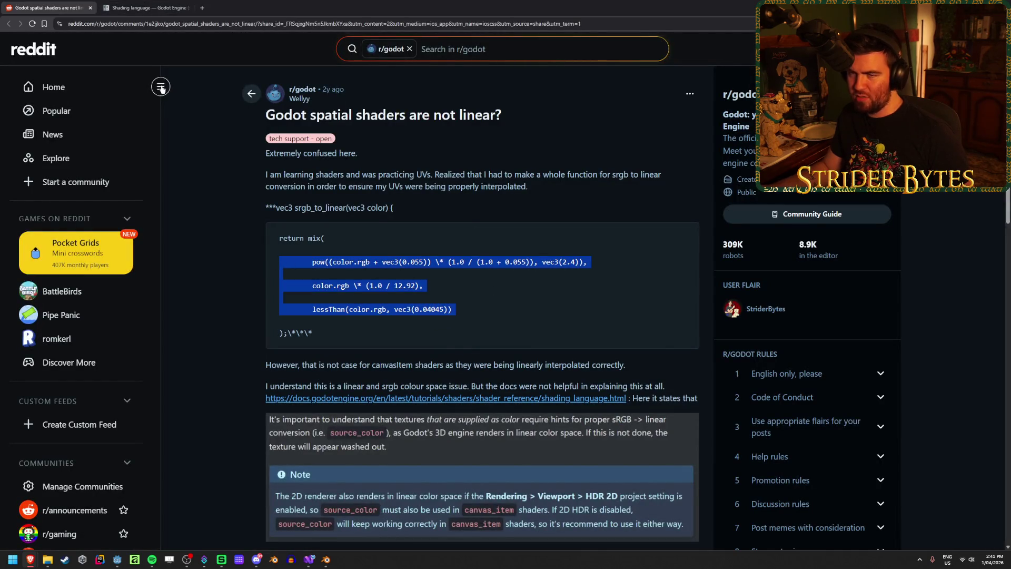
drag(461, 315, 398, 303)
key(ctrl+Tab)
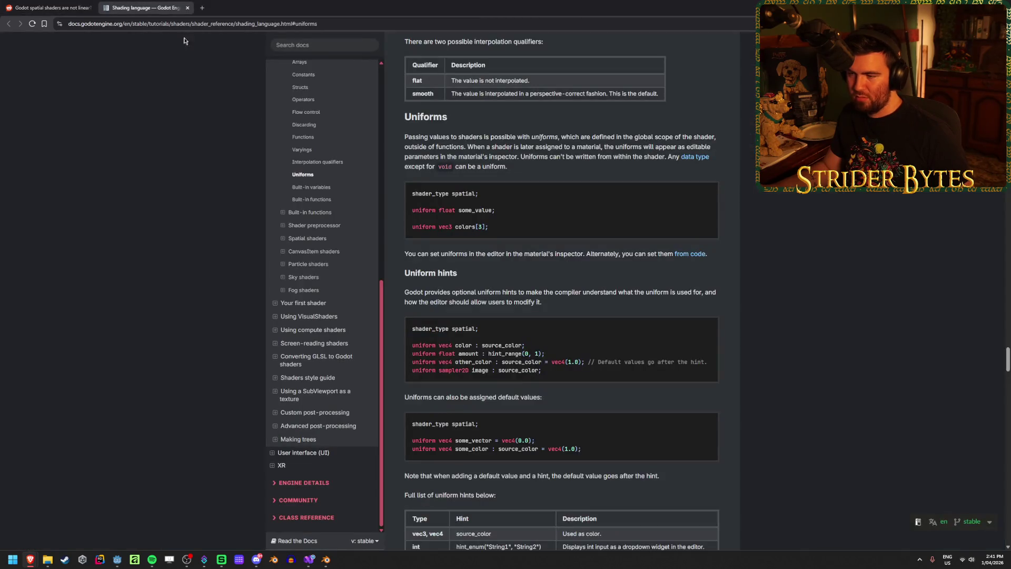
key(ctrl+Tab)
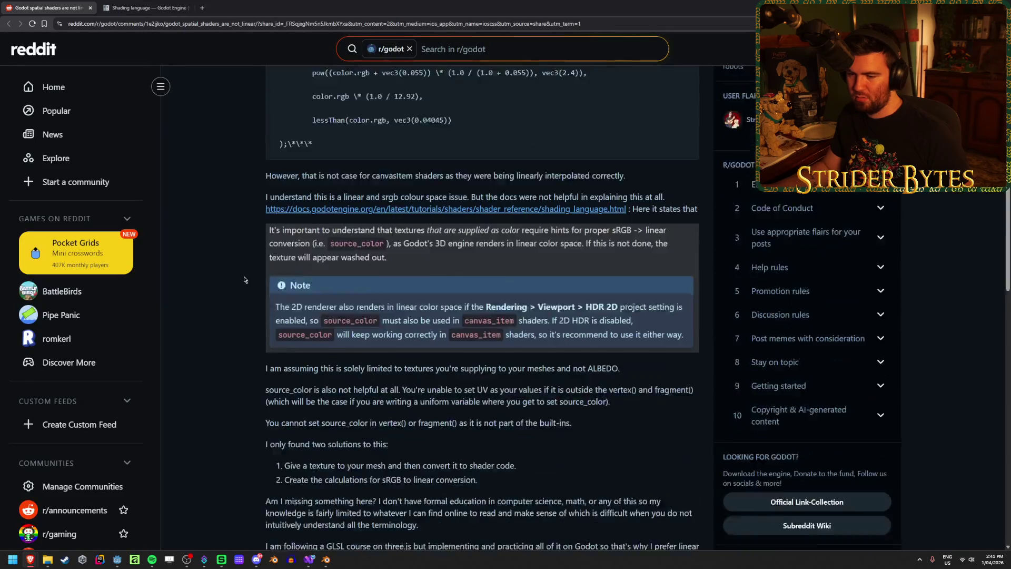
scroll(220, 273, down, 5)
scroll(218, 268, down, 1)
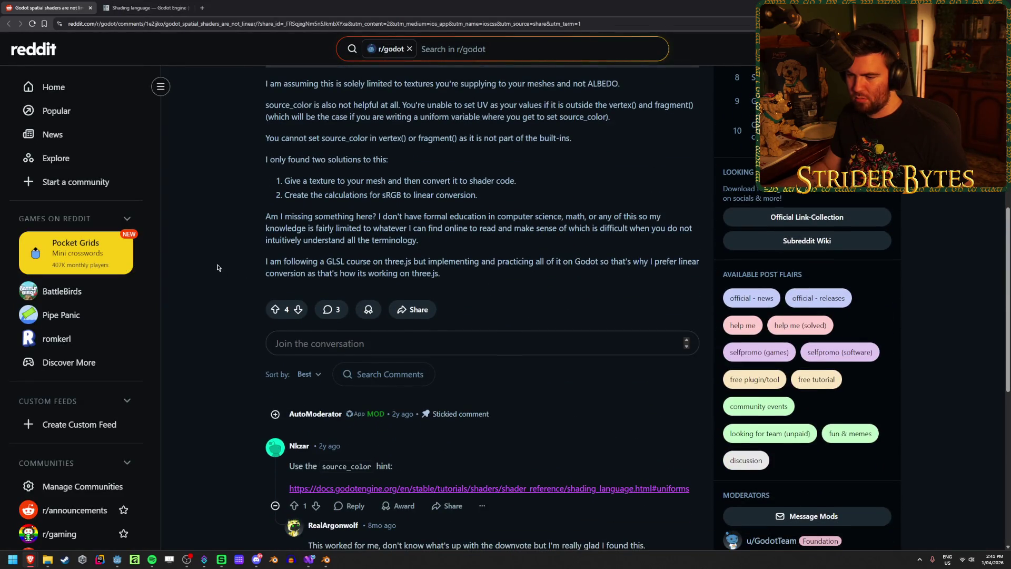
scroll(217, 268, down, 1)
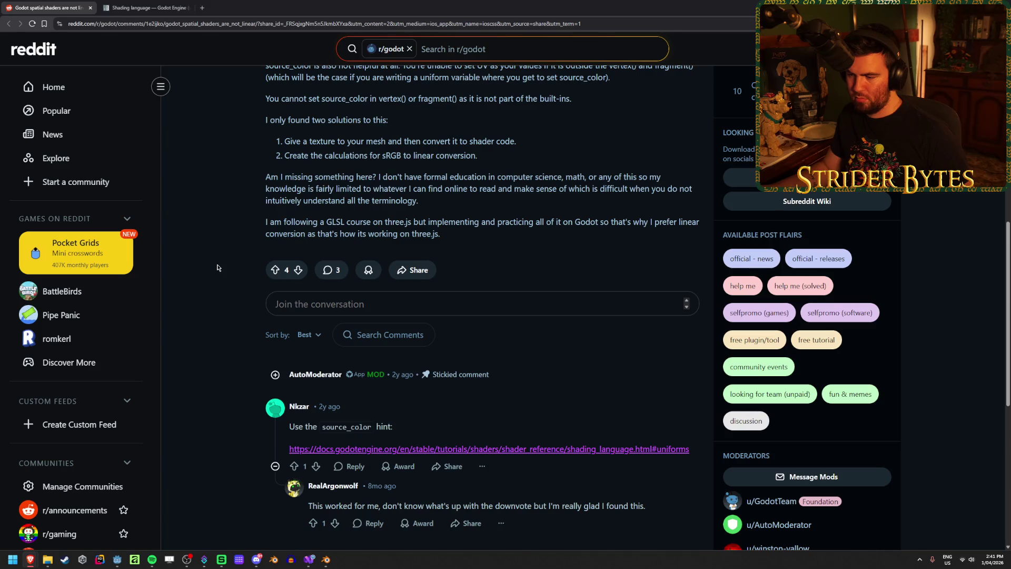
scroll(217, 268, up, 7)
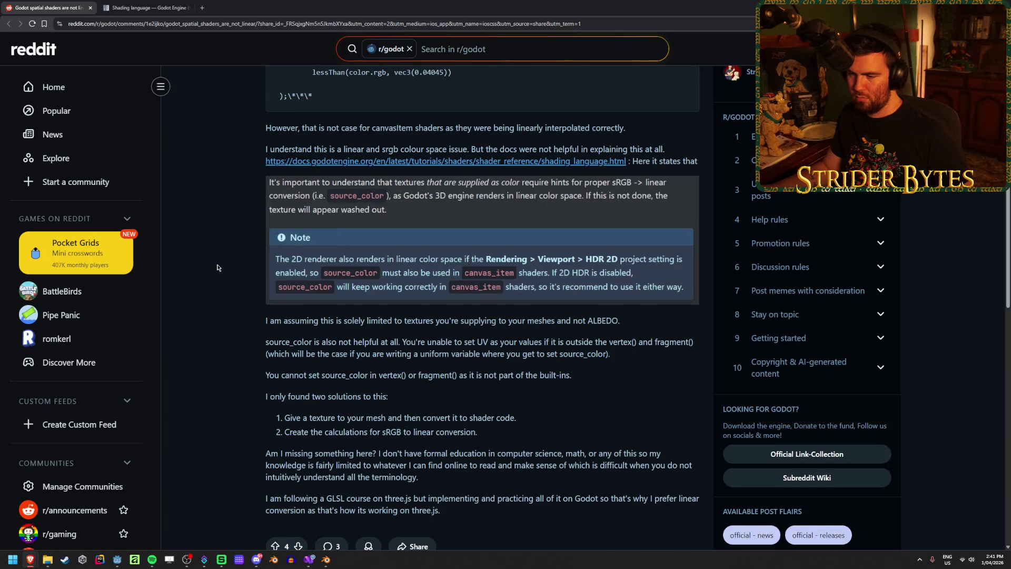
scroll(218, 268, up, 2)
click(143, 5)
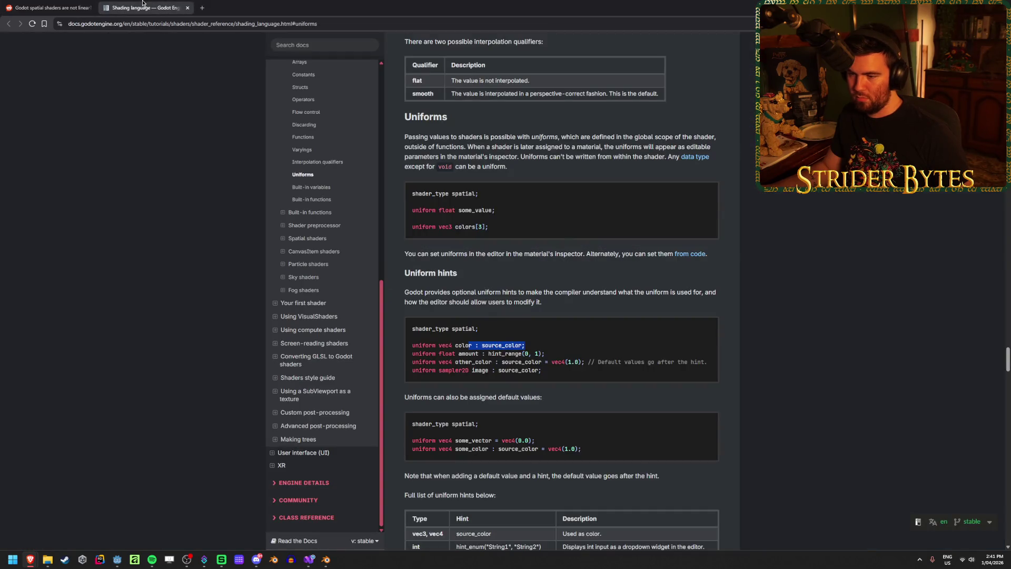
click(706, 329)
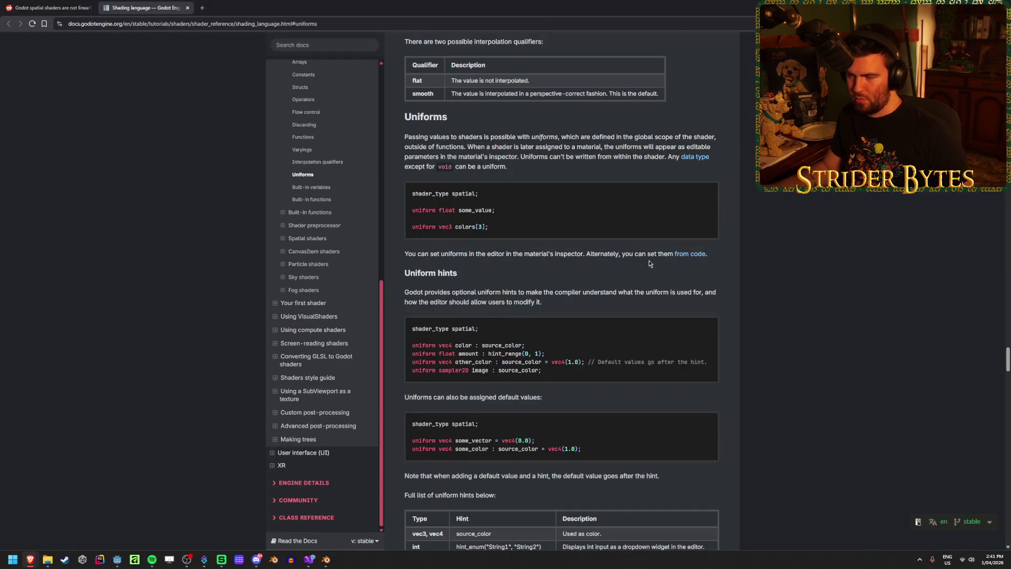
key(alt+Tab)
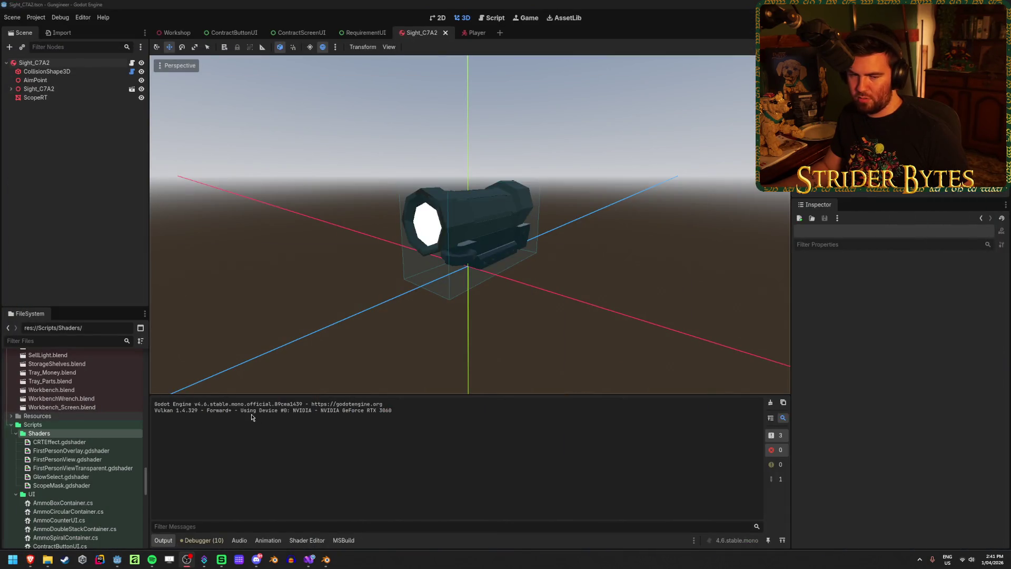
Check the docs' source_color sampler2D example and place the cursor after the viewportTexture declaration.
click(315, 543)
click(558, 458)
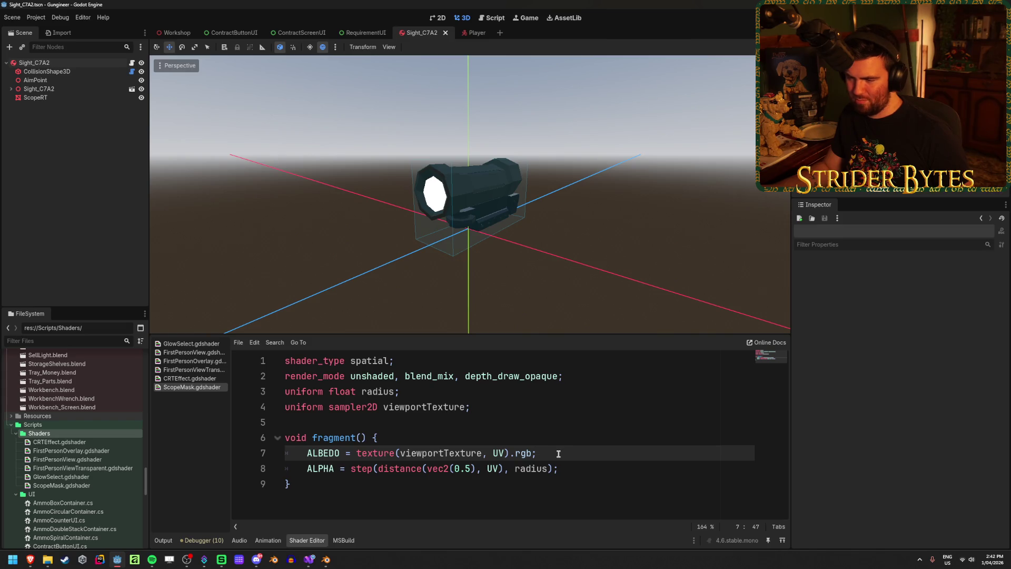
mouse_move(30, 559)
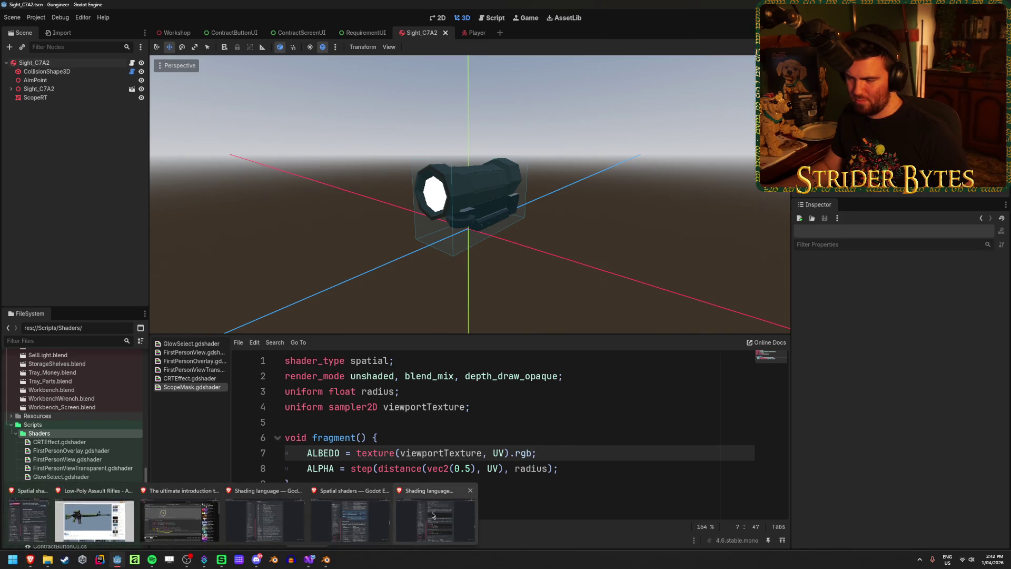
click(433, 514)
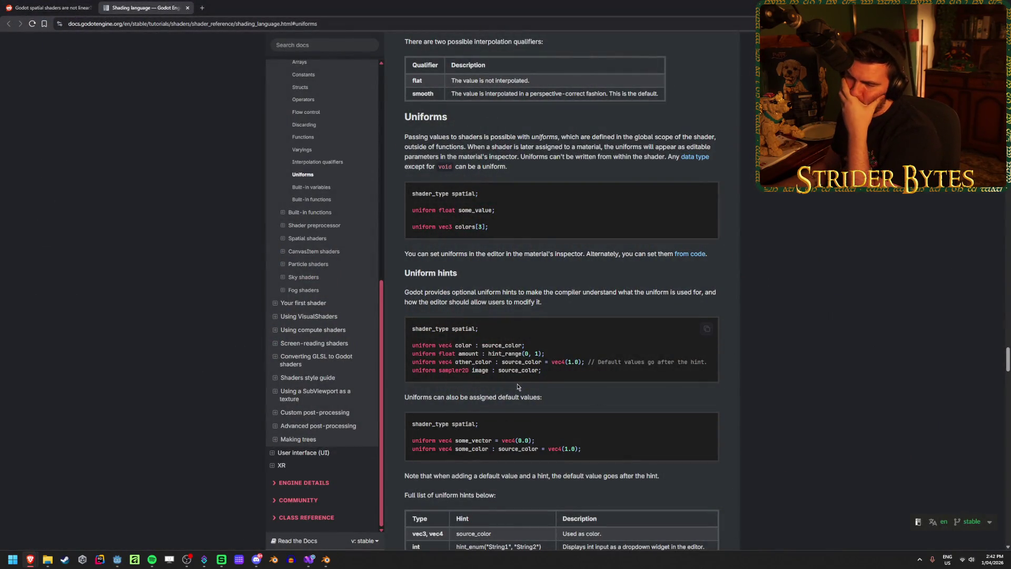
drag(493, 370, 522, 371)
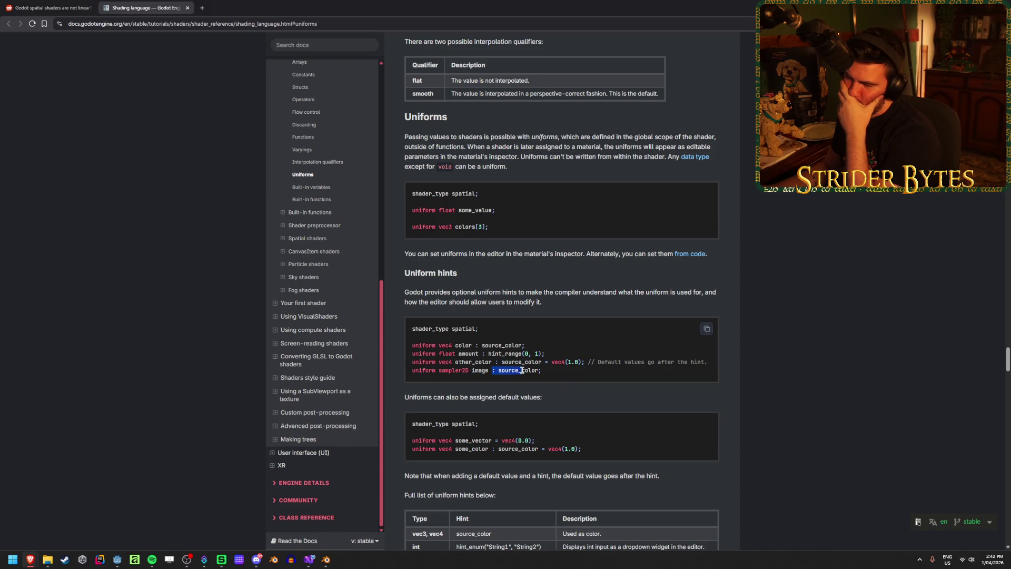
click(554, 374)
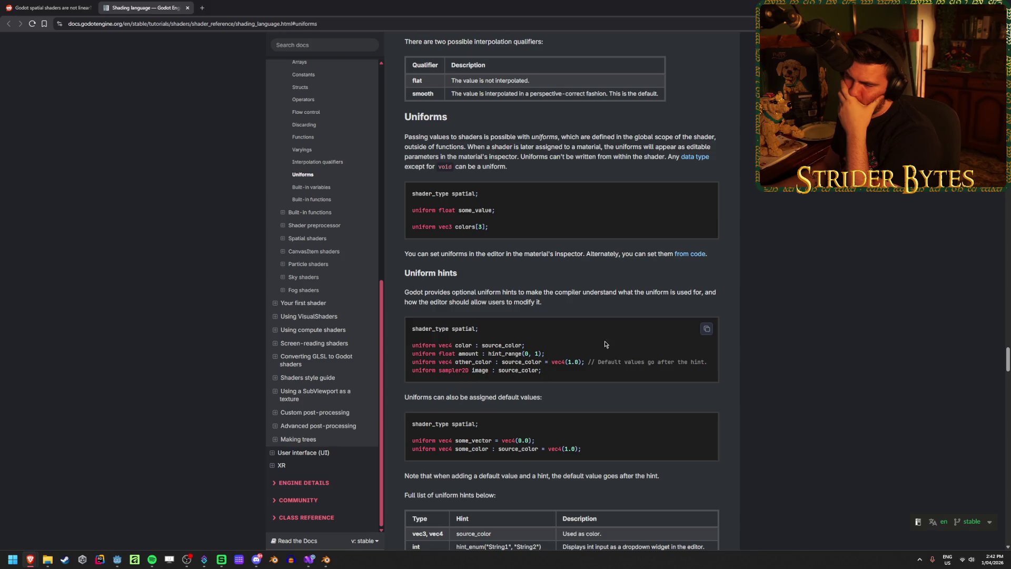
key(alt+Tab)
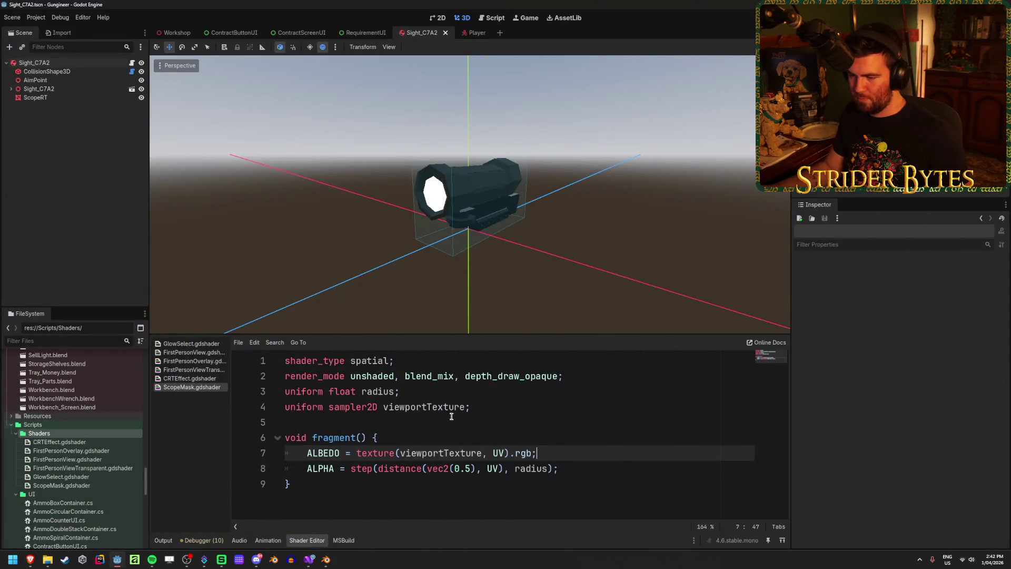
click(466, 407)
Append ': source_color' to the viewportTexture uniform on line 4 and run the game.
text(: sour)
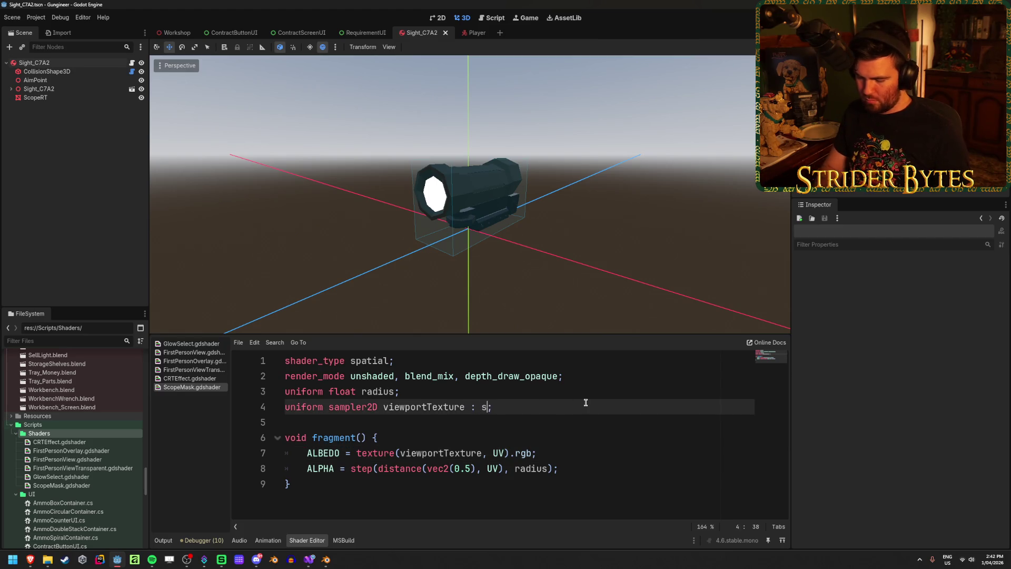
text(ce_color)
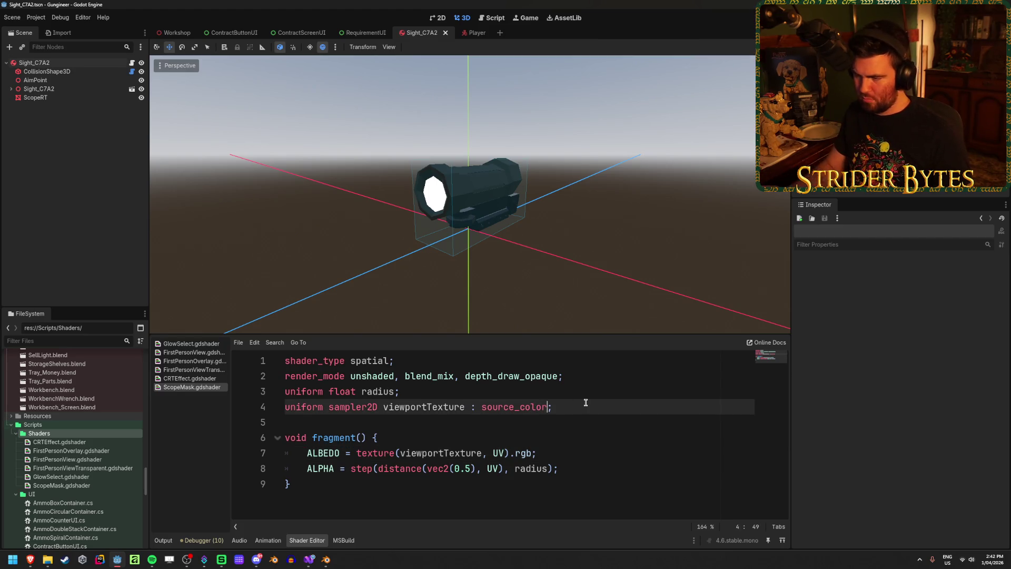
key(Down)
key(Up)
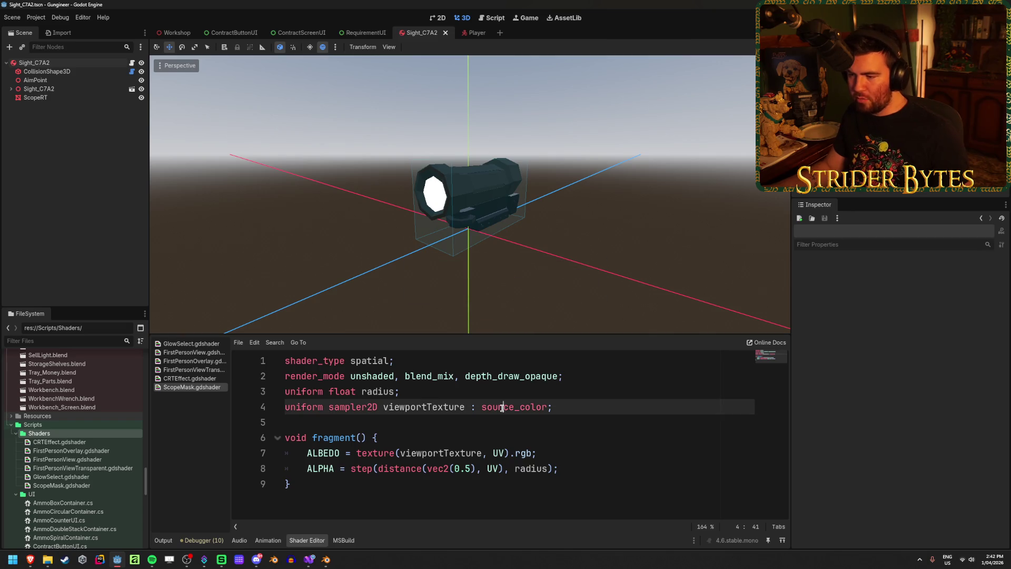
key(Down)
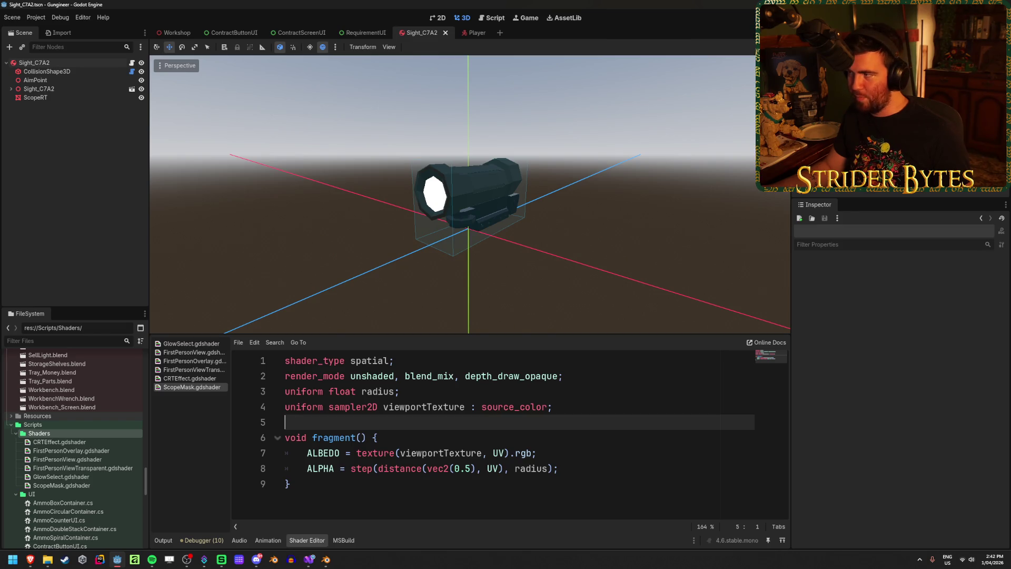
key(F5)
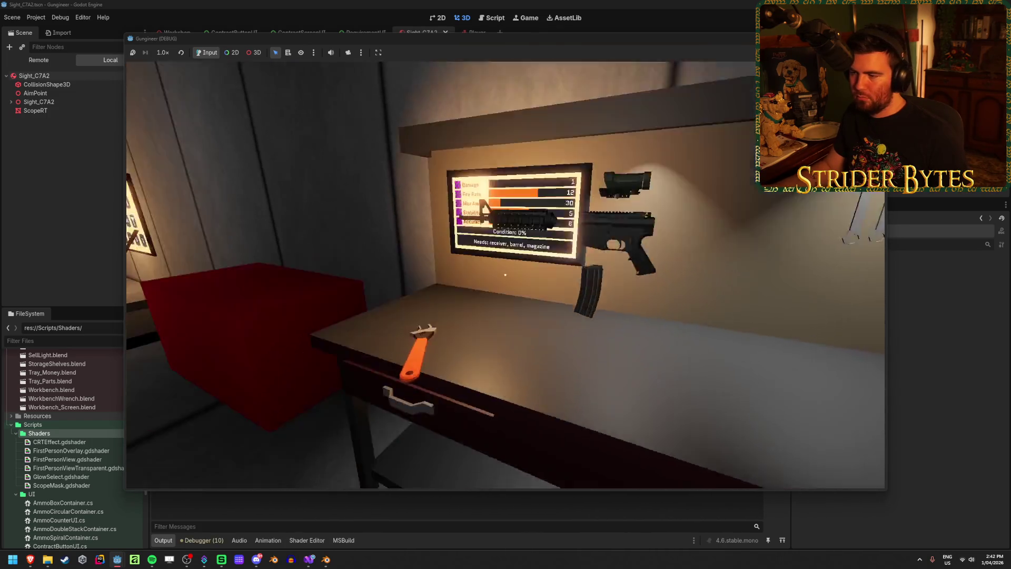
Equip the rifle, aim down the scope at the targets, fire a shot, and stop the game.
key(1)
right_click(506, 274)
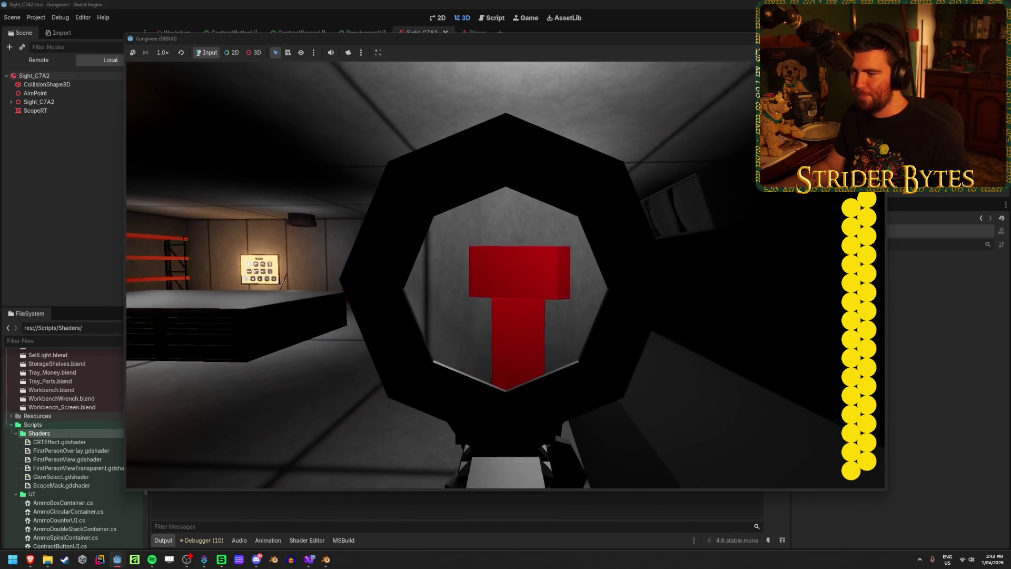
right_click(506, 275)
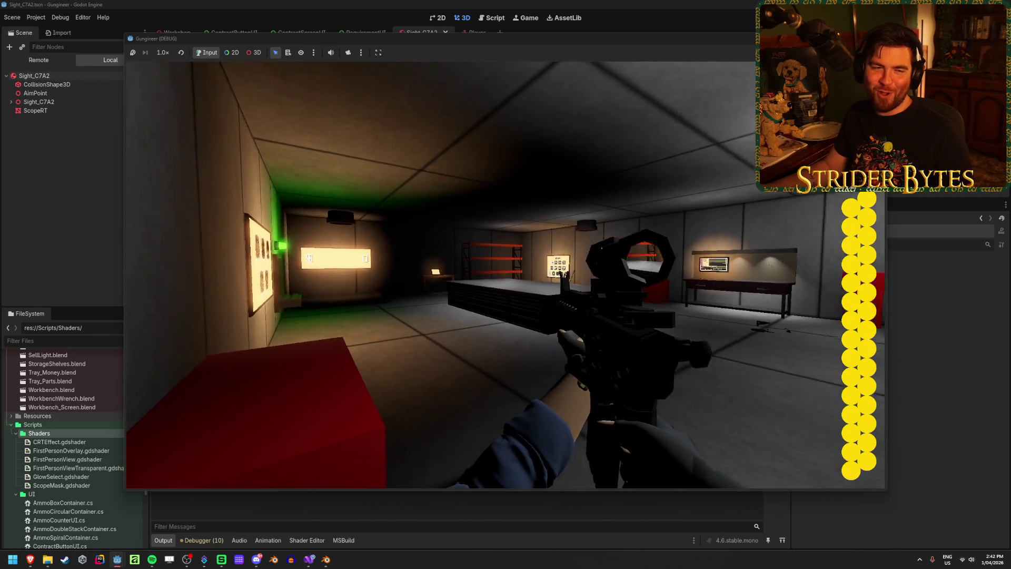
right_click(506, 275)
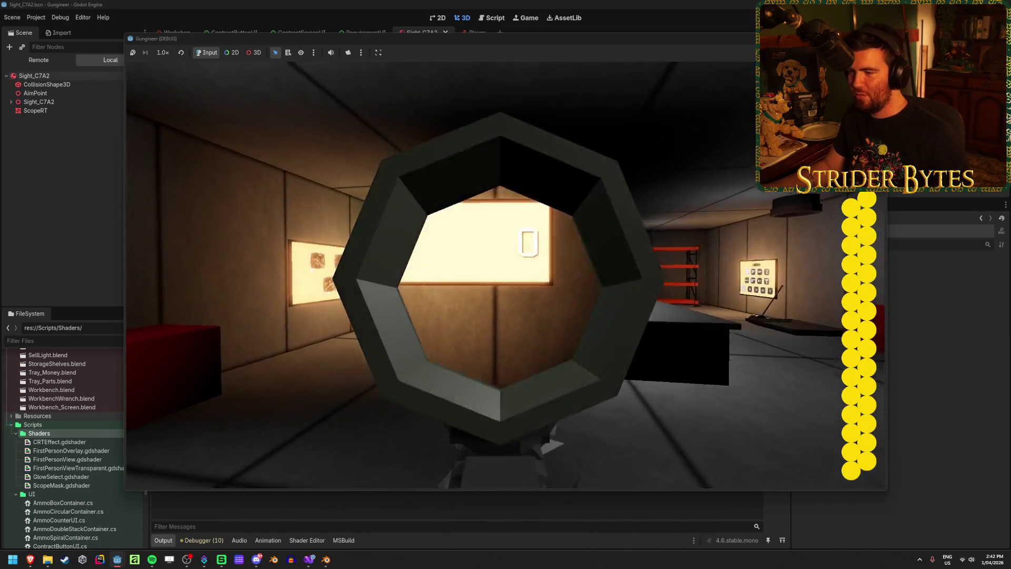
right_click(506, 274)
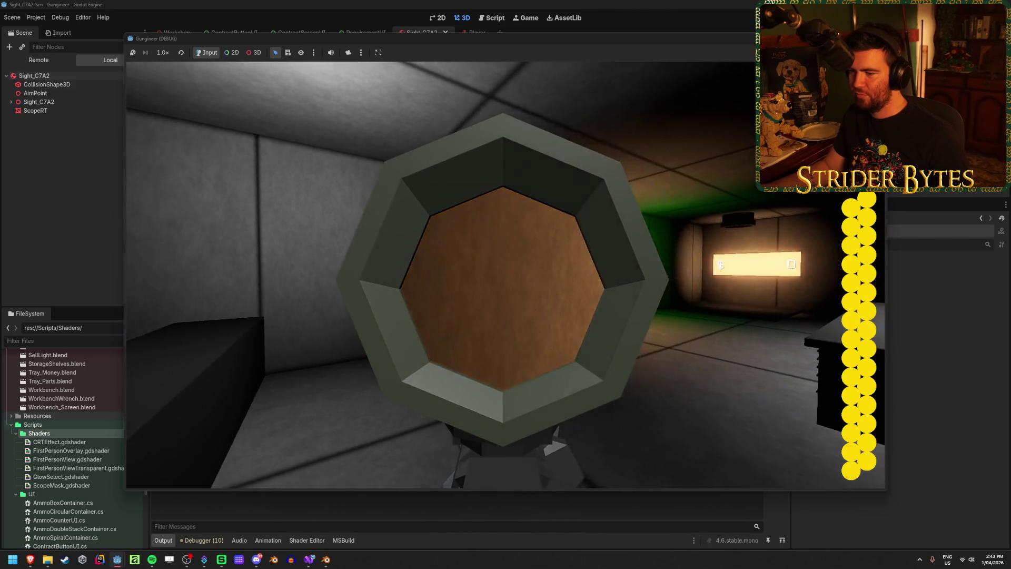
click(506, 274)
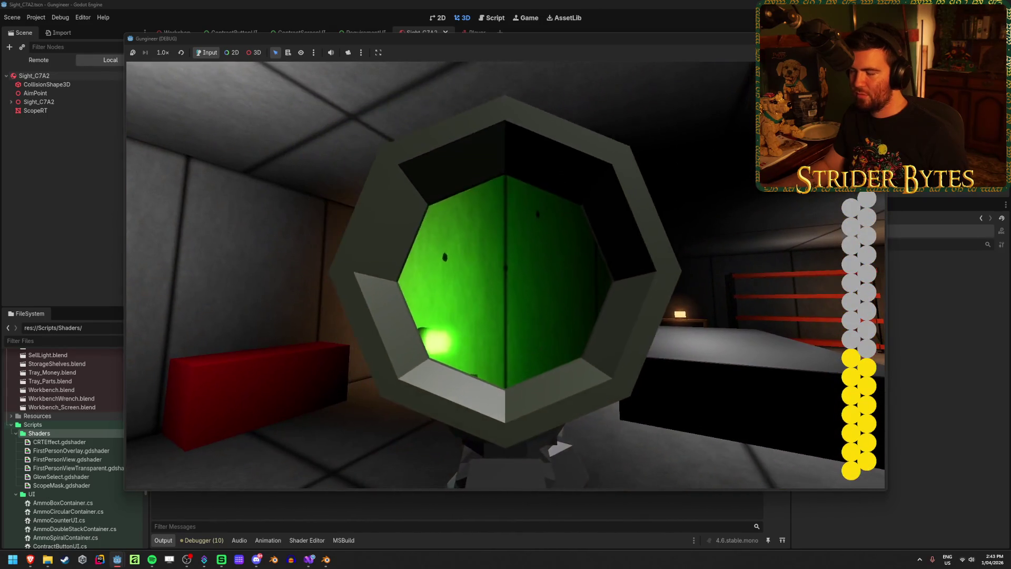
right_click(506, 274)
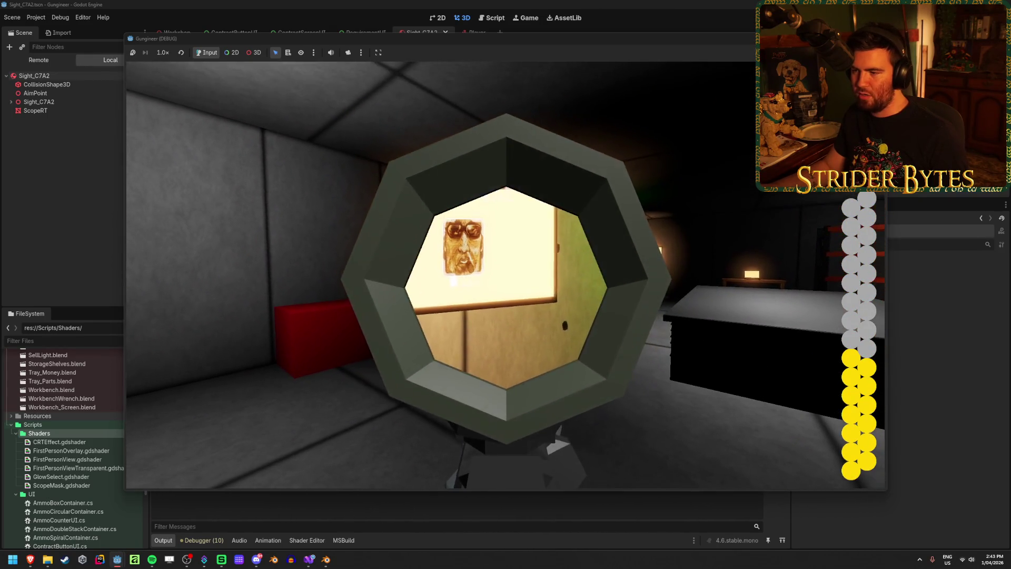
right_click(505, 274)
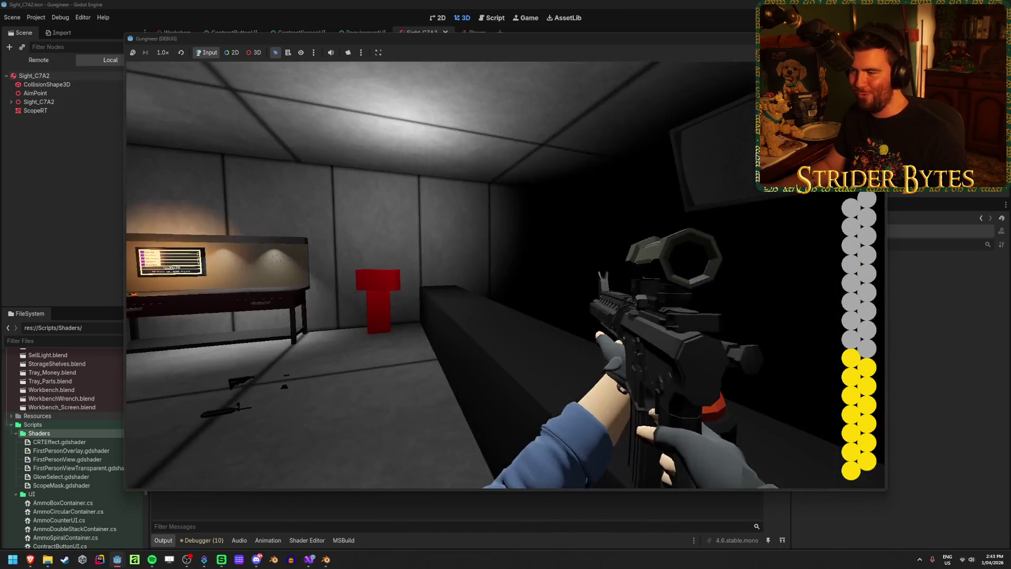
right_click(505, 274)
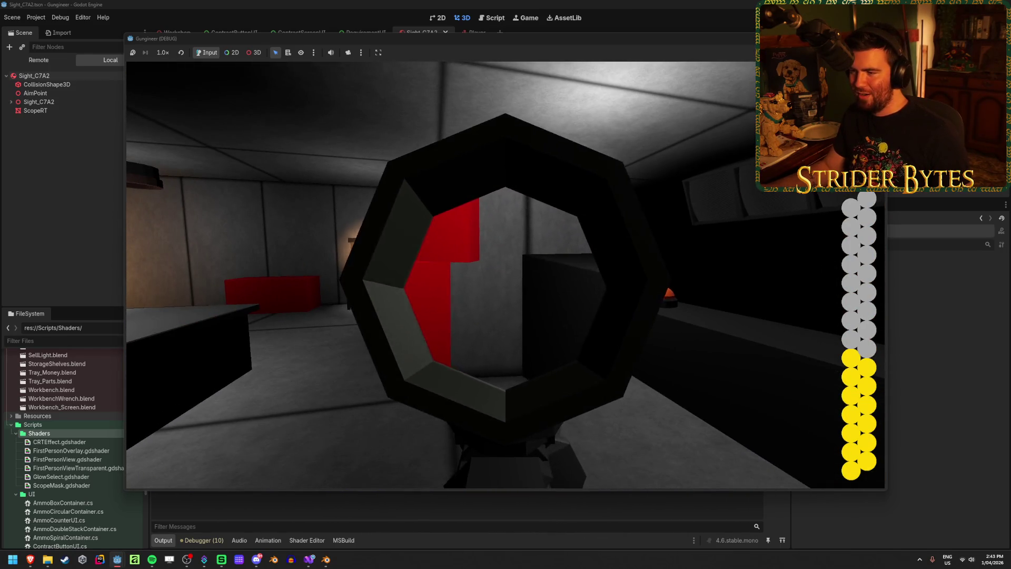
right_click(506, 274)
key(F8)
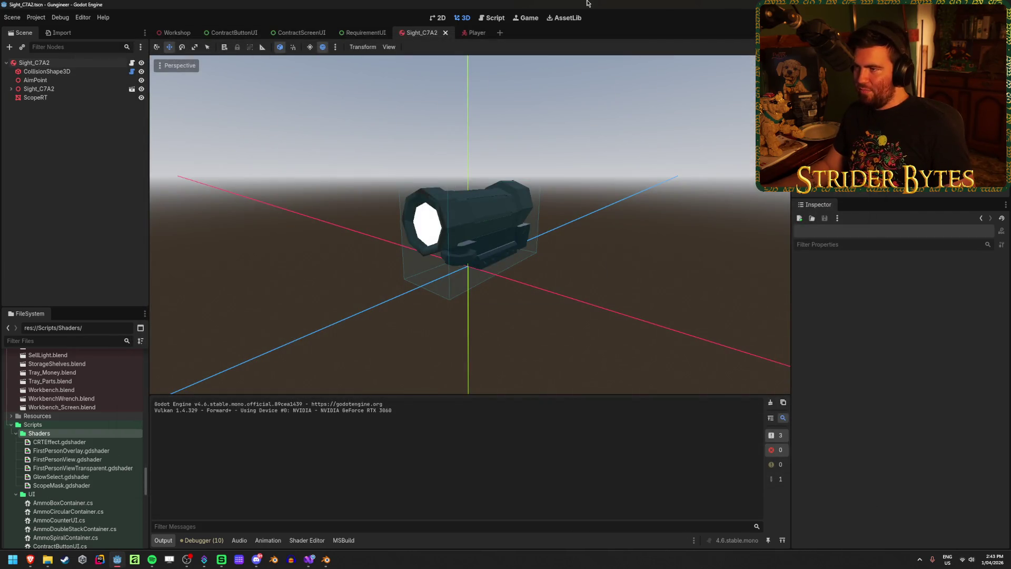
Inspect ScopeRT's Material Override, collapse it, and deselect the node.
click(58, 99)
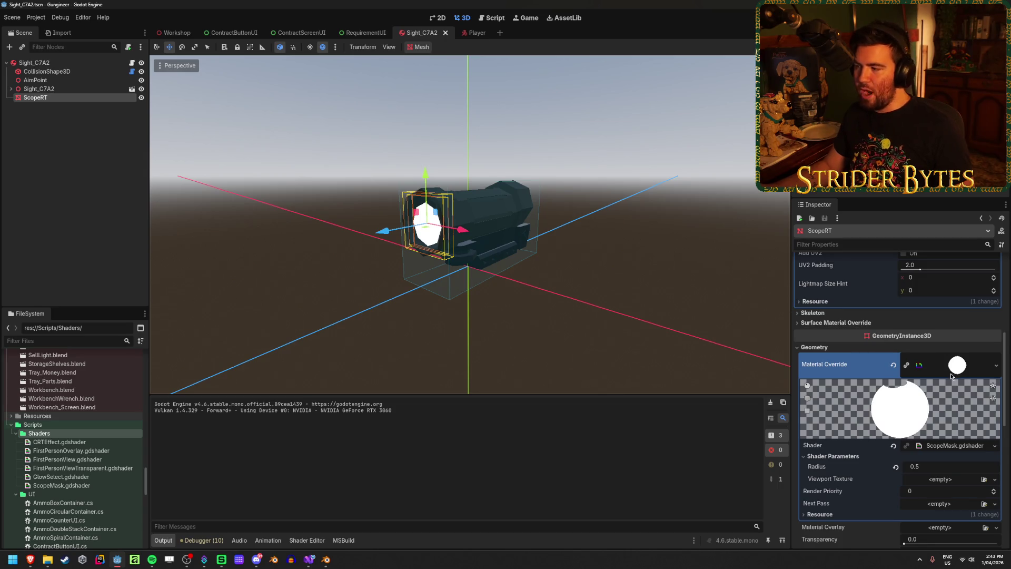
click(888, 364)
click(530, 284)
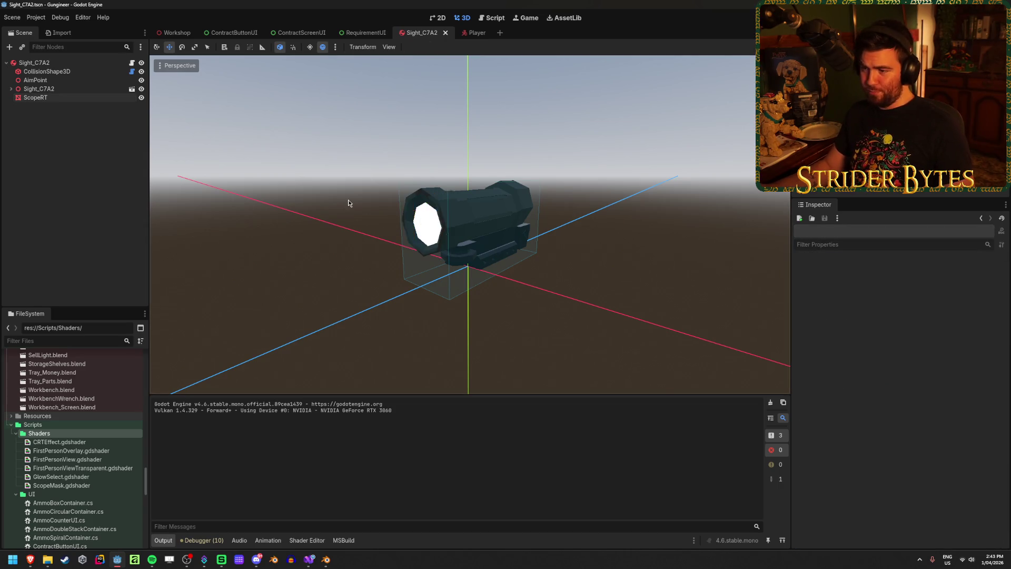
scroll(478, 253, up, 6)
scroll(478, 254, down, 10)
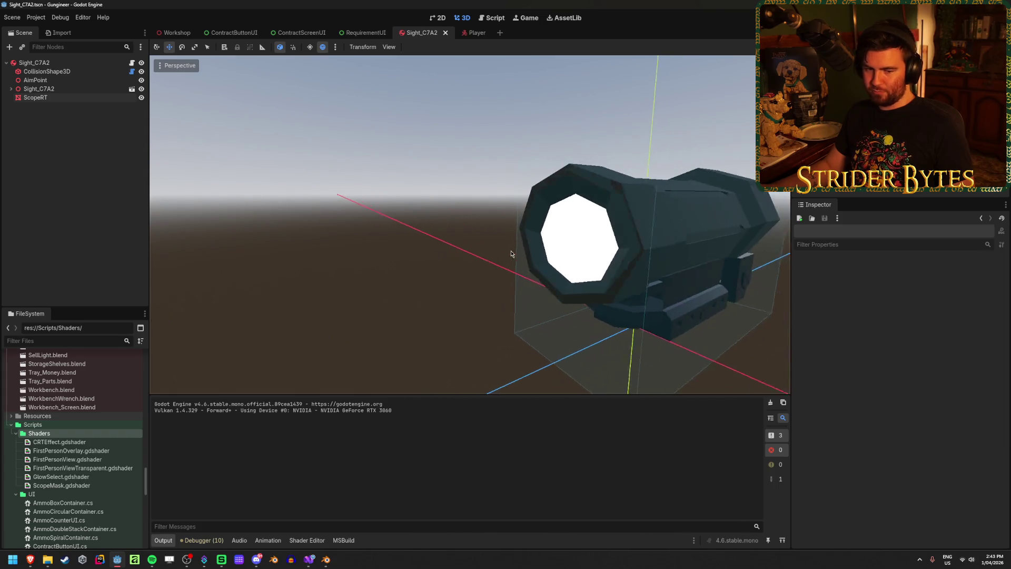
Bring up the ScopeMask shader and check source_color on line 4.
click(307, 540)
click(435, 406)
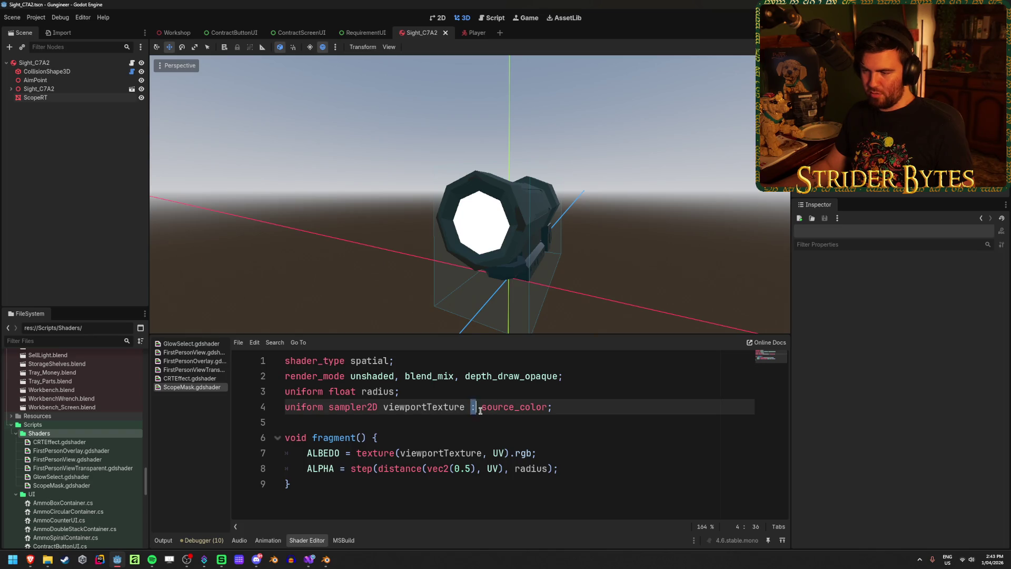
drag(480, 411, 578, 409)
click(579, 411)
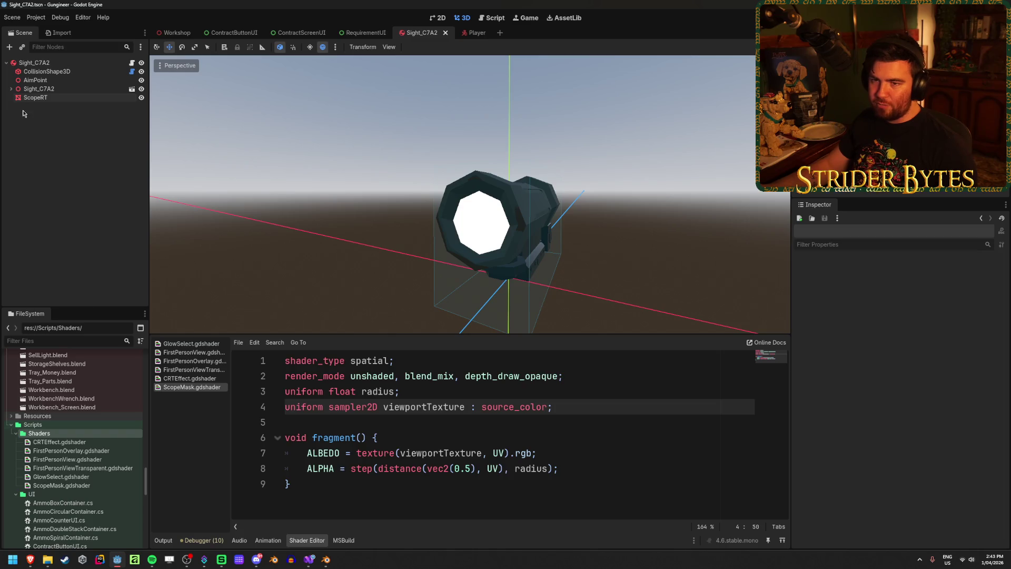
Select the ScopeRT node under Sight_C7A2.
click(56, 90)
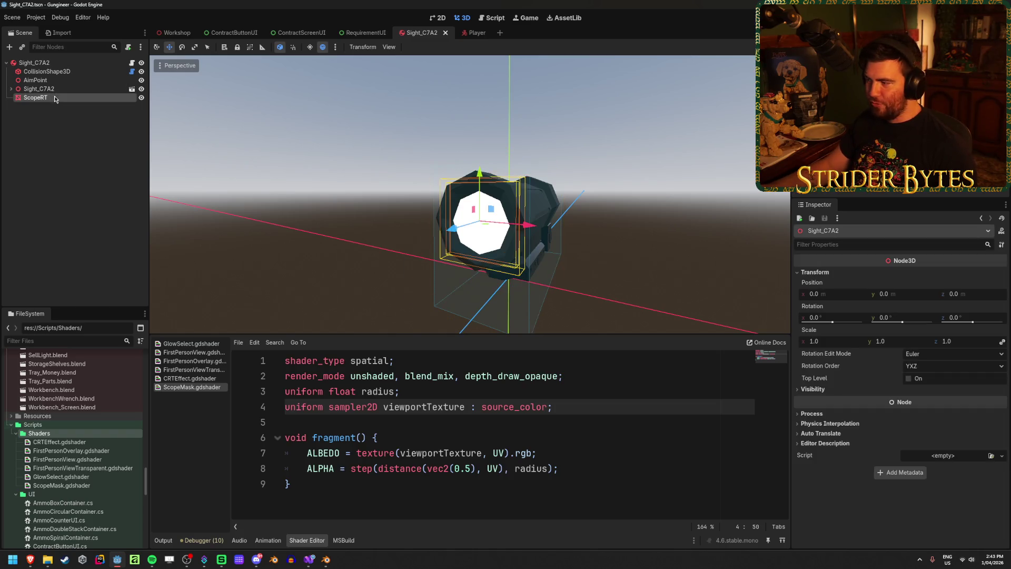
click(56, 99)
mouse_move(837, 387)
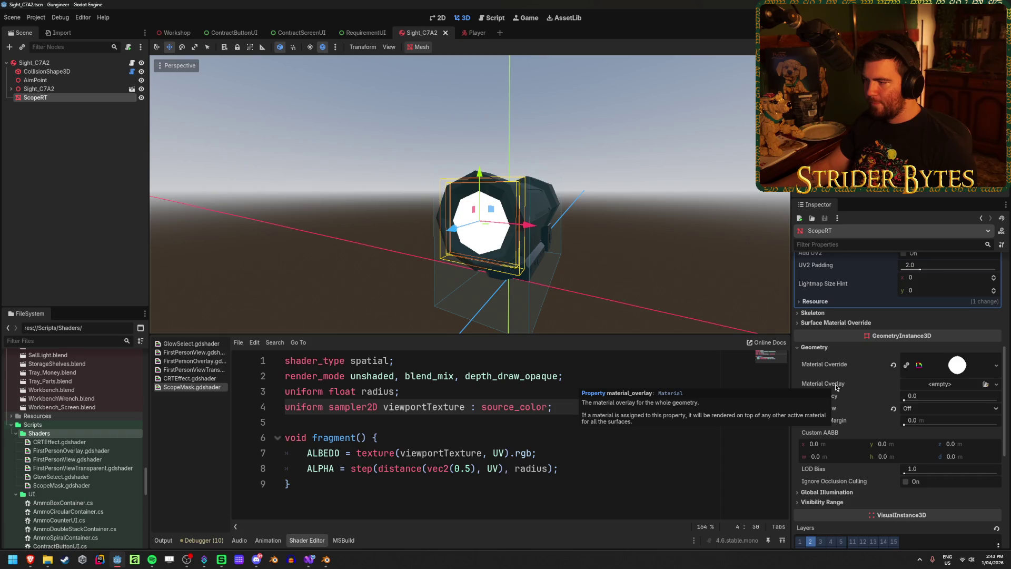
scroll(469, 211, up, 3)
scroll(468, 211, down, 3)
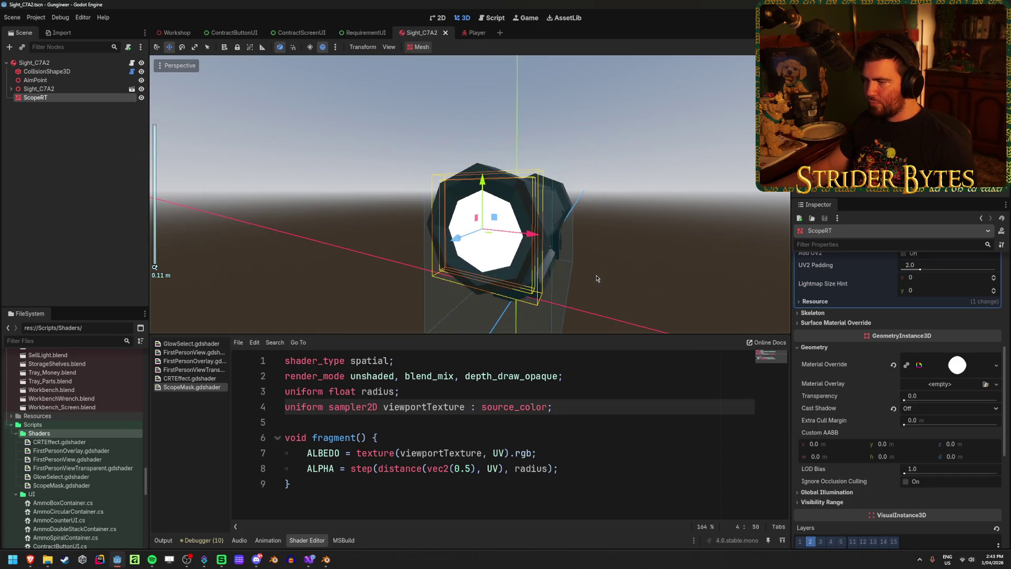
View the scope's white octagonal lens from the front, then launch Affinity from the taskbar.
drag(569, 266, 610, 267)
scroll(575, 270, up, 2)
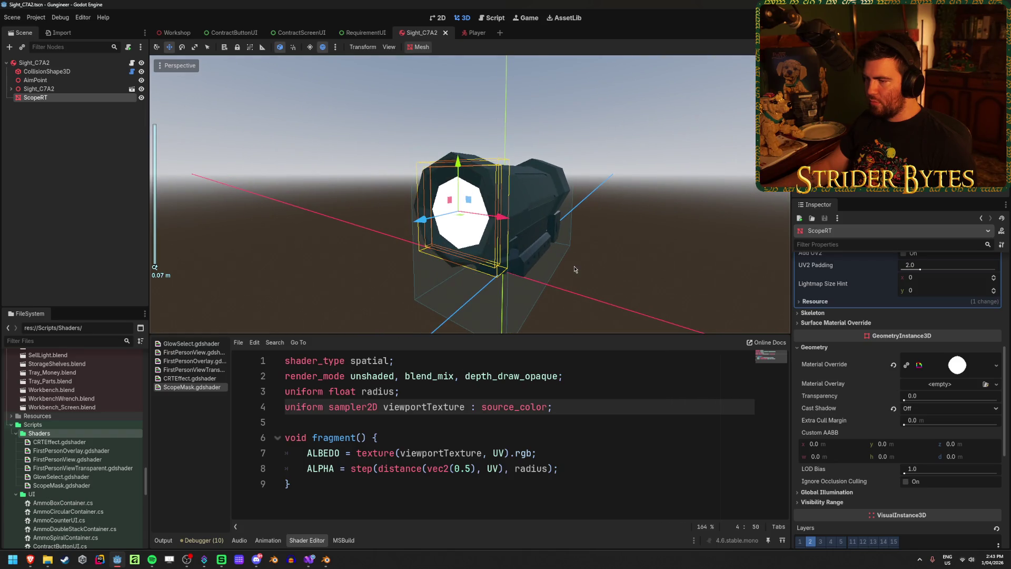
key(KP_1)
scroll(576, 261, up, 4)
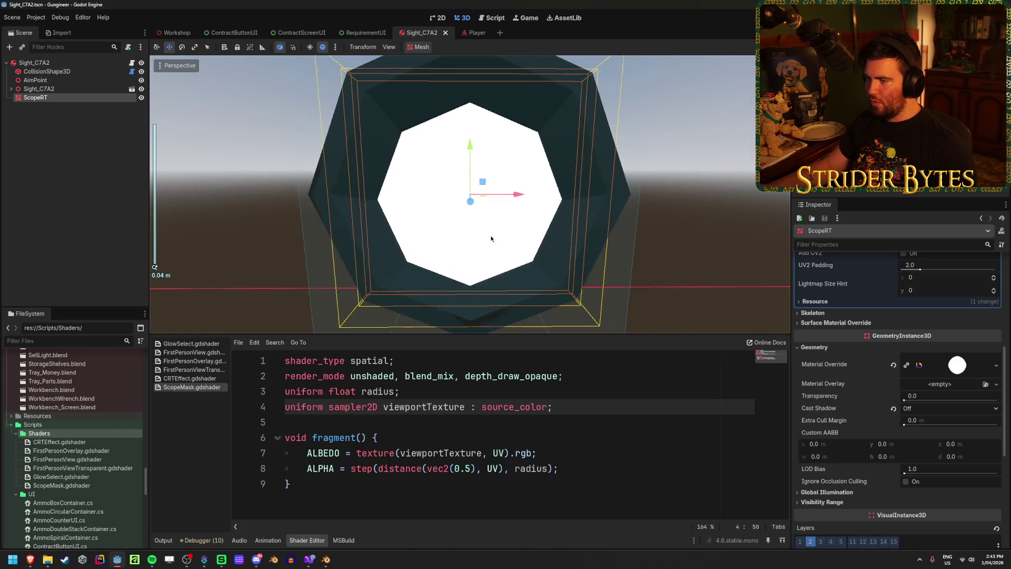
scroll(488, 236, down, 2)
click(715, 207)
mouse_move(715, 206)
mouse_down()
mouse_move(448, 218)
mouse_move(705, 208)
mouse_up()
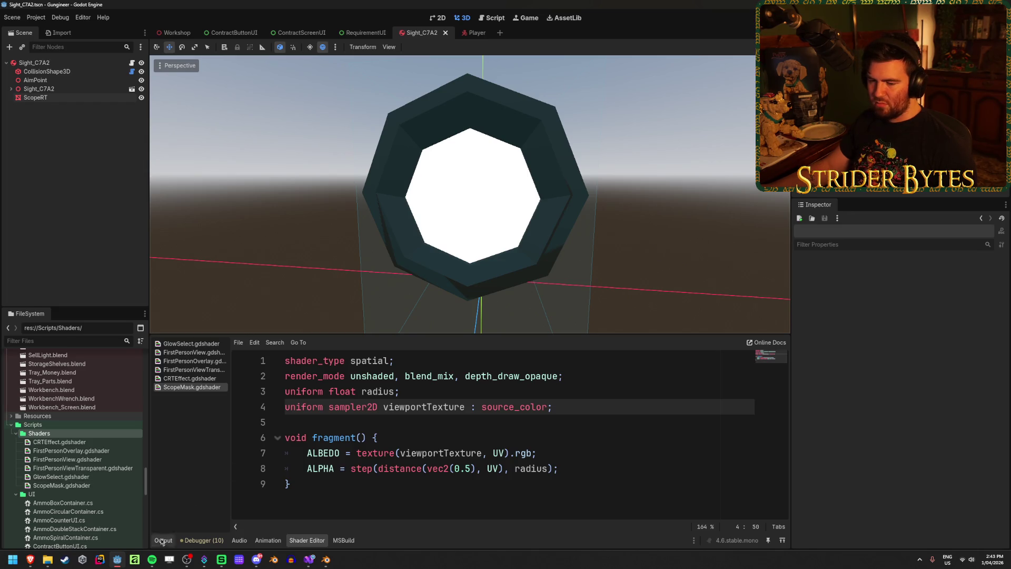
click(137, 565)
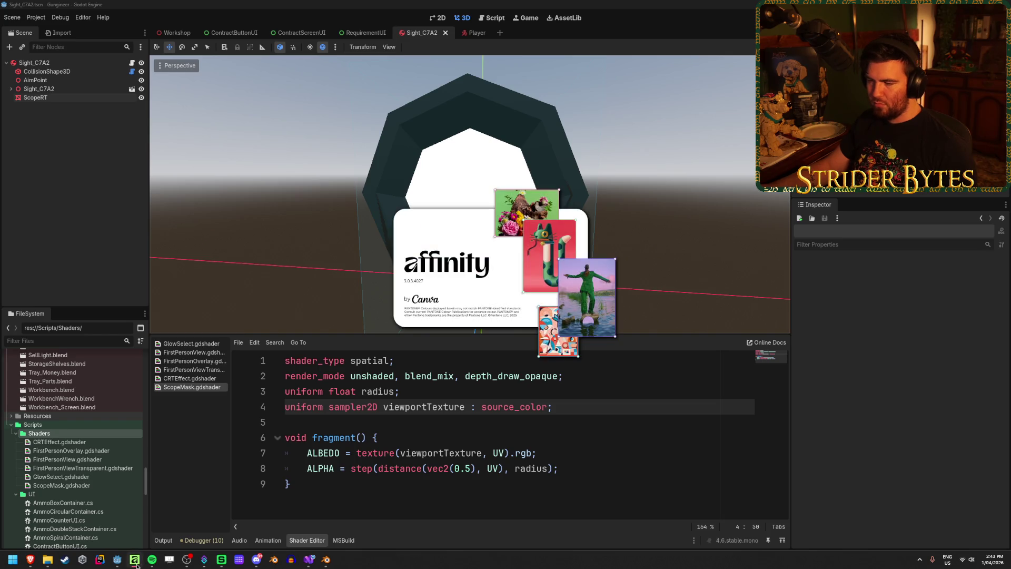
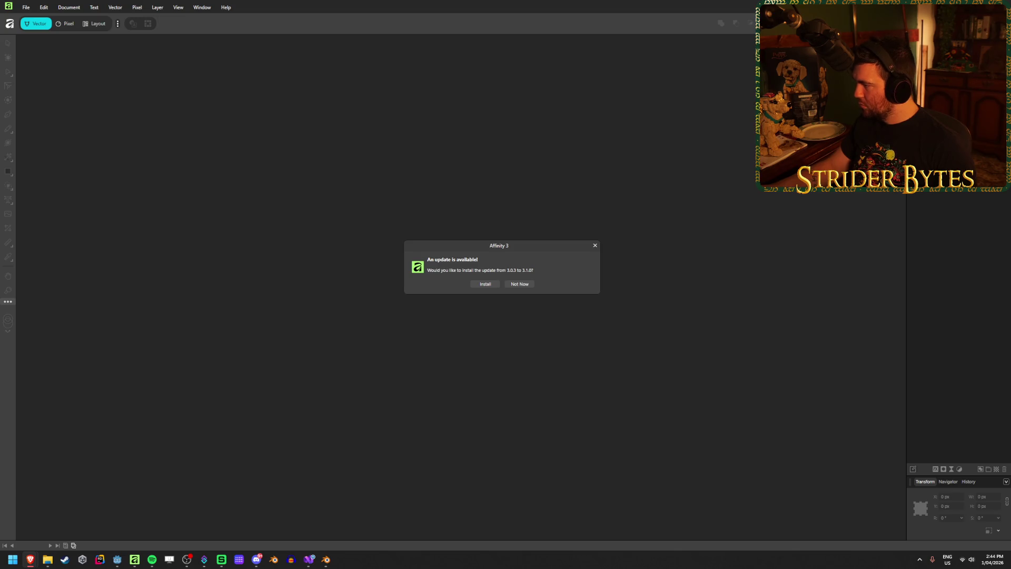
Browse the gun scope image results, previewing scopes up to The Range 702 rifle scope image.
key(alt+Tab)
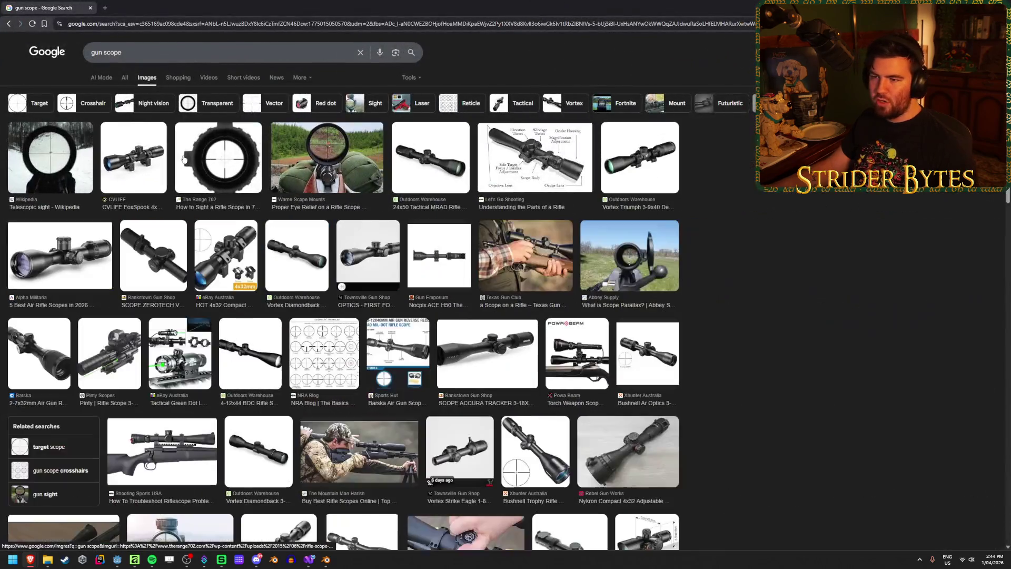
click(184, 159)
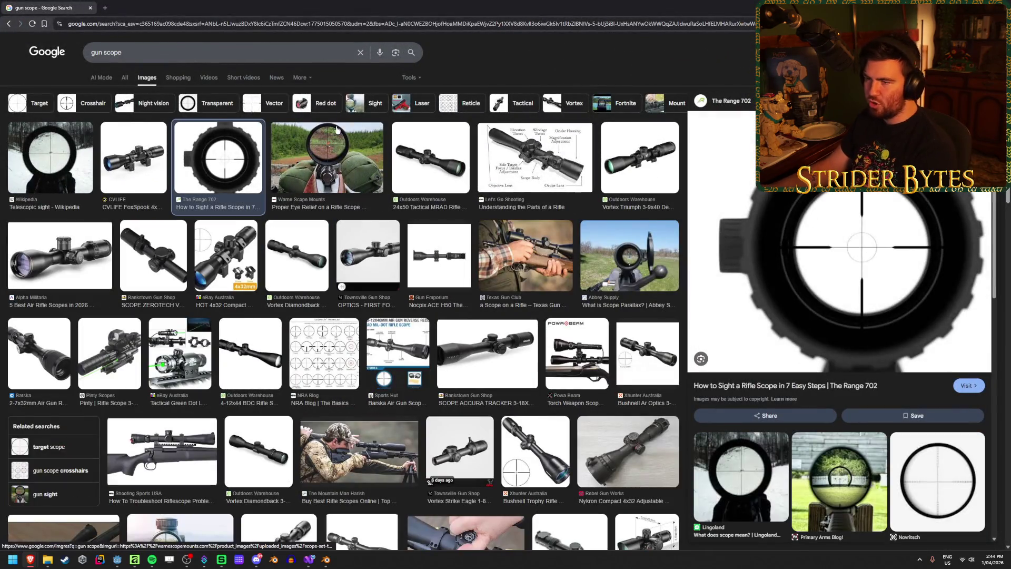
click(337, 130)
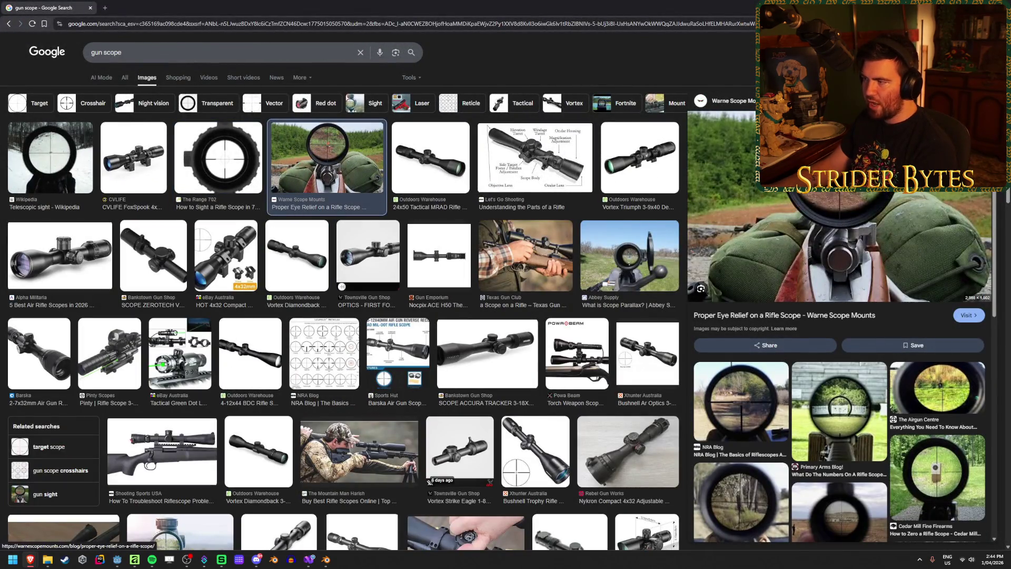
key(Left)
key(Left)
key(Left)
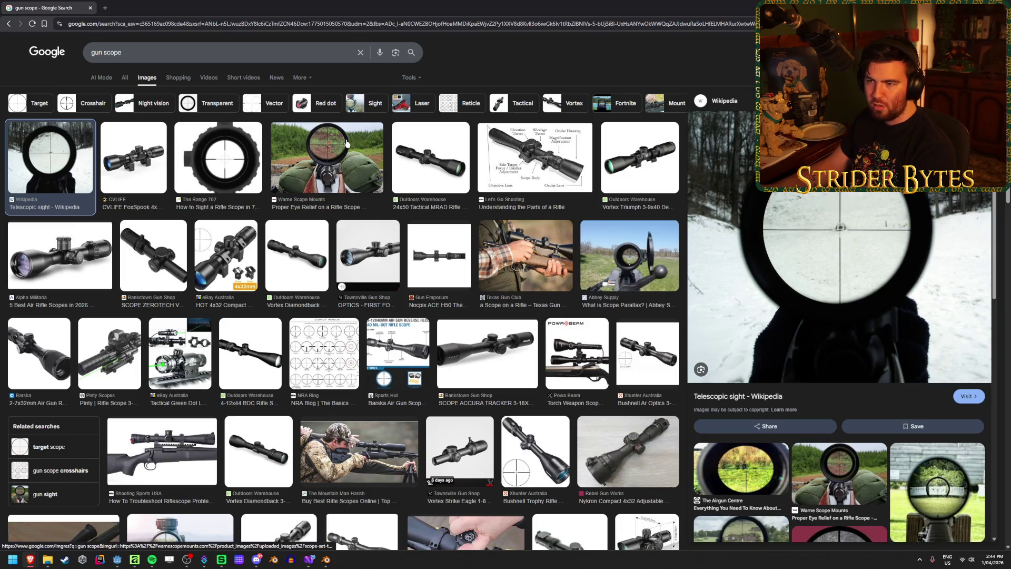
key(Right)
key(Right)
click(163, 51)
Search 'gun scope crosshair' and preview the Adobe Stock and first crosshair images.
text(crosshair)
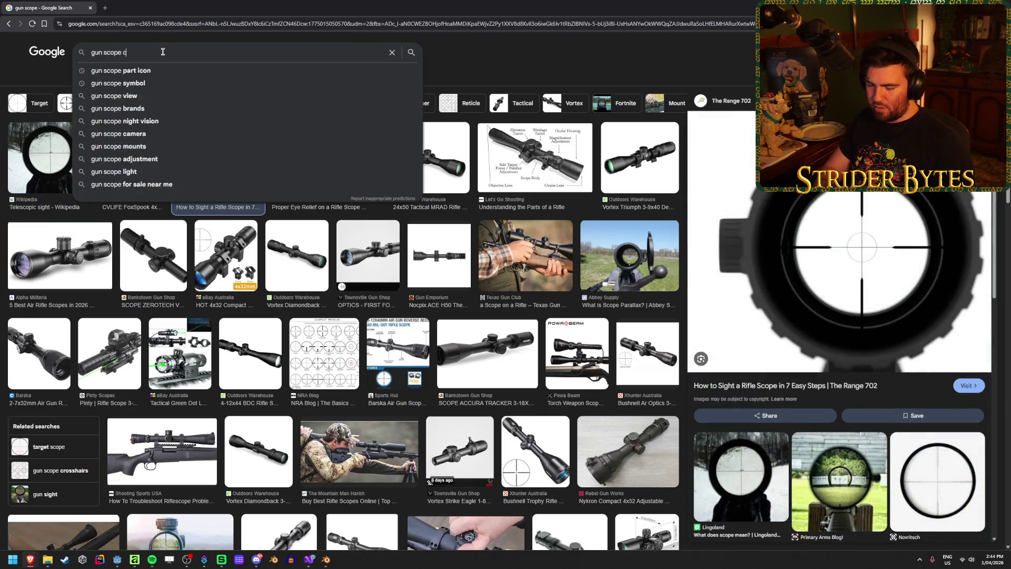
key(Return)
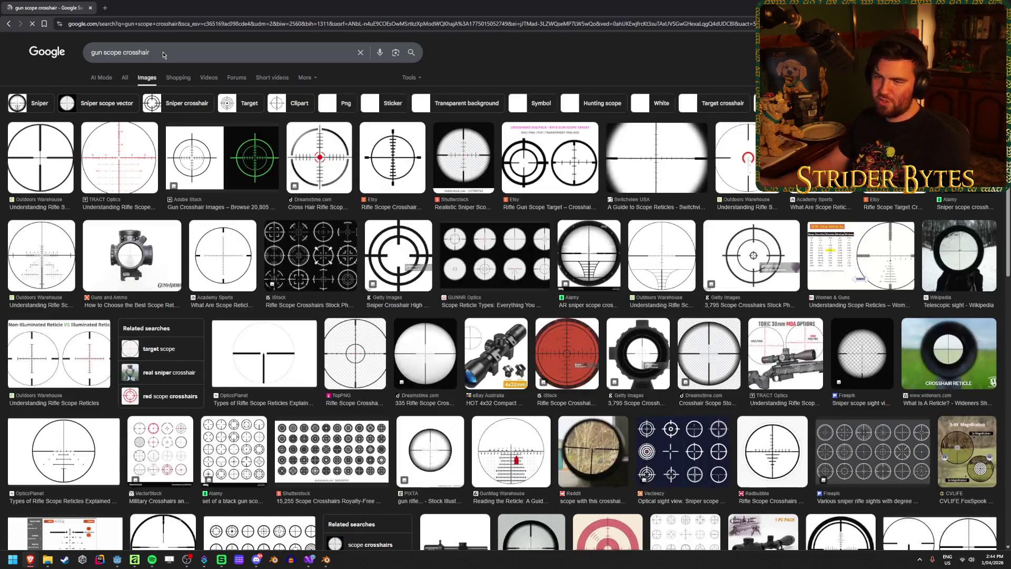
click(45, 169)
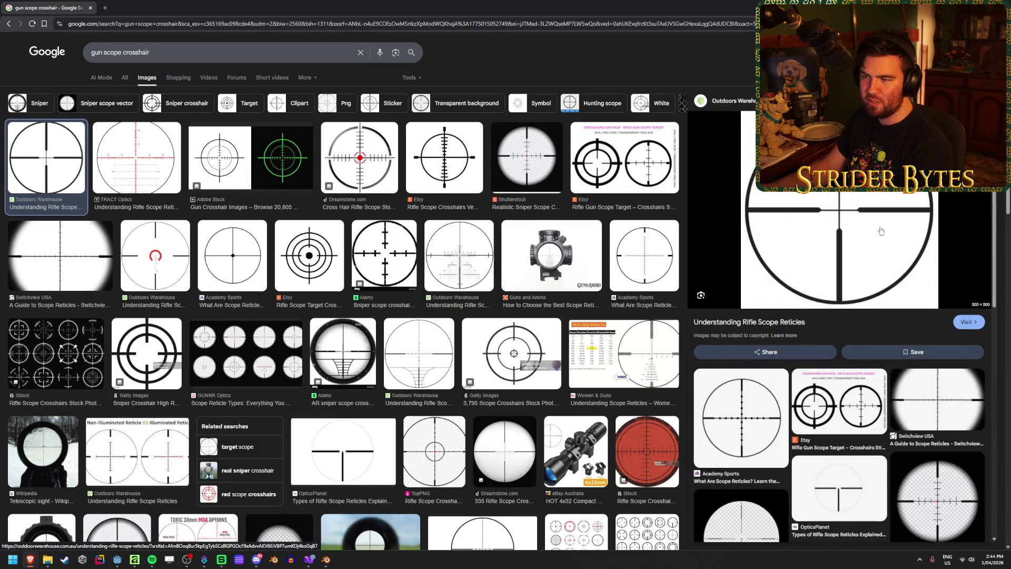
click(229, 154)
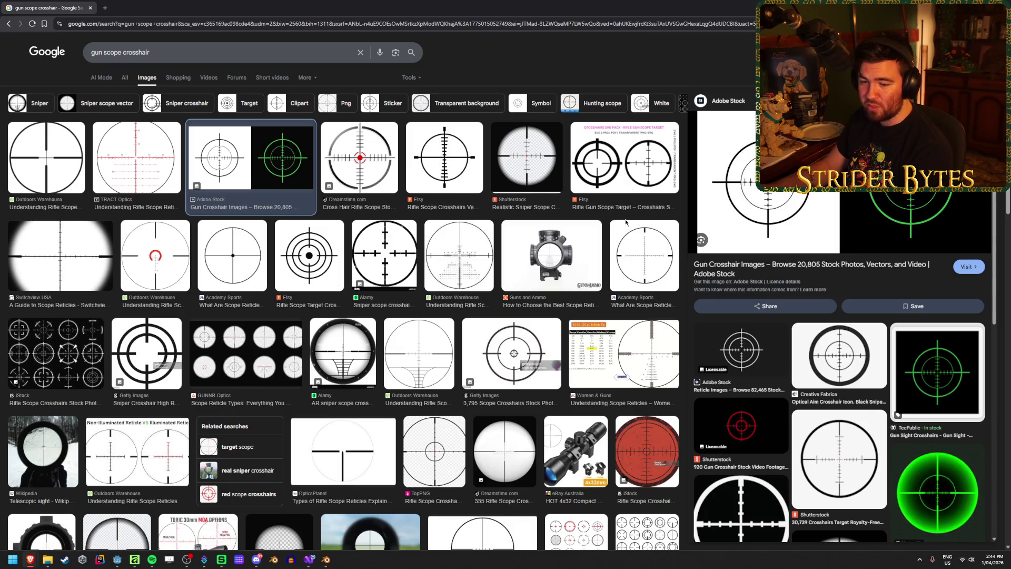
click(76, 198)
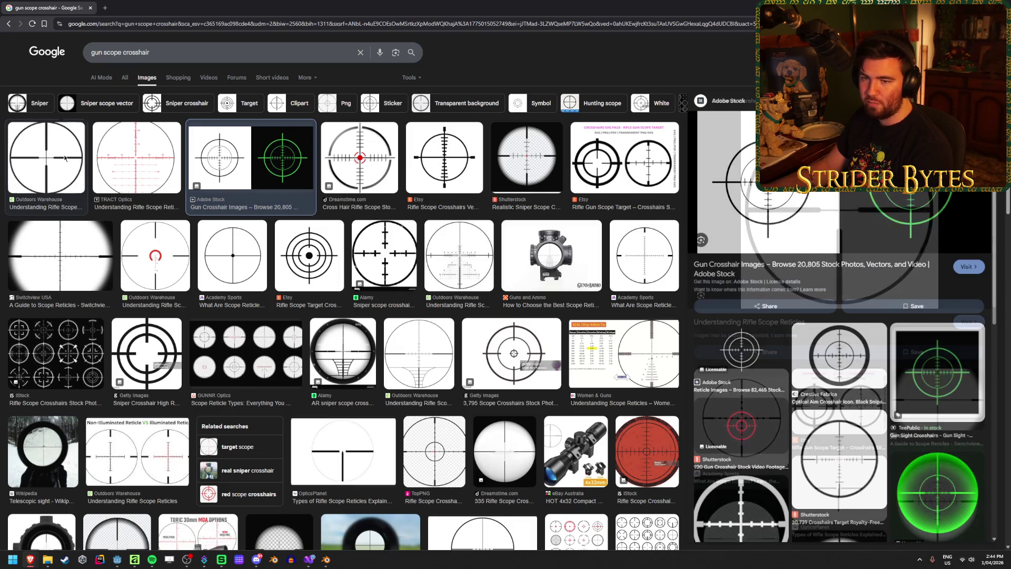
Open the first crosshair image in a new tab, view it, then return to the gun scope results.
right_click(790, 221)
click(859, 348)
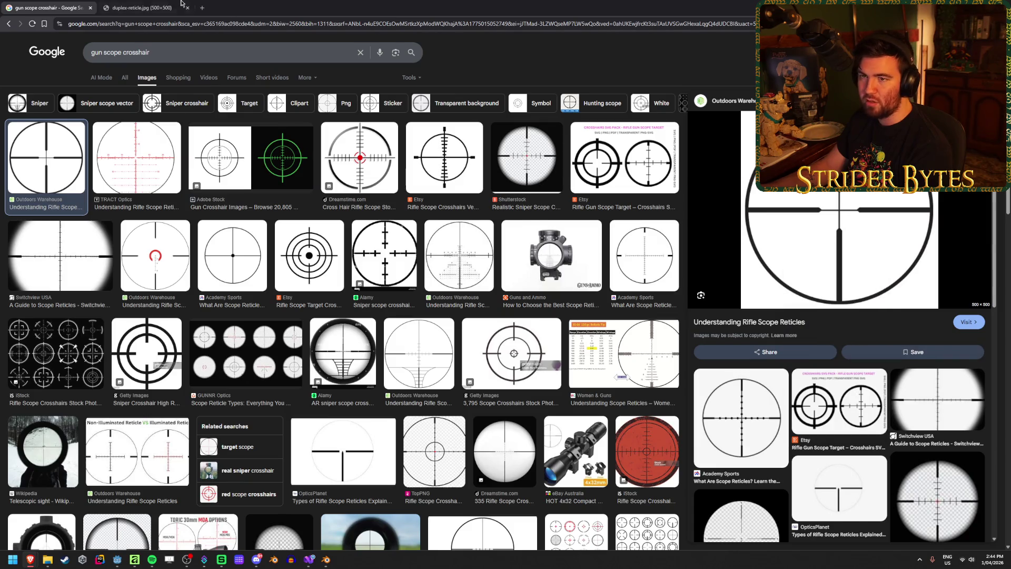
key(ctrl+Tab)
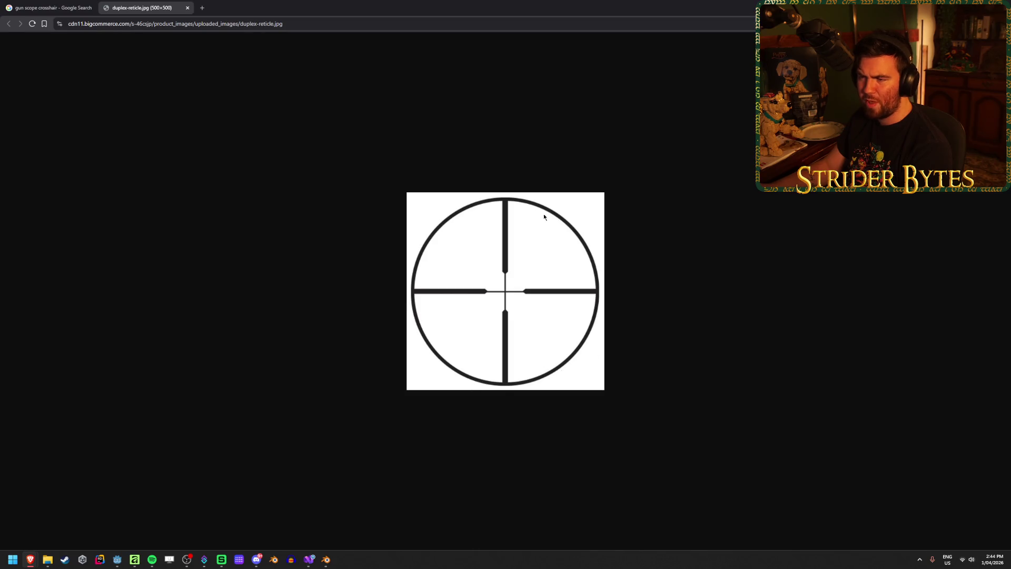
click(53, 7)
click(8, 24)
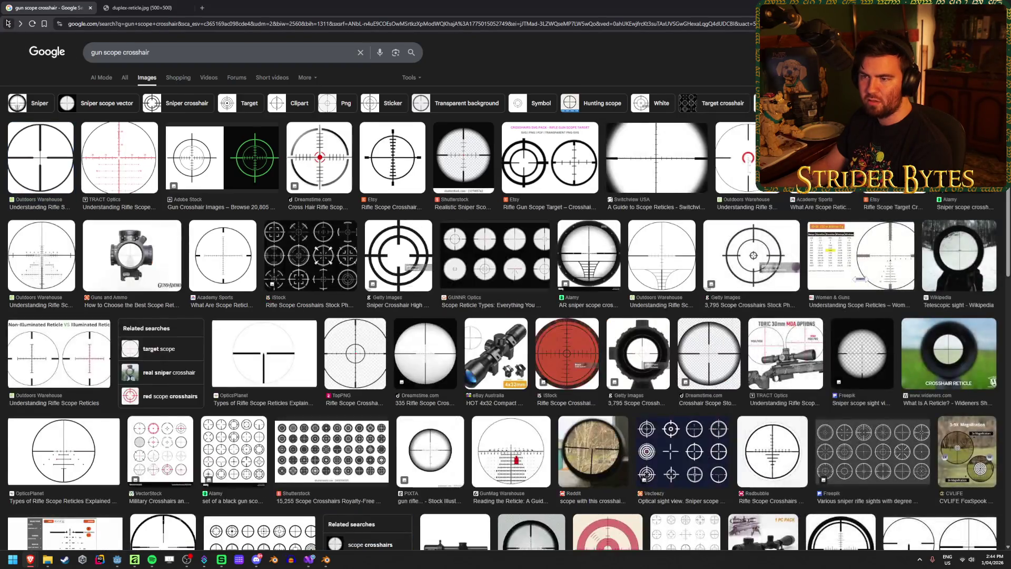
Open the NRA Blog Leupold reticle chart in a new tab and close the duplex reticle tab.
click(343, 159)
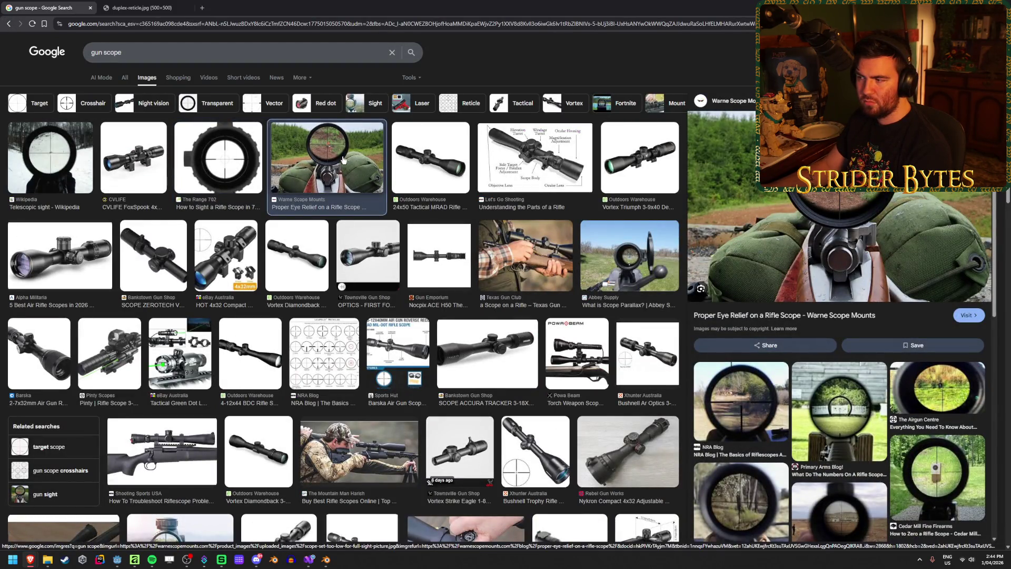
click(50, 153)
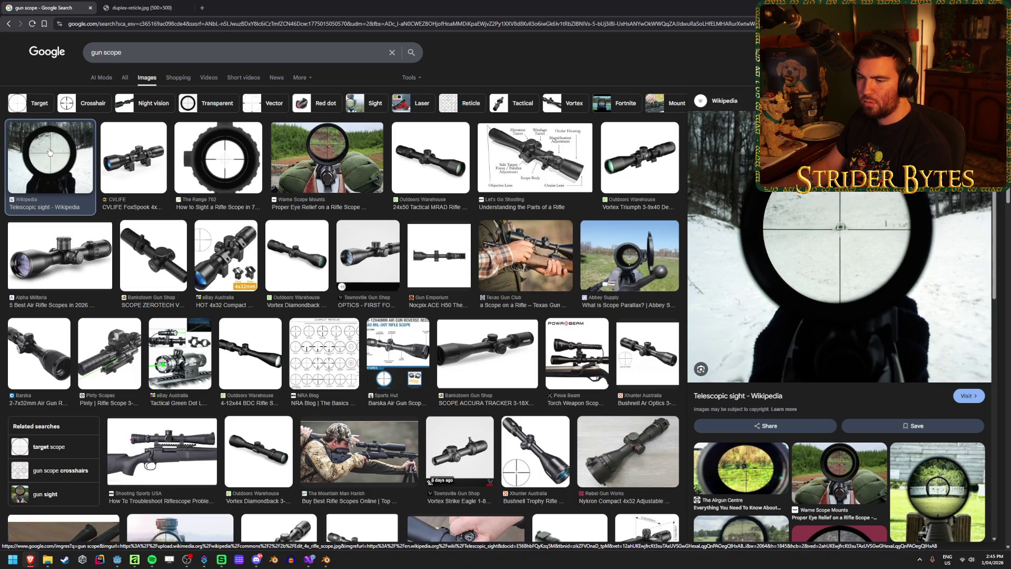
click(324, 353)
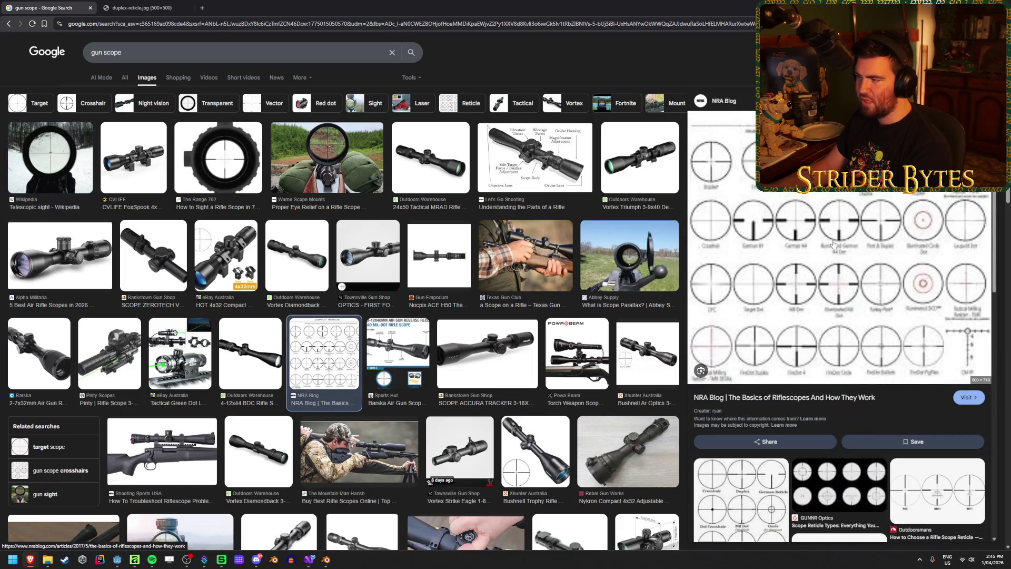
right_click(809, 223)
click(848, 289)
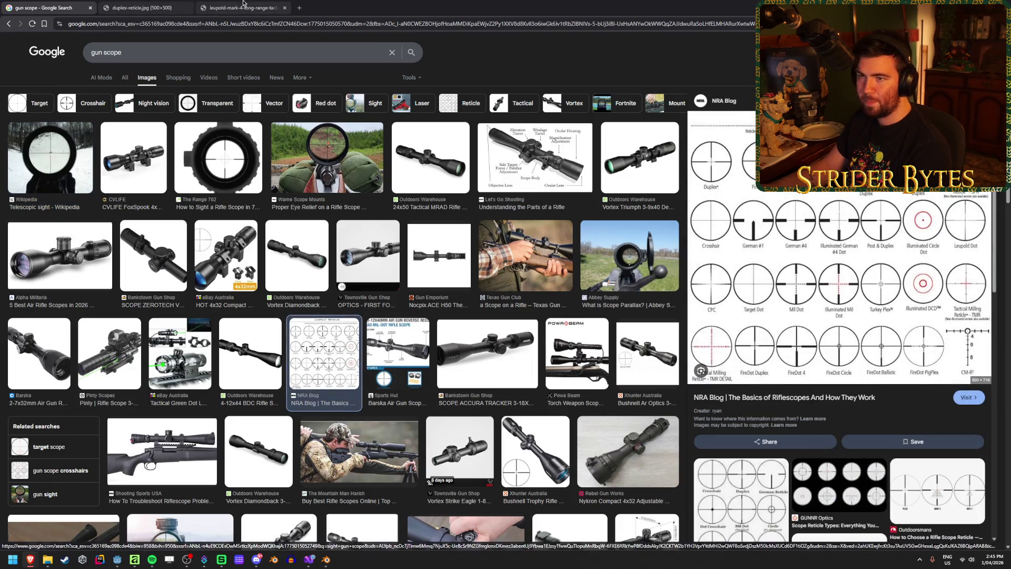
click(243, 7)
click(179, 8)
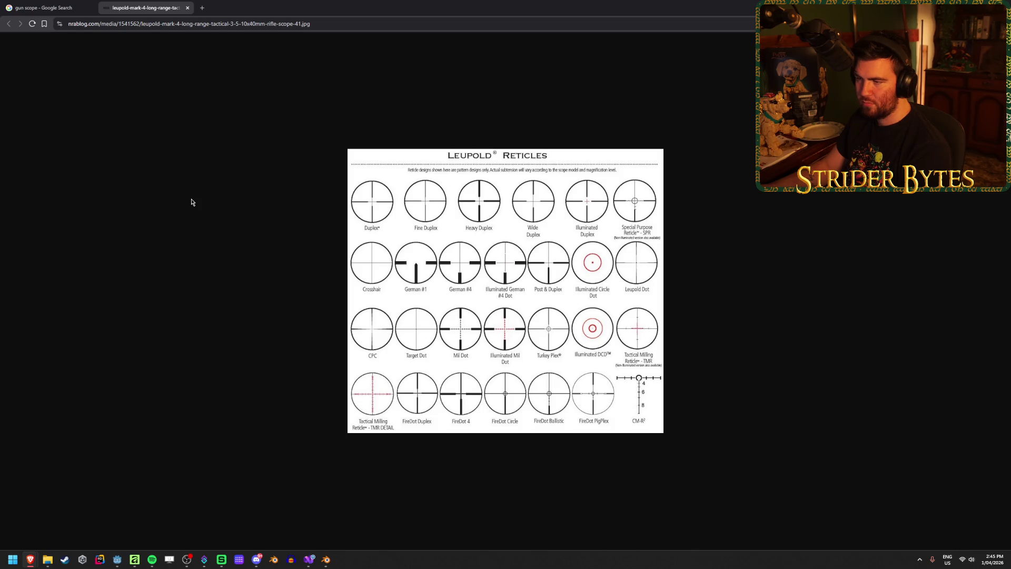
key(ctrl+shift+Tab)
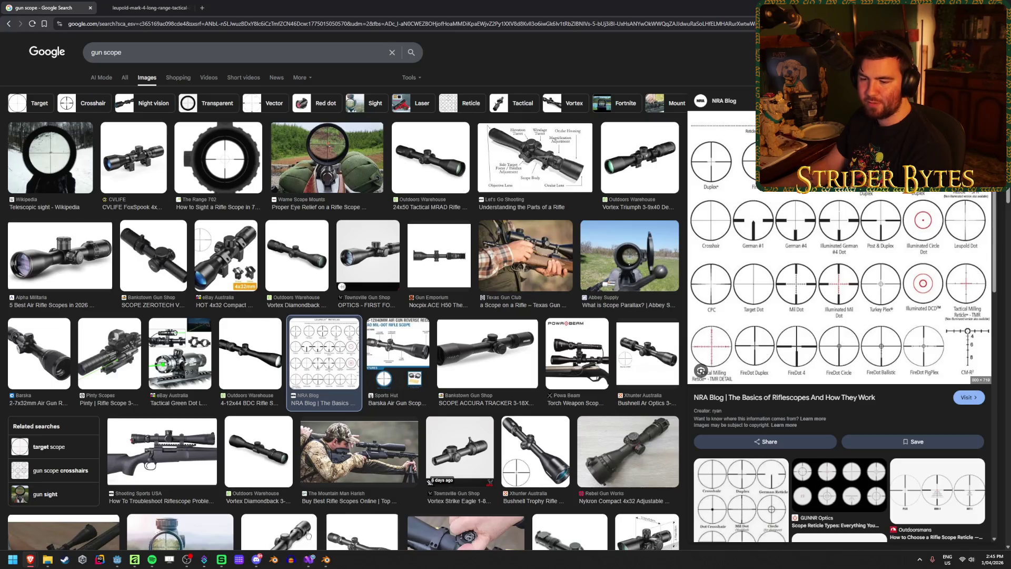
Return to the gun scope image results and search 'gun scope crosshair' again.
click(9, 24)
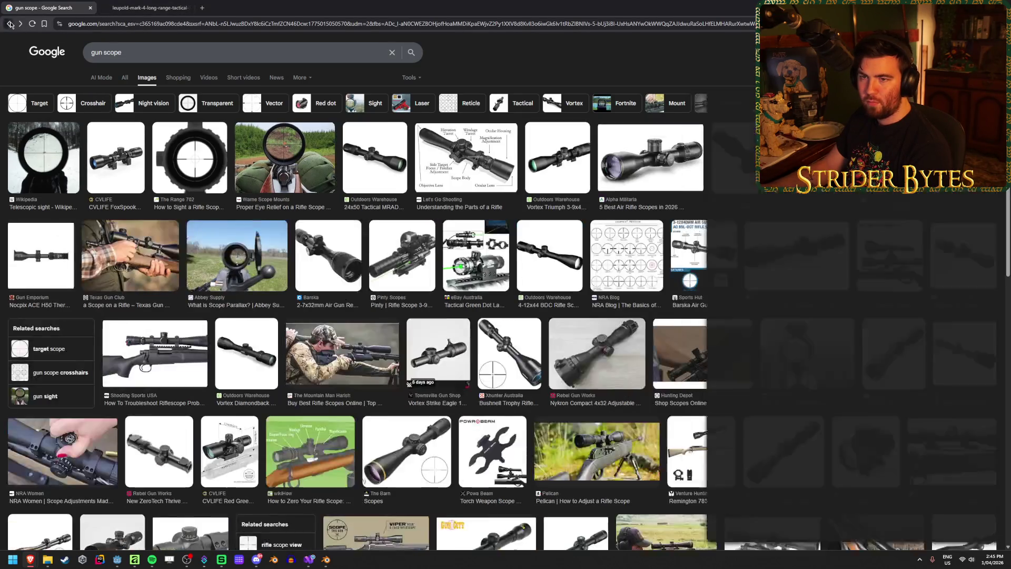
click(9, 23)
click(20, 24)
click(20, 24)
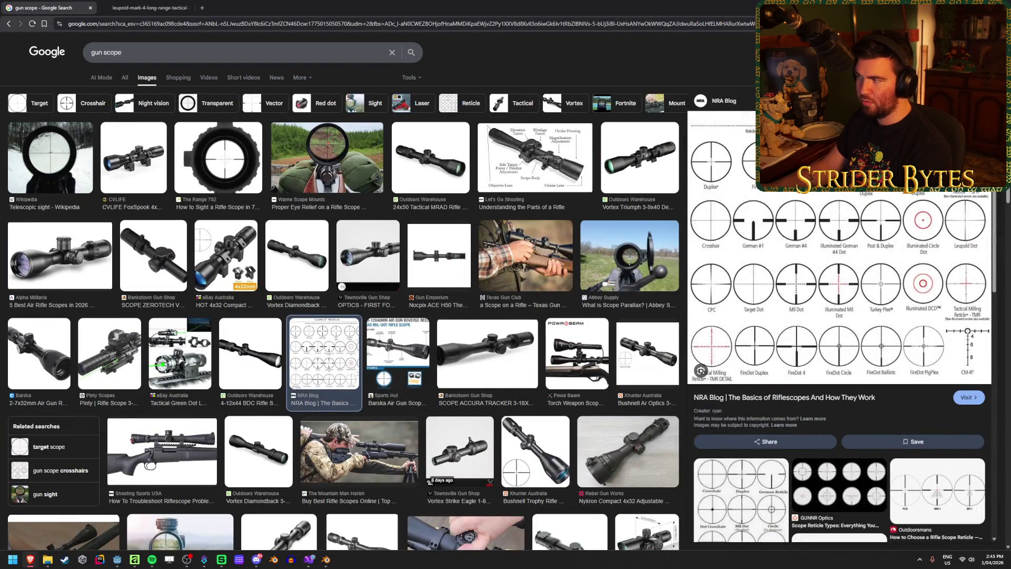
click(151, 52)
text(crossha)
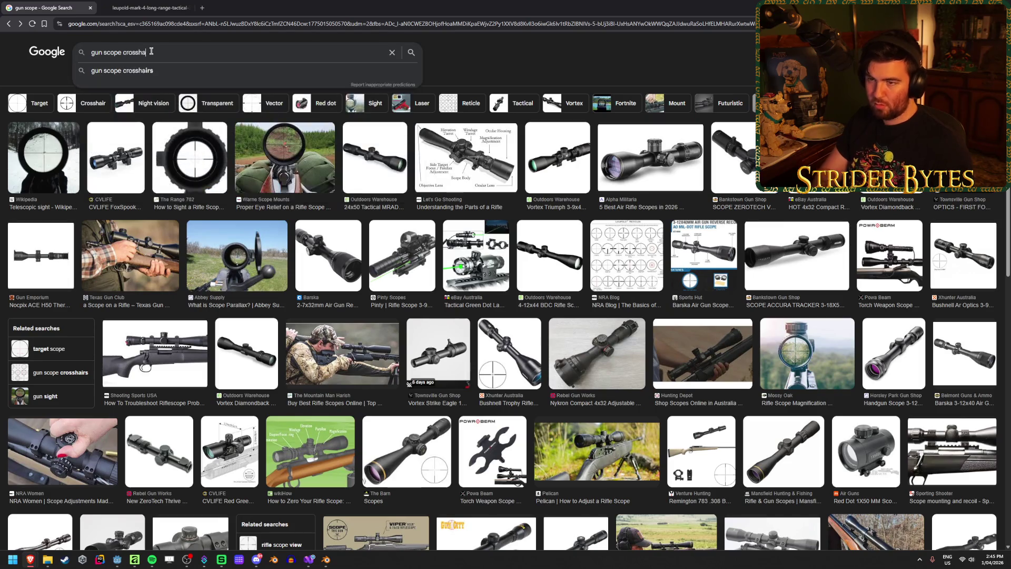
text(ir)
key(Return)
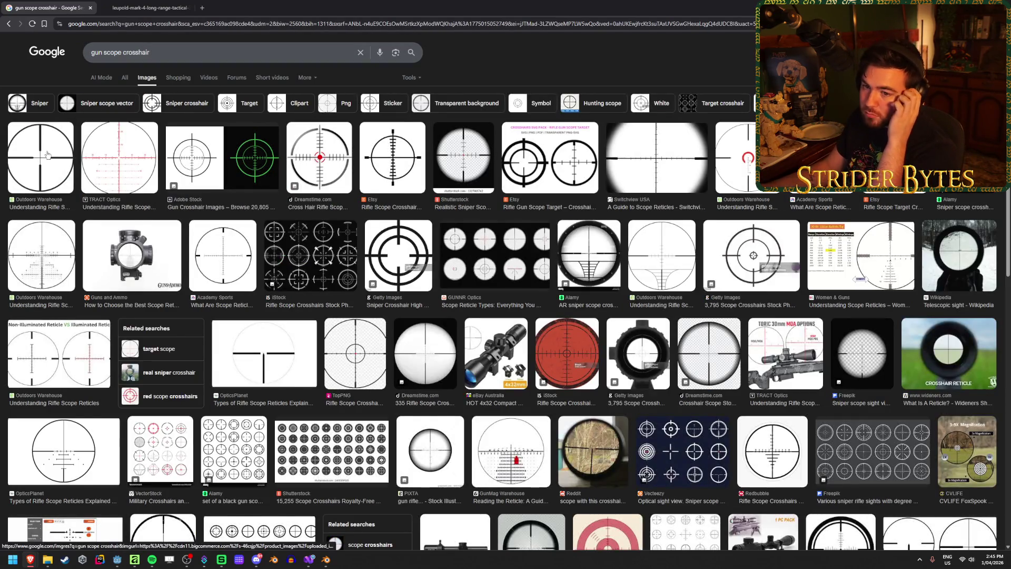
Open the duplex reticle image in its own tab, then switch to Affinity 3 and decline the update.
click(47, 154)
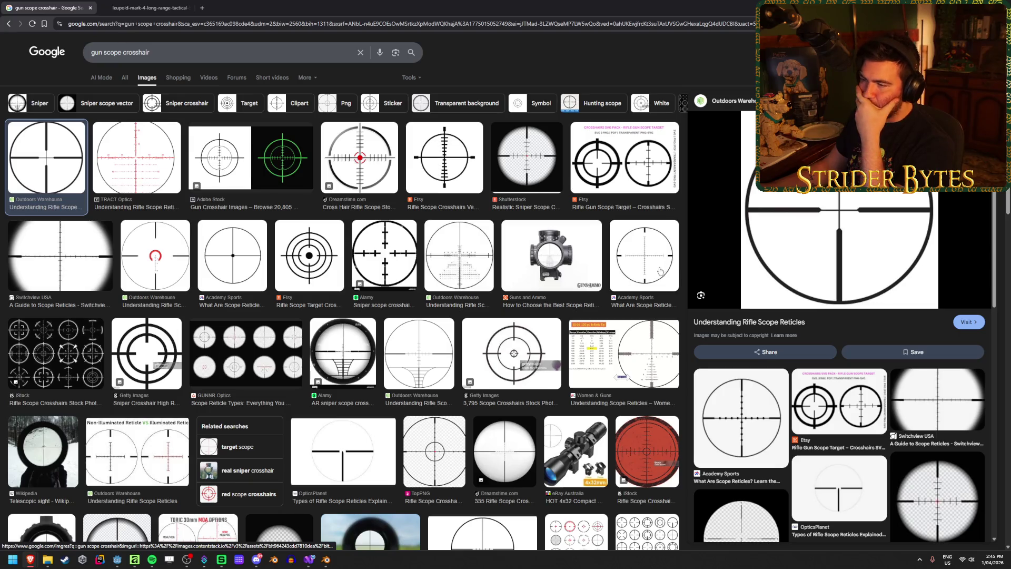
right_click(826, 207)
click(870, 325)
click(240, 8)
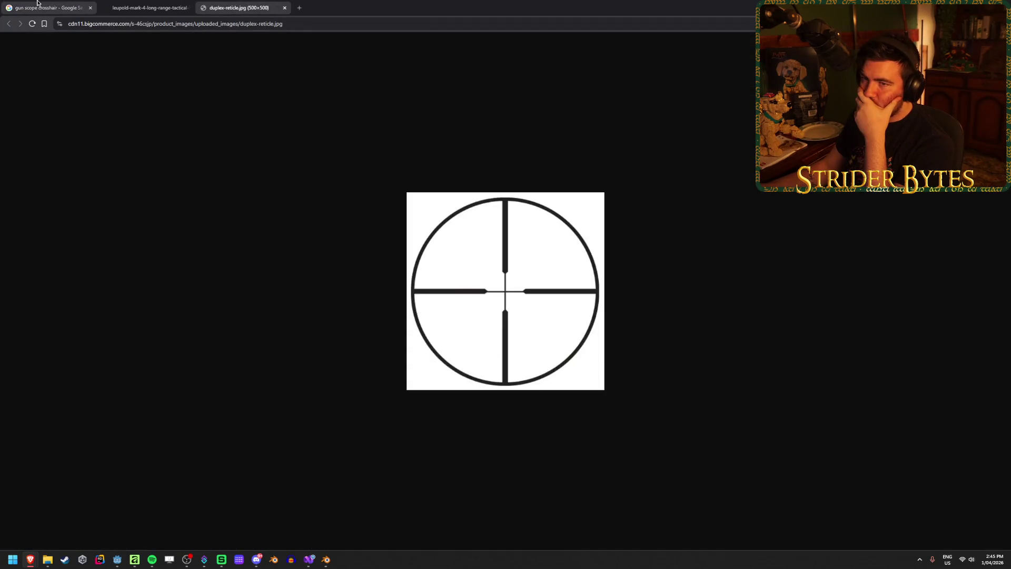
scroll(488, 309, up, 6)
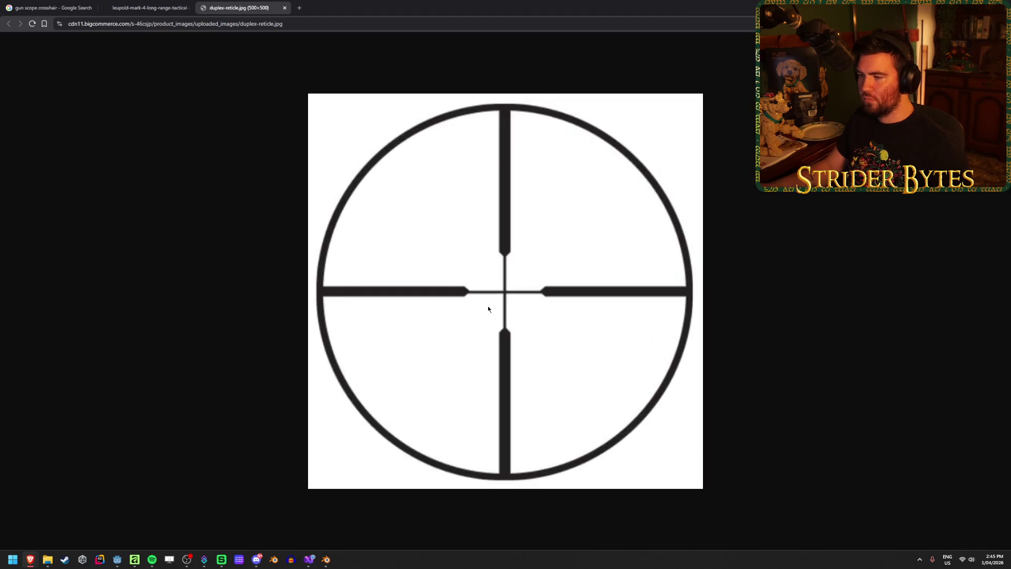
scroll(488, 309, down, 1)
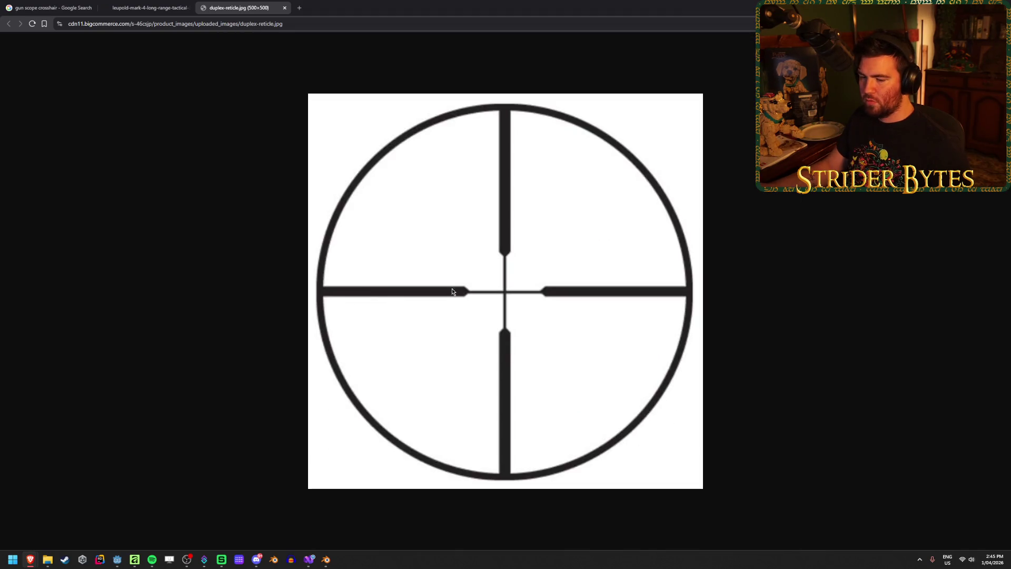
click(134, 559)
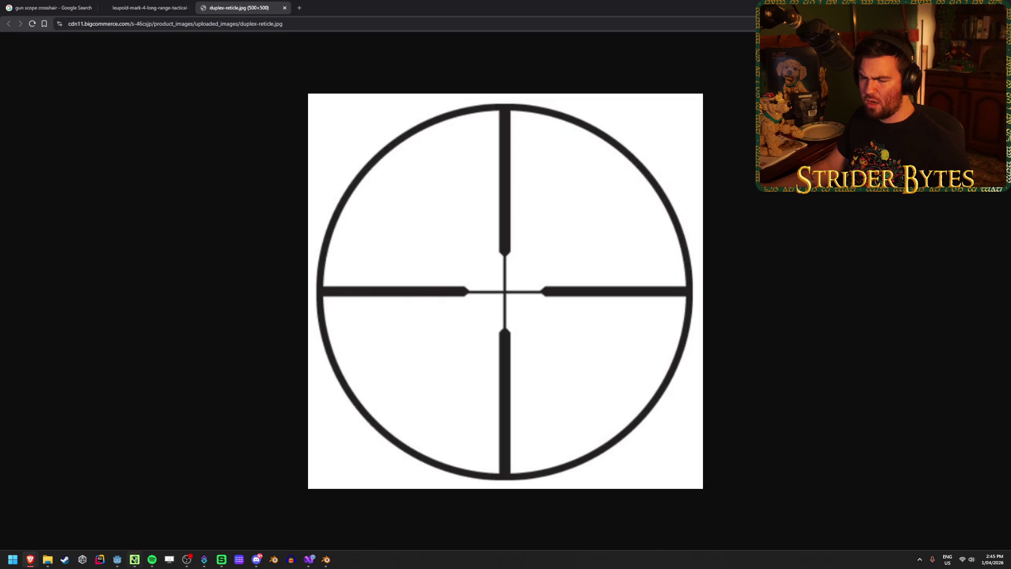
click(520, 284)
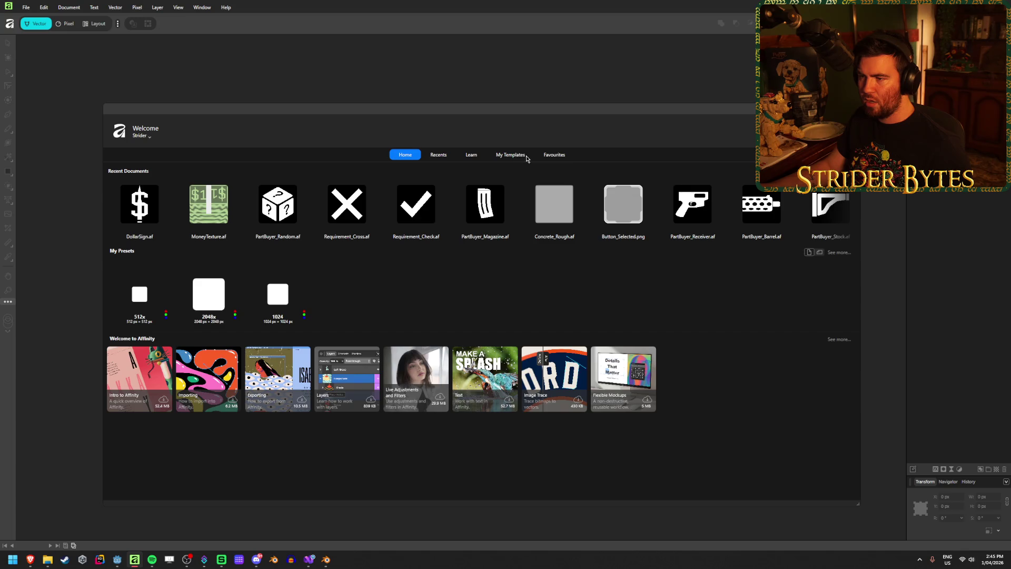
Close Affinity's welcome screen, leaving a new untitled document with a transparent canvas.
click(279, 291)
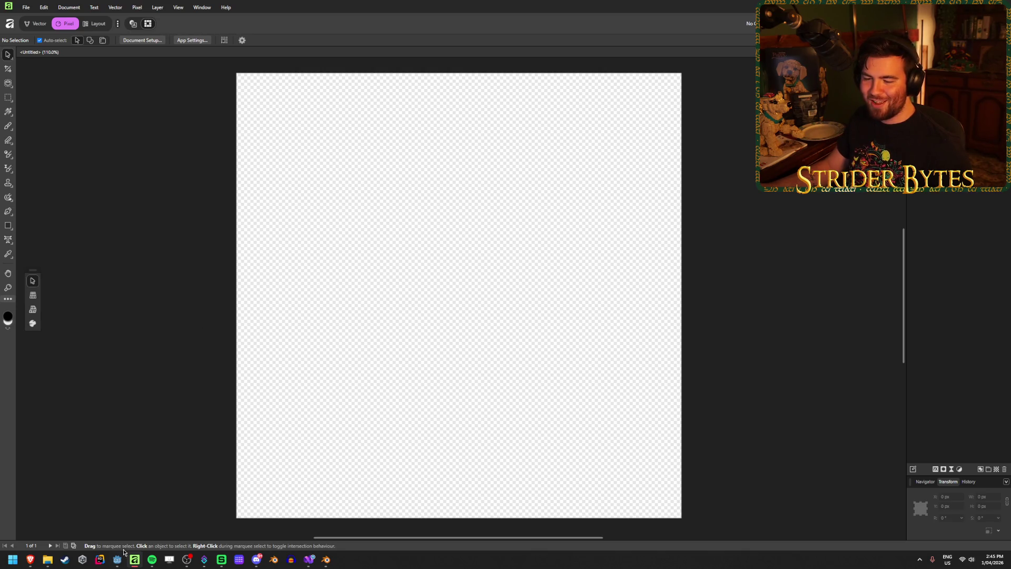
Copy the duplex reticle image from Chrome and paste it onto the Affinity canvas.
mouse_move(117, 560)
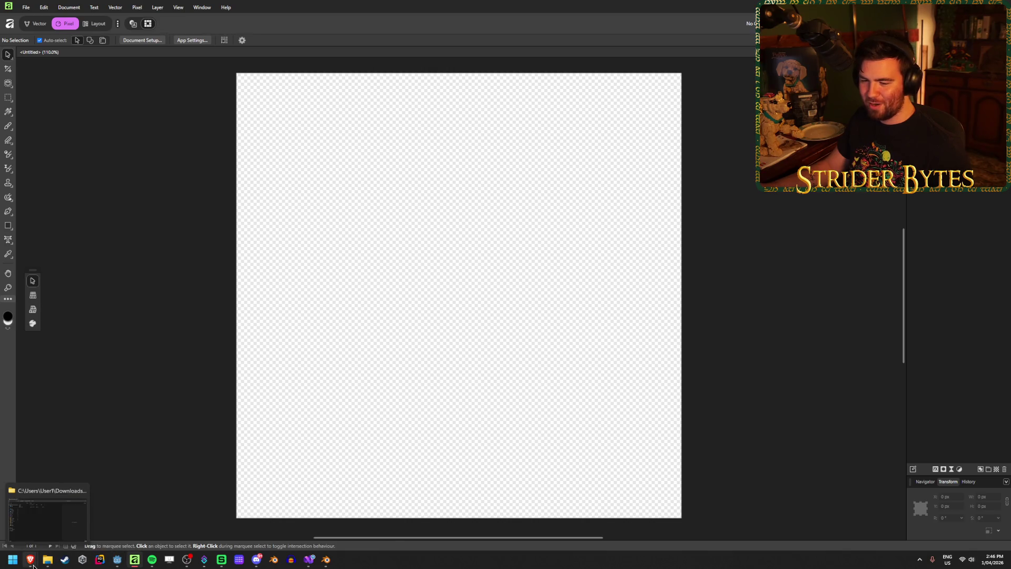
mouse_move(30, 561)
click(351, 519)
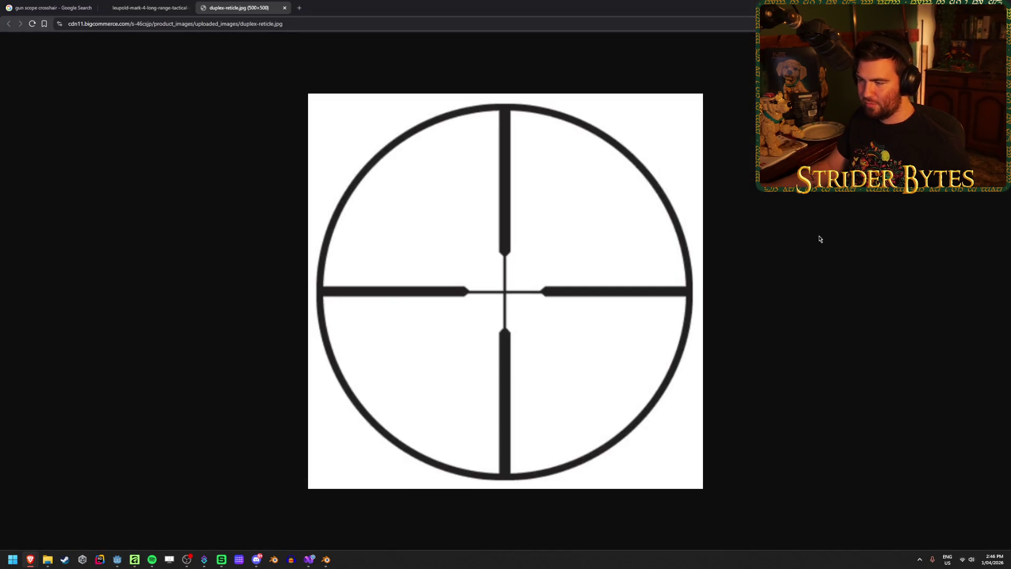
right_click(479, 219)
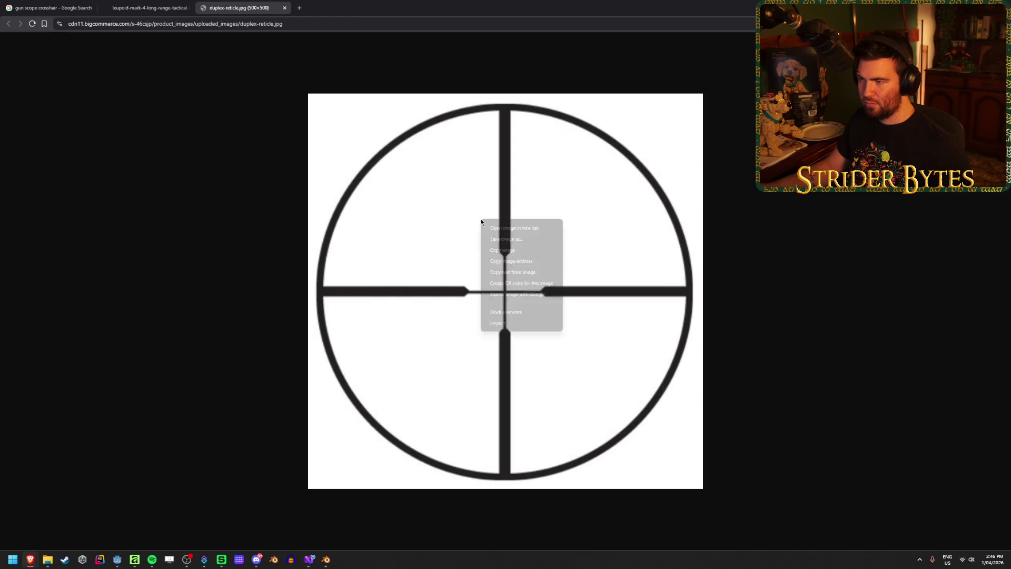
click(522, 260)
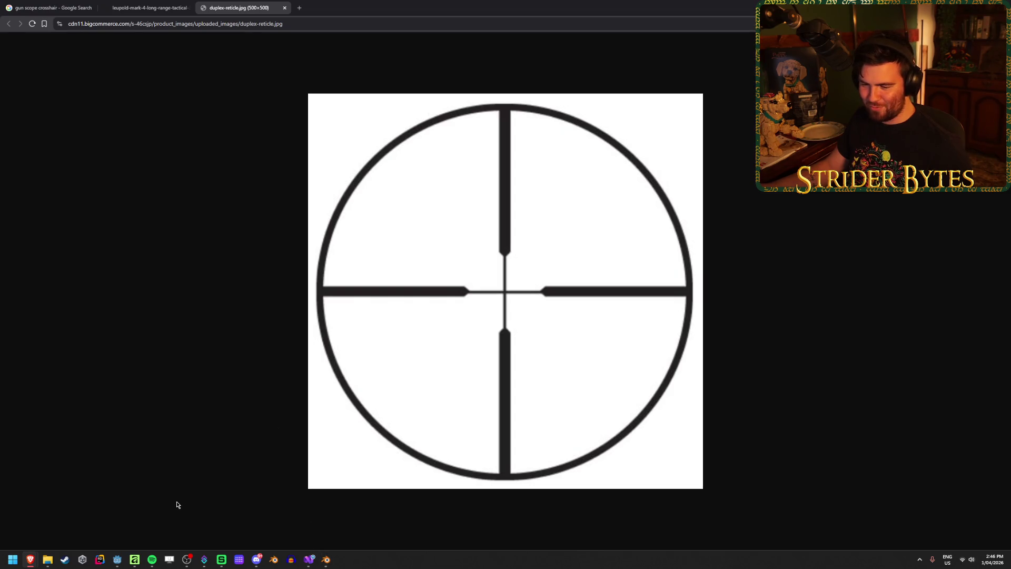
mouse_move(134, 562)
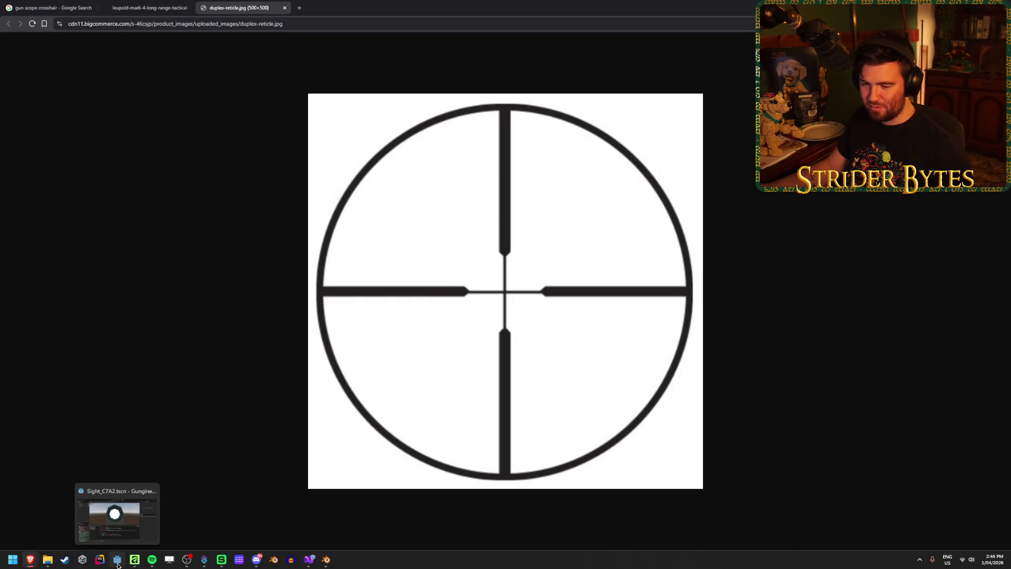
click(134, 560)
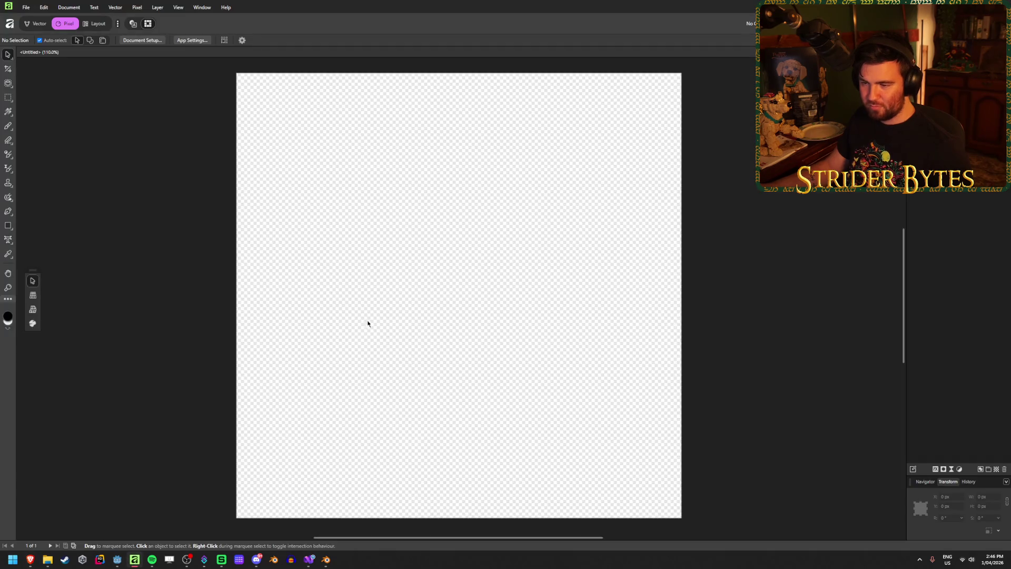
key(ctrl+v)
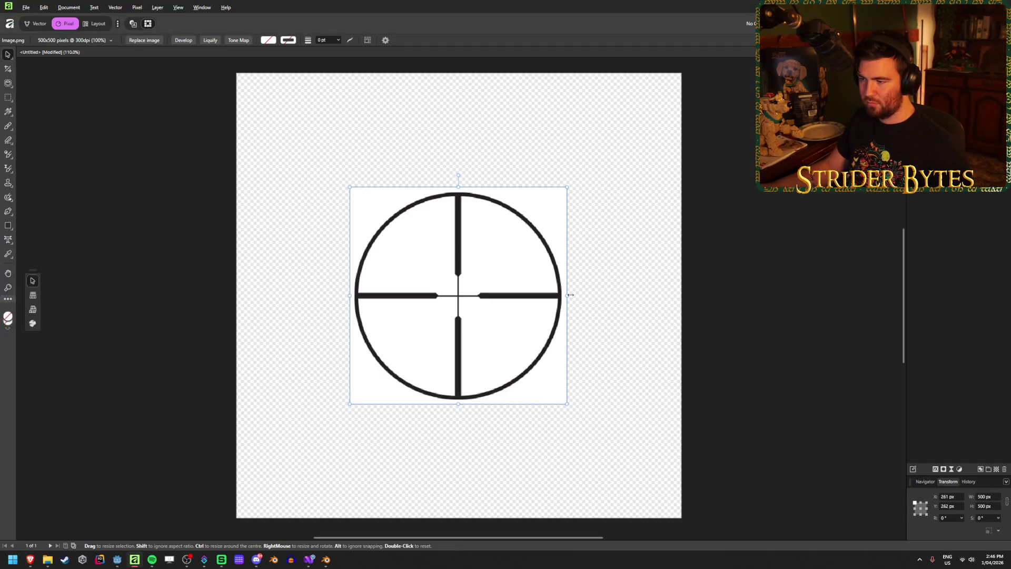
Scale the pasted reticle to about 1026 px wide so it fills the canvas.
mouse_move(568, 296)
mouse_down()
mouse_move(628, 298)
mouse_move(558, 306)
mouse_move(681, 306)
mouse_up()
click(738, 233)
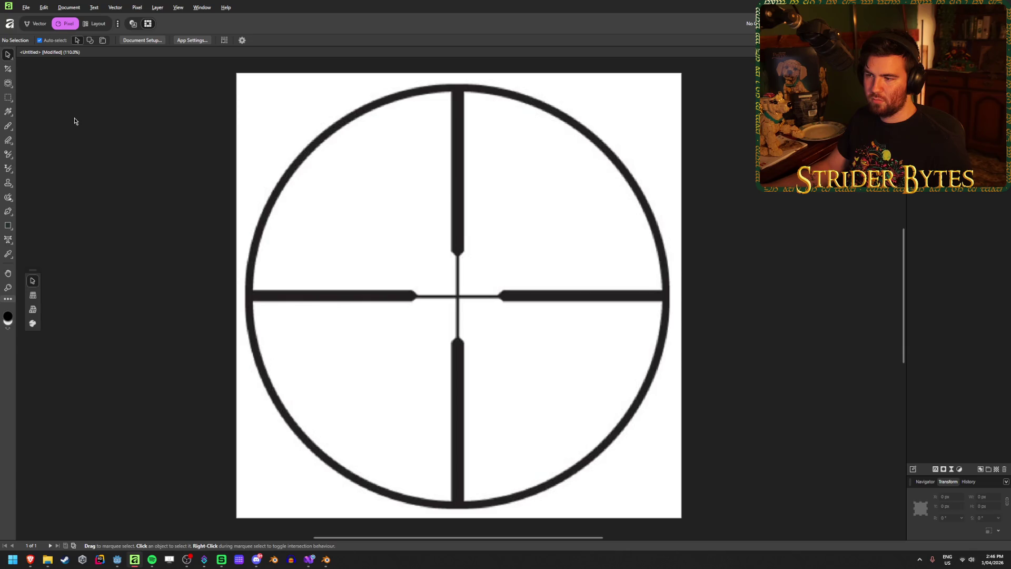
Draw a tall rectangle over the reticle's vertical crosshair.
scroll(437, 121, up, 1)
scroll(498, 174, up, 2)
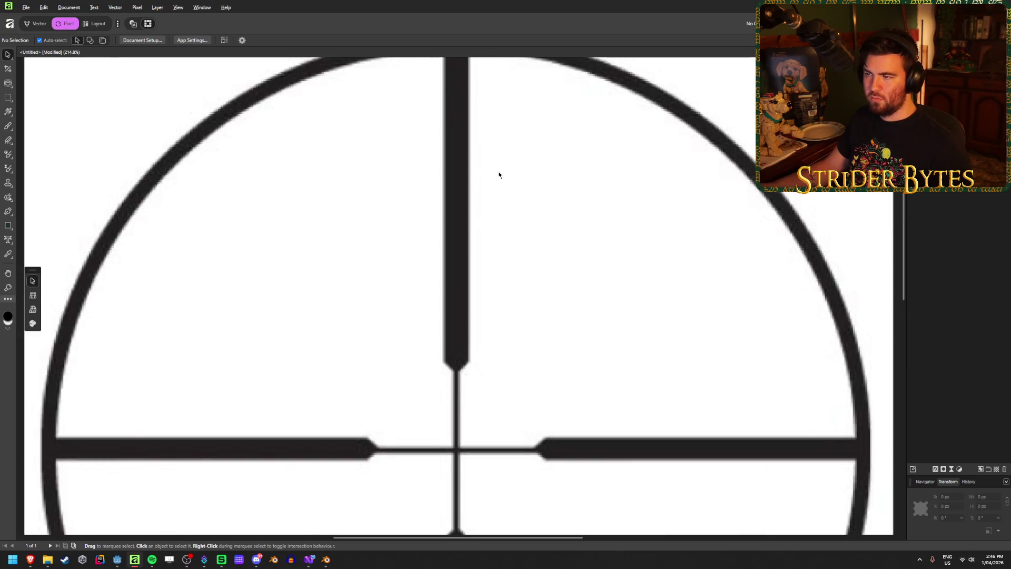
scroll(499, 173, down, 1)
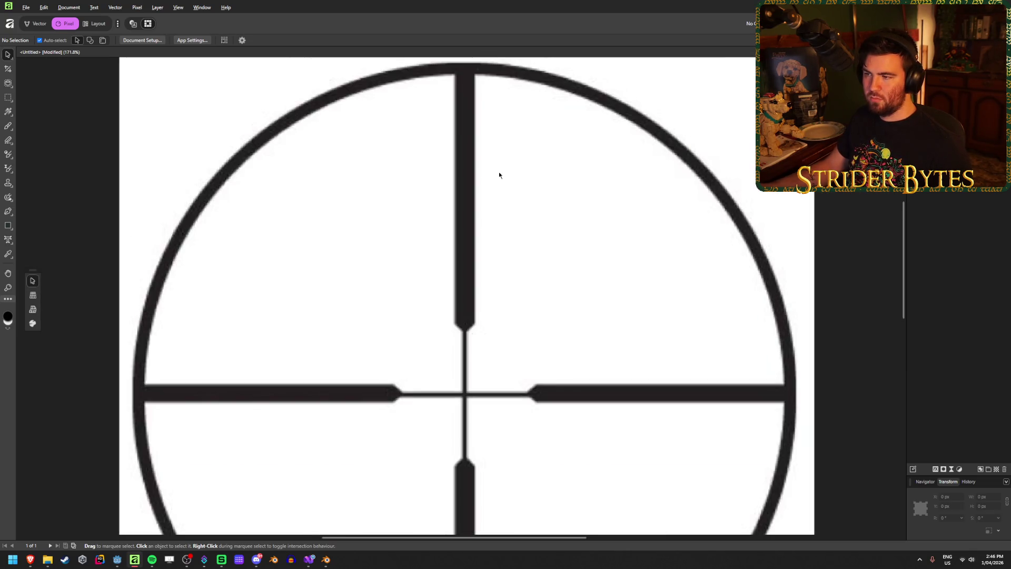
click(8, 226)
click(42, 223)
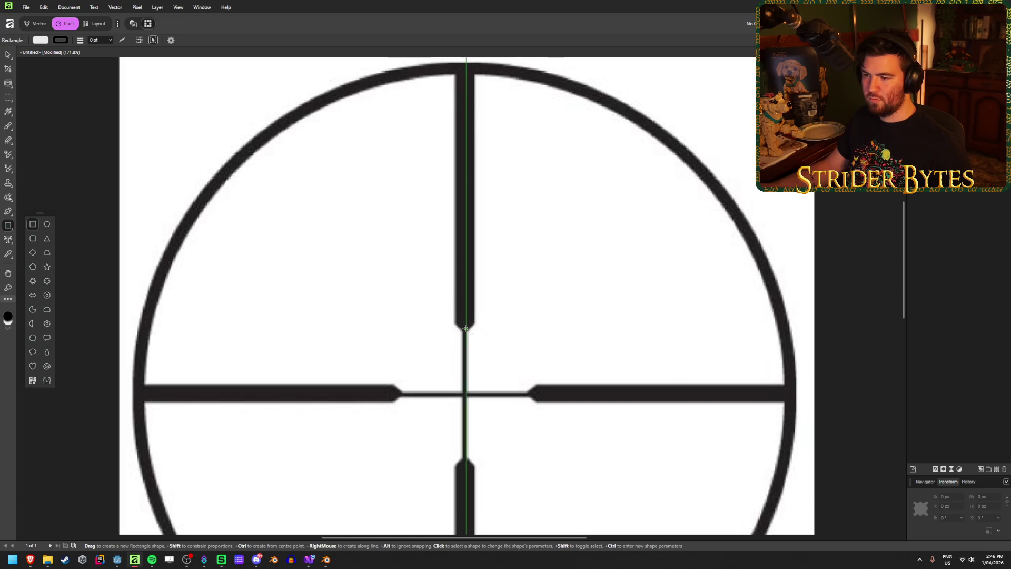
mouse_move(461, 98)
mouse_down()
mouse_move(334, 196)
mouse_move(464, 76)
mouse_move(455, 77)
mouse_up()
Give the new rectangle a pure black fill.
scroll(484, 271, down, 3)
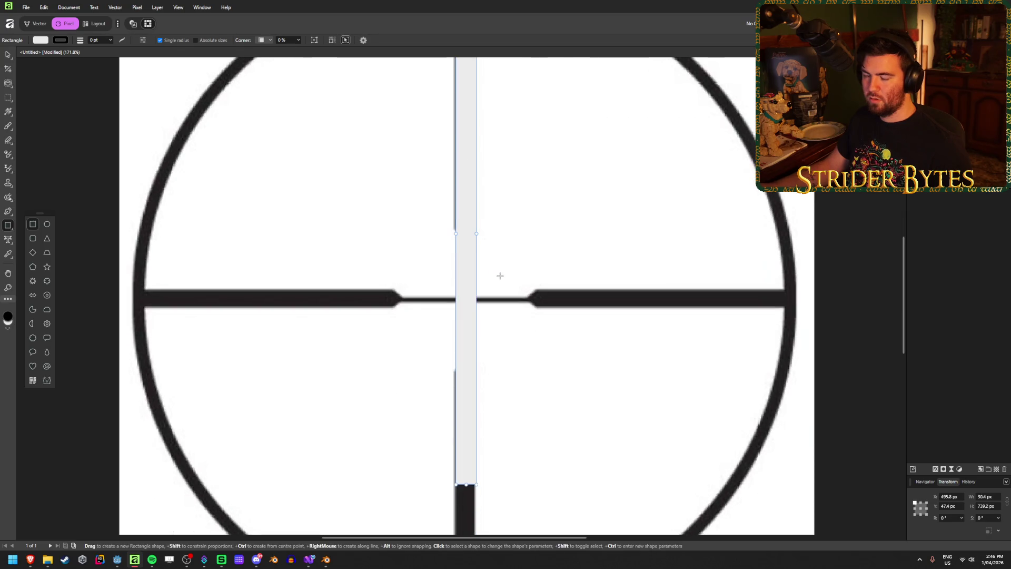
scroll(474, 273, down, 3)
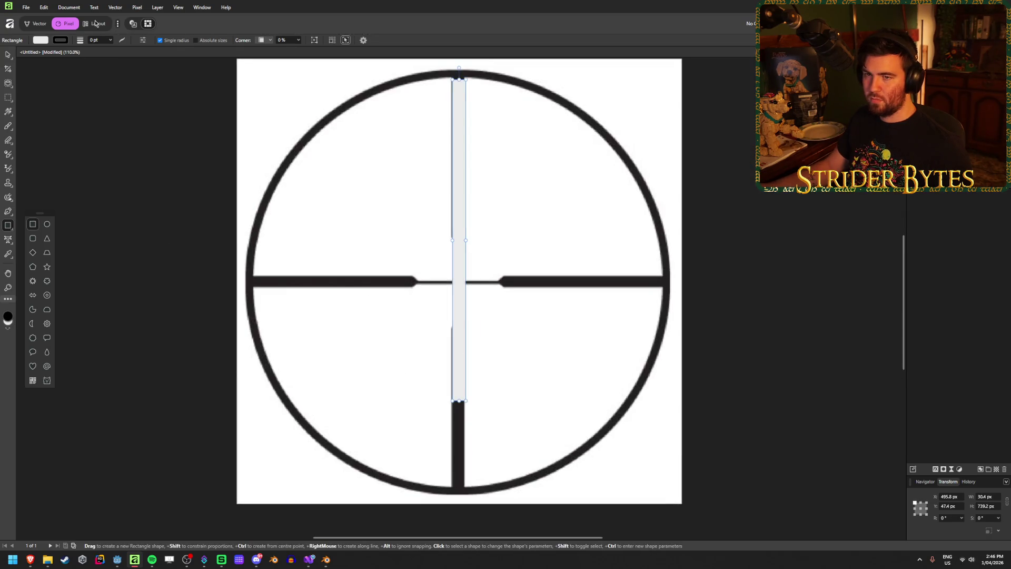
click(41, 40)
click(12, 120)
drag(5, 146, 6, 143)
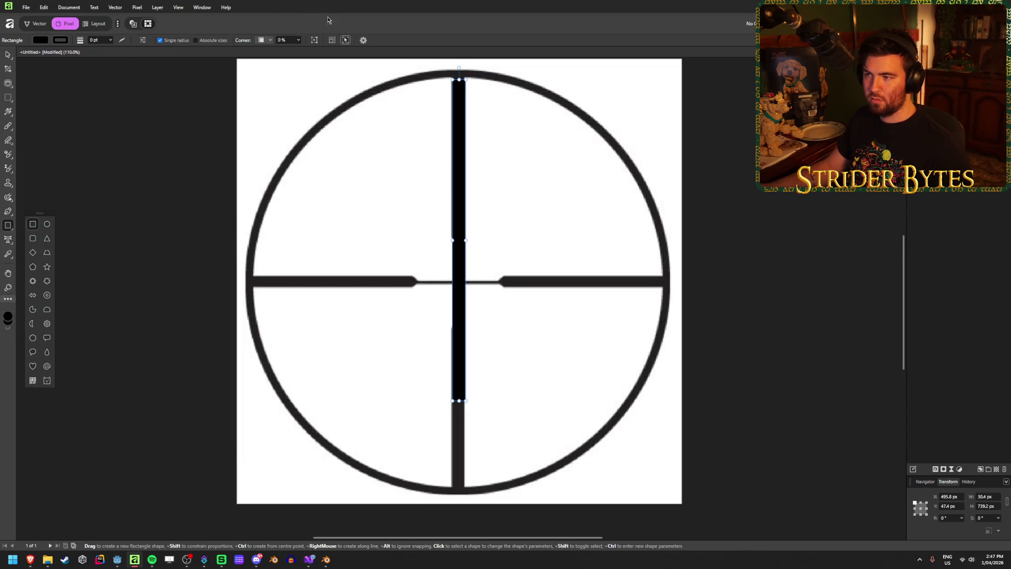
scroll(485, 142, up, 3)
scroll(475, 156, down, 3)
click(477, 157)
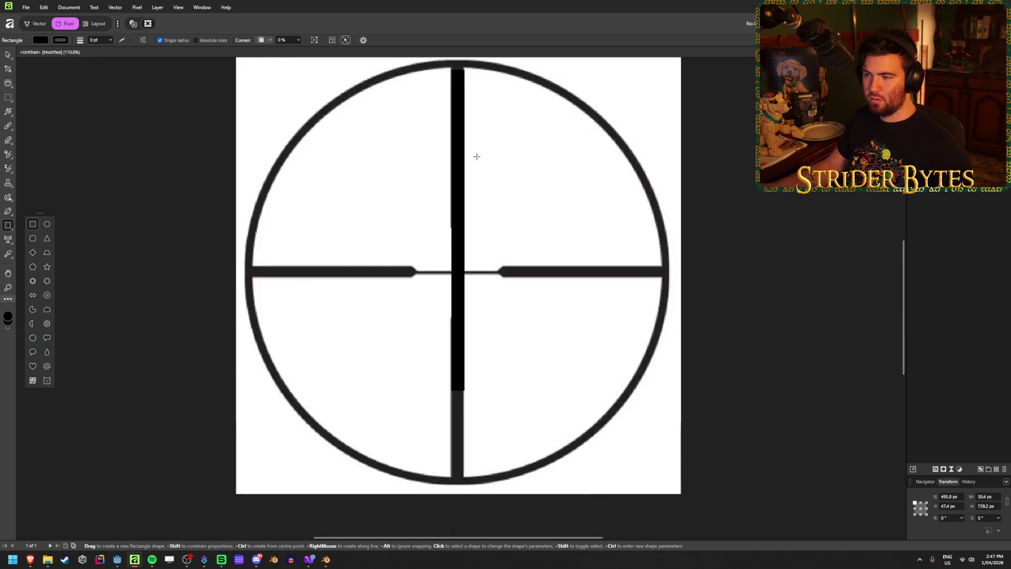
Nudge the black bar up and shorten it so it stops above the centre.
scroll(477, 156, down, 1)
scroll(483, 139, up, 2)
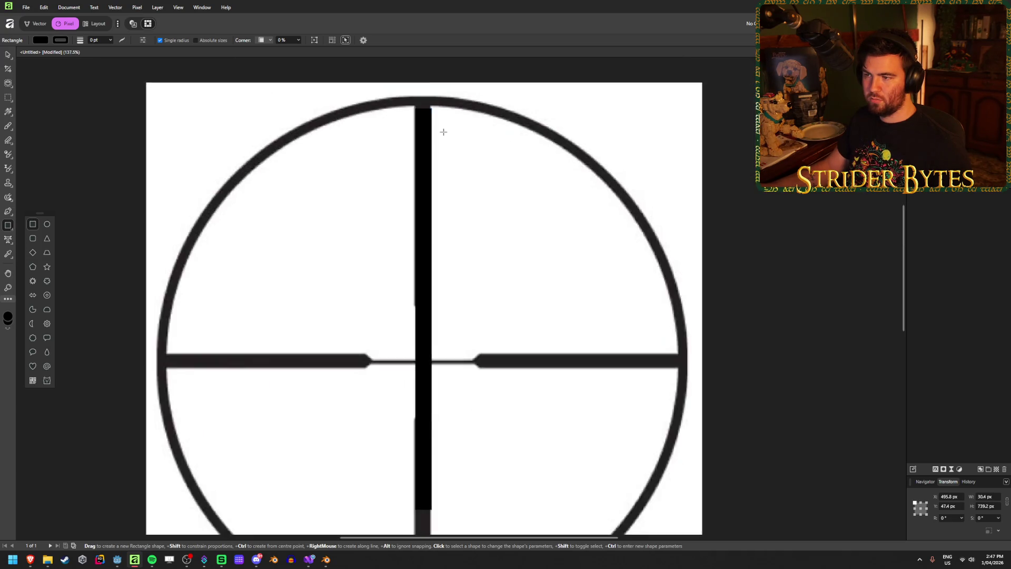
click(9, 55)
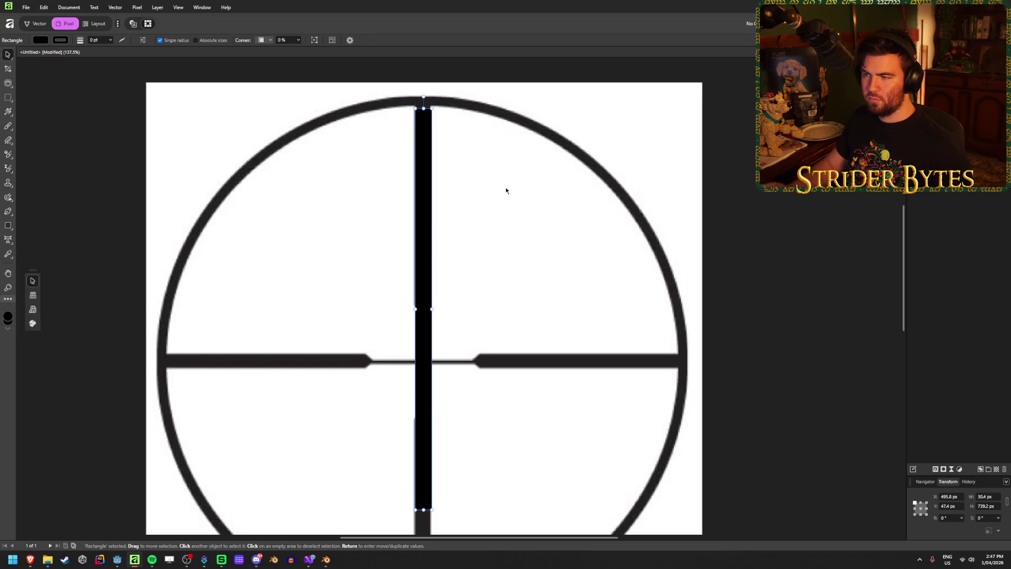
key(Up)
key(Up)
key(Up)
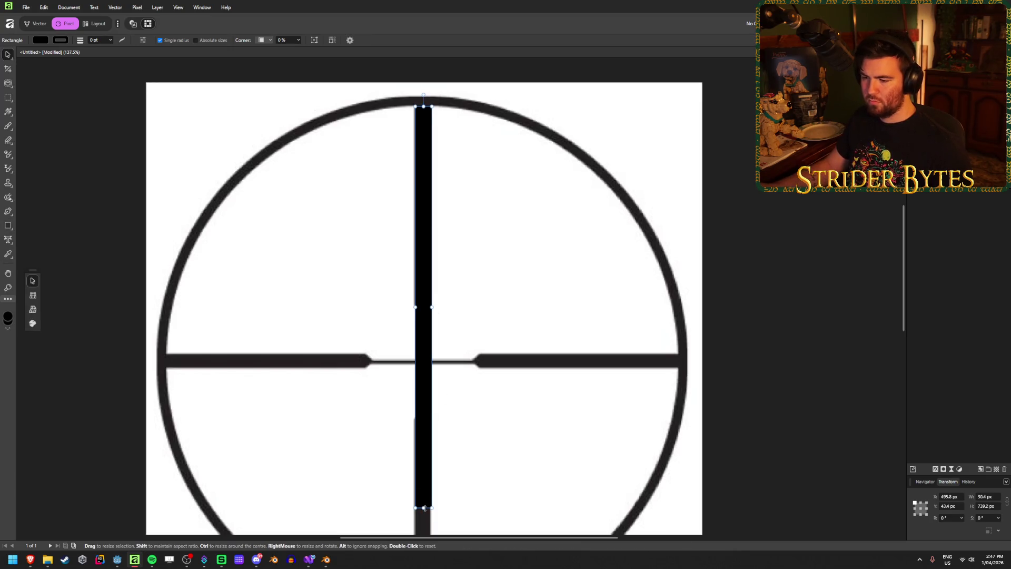
mouse_move(415, 508)
mouse_down()
mouse_move(416, 291)
mouse_move(424, 305)
mouse_up()
click(519, 260)
Trim the bar from its top edge and narrow it to a thin line.
scroll(437, 317, up, 4)
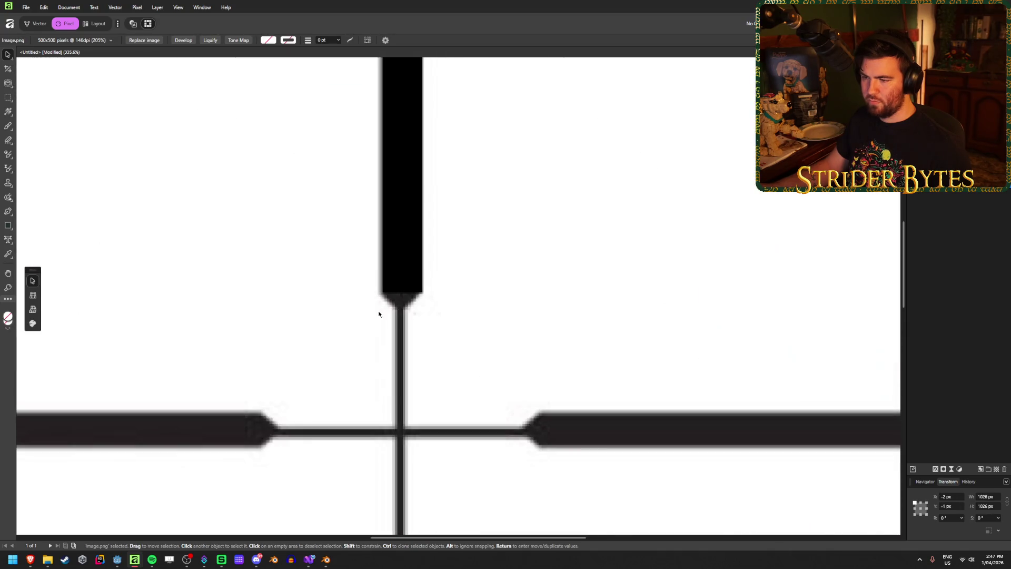
scroll(402, 316, down, 3)
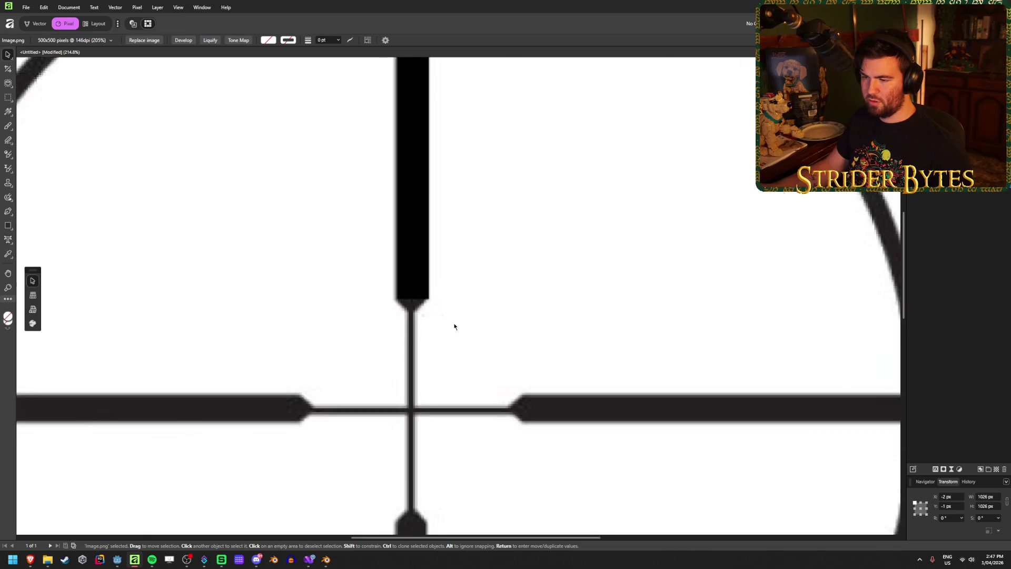
scroll(437, 284, down, 2)
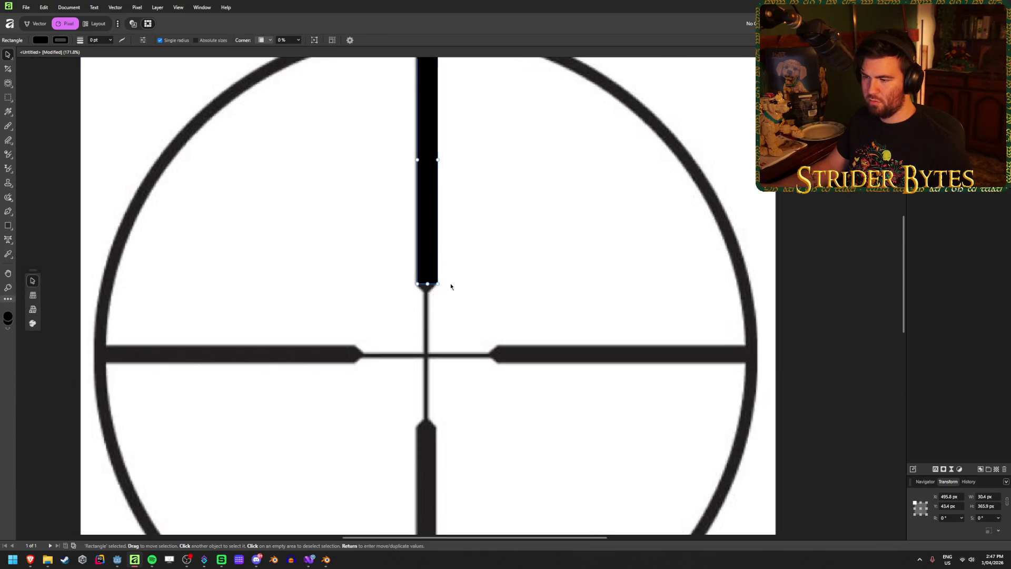
mouse_move(429, 203)
mouse_down()
mouse_move(429, 401)
mouse_move(427, 338)
mouse_up()
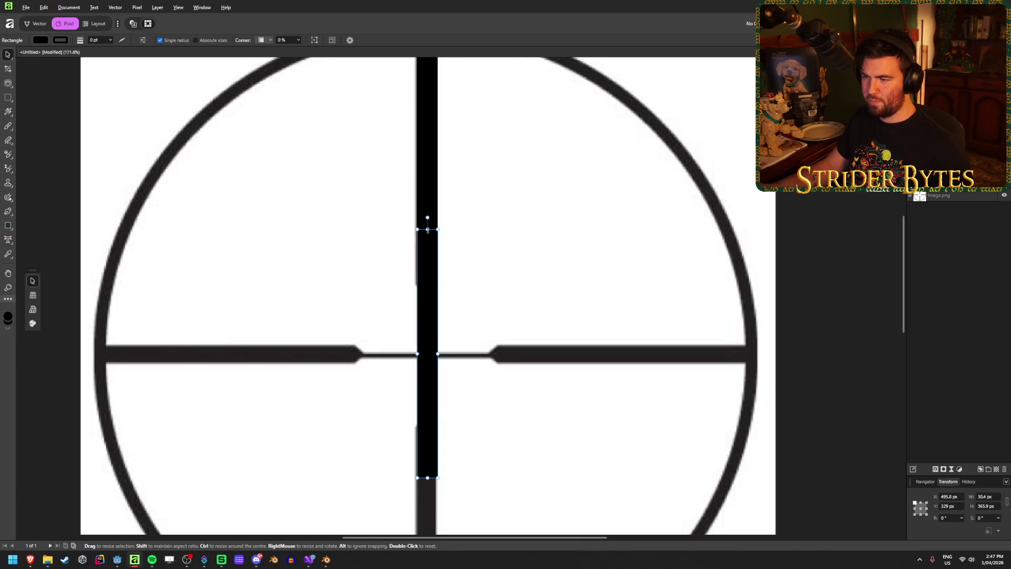
mouse_move(427, 229)
mouse_down()
mouse_move(428, 292)
mouse_move(428, 258)
mouse_up()
drag(418, 354, 426, 354)
click(472, 314)
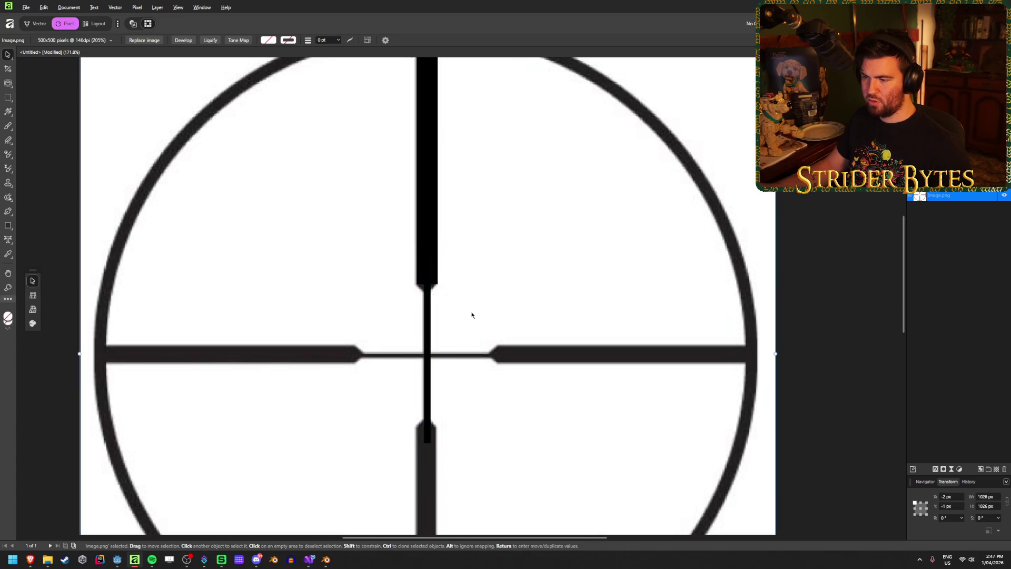
scroll(436, 393, up, 3)
scroll(425, 320, up, 4)
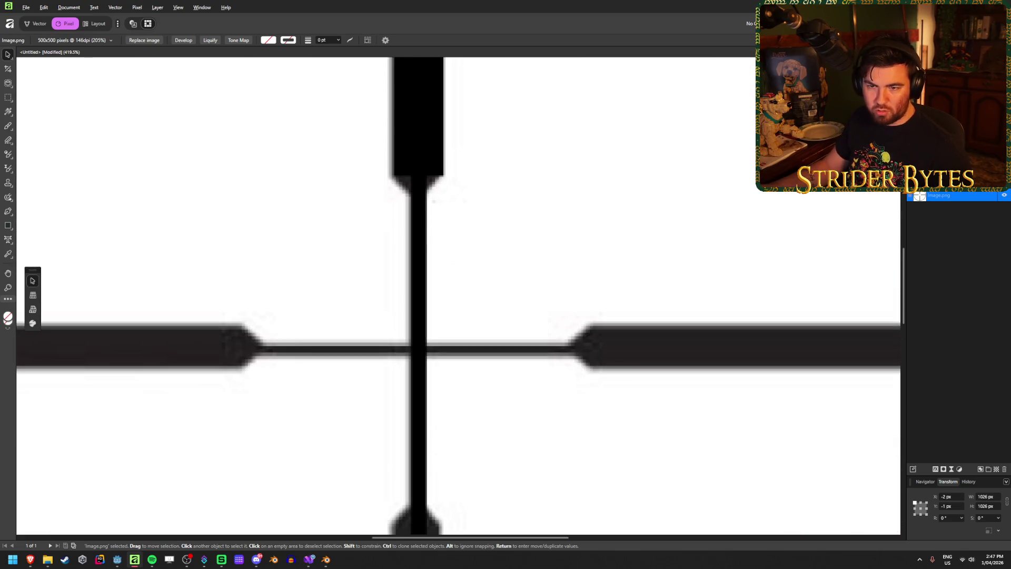
click(11, 226)
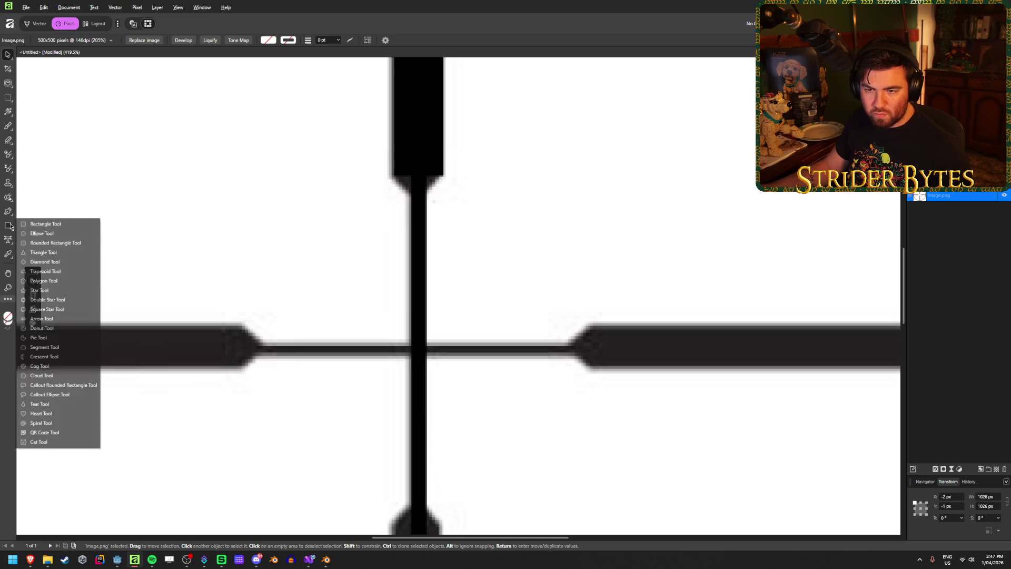
Draw a small black triangle at the bar's lower end and rotate it 180° to point down.
click(43, 253)
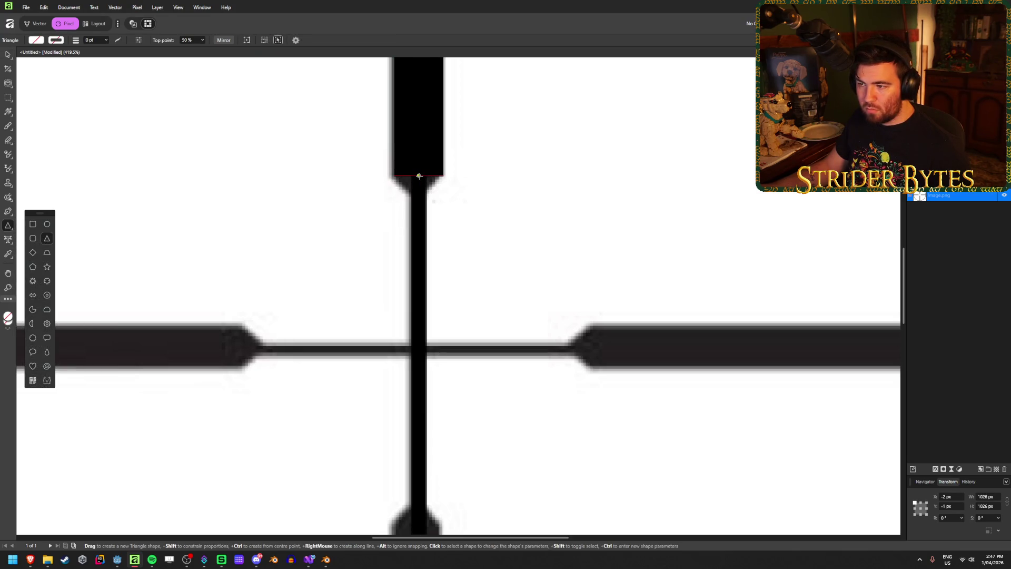
mouse_move(418, 176)
mouse_down()
mouse_move(441, 197)
mouse_move(440, 155)
mouse_move(445, 194)
mouse_up()
key(v)
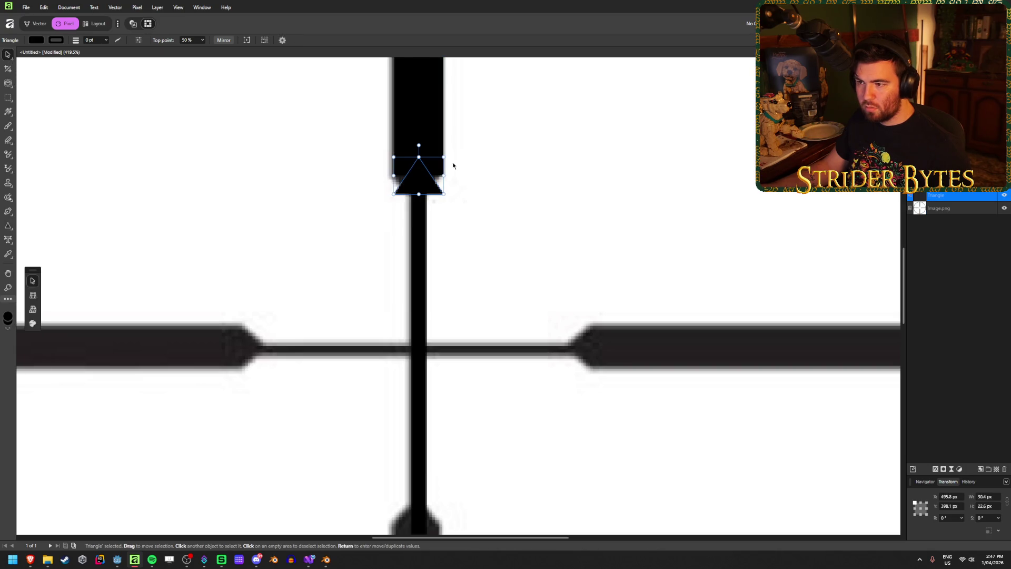
mouse_move(420, 144)
mouse_down()
mouse_move(459, 153)
mouse_move(448, 240)
mouse_move(421, 232)
mouse_up()
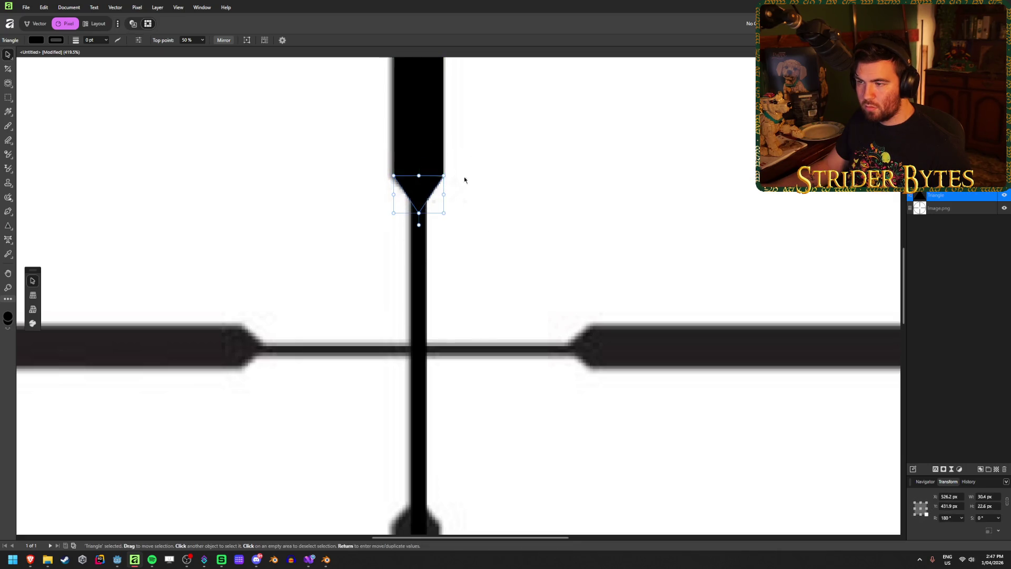
click(503, 166)
scroll(404, 280, down, 5)
scroll(376, 267, up, 4)
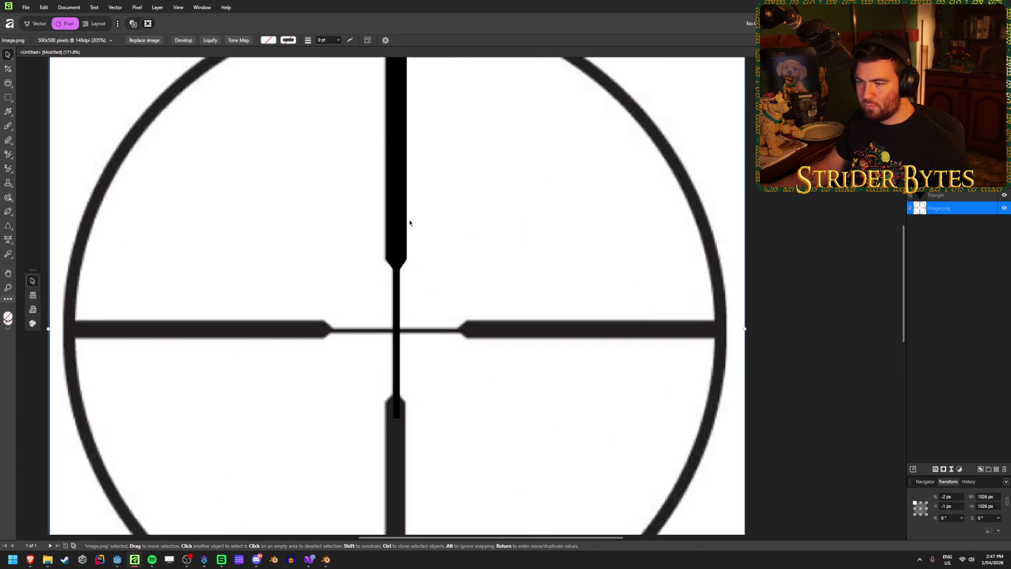
Select the reference reticle image and delete it.
click(399, 259)
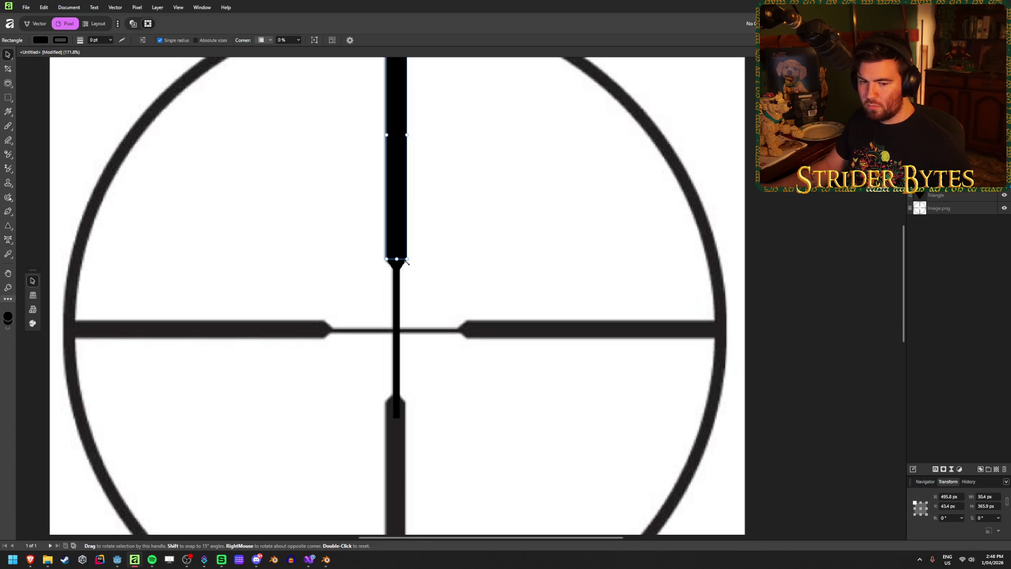
click(505, 231)
mouse_move(448, 267)
mouse_down()
mouse_move(425, 242)
mouse_move(527, 244)
mouse_move(742, 292)
mouse_up()
scroll(743, 291, down, 3)
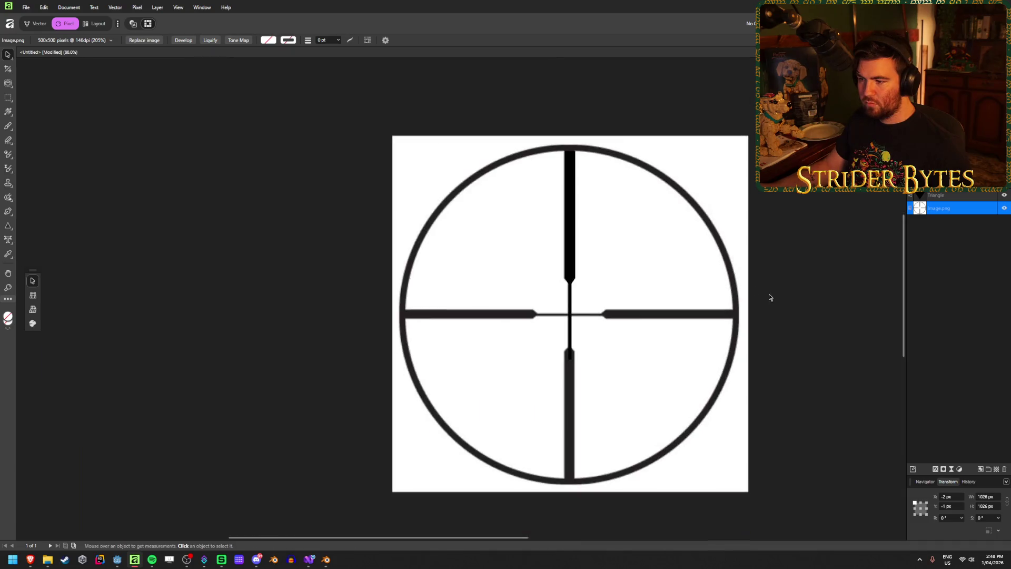
key(Delete)
click(667, 362)
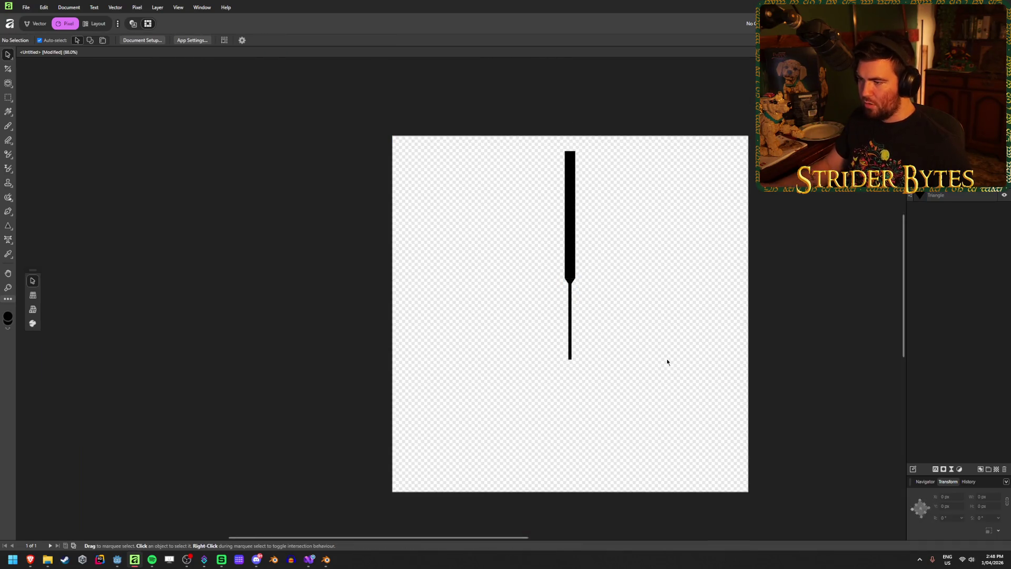
Stretch the thick black post upward to the canvas's top edge.
scroll(691, 372, down, 1)
scroll(699, 343, up, 2)
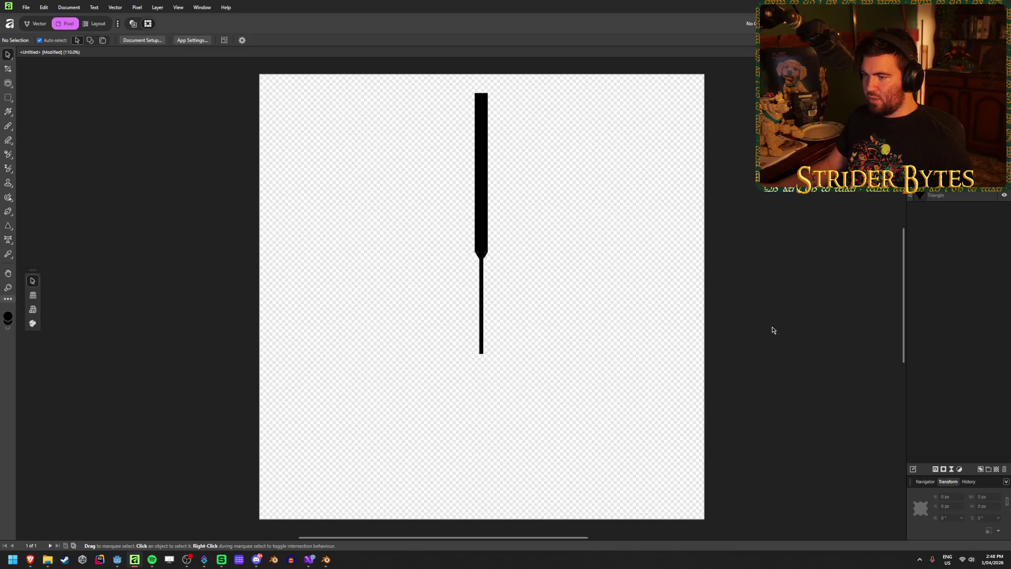
scroll(497, 235, up, 10)
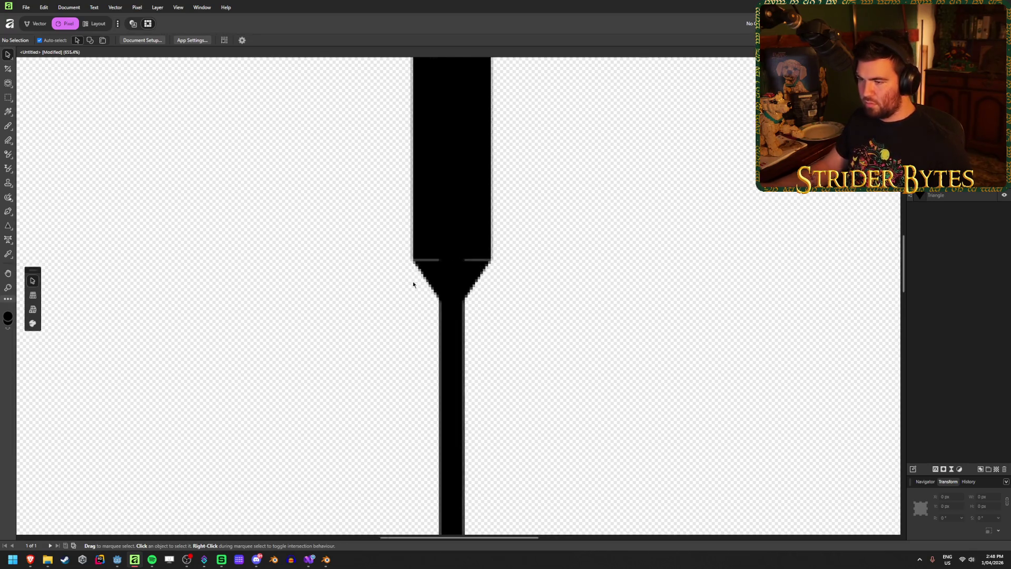
click(497, 266)
click(606, 259)
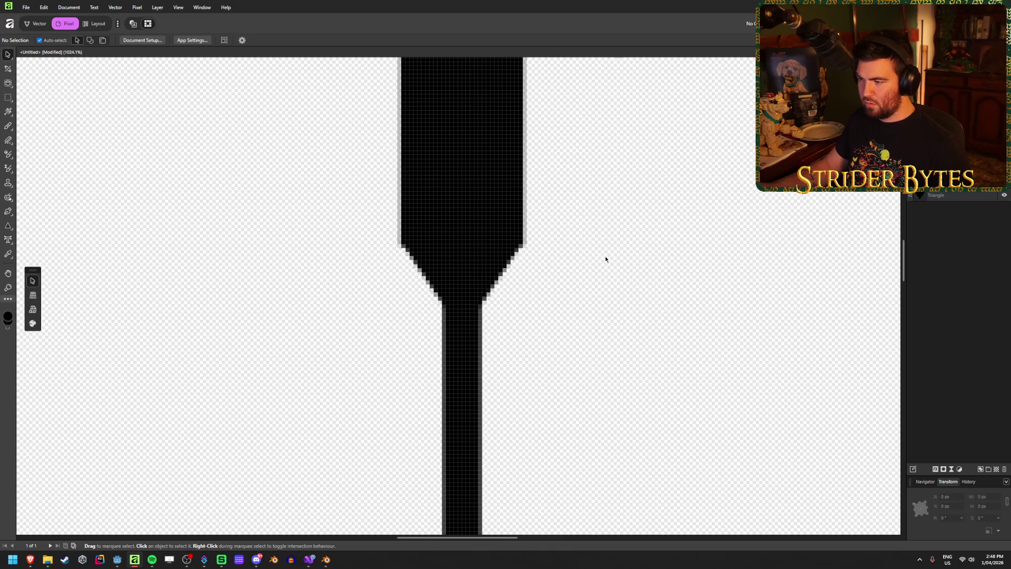
scroll(409, 248, down, 8)
scroll(351, 246, down, 1)
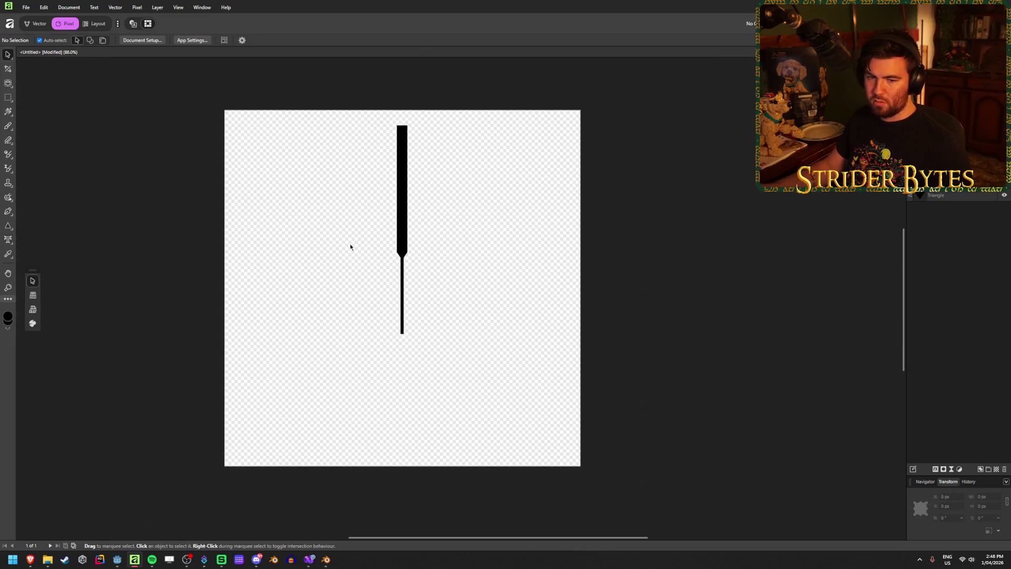
scroll(391, 170, up, 1)
scroll(392, 172, up, 1)
scroll(452, 255, up, 2)
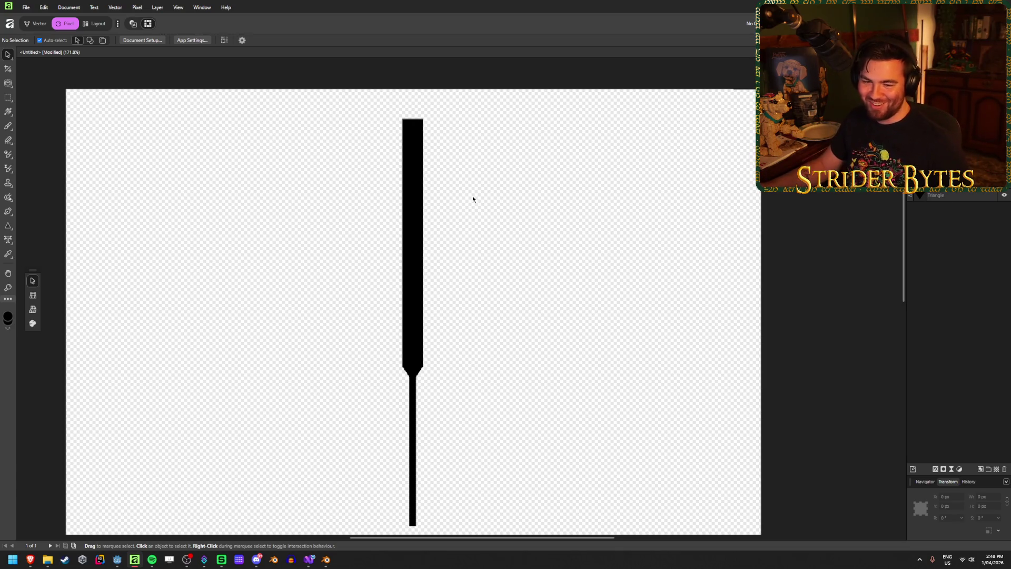
click(407, 176)
drag(413, 119, 413, 89)
click(525, 259)
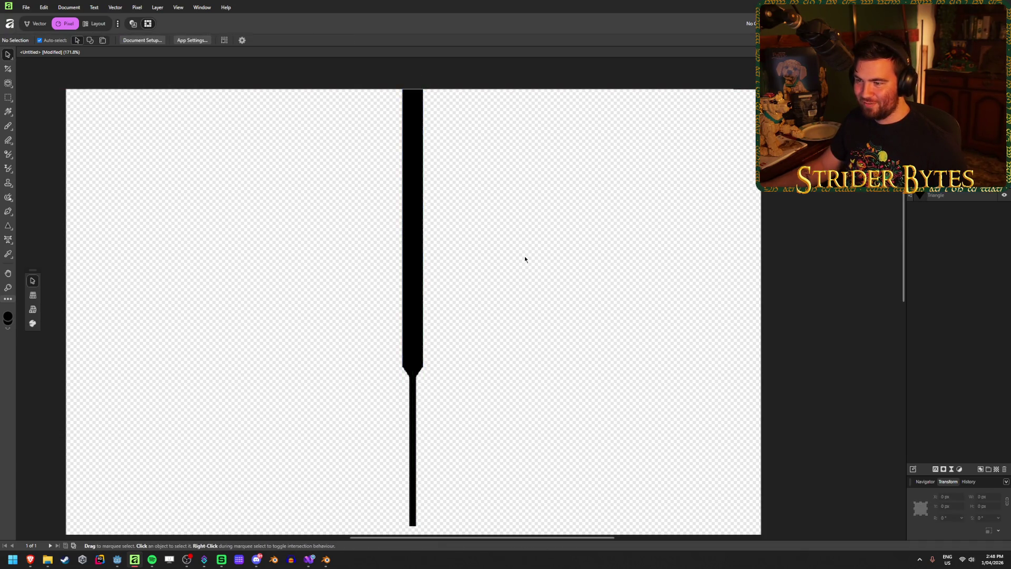
scroll(477, 269, down, 3)
scroll(490, 289, down, 1)
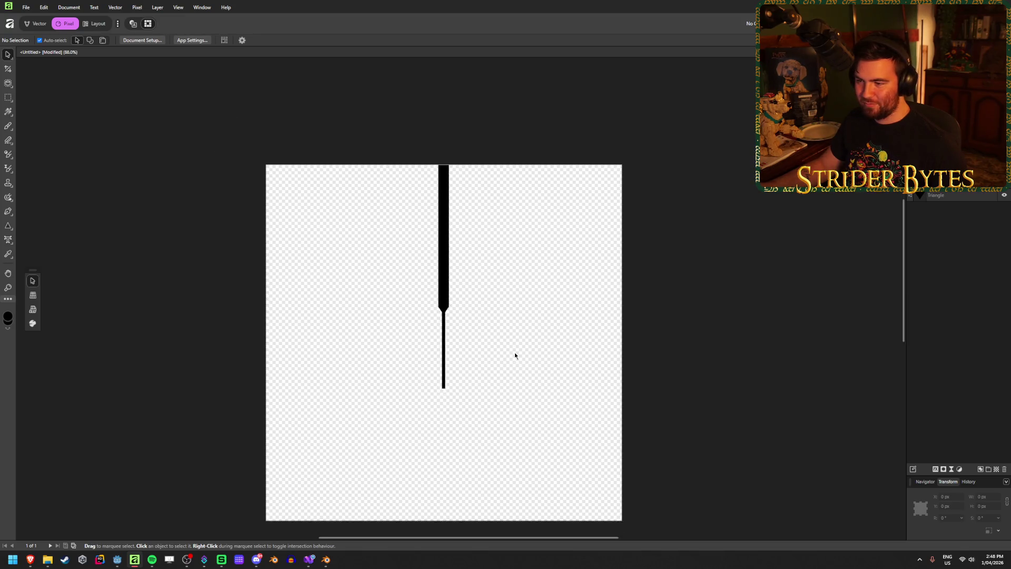
Duplicate the thin line and rotate the copy to -90° as a centred horizontal crossbar.
click(948, 182)
click(949, 174)
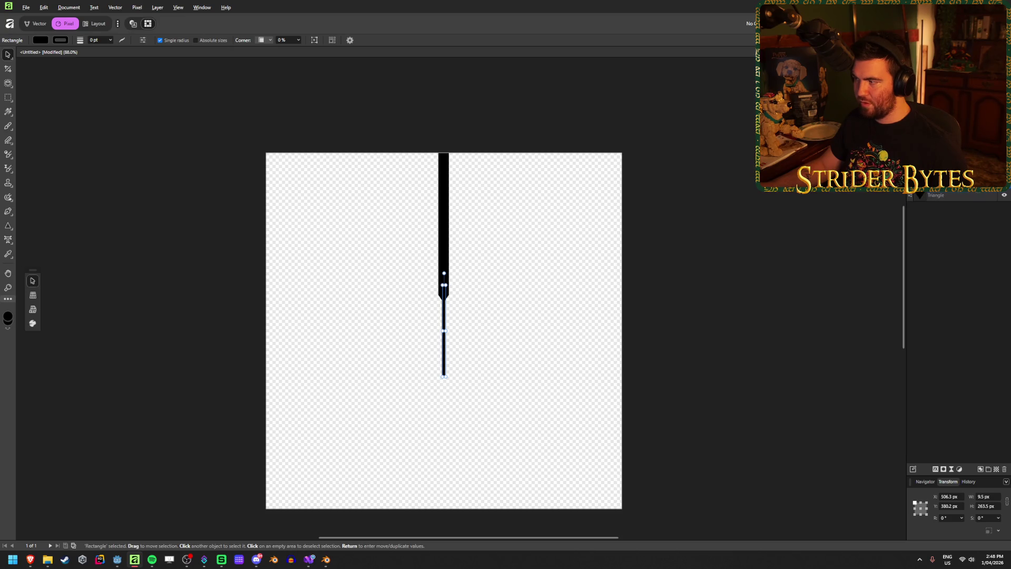
right_click(948, 174)
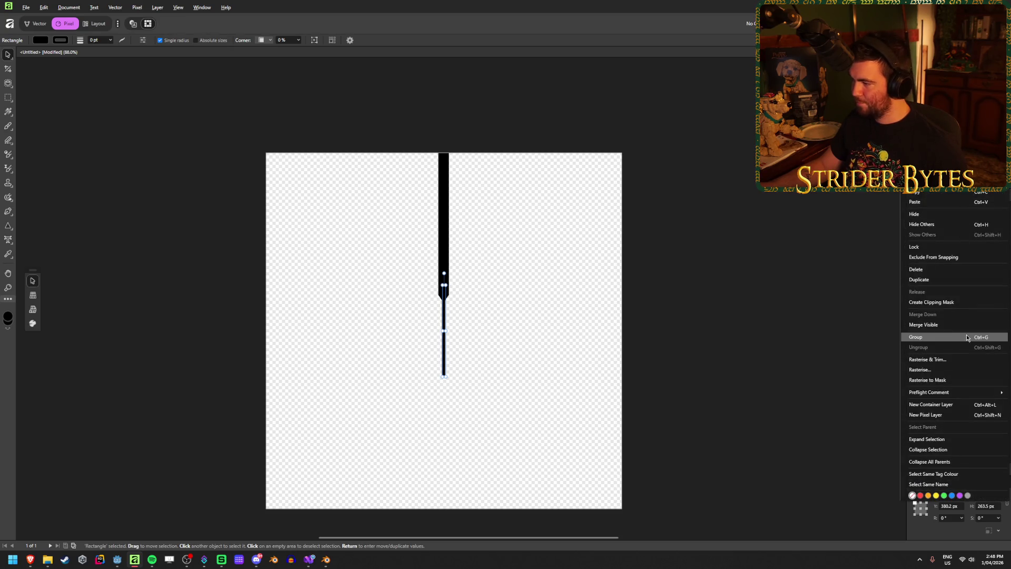
click(940, 287)
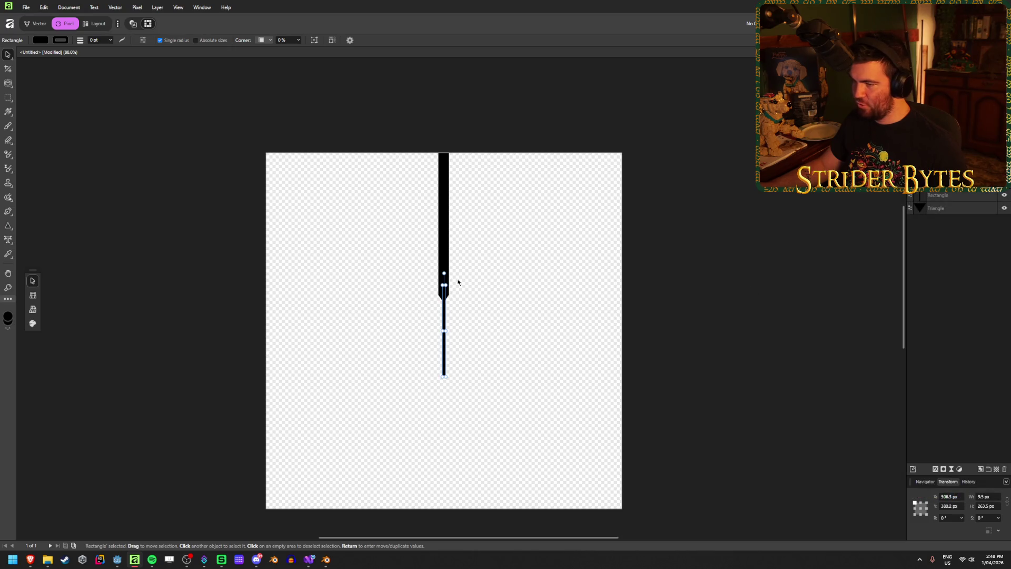
mouse_move(445, 274)
mouse_down()
mouse_move(497, 307)
mouse_move(497, 339)
mouse_move(506, 331)
mouse_up()
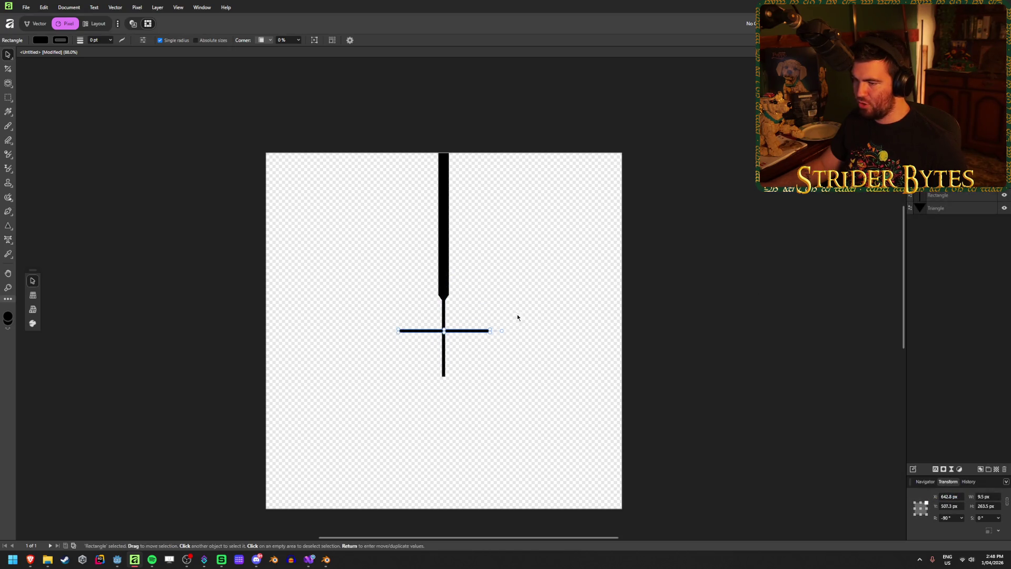
scroll(452, 356, up, 5)
drag(451, 291, 452, 292)
Centre the vertical line and the tapered upper post, then fit the page in view.
click(442, 248)
drag(425, 253, 427, 257)
click(482, 227)
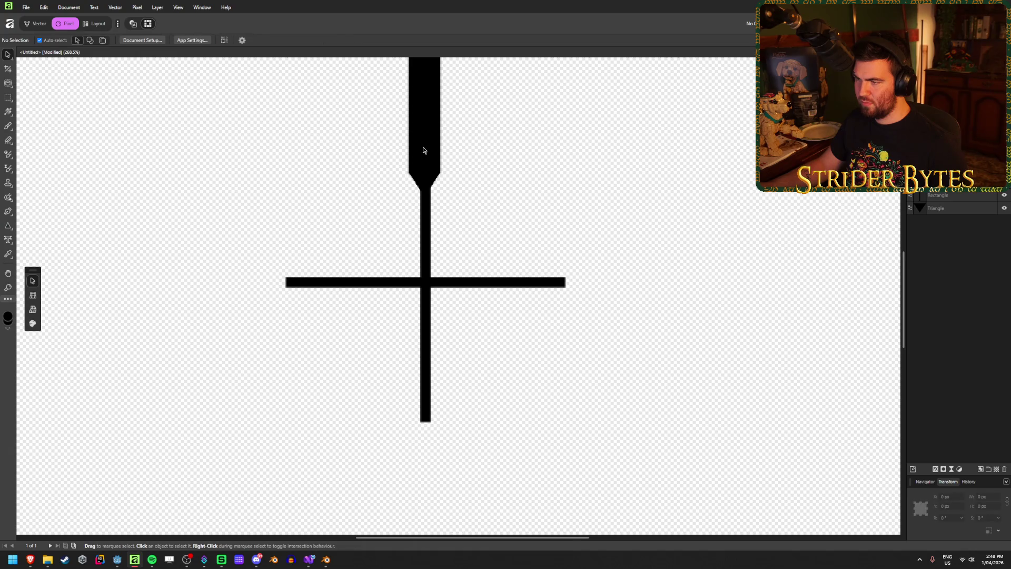
click(421, 186)
shift+click(428, 137)
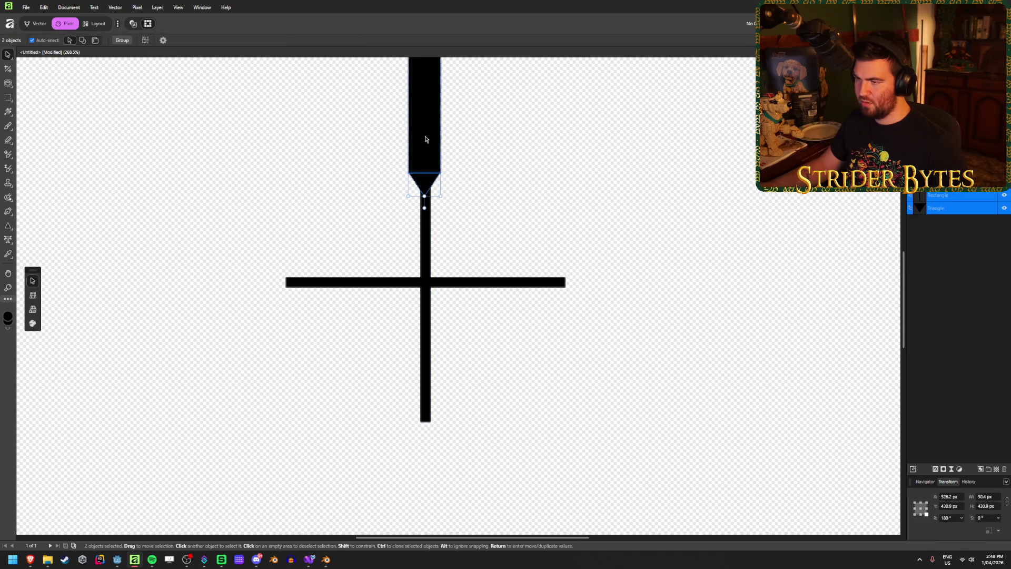
drag(426, 139, 428, 139)
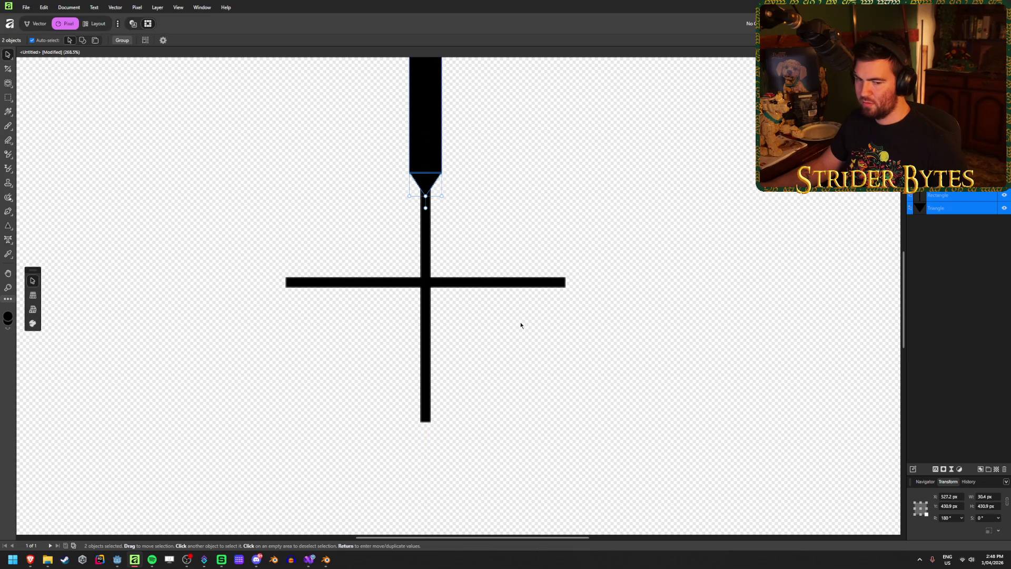
click(499, 314)
key(ctrl+0)
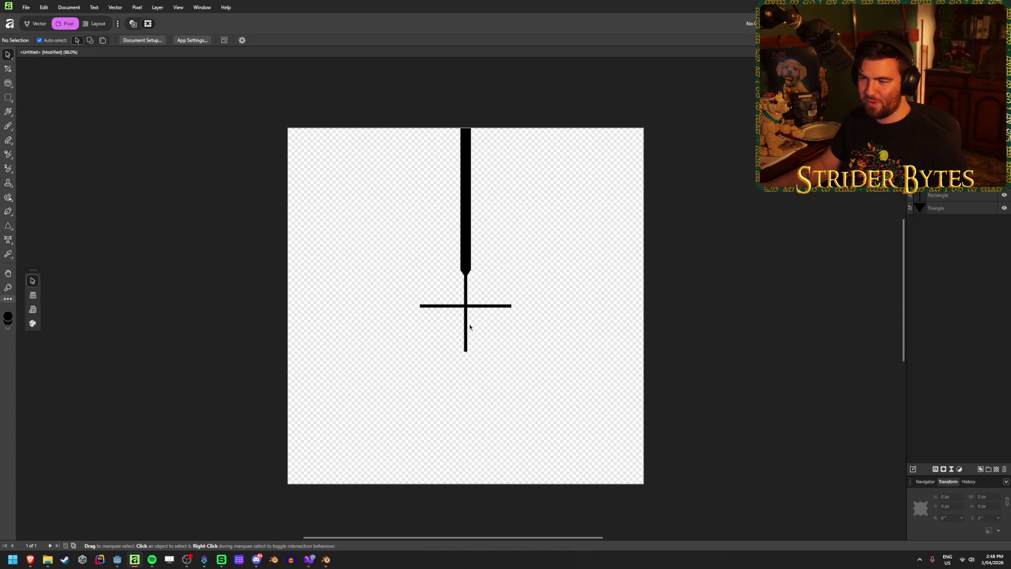
Copy the upper tapered post (rectangle and triangle), rotate it, and place it below the centre line.
scroll(538, 315, up, 2)
scroll(538, 315, down, 1)
click(959, 196)
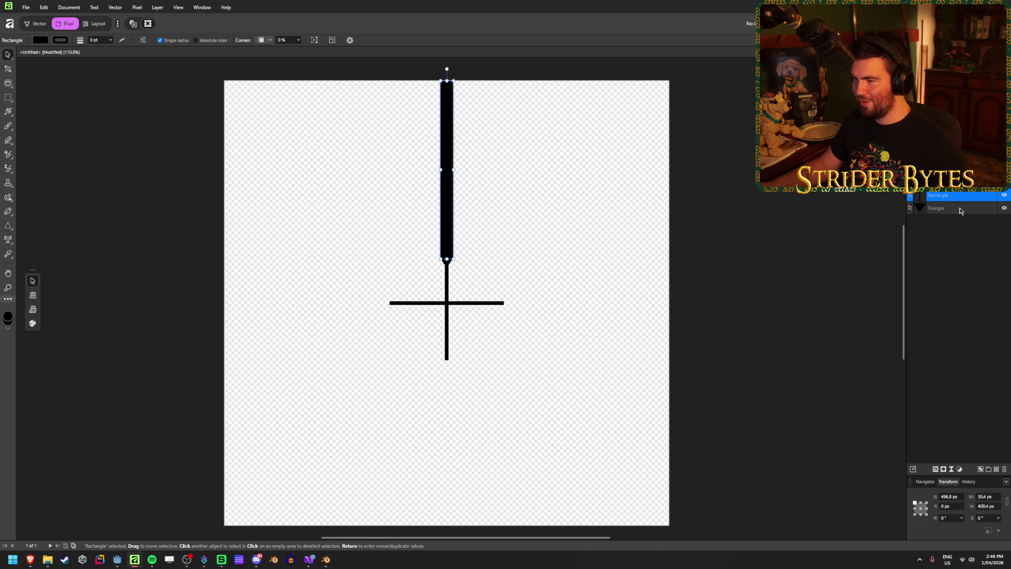
click(960, 208)
shift+click(962, 193)
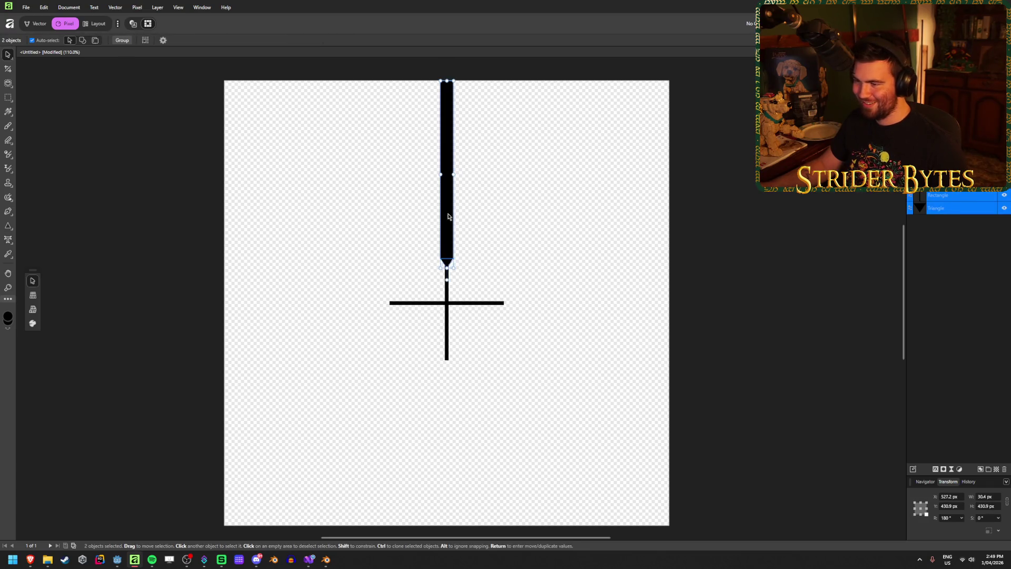
drag(447, 212, 442, 361)
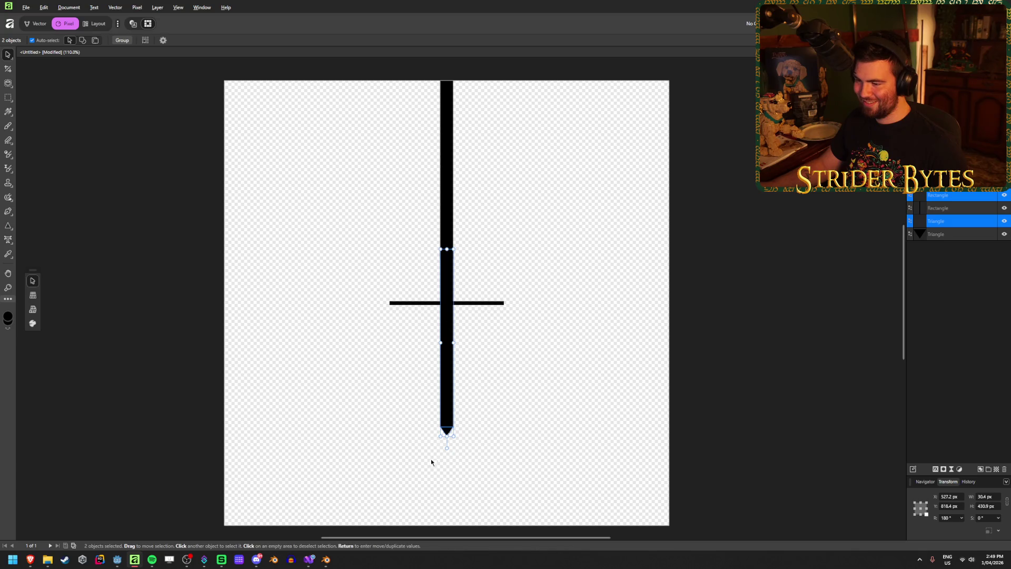
mouse_move(447, 431)
mouse_down()
mouse_move(414, 444)
mouse_move(373, 254)
mouse_move(447, 237)
mouse_up()
scroll(503, 343, down, 1)
drag(452, 281, 446, 362)
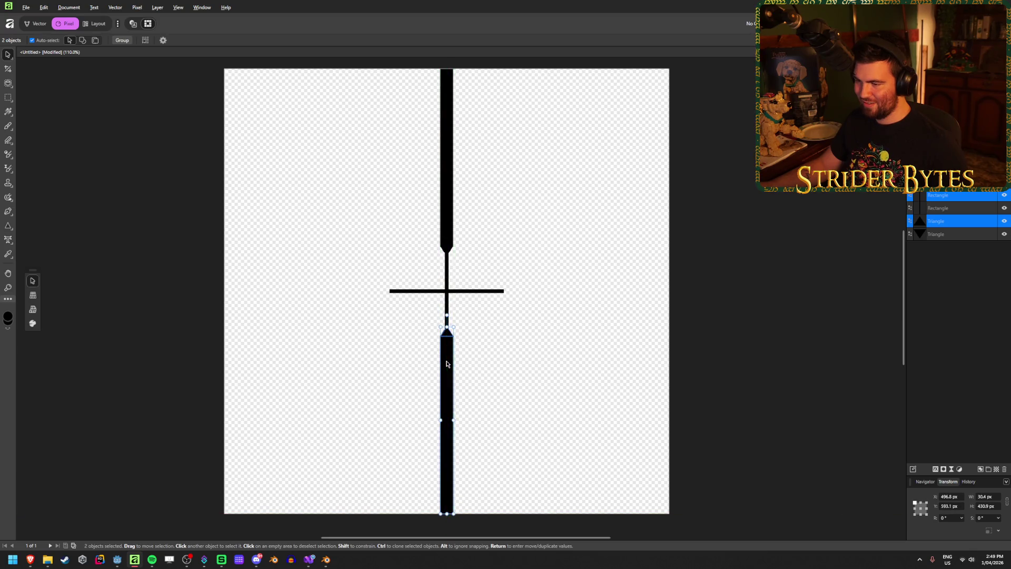
click(551, 333)
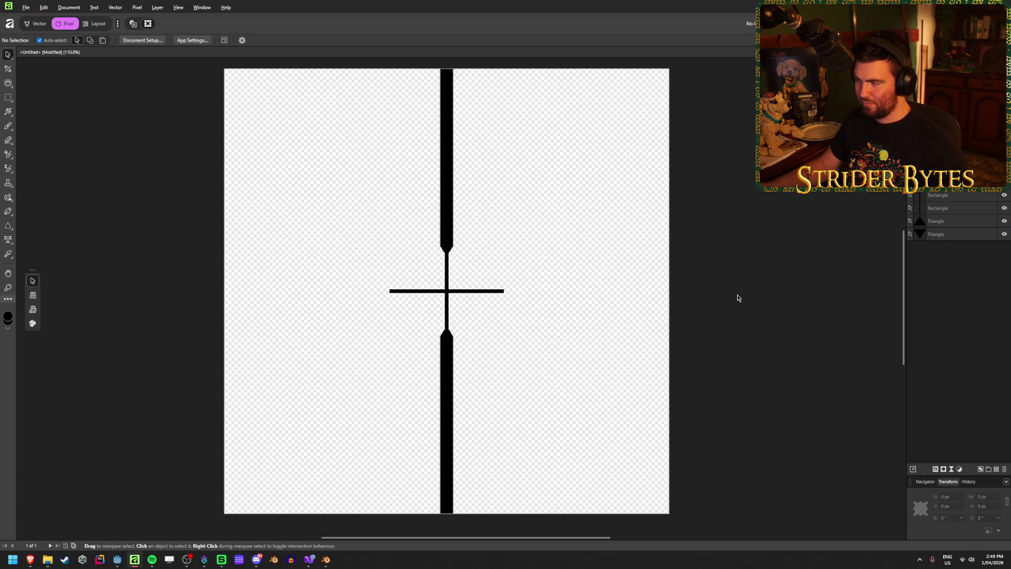
Duplicate all four vertical post pieces with Ctrl+J and rotate the copies 90° into horizontal posts.
click(950, 237)
shift+click(956, 198)
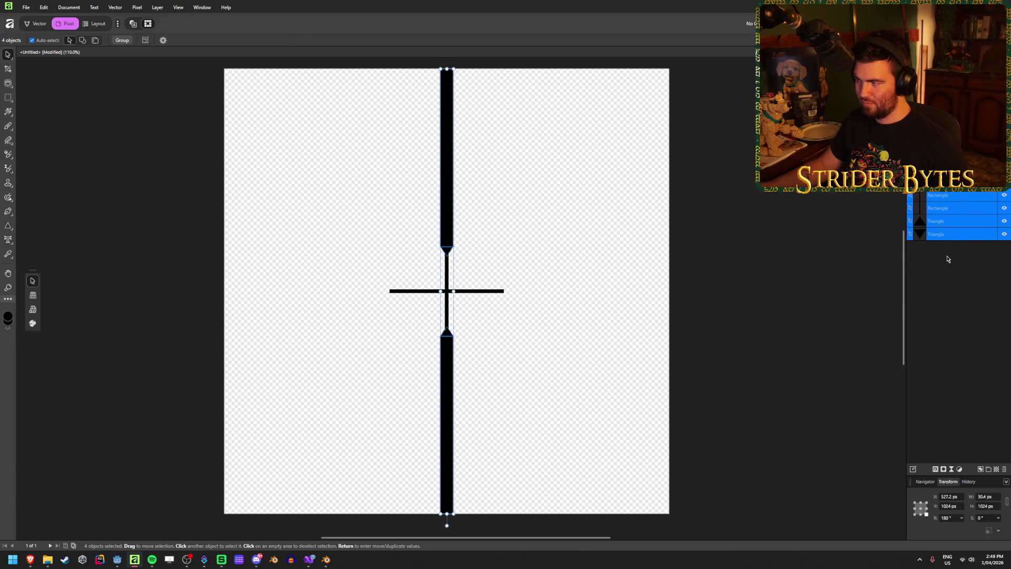
key(ctrl+j)
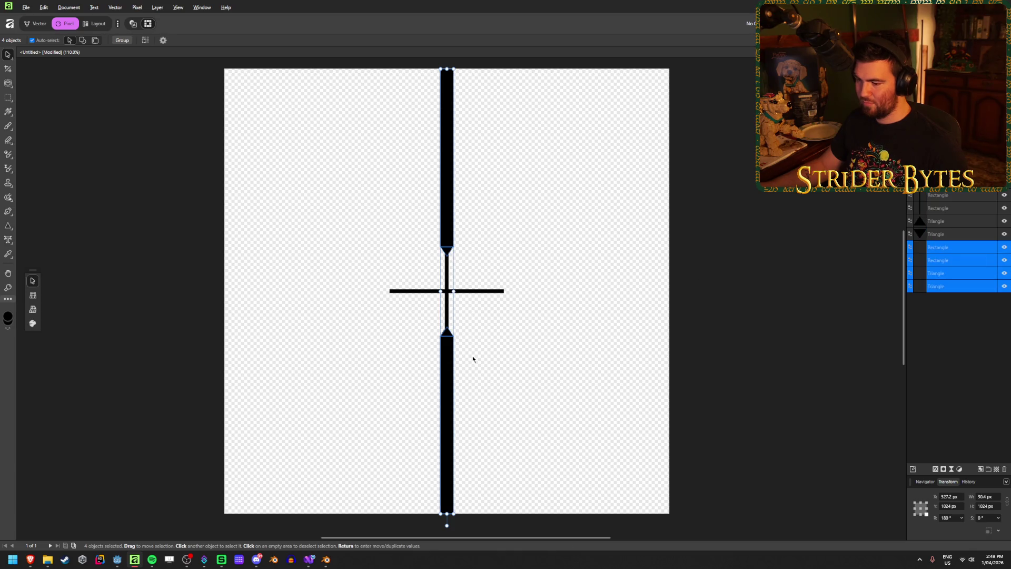
mouse_move(446, 524)
mouse_down()
mouse_move(670, 350)
mouse_move(679, 289)
mouse_up()
click(749, 233)
scroll(411, 288, down, 3)
scroll(460, 287, up, 6)
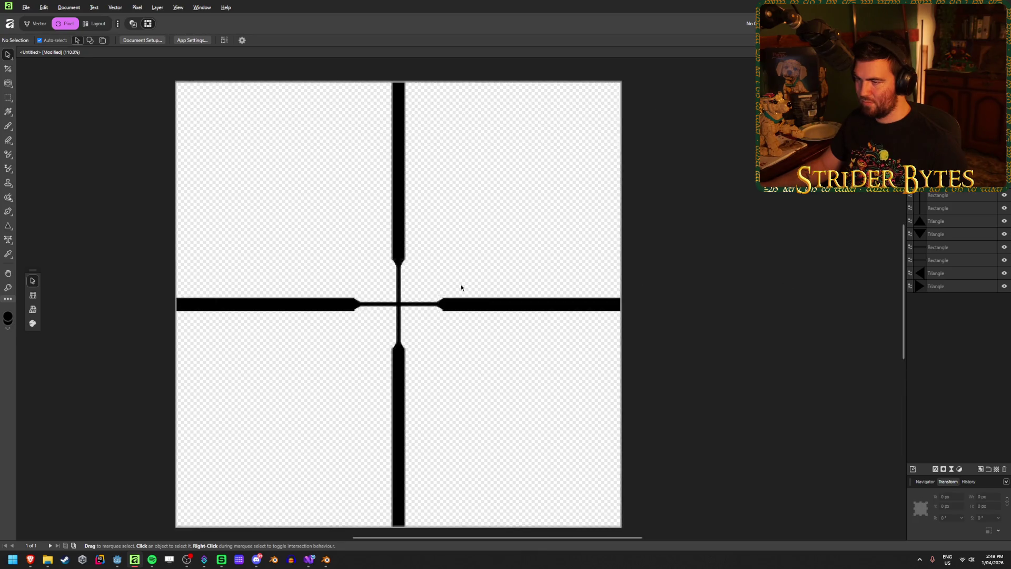
scroll(477, 263, down, 4)
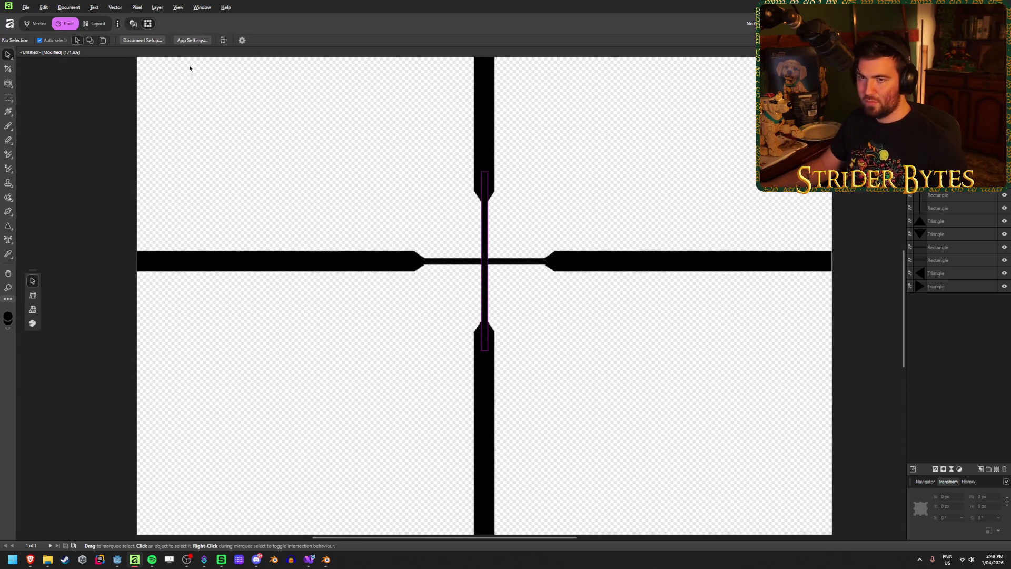
click(136, 7)
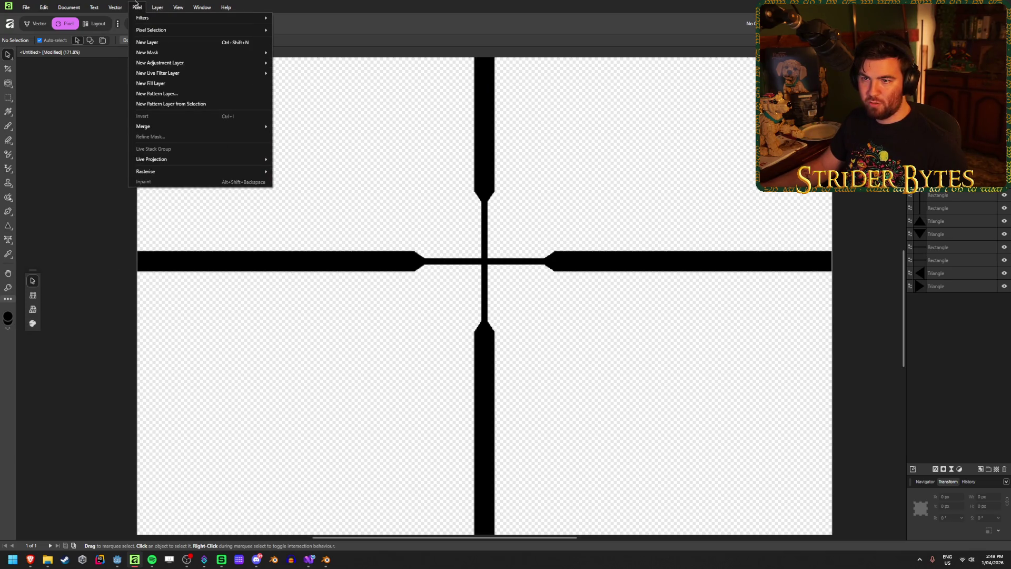
In the Guides settings, set the grid gutter to 0 px and close the dialog.
mouse_move(159, 3)
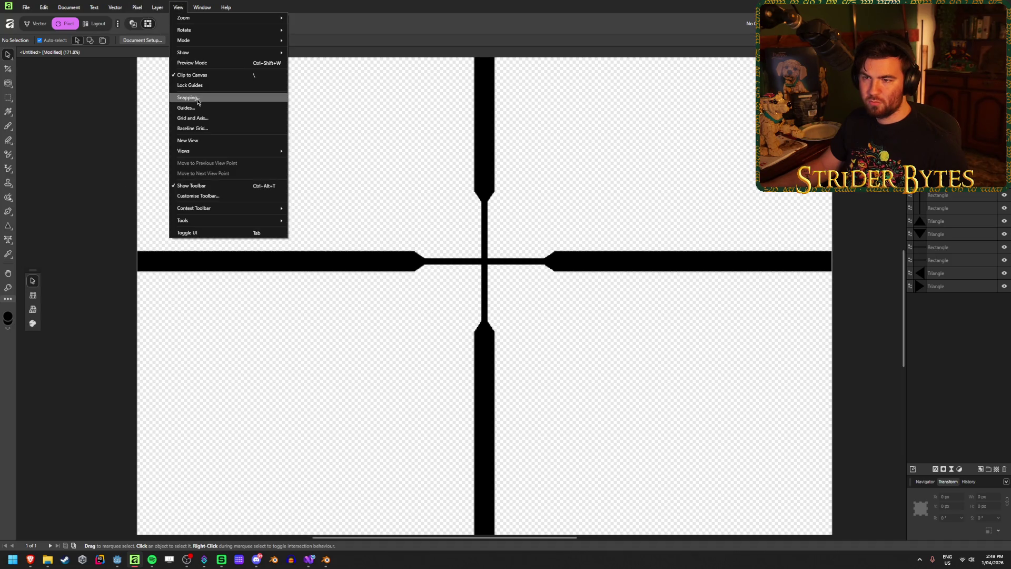
click(195, 108)
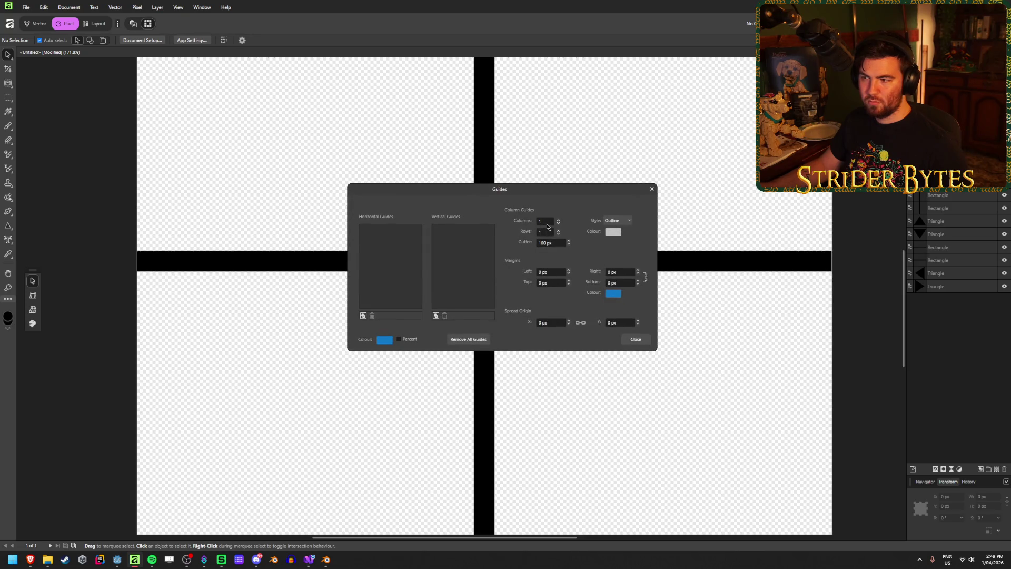
click(547, 224)
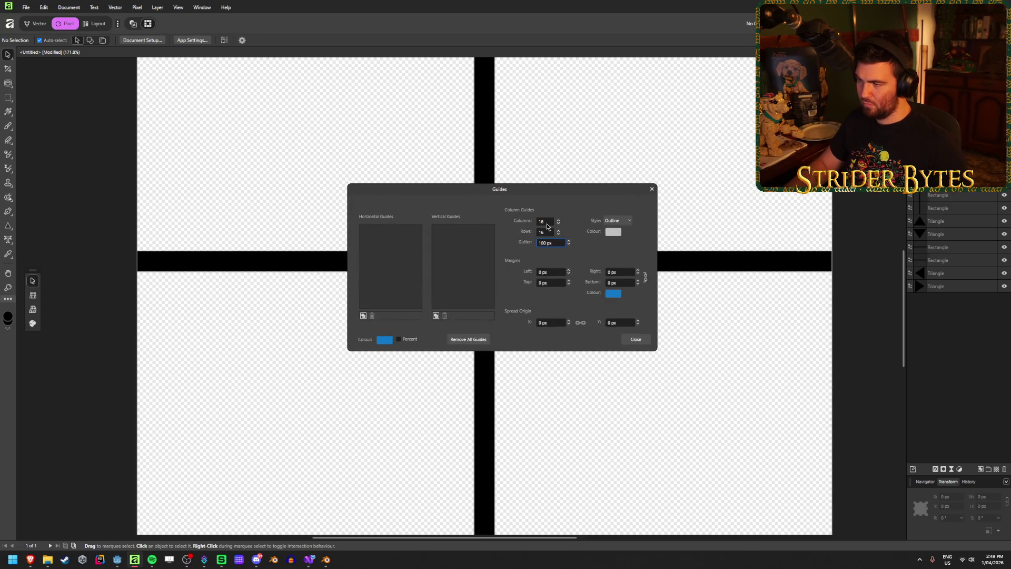
text(0)
key(Tab)
key(Escape)
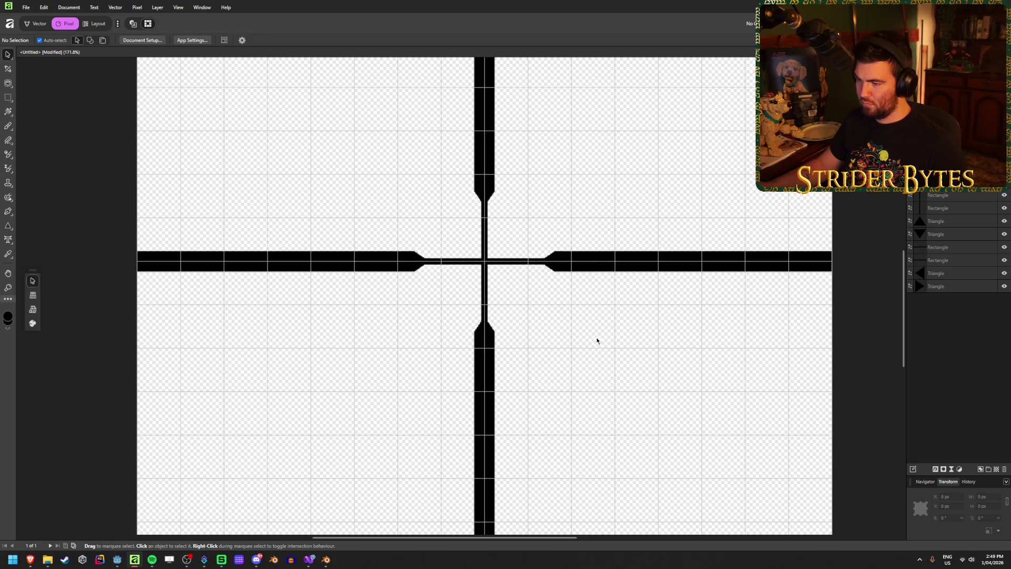
Zoom in and out to inspect the crosshair and fit the whole document on screen.
scroll(540, 317, up, 5)
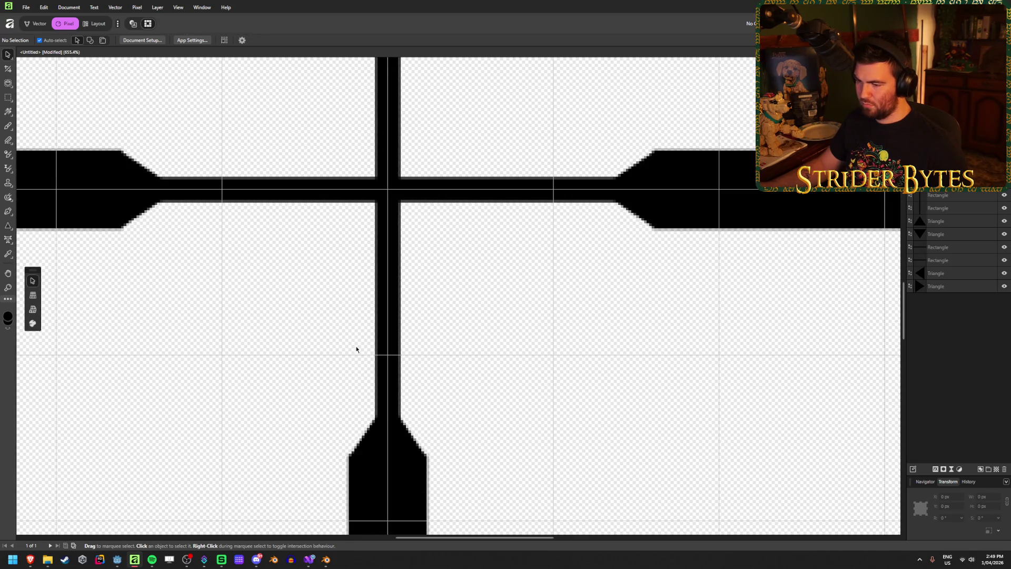
scroll(375, 253, down, 3)
scroll(376, 255, up, 2)
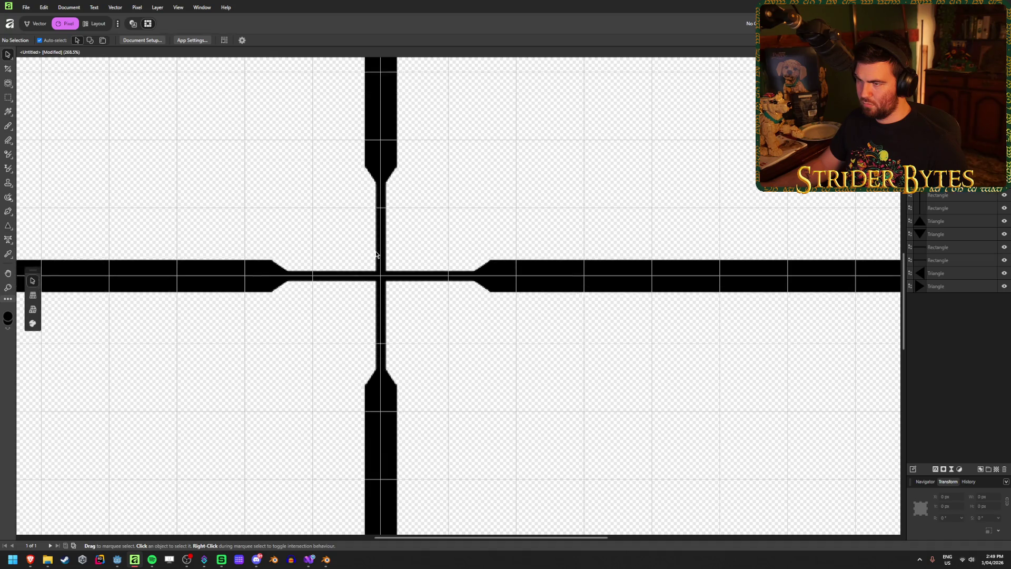
scroll(376, 255, up, 1)
scroll(342, 330, up, 3)
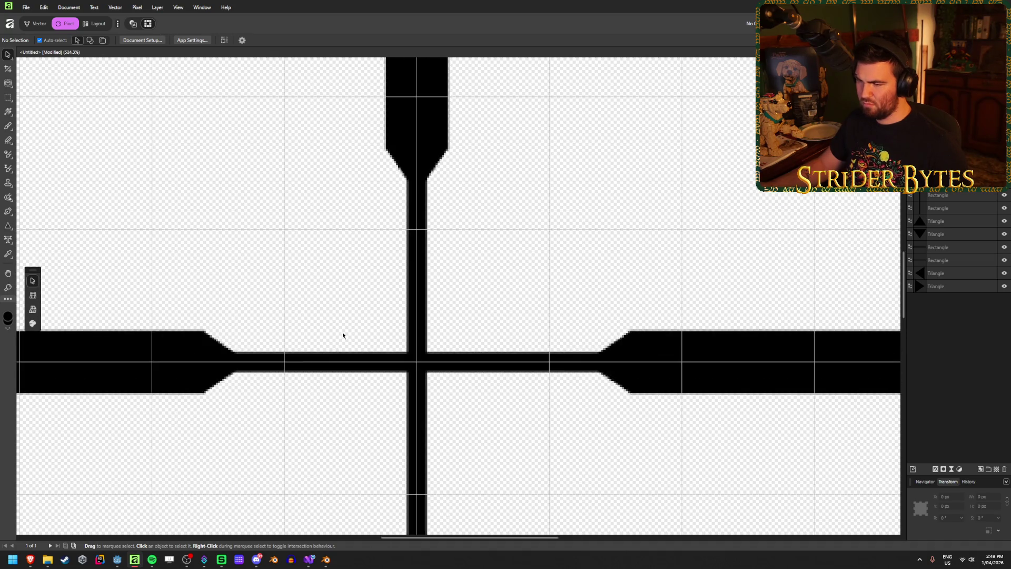
scroll(345, 333, down, 9)
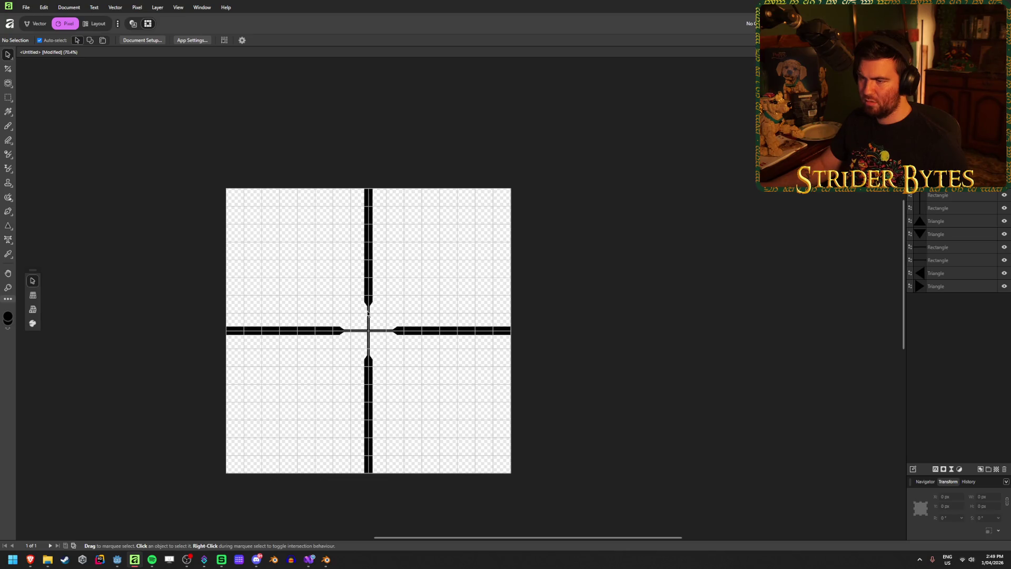
scroll(354, 353, up, 2)
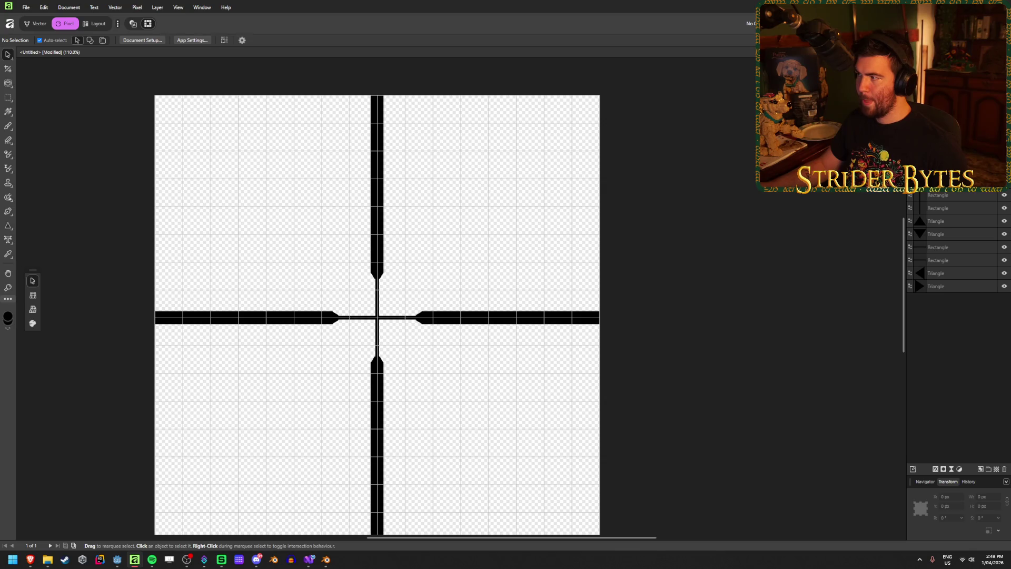
Export the crosshair as ScopeCrosshair1.png into the Gungineer project's Textures folder.
key(ctrl+shift+alt+s)
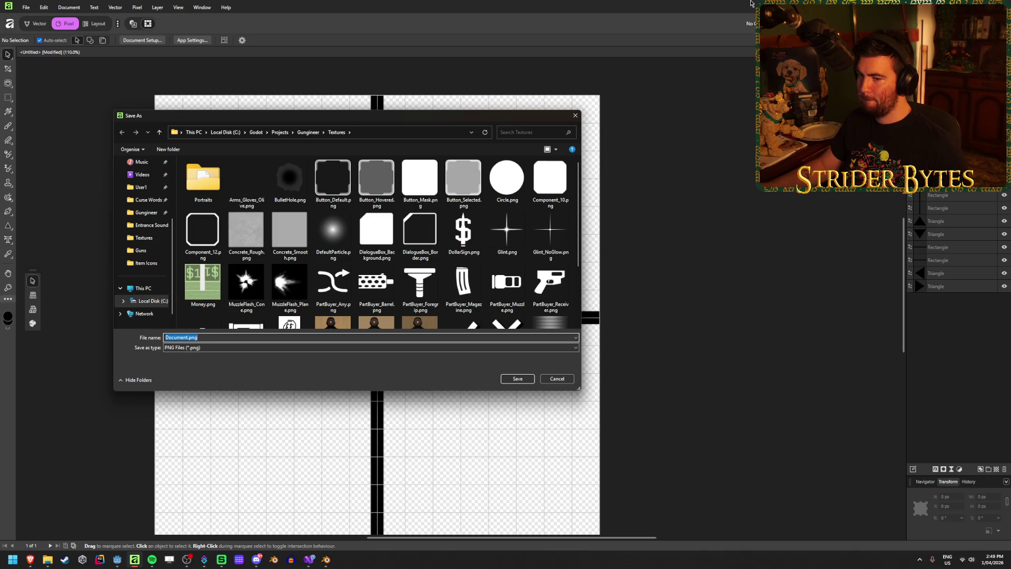
text(ScopeCrosshair1)
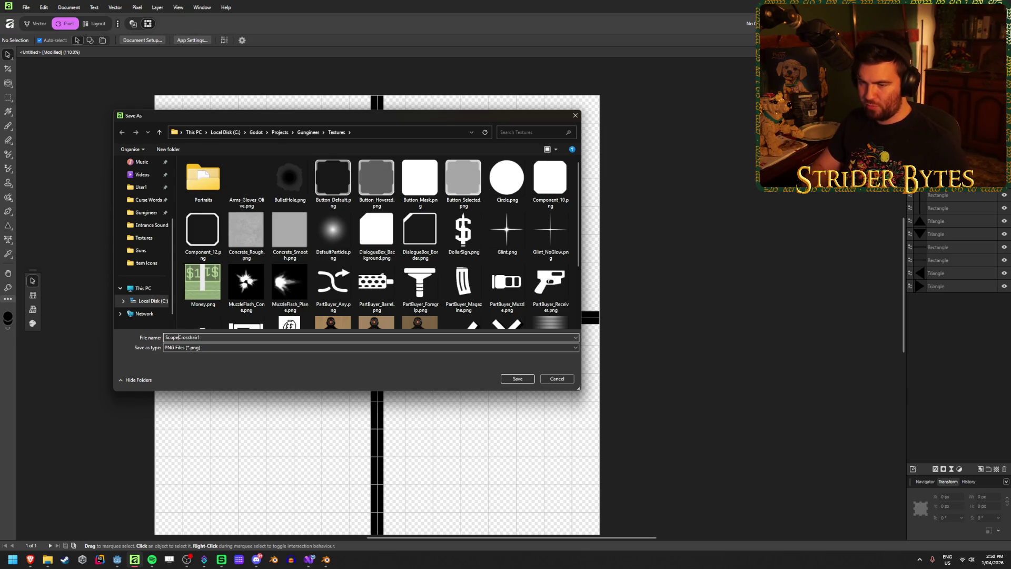
key(Return)
key(alt+Tab)
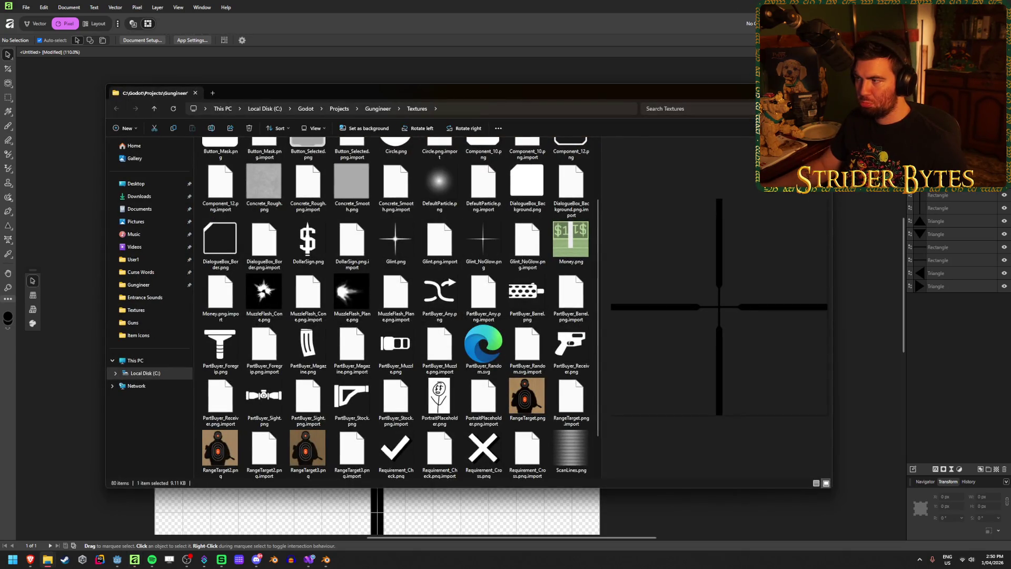
click(978, 337)
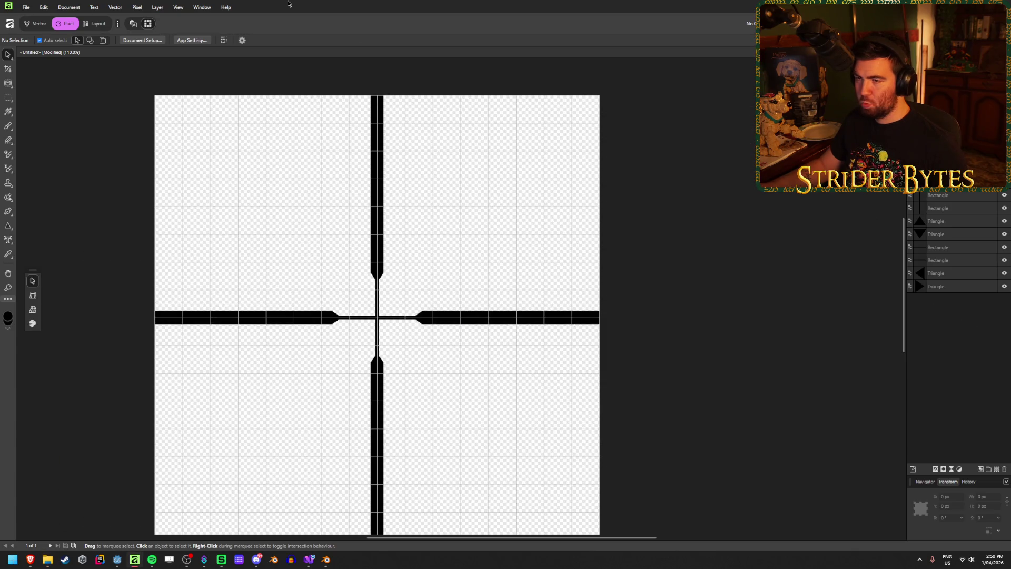
Save the Affinity document as ScopeCrosshair in the project's Raw folder.
key(ctrl+s)
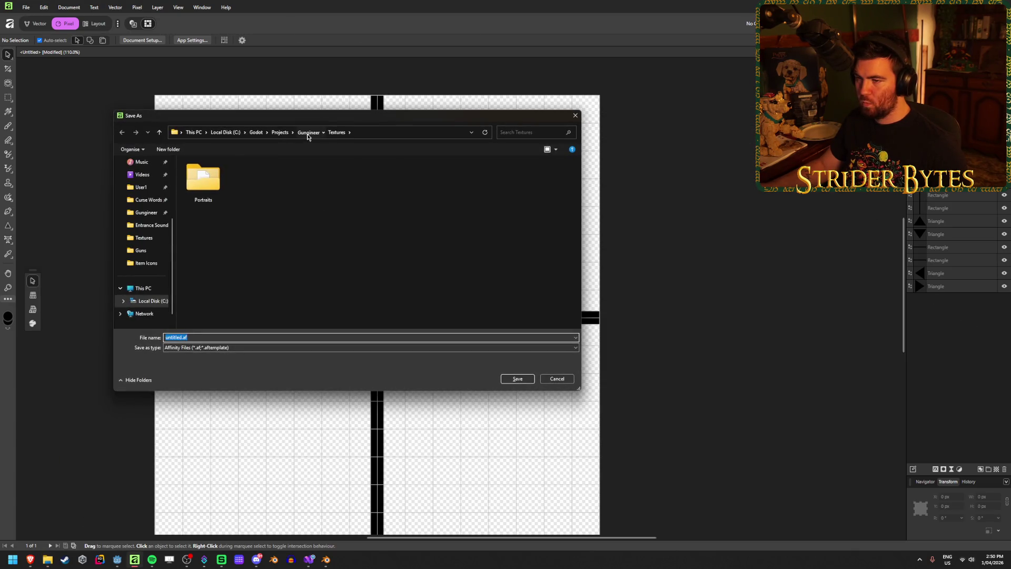
click(305, 132)
double_click(196, 284)
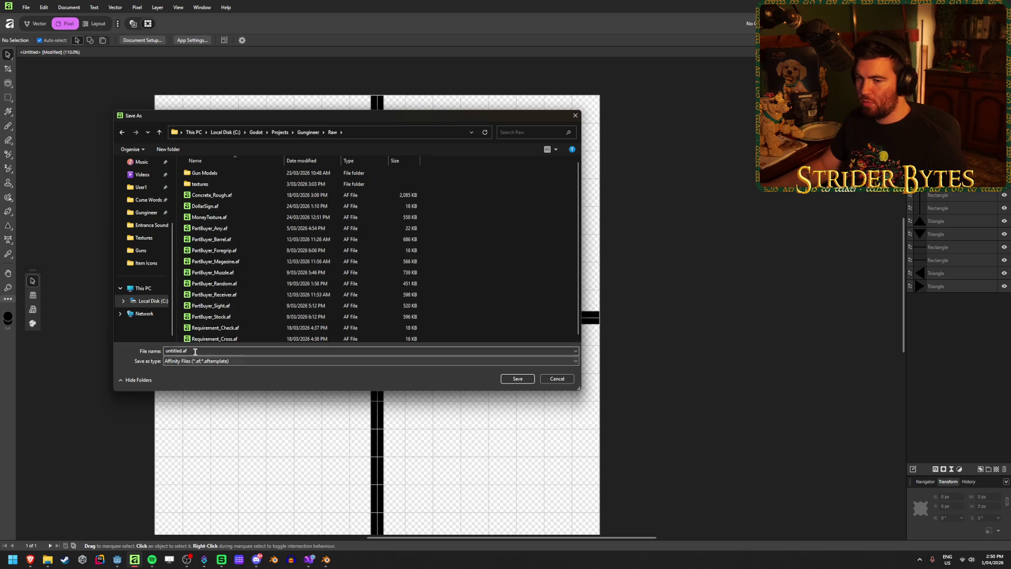
triple_click(182, 351)
text(ScopeCrosshair)
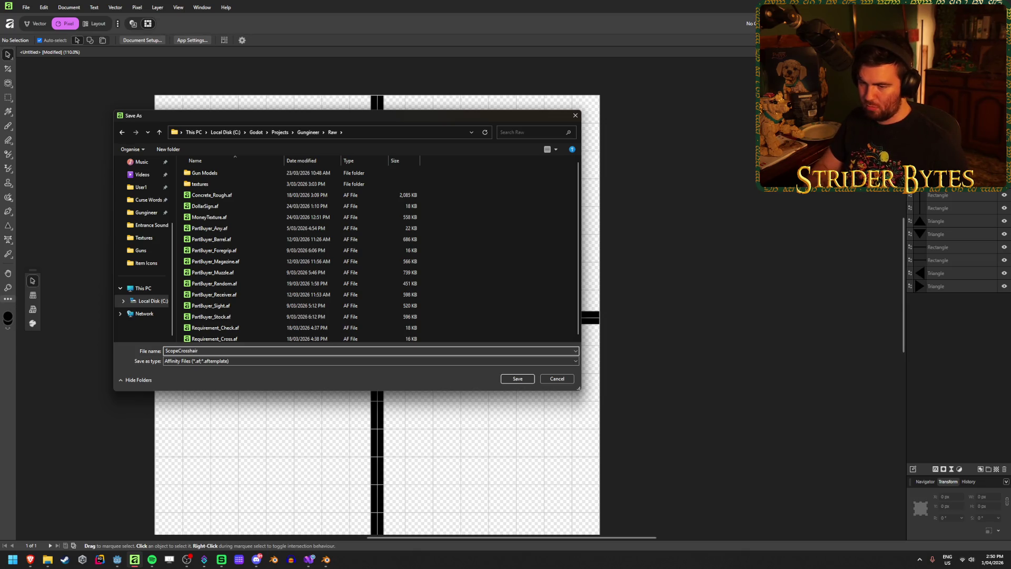
key(Return)
key(alt+Tab)
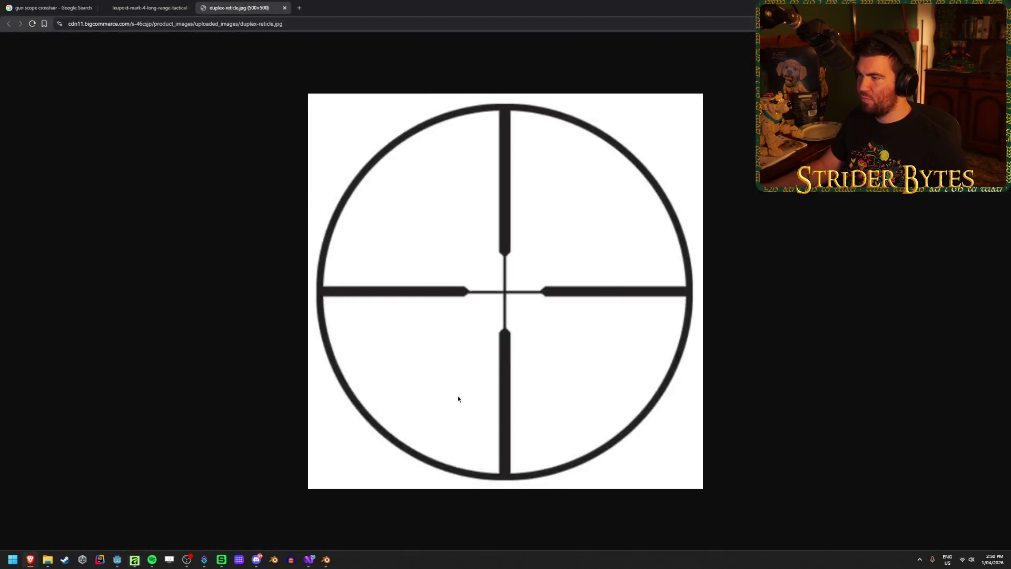
Close the duplex reticle tab, look over the Leupold reticle chart, and return to Godot.
key(ctrl+w)
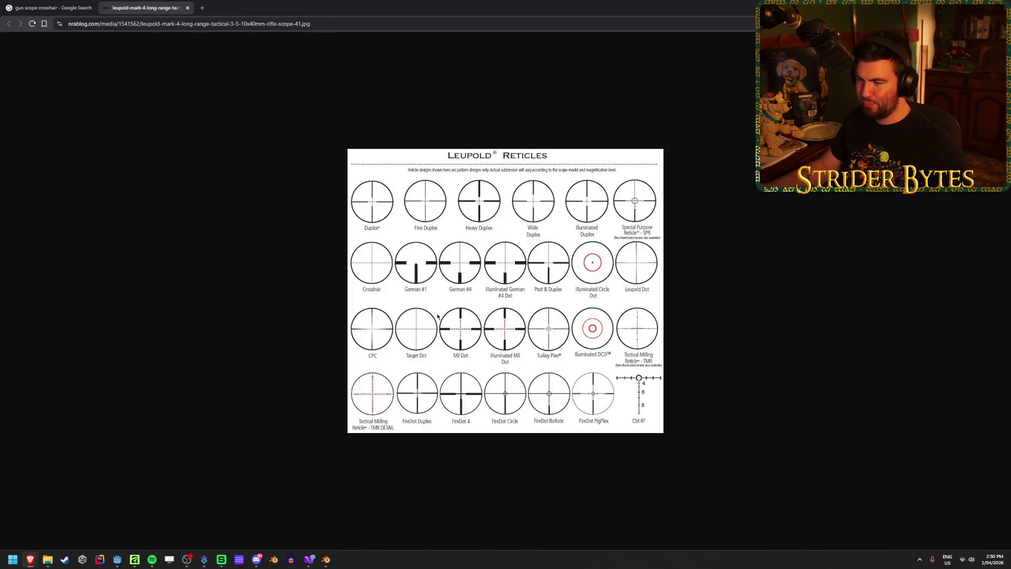
scroll(468, 264, up, 3)
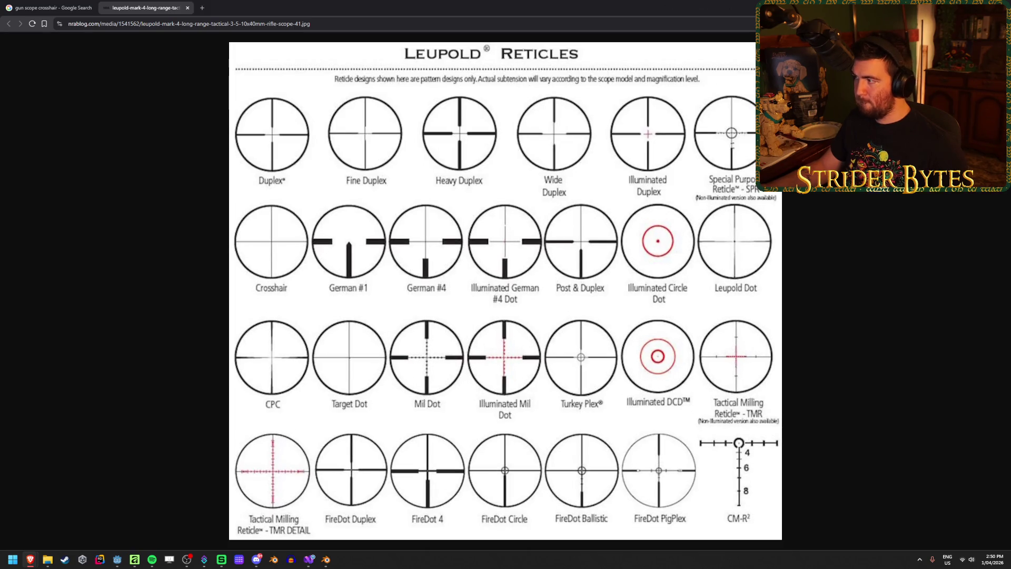
key(alt+Tab)
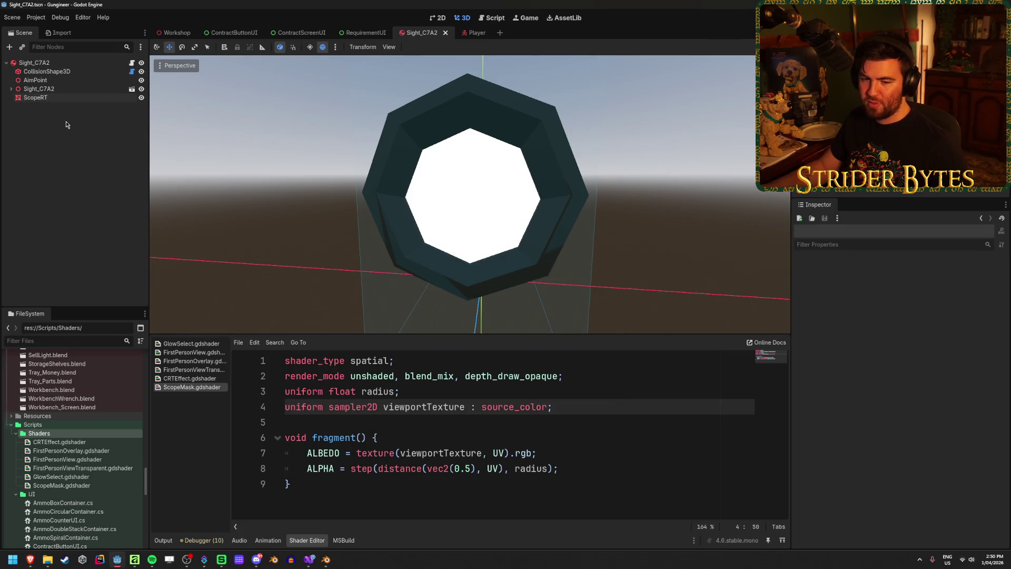
Select ScopeRT and give it a new StandardMaterial3D material overlay.
click(39, 89)
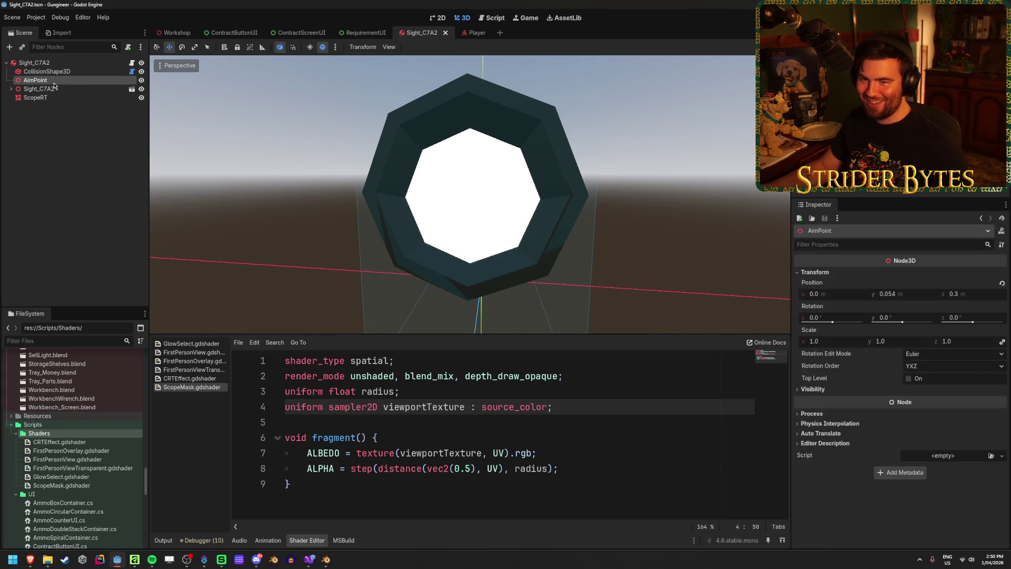
click(54, 99)
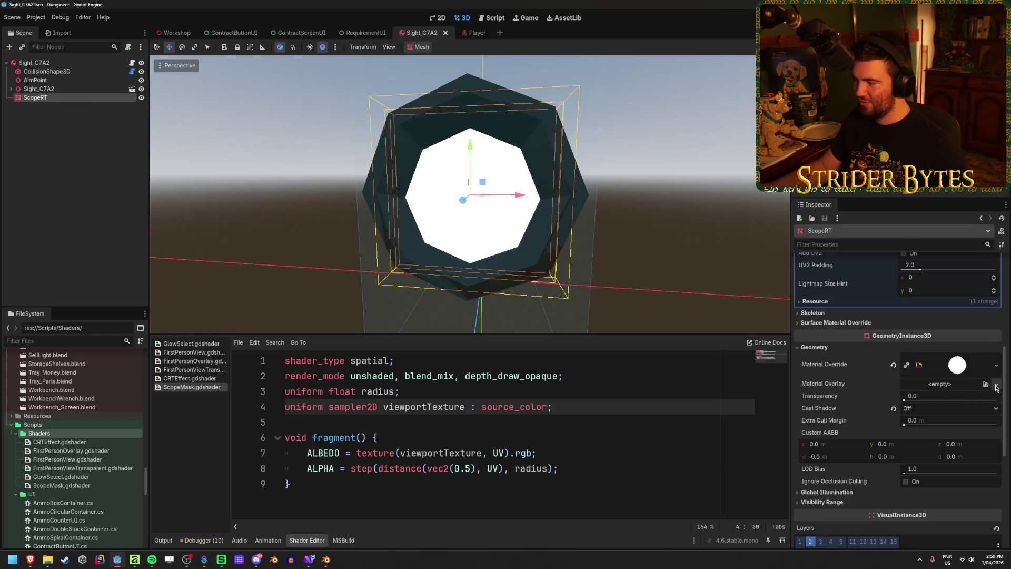
scroll(93, 459, down, 10)
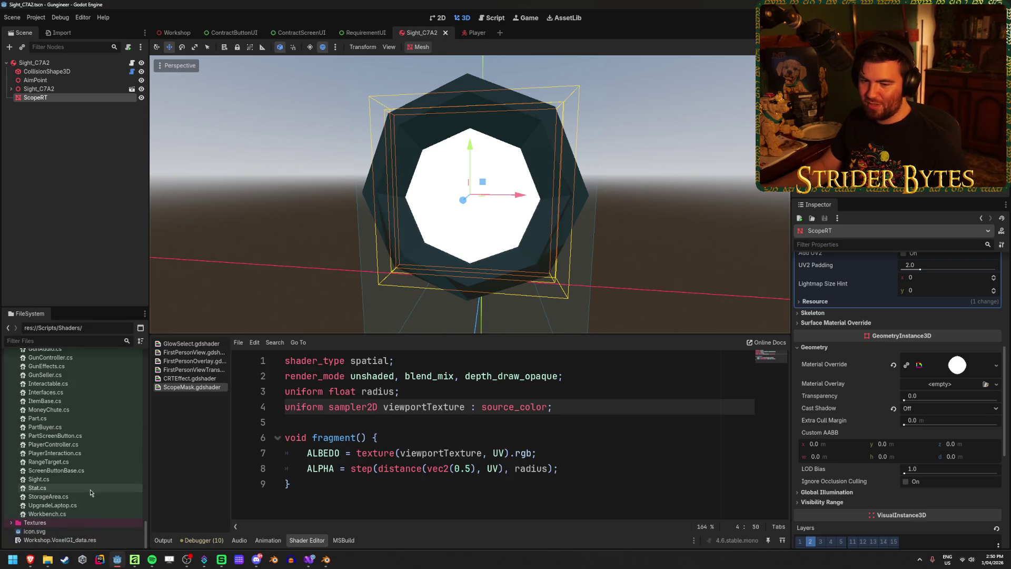
scroll(90, 489, up, 5)
scroll(84, 496, up, 15)
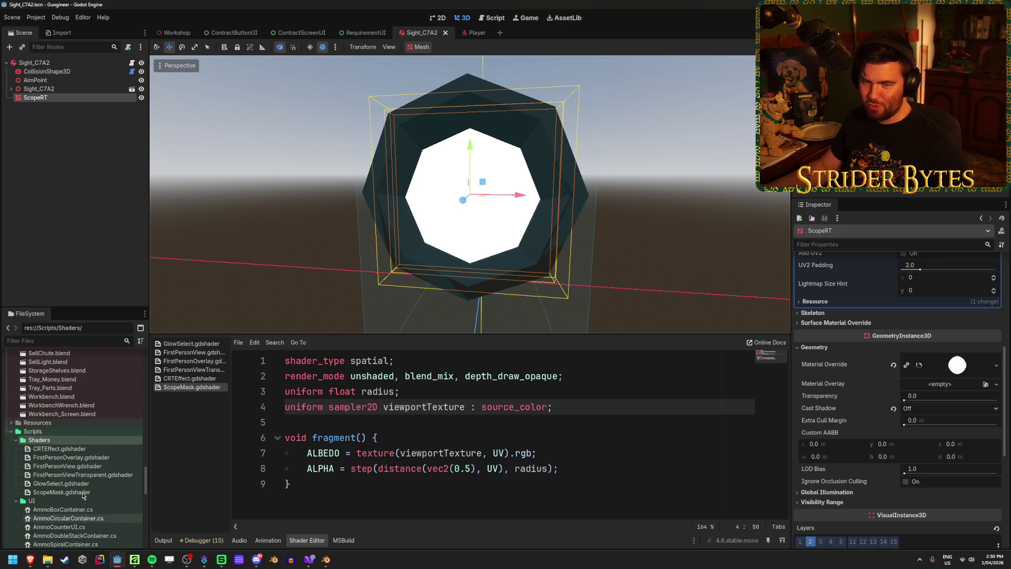
scroll(82, 495, up, 5)
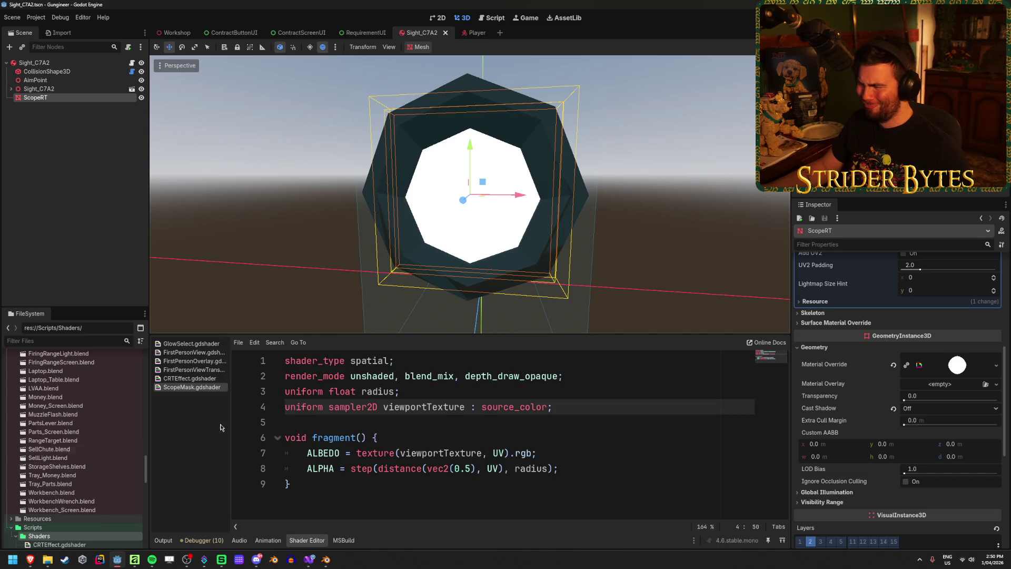
click(995, 389)
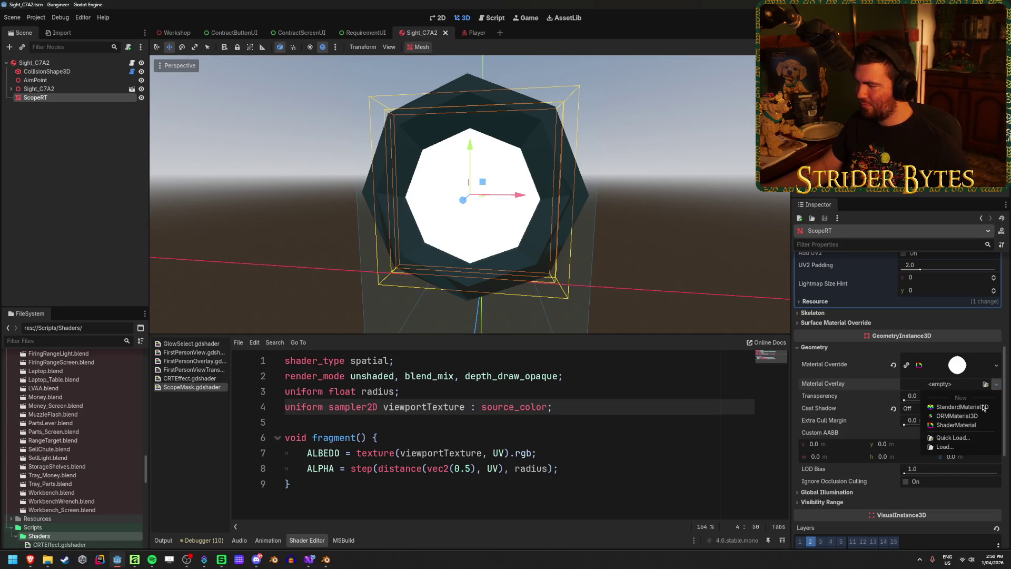
click(982, 407)
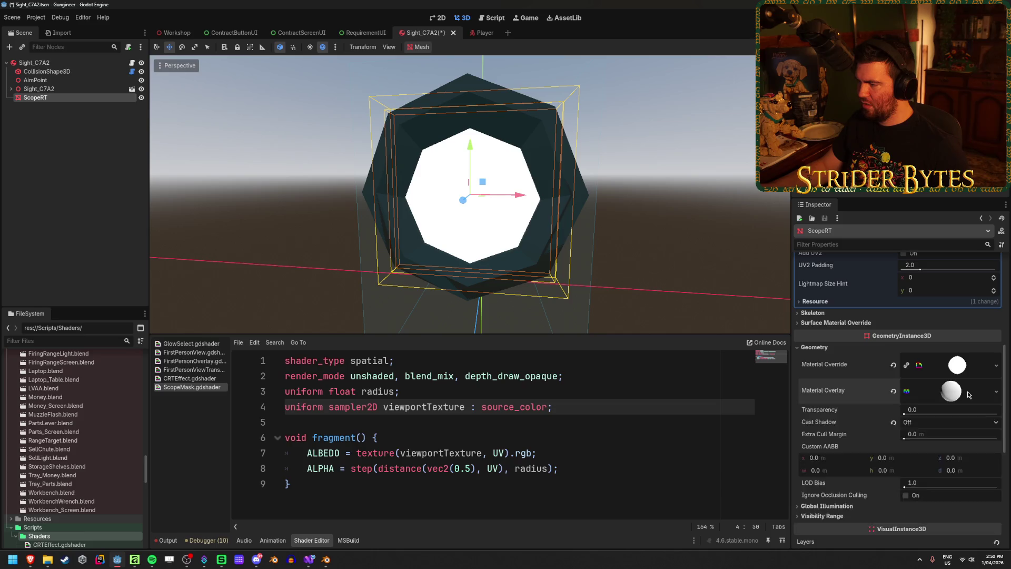
click(952, 392)
Set the overlay material's albedo texture to ScopeCrosshair1.png.
scroll(896, 405, down, 3)
click(818, 355)
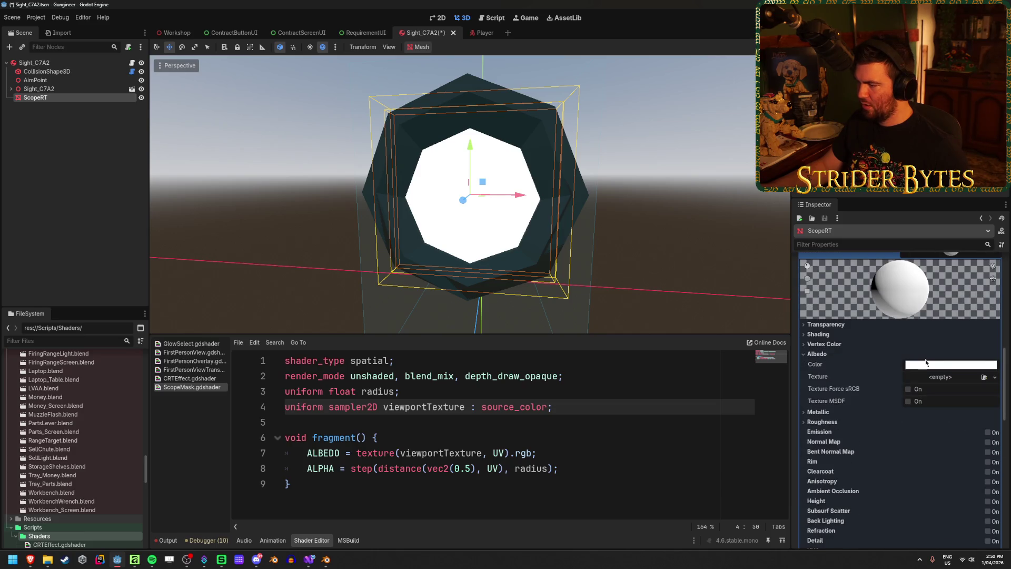
click(985, 377)
scroll(527, 279, down, 10)
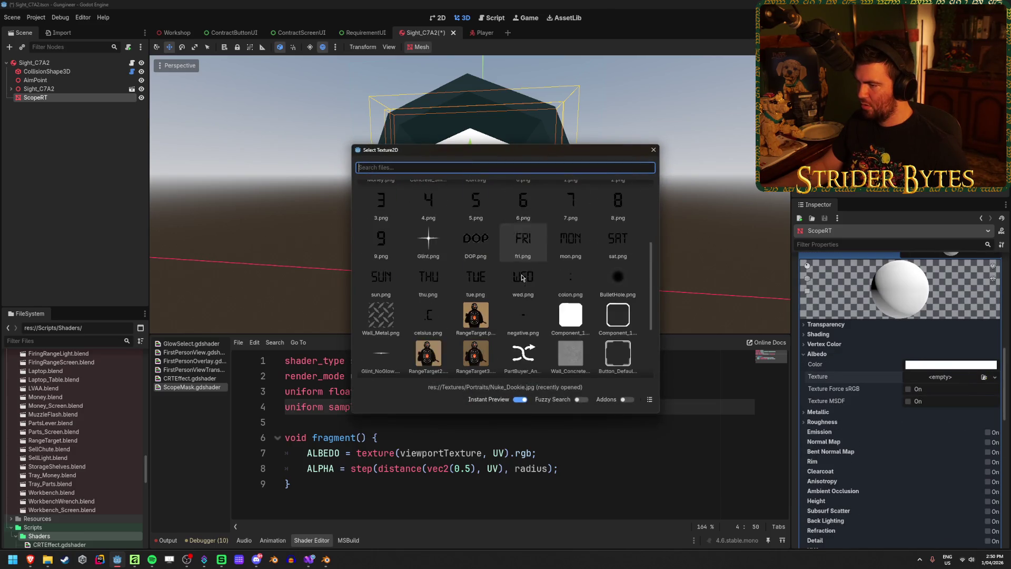
click(525, 294)
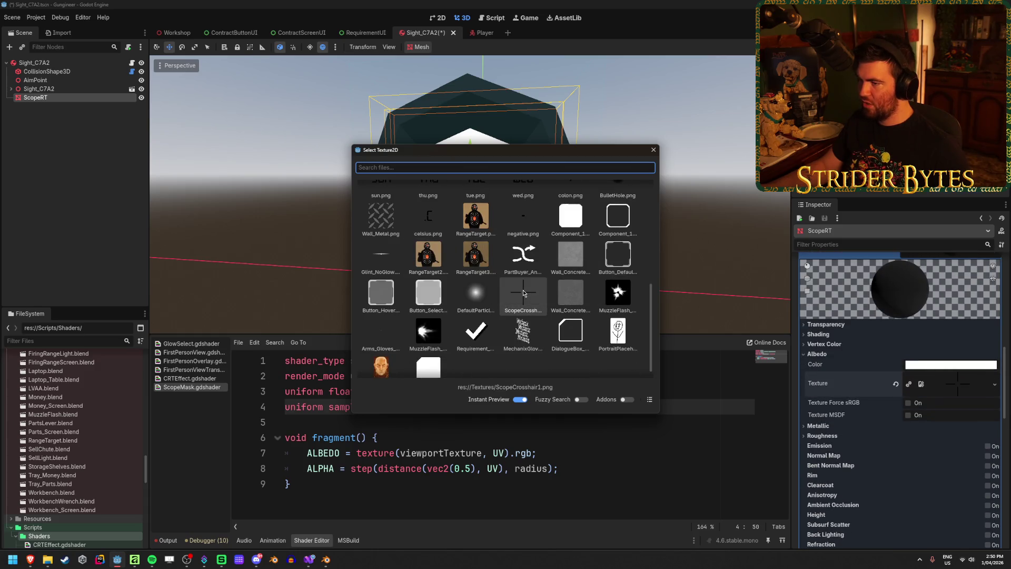
double_click(532, 305)
scroll(334, 237, up, 5)
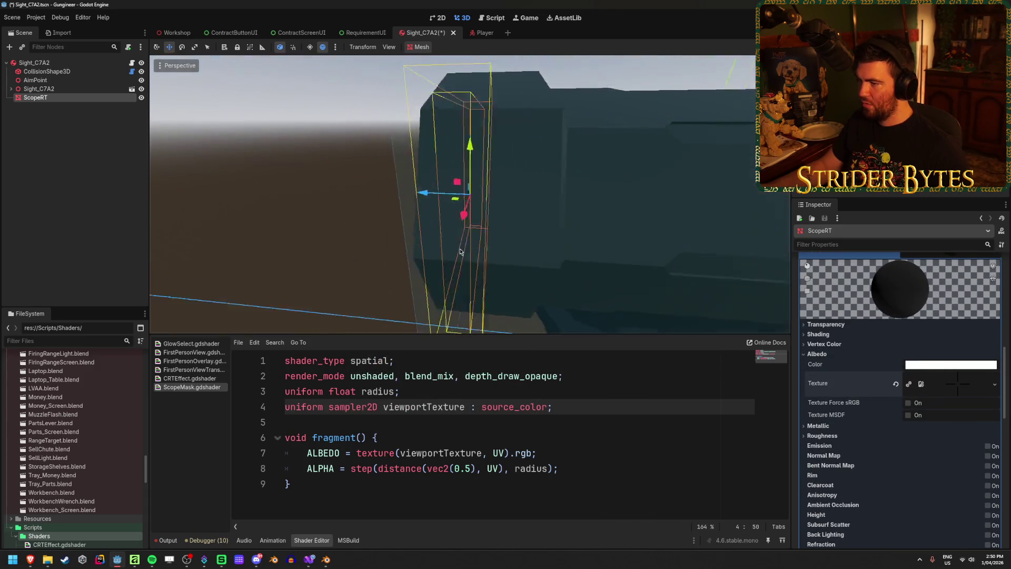
scroll(334, 238, down, 5)
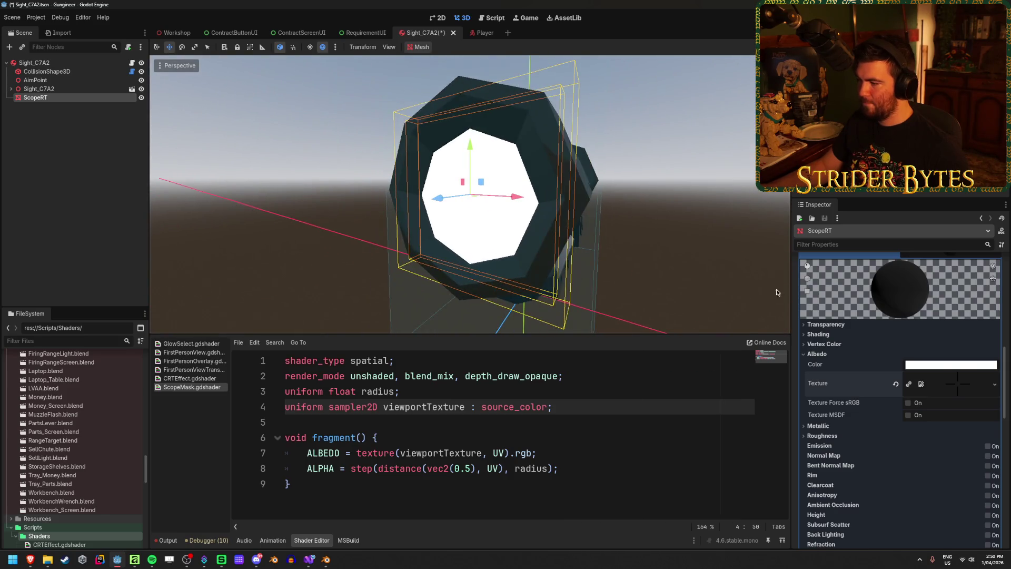
Set the overlay material's shading mode to Unshaded and save the scene.
click(826, 325)
click(929, 335)
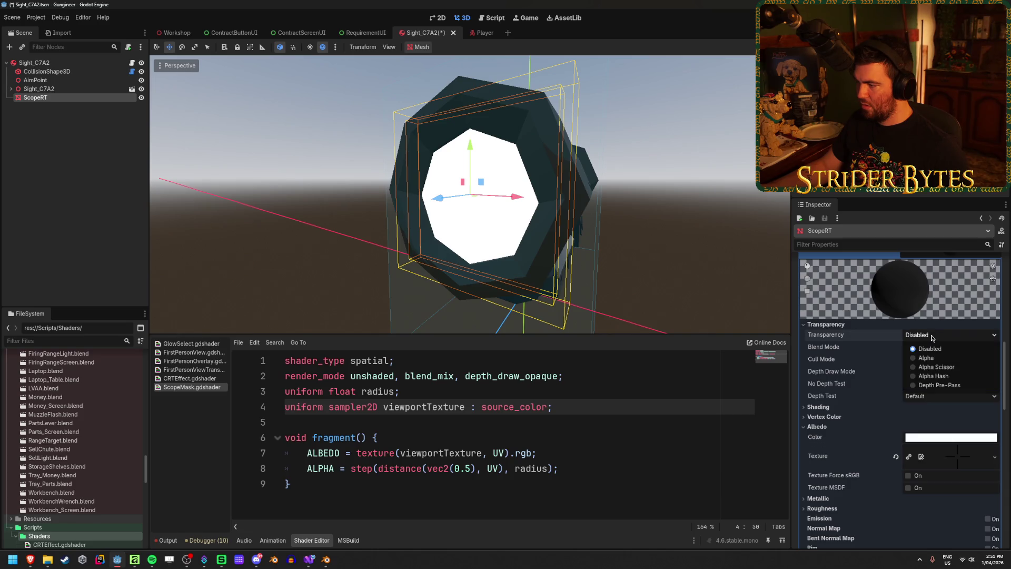
click(932, 338)
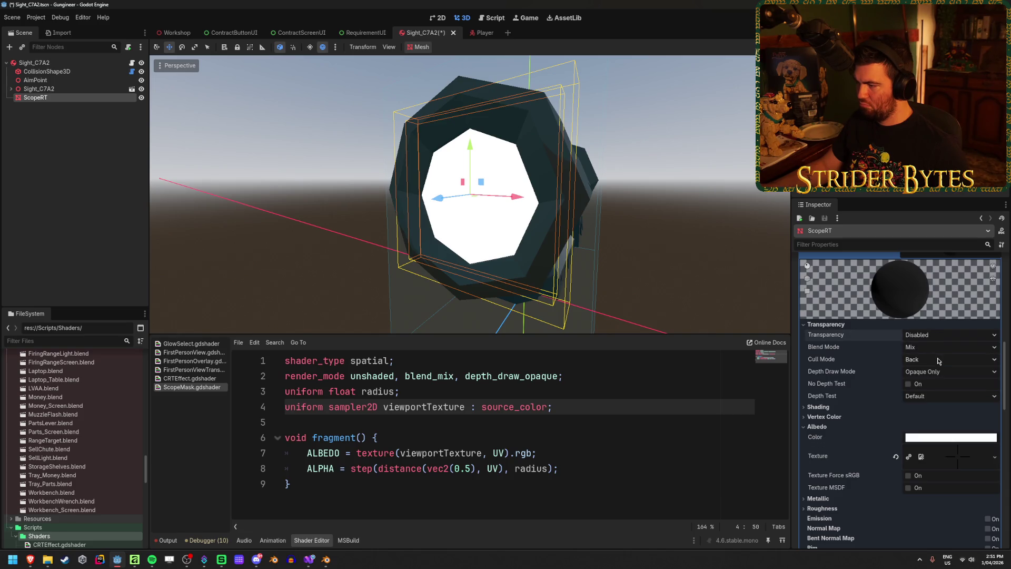
click(819, 406)
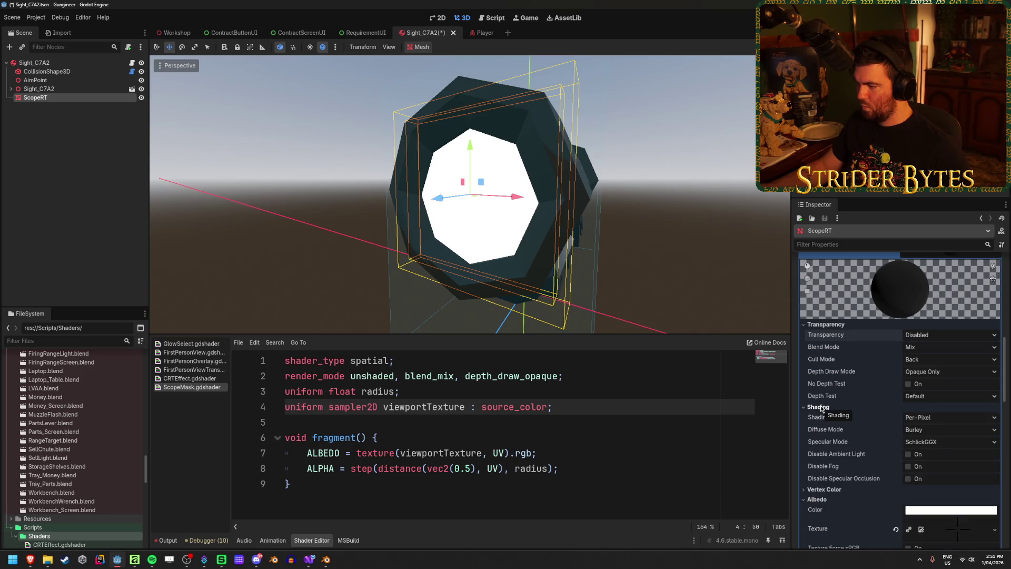
click(956, 417)
click(933, 431)
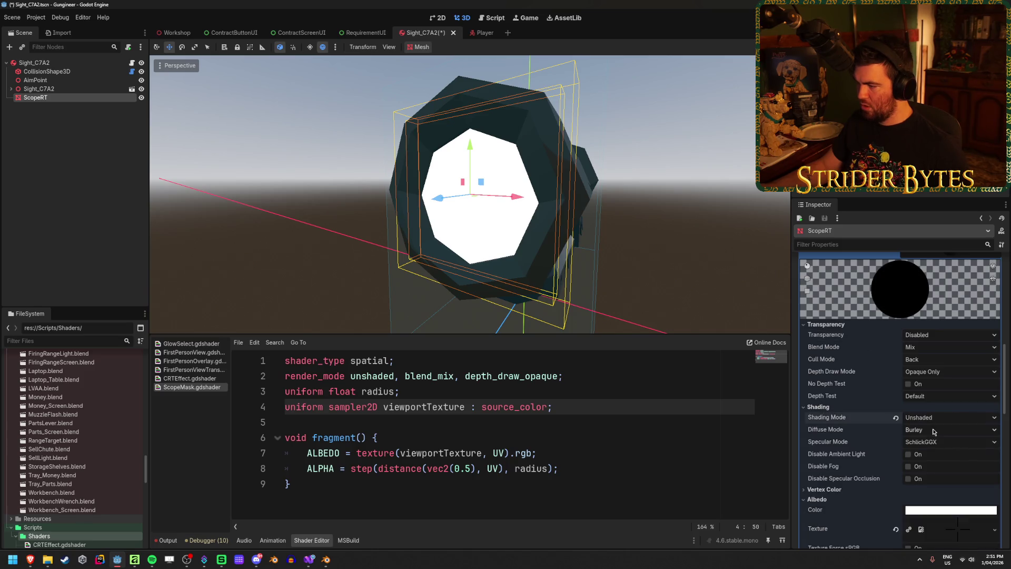
key(ctrl+s)
Undo an accidental scope move and look through the material's vertex color settings.
mouse_move(438, 203)
mouse_down()
mouse_move(387, 211)
mouse_move(416, 211)
mouse_up()
key(ctrl+z)
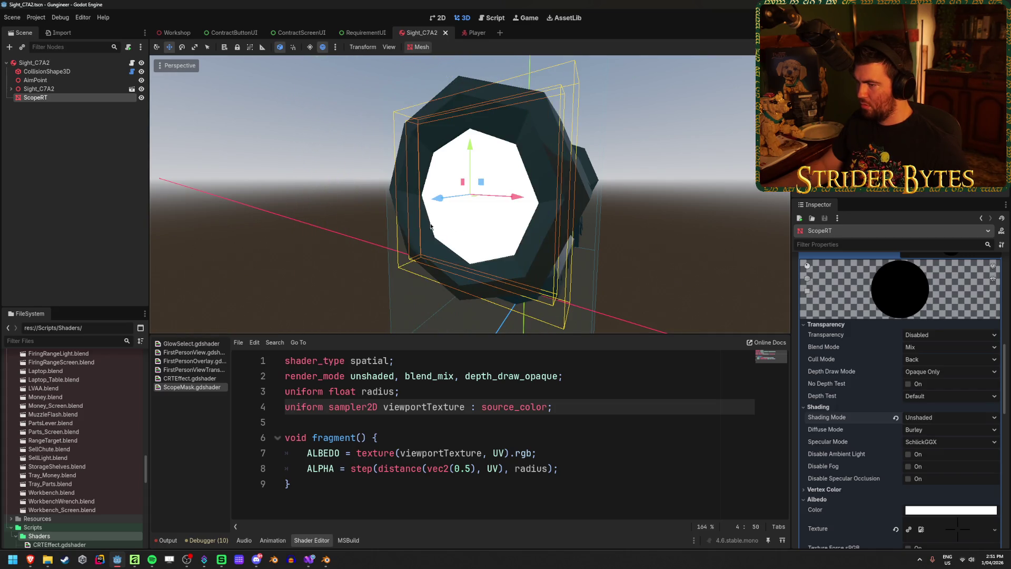
scroll(872, 388, down, 3)
scroll(867, 387, down, 1)
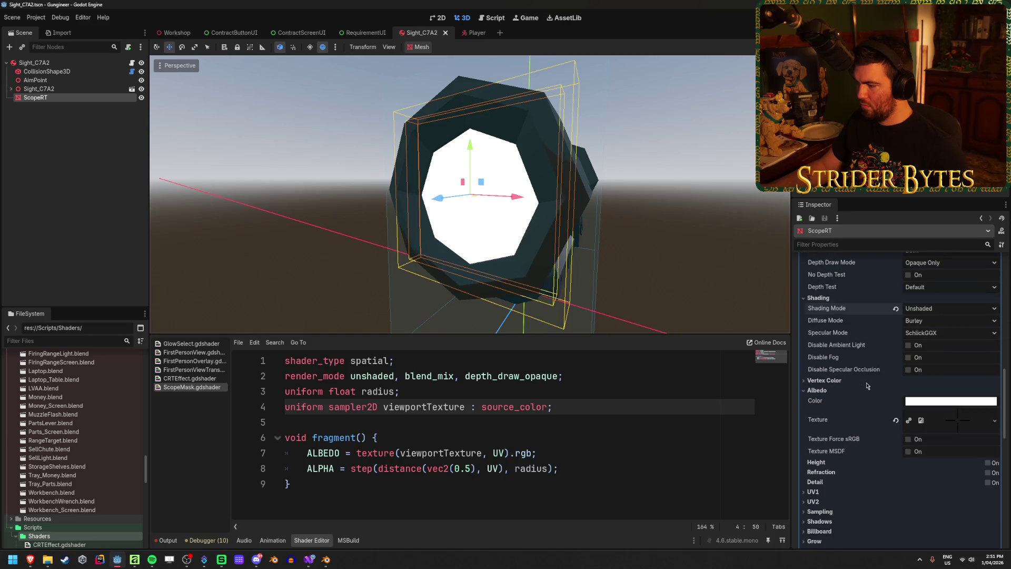
click(838, 381)
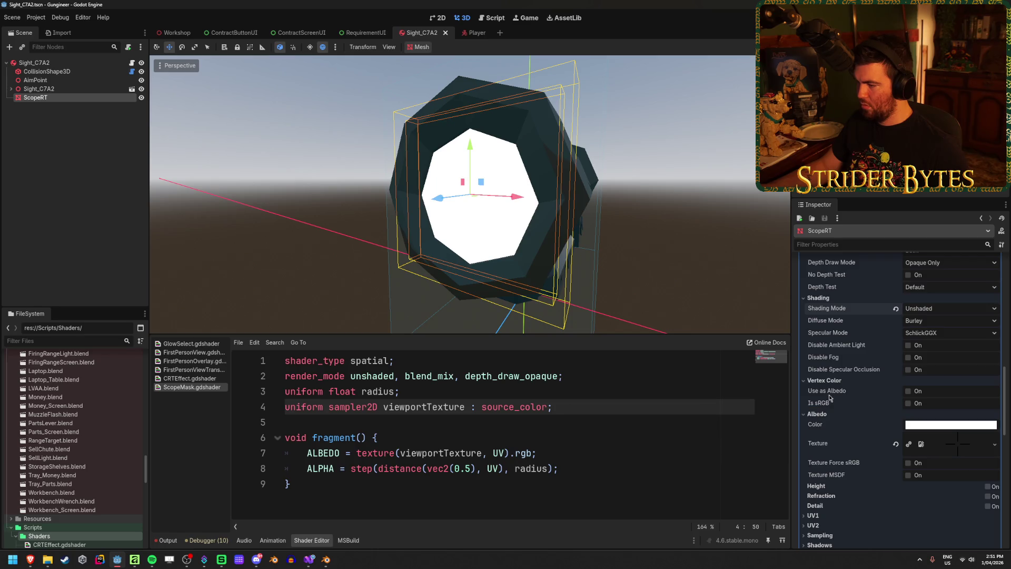
click(830, 380)
scroll(843, 411, up, 3)
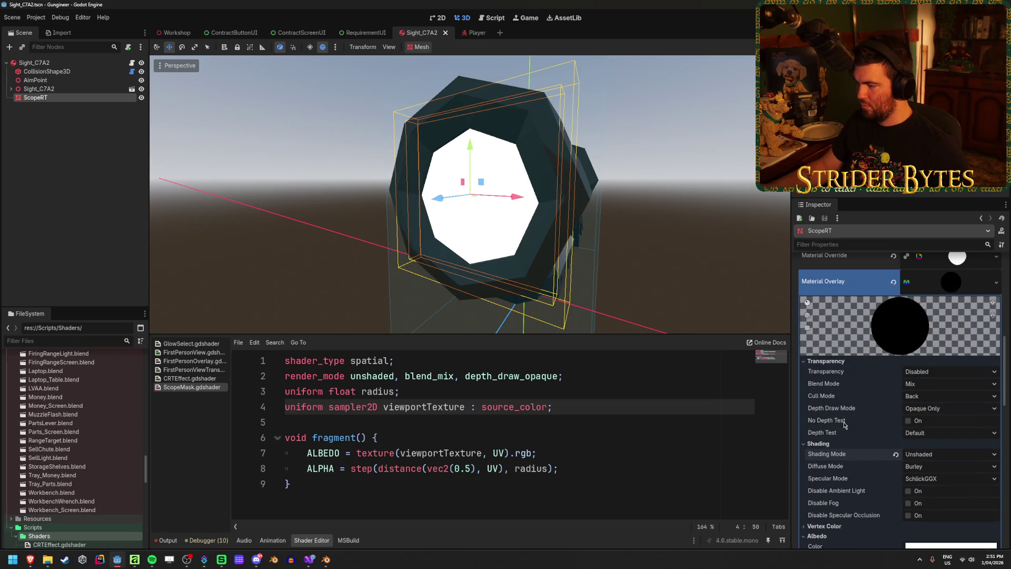
Set the overlay material's transparency to Alpha and save the scene.
click(946, 410)
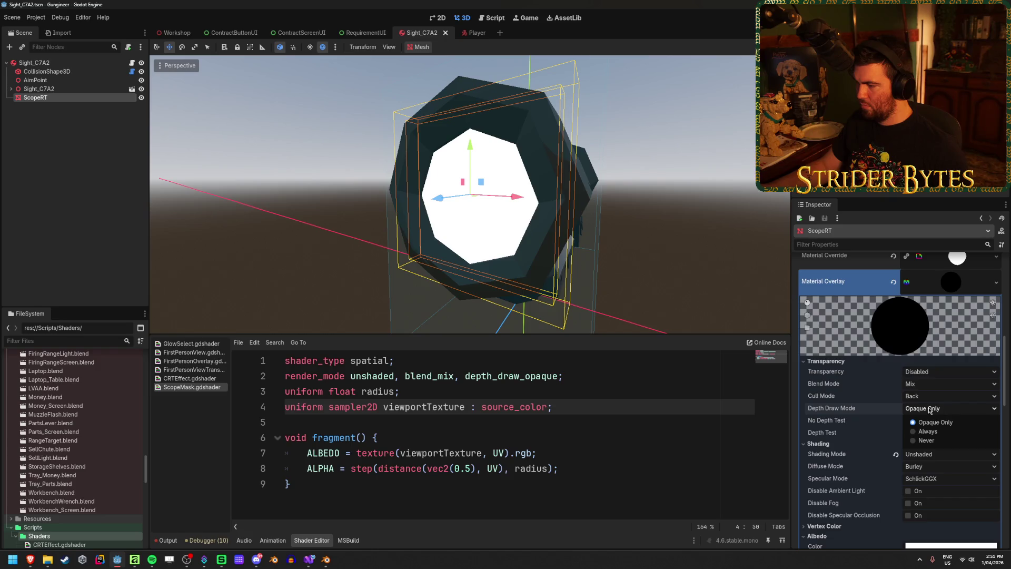
click(930, 411)
click(932, 371)
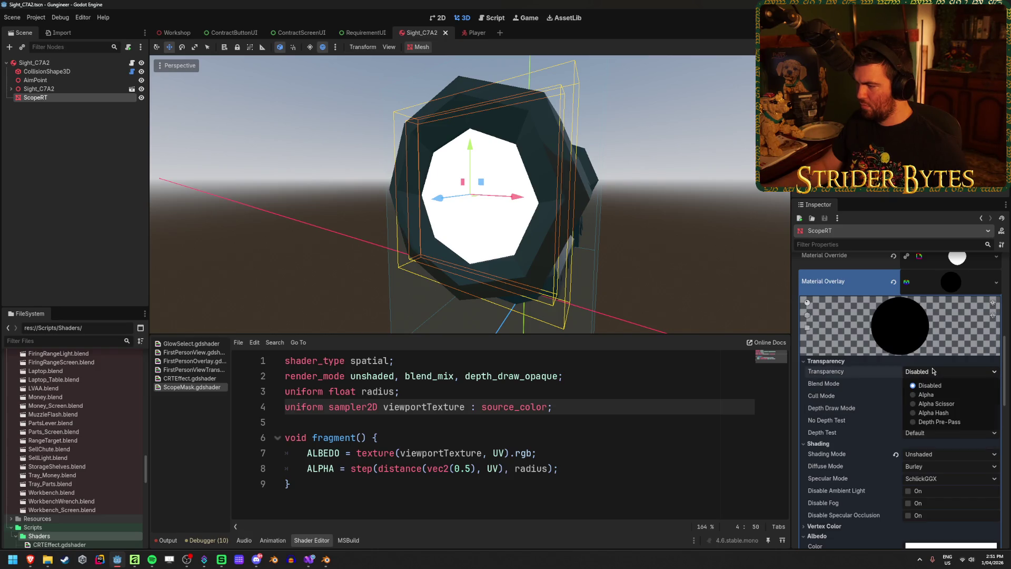
click(933, 396)
drag(452, 220, 381, 240)
key(ctrl+s)
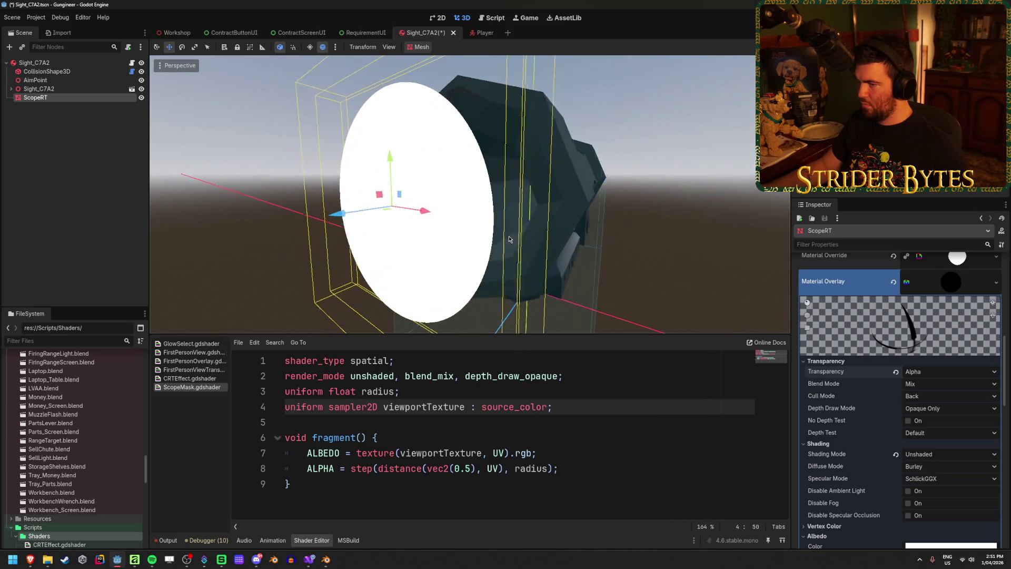
Save the scene once more and launch the game with F5 for testing.
click(969, 323)
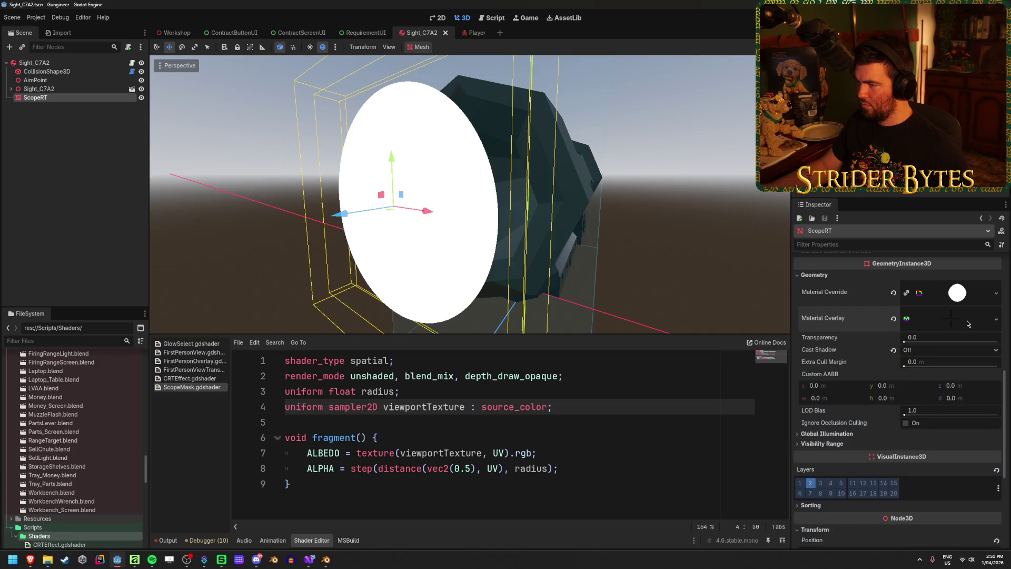
key(ctrl+z)
key(ctrl+s)
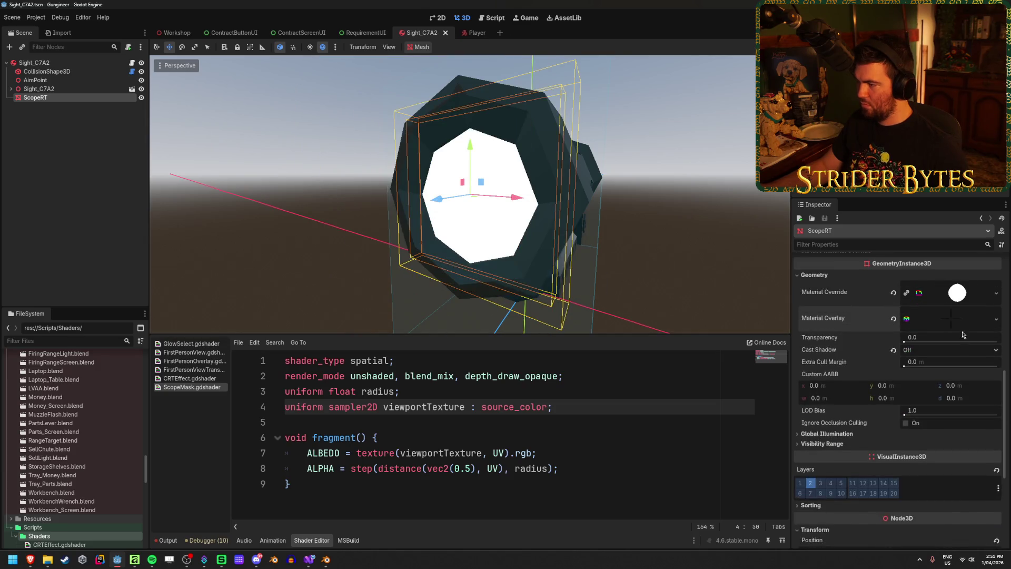
click(951, 320)
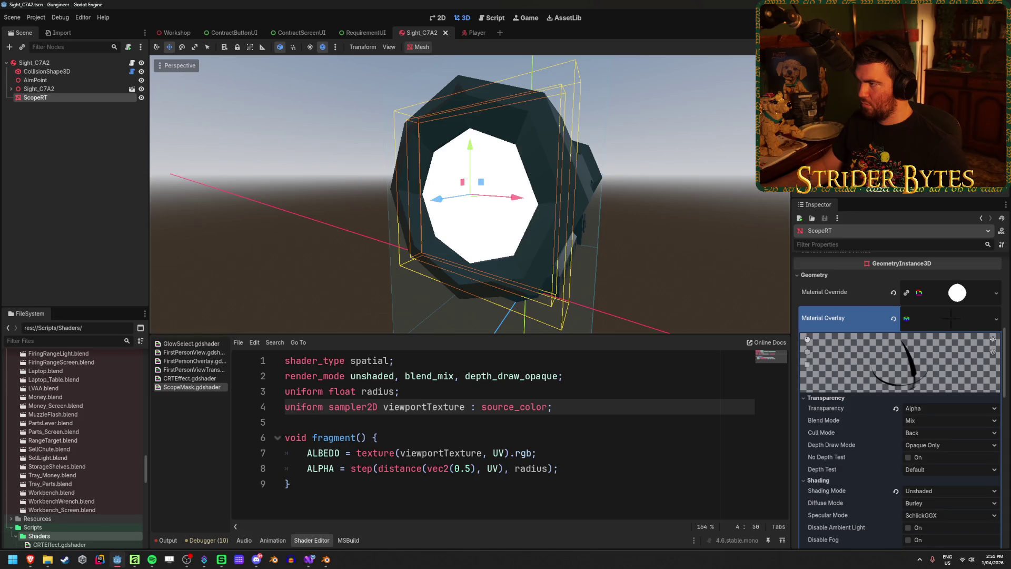
key(F5)
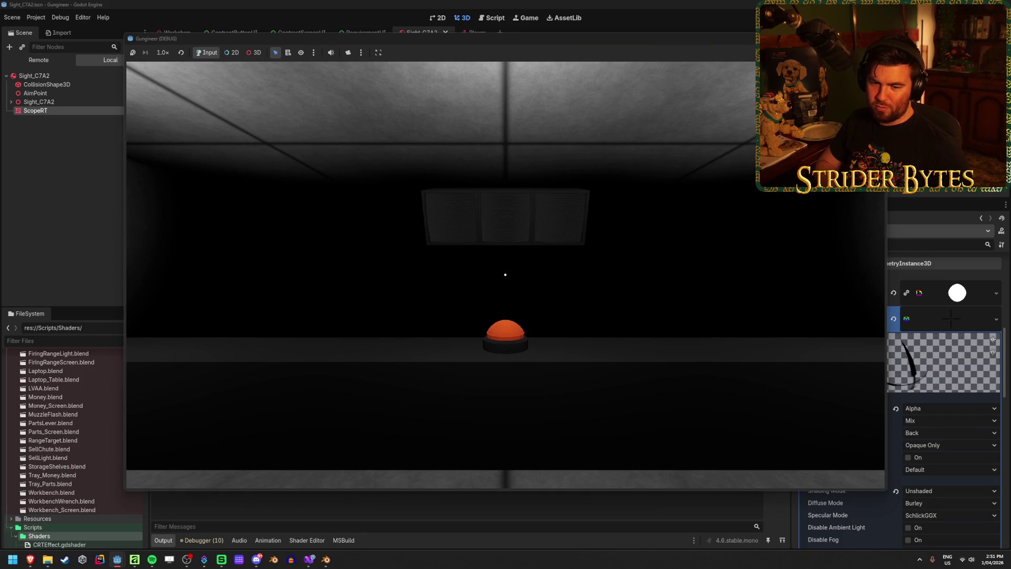
Pick up the rifle with E, aim down its scope with right-click, then stop the game with F8.
mouse_move(505, 275)
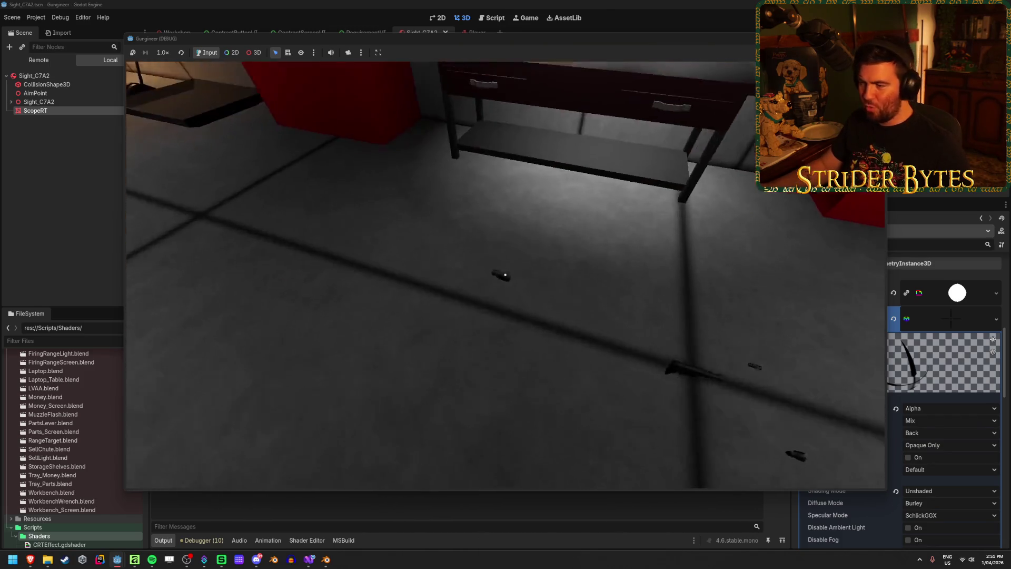
key(e)
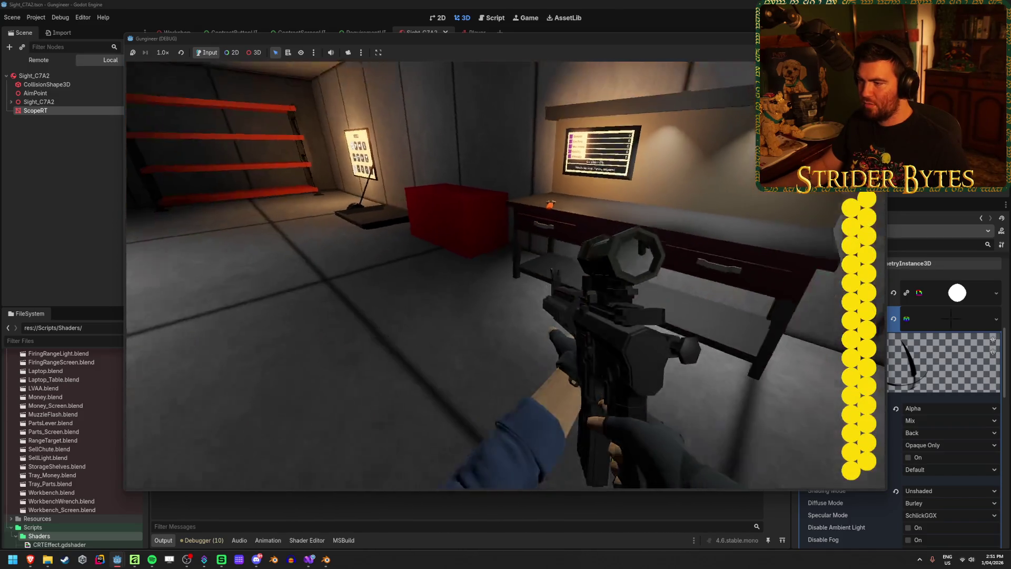
right_click(506, 285)
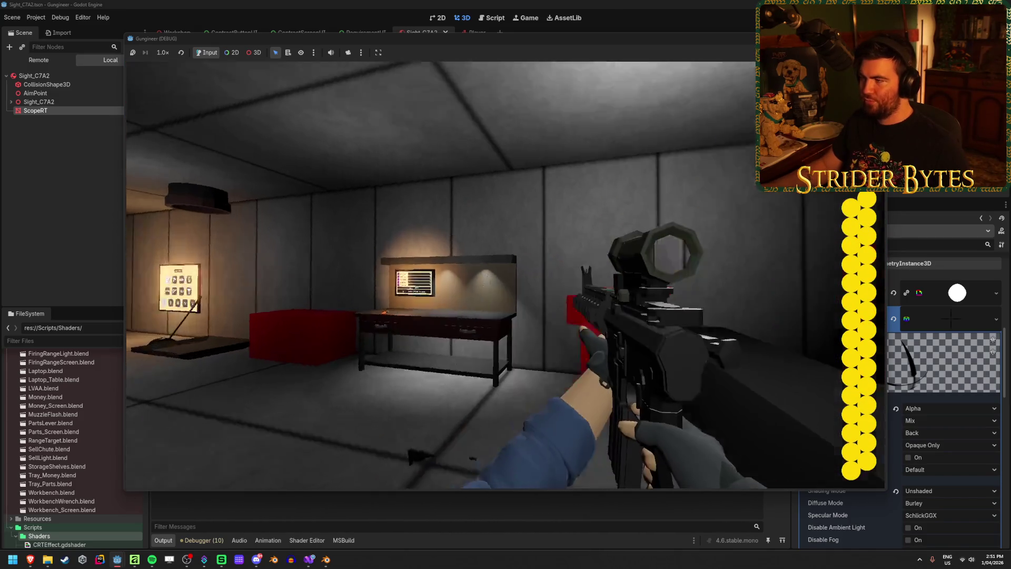
key(F8)
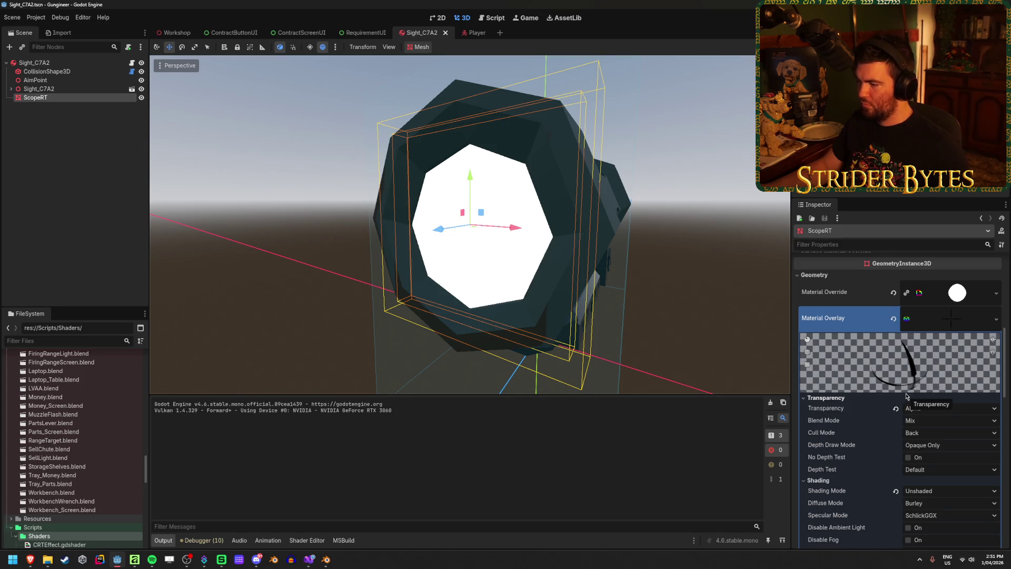
Clear ScopeRT's material overlay and add a new StandardMaterial3D as the ScopeMask material's next pass.
scroll(906, 396, down, 5)
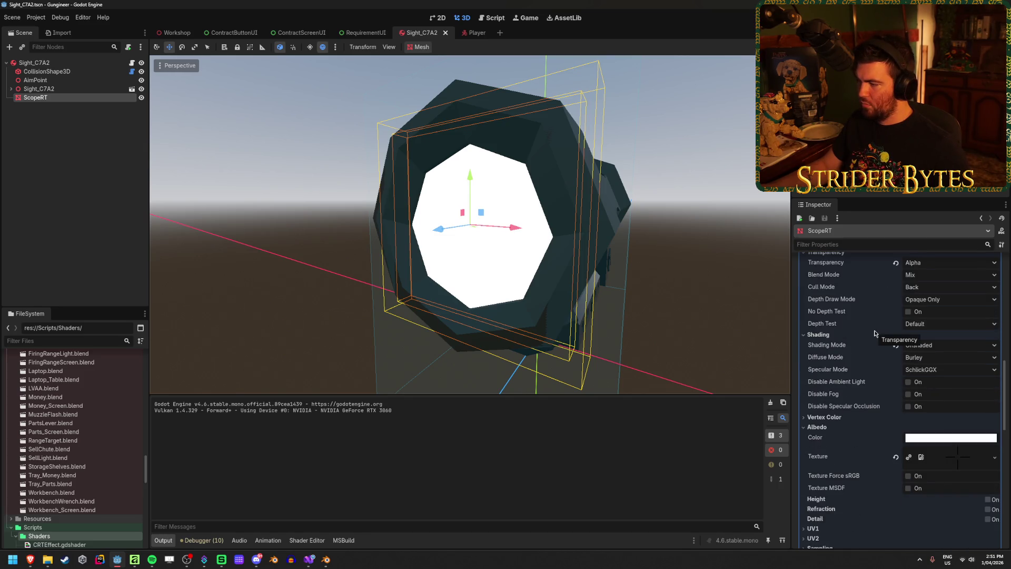
scroll(875, 333, down, 3)
scroll(875, 333, down, 2)
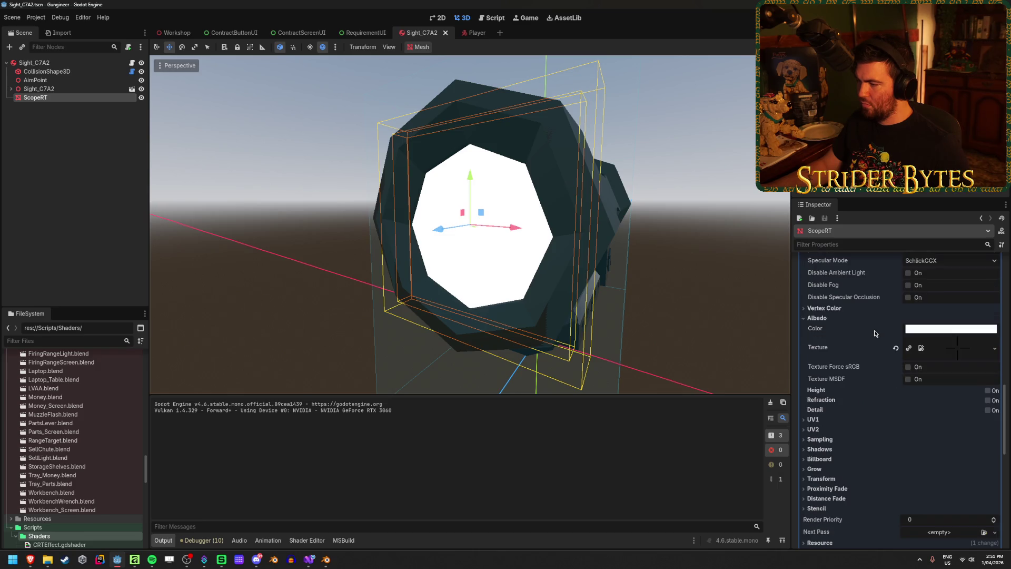
scroll(875, 333, down, 4)
scroll(875, 333, up, 10)
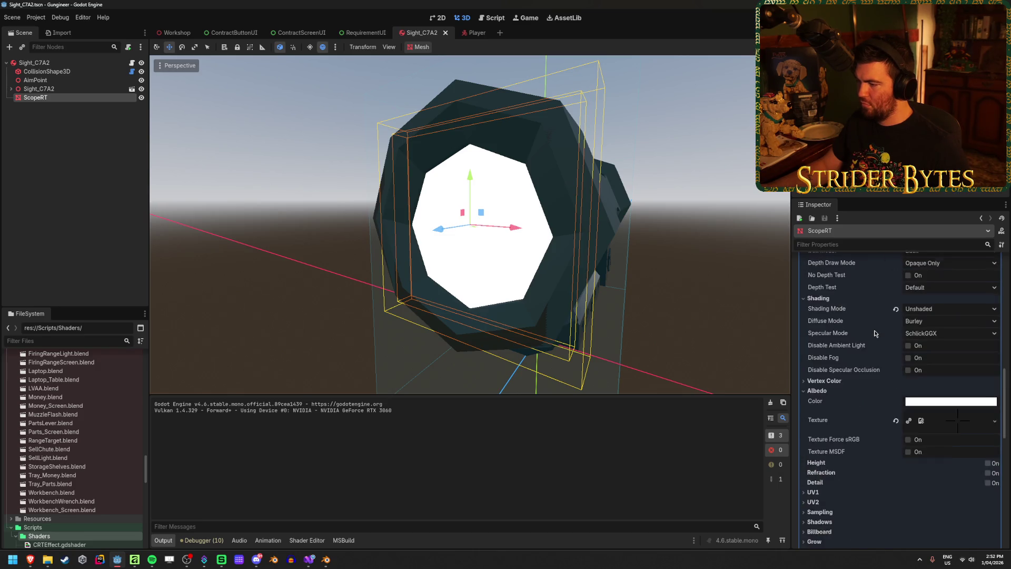
click(895, 358)
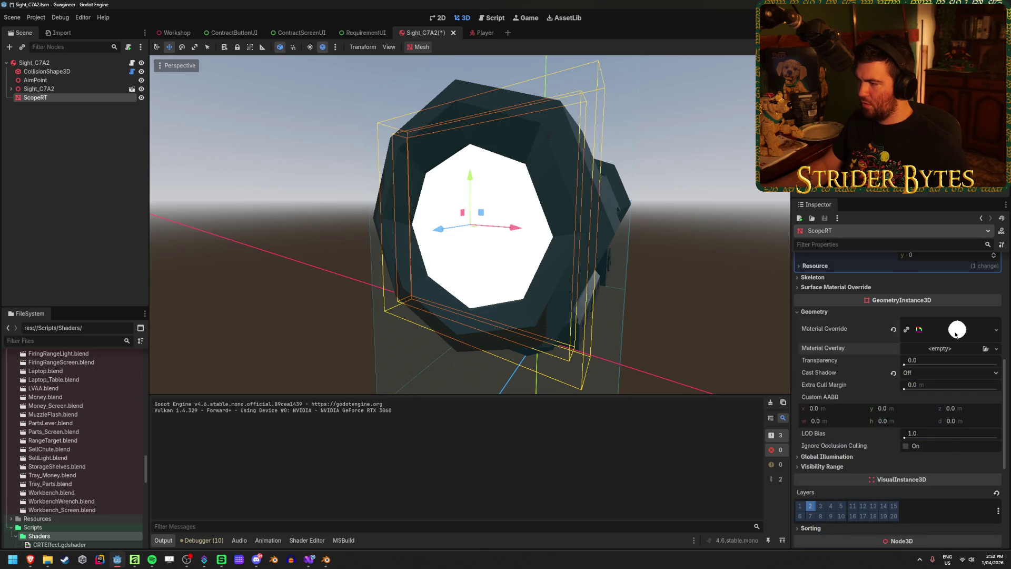
click(958, 329)
click(995, 470)
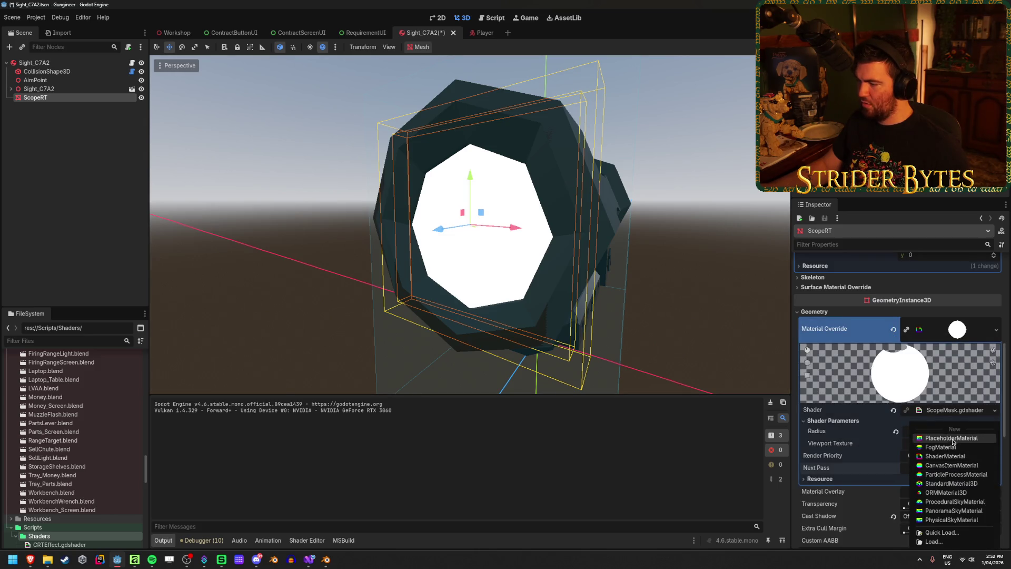
click(962, 484)
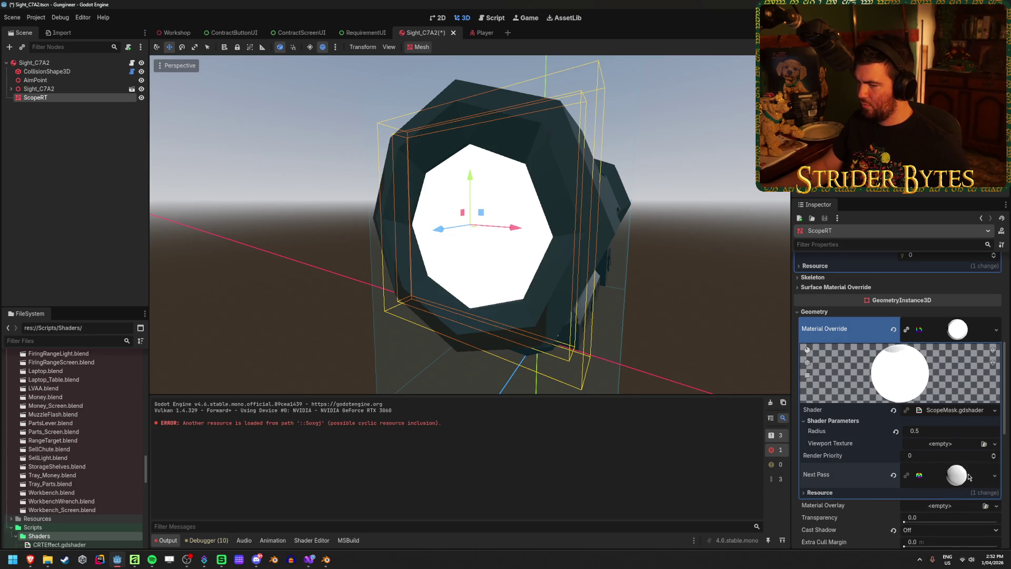
Set the next-pass material's albedo texture to ScopeCrosshair1.png.
click(968, 477)
scroll(952, 388, down, 6)
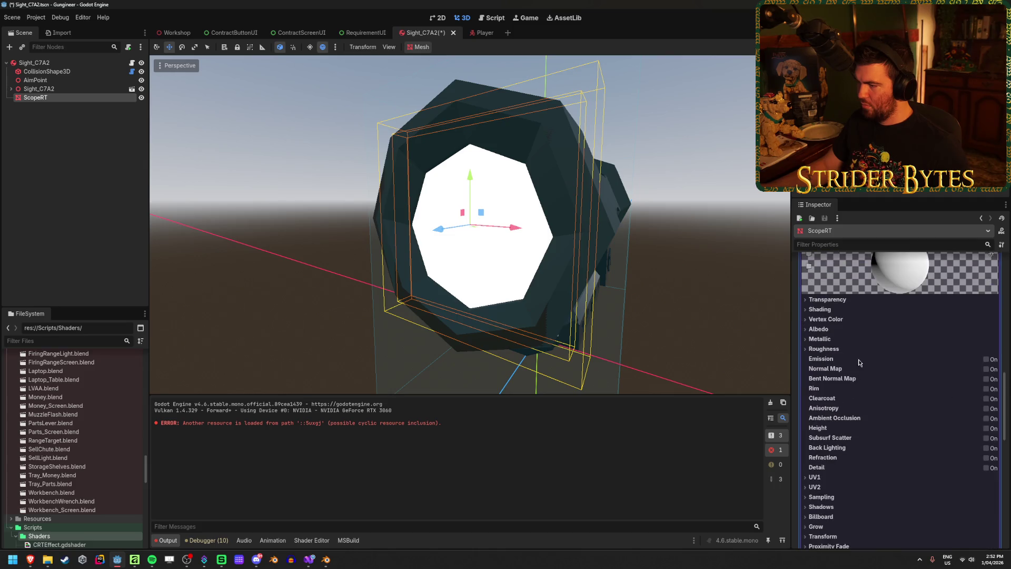
click(826, 330)
click(980, 352)
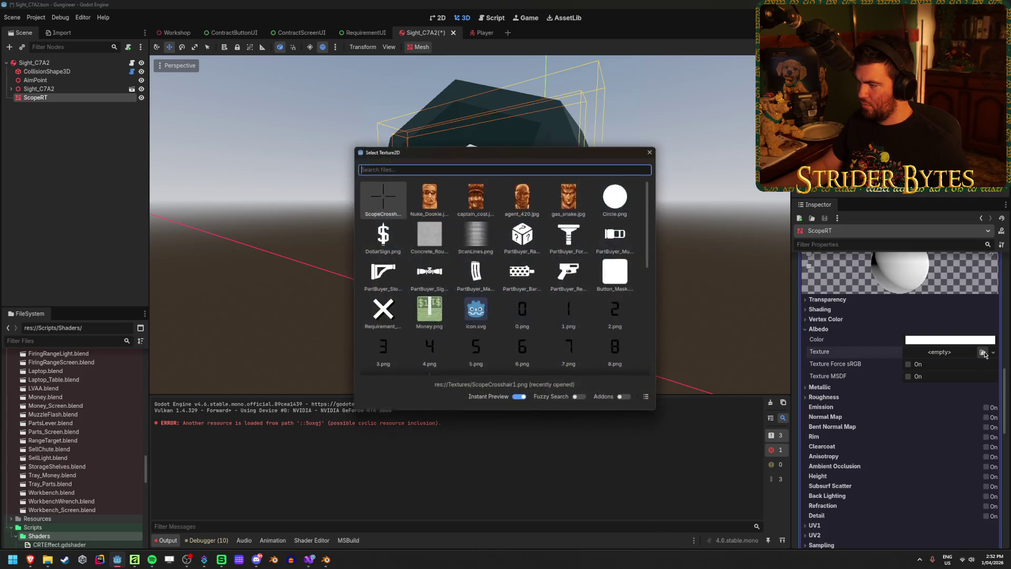
double_click(373, 197)
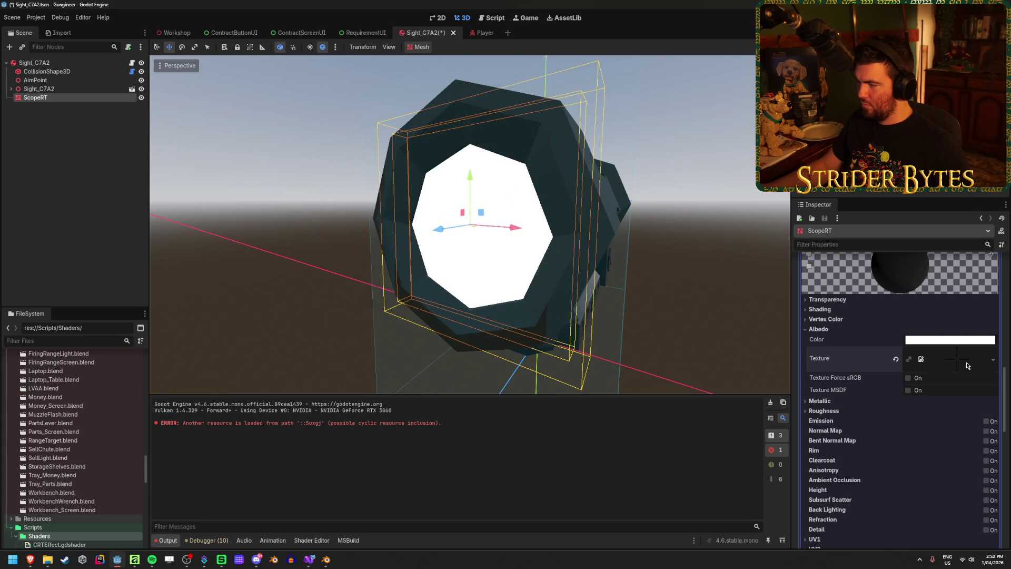
Run and stop a quick game test, then duplicate the ScopeRT node.
key(F5)
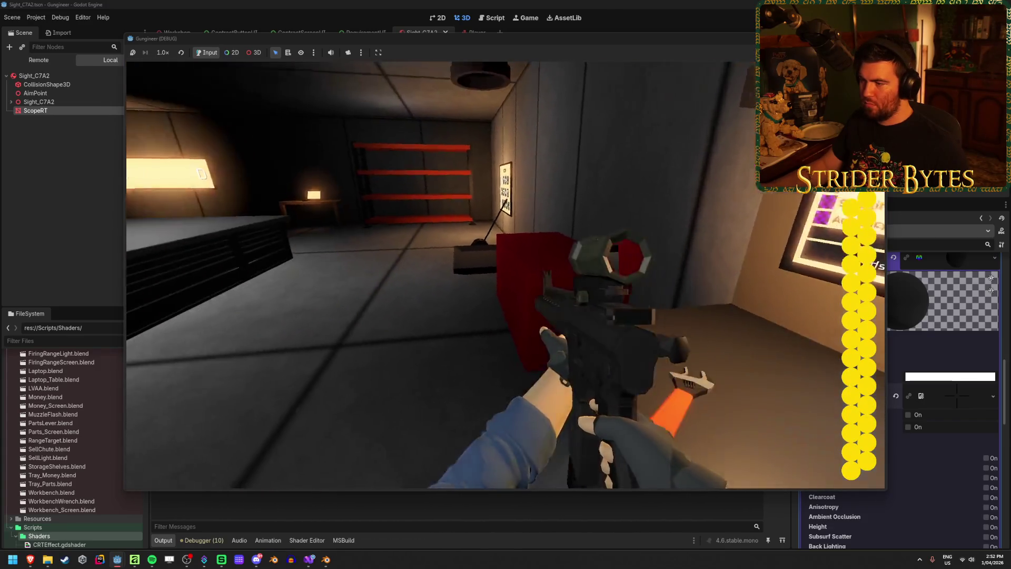
key(F8)
key(ctrl+d)
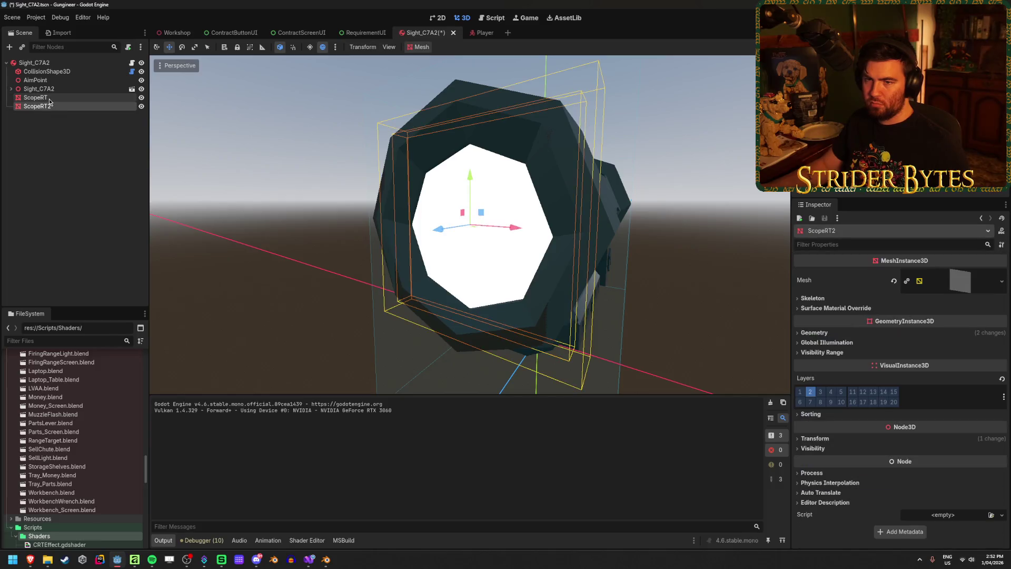
Rename the duplicated node to ScopeCrosshair.
key(F2)
key(Return)
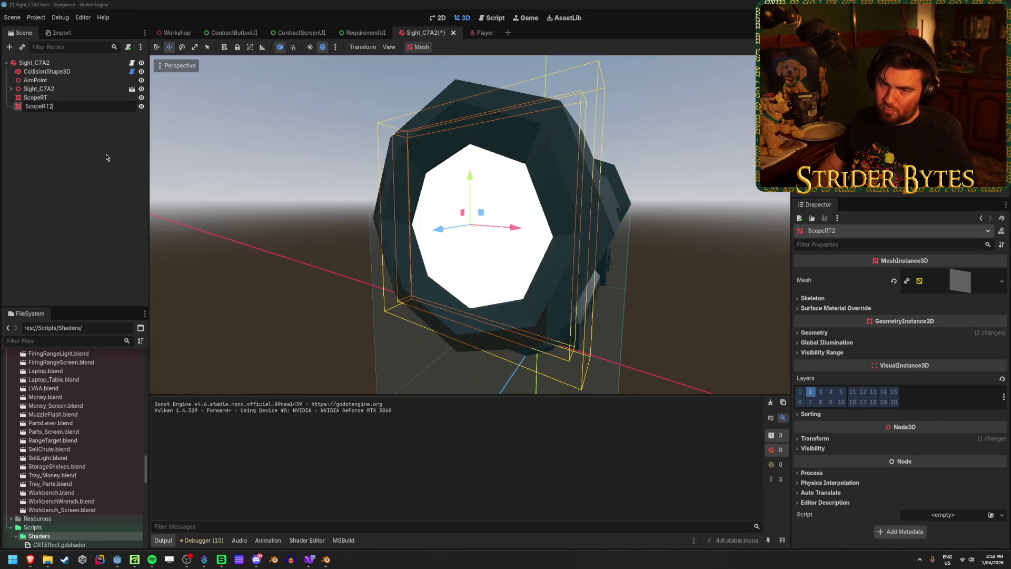
key(BackSpace)
key(BackSpace)
key(BackSpace)
text(Crosshair)
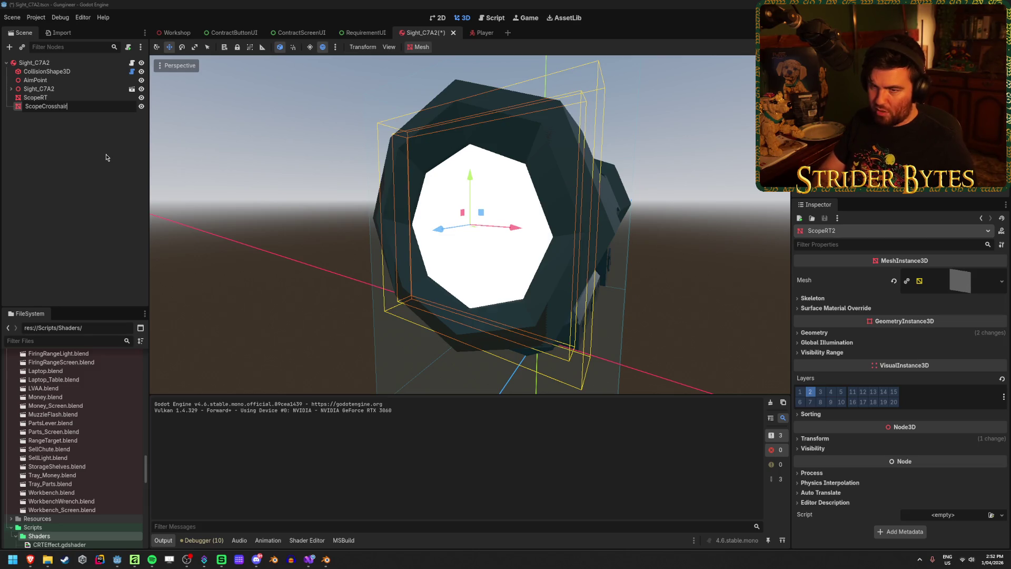
key(Return)
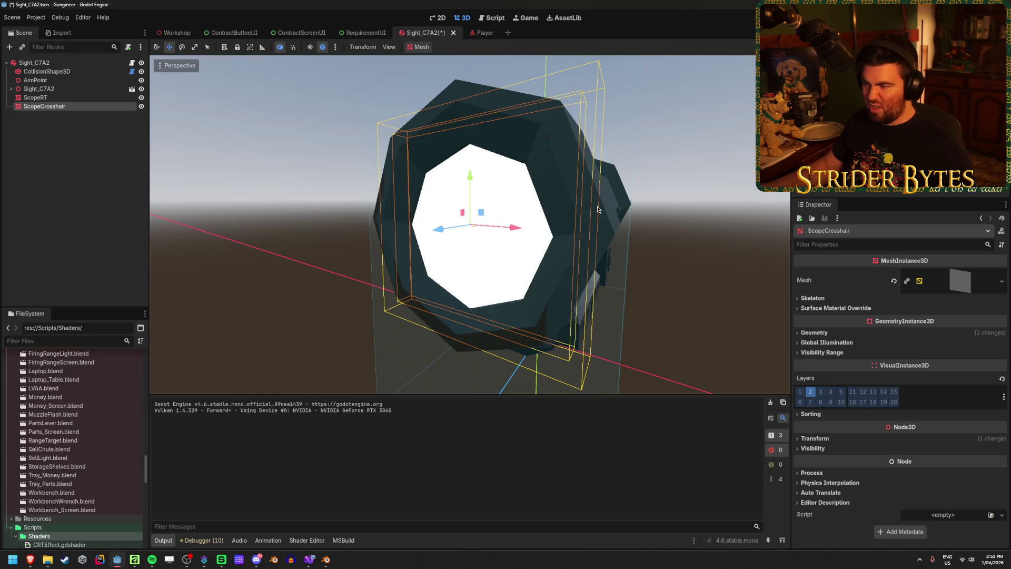
Set ScopeRT's Z position to 0.05 m.
click(822, 438)
scroll(876, 377, down, 2)
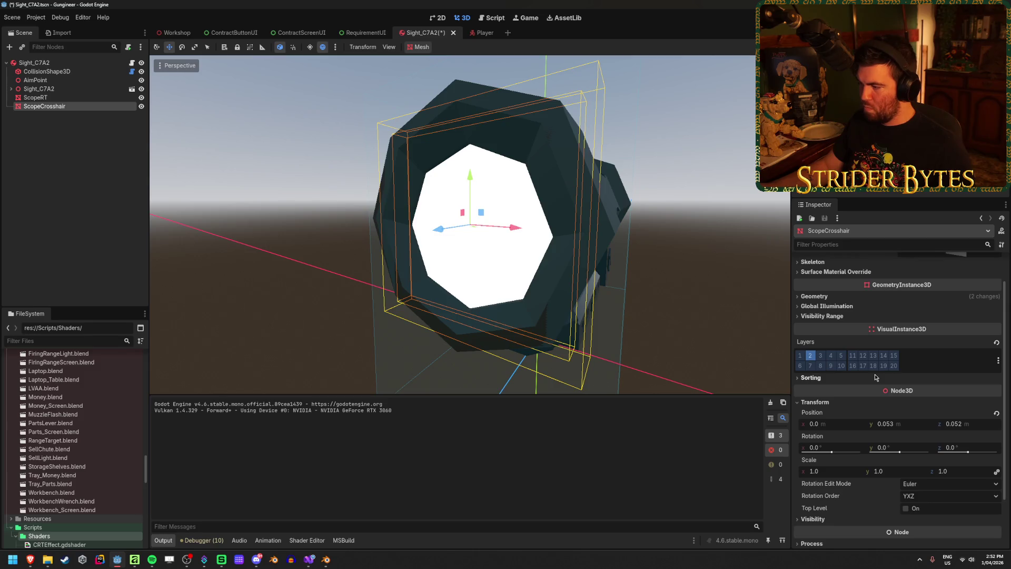
click(73, 98)
scroll(908, 407, down, 10)
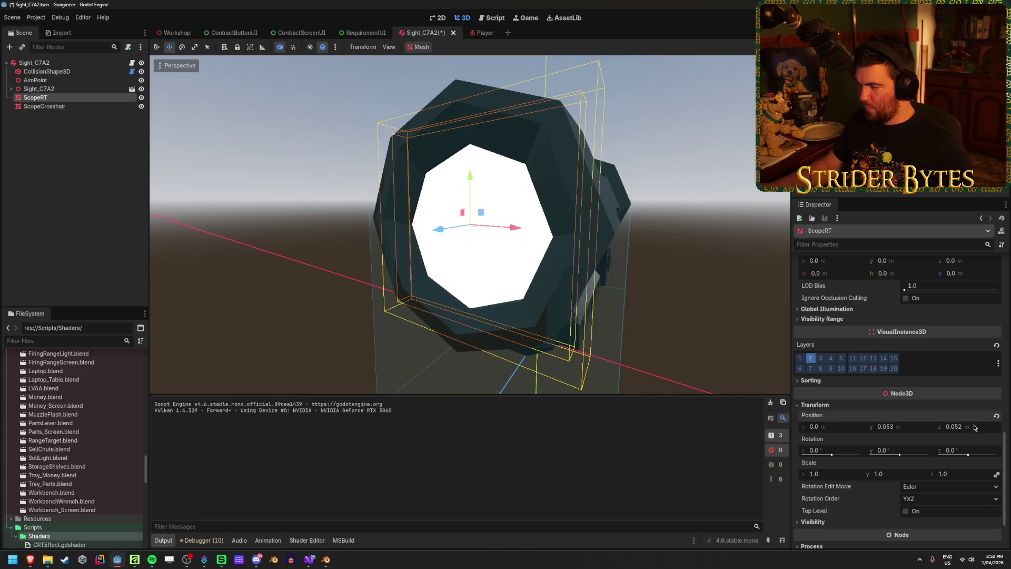
click(977, 425)
key(BackSpace)
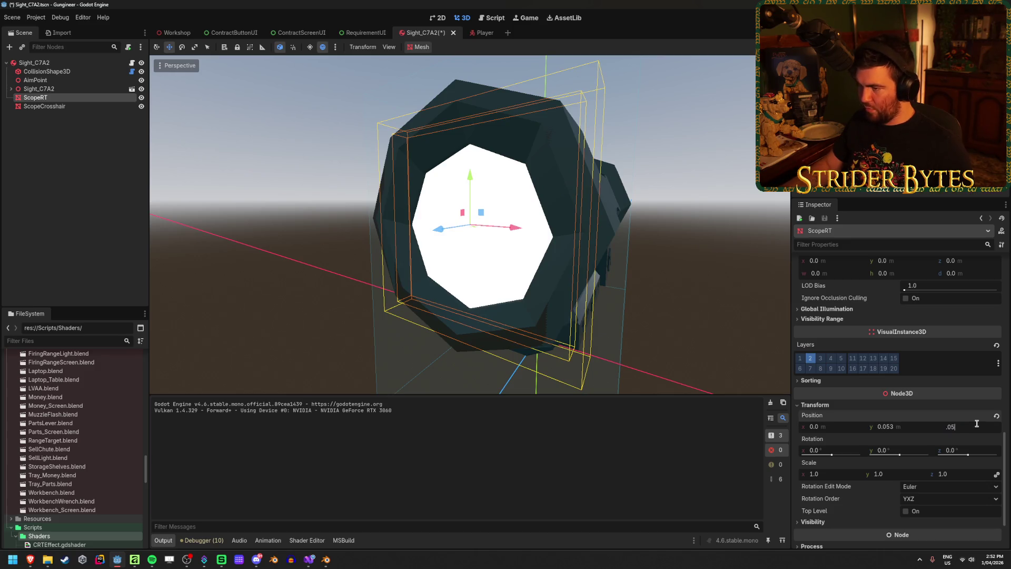
key(Return)
Set ScopeCrosshair's Z position to 0.051 m.
click(64, 105)
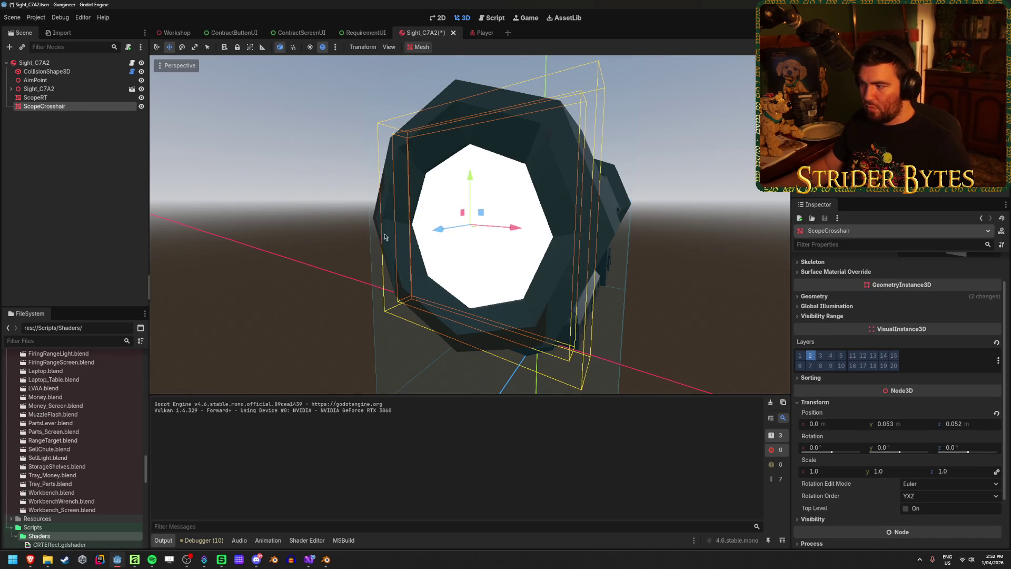
click(968, 422)
key(BackSpace)
text(1)
key(Return)
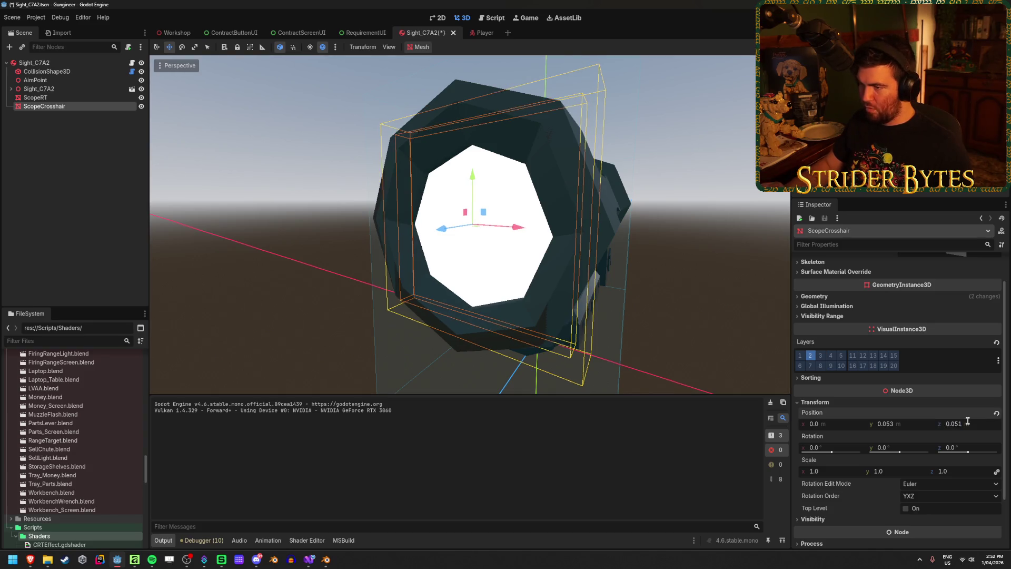
scroll(840, 335, up, 1)
click(838, 334)
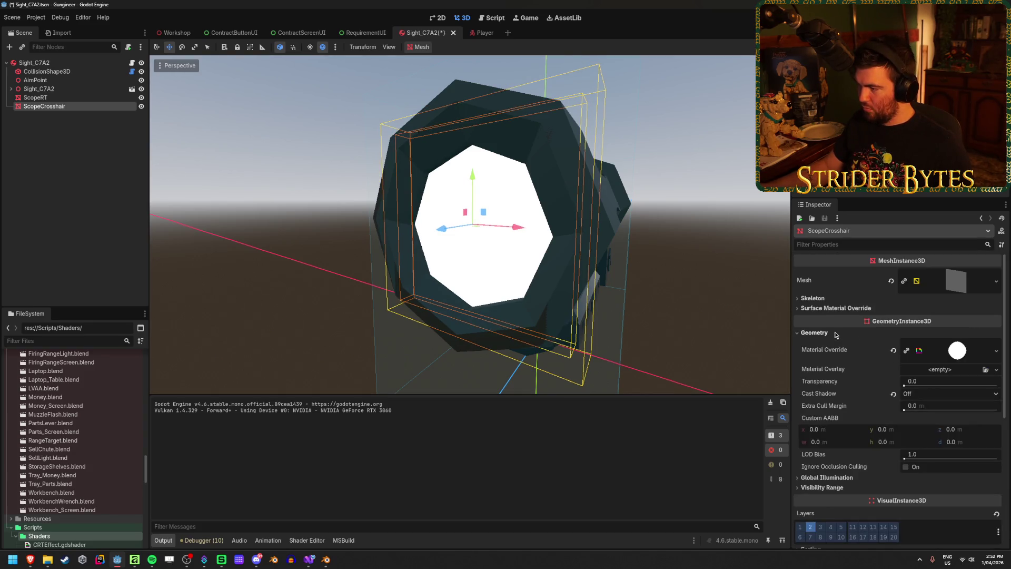
Replace ScopeCrosshair's material override with a new StandardMaterial3D.
click(981, 353)
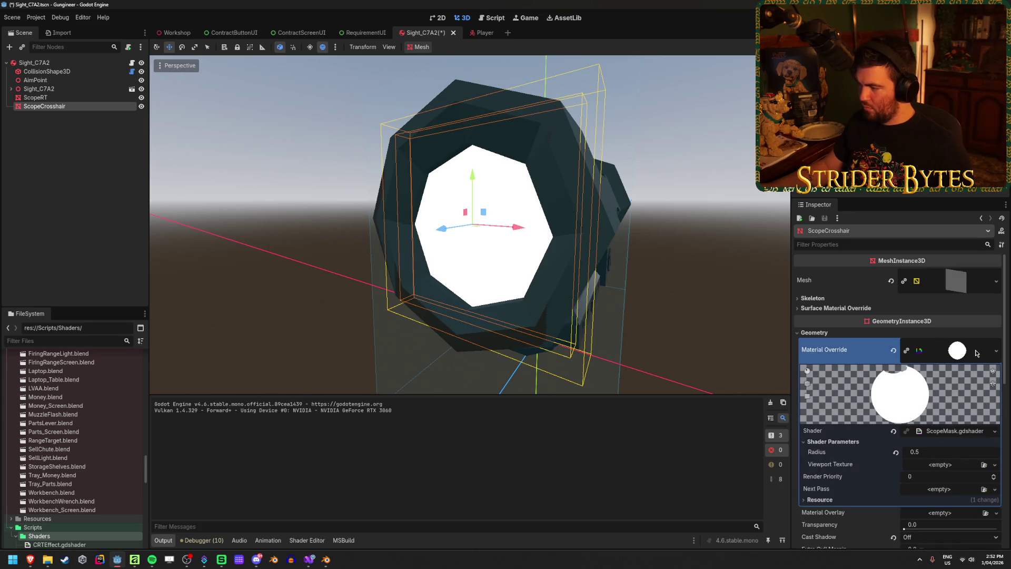
click(893, 350)
click(984, 343)
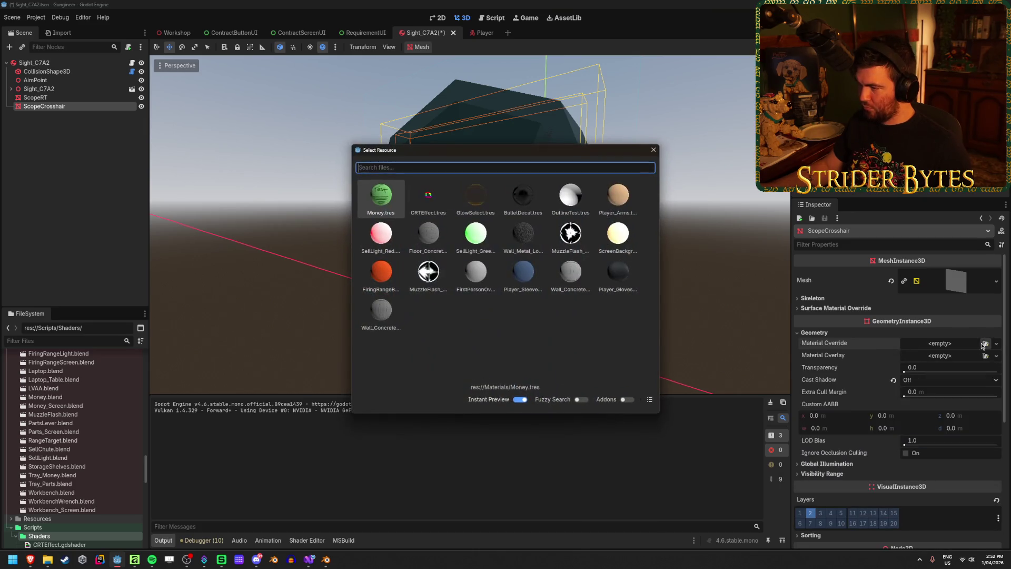
click(654, 150)
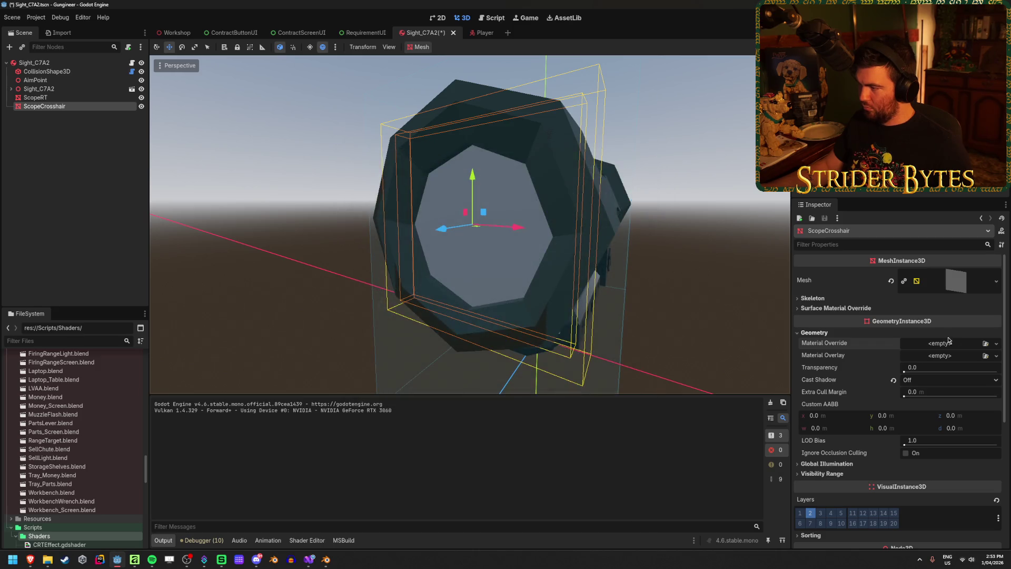
click(997, 345)
click(949, 367)
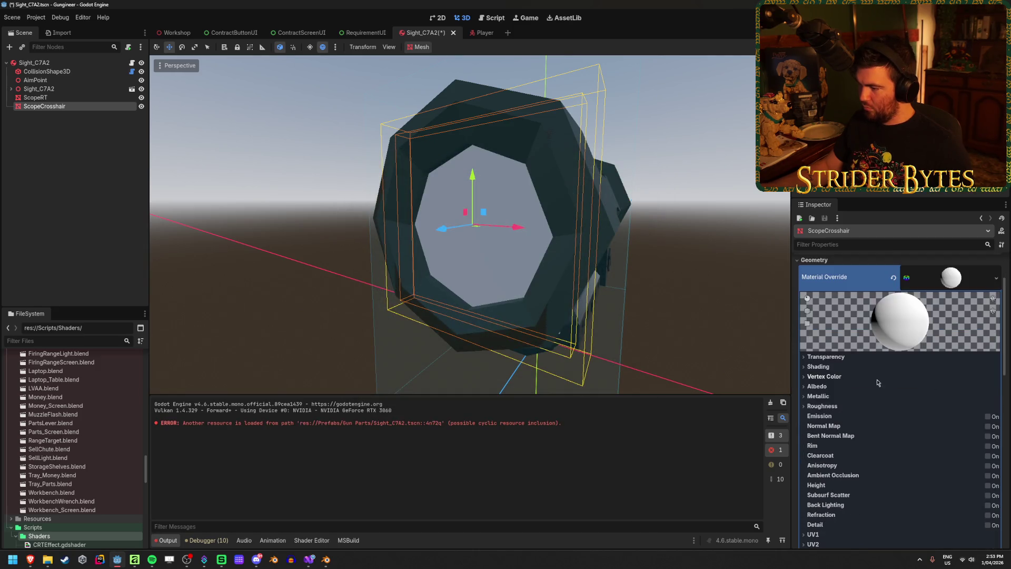
Set the crosshair material's shading mode to Unshaded.
click(822, 357)
click(849, 359)
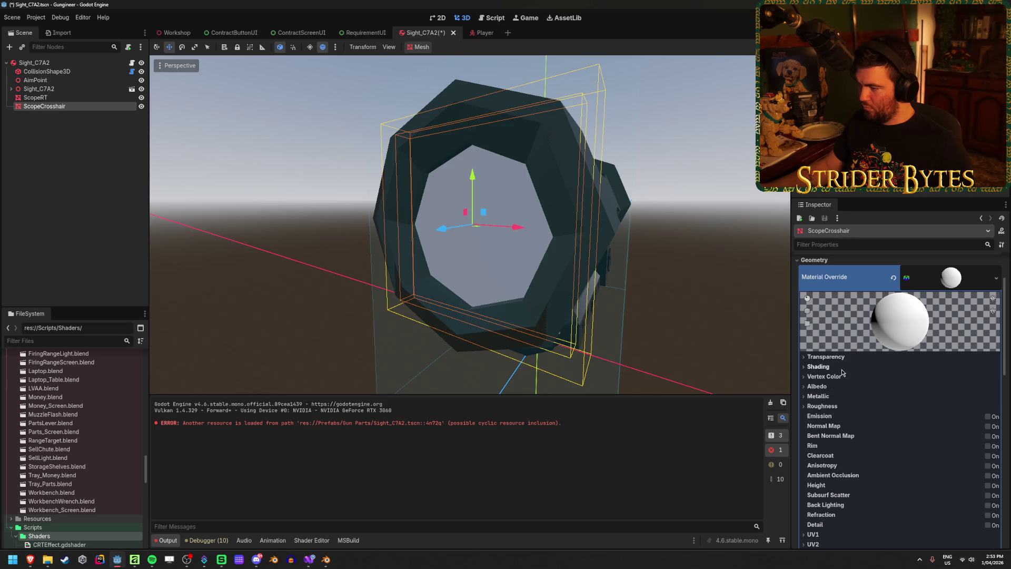
click(819, 367)
click(927, 378)
click(927, 391)
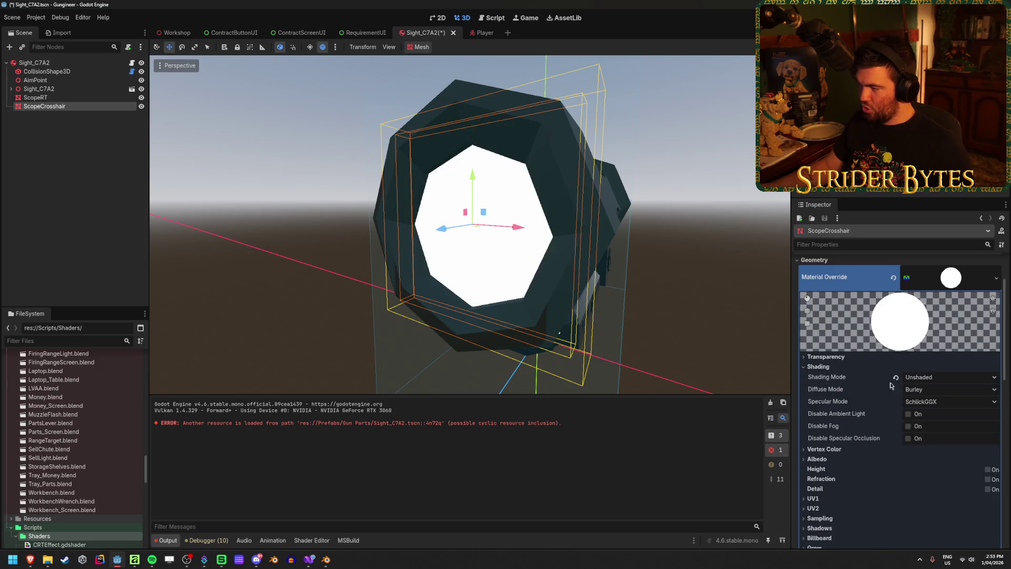
Load the crosshair image as the Albedo texture and set Transparency to Alpha.
scroll(890, 386, down, 2)
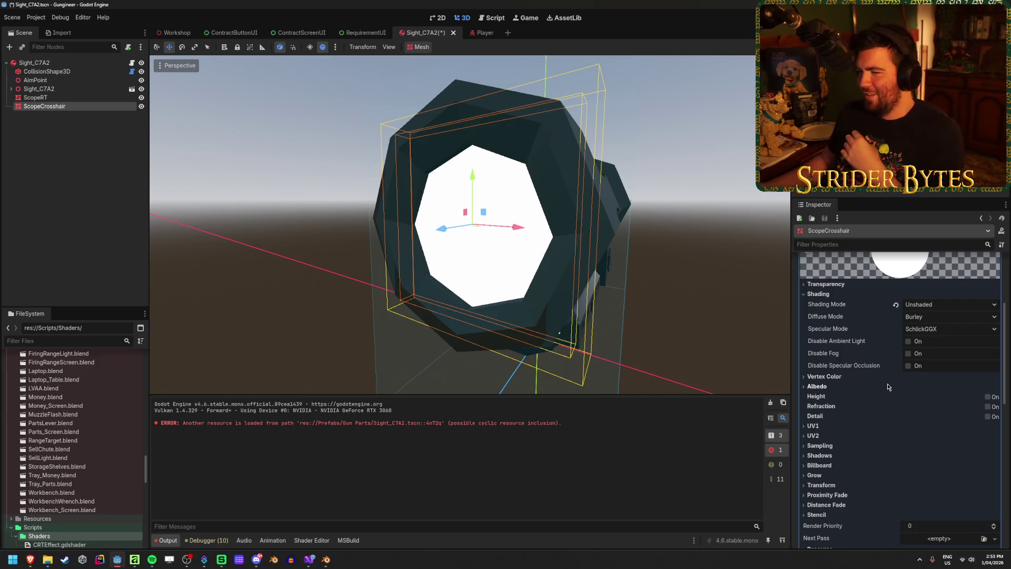
click(837, 385)
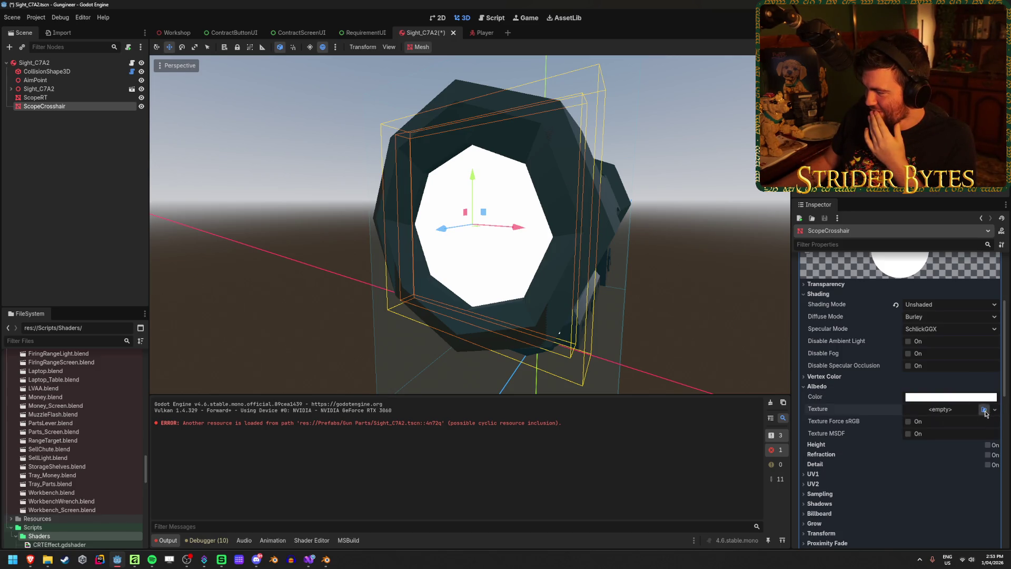
click(985, 410)
double_click(372, 194)
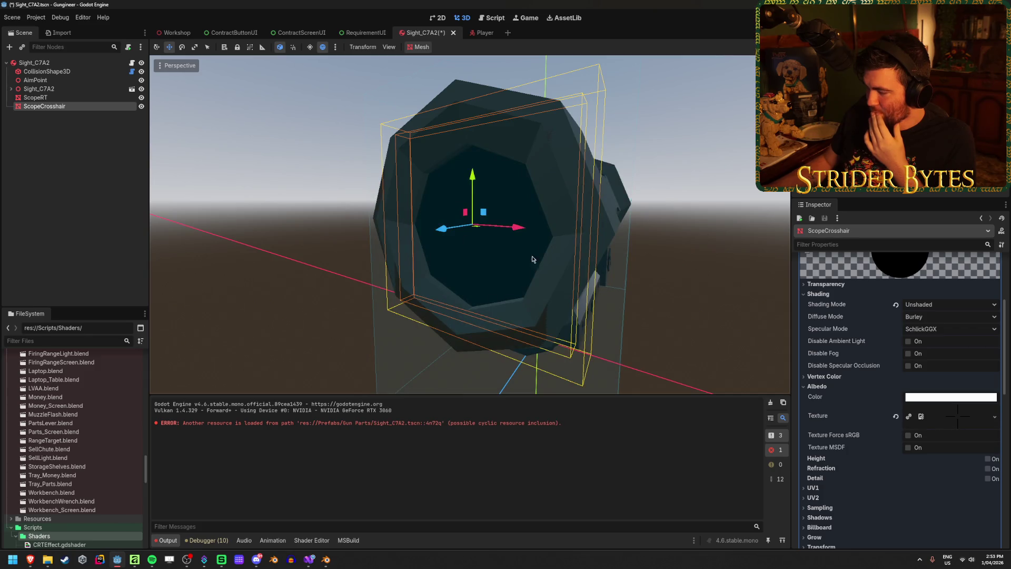
click(838, 285)
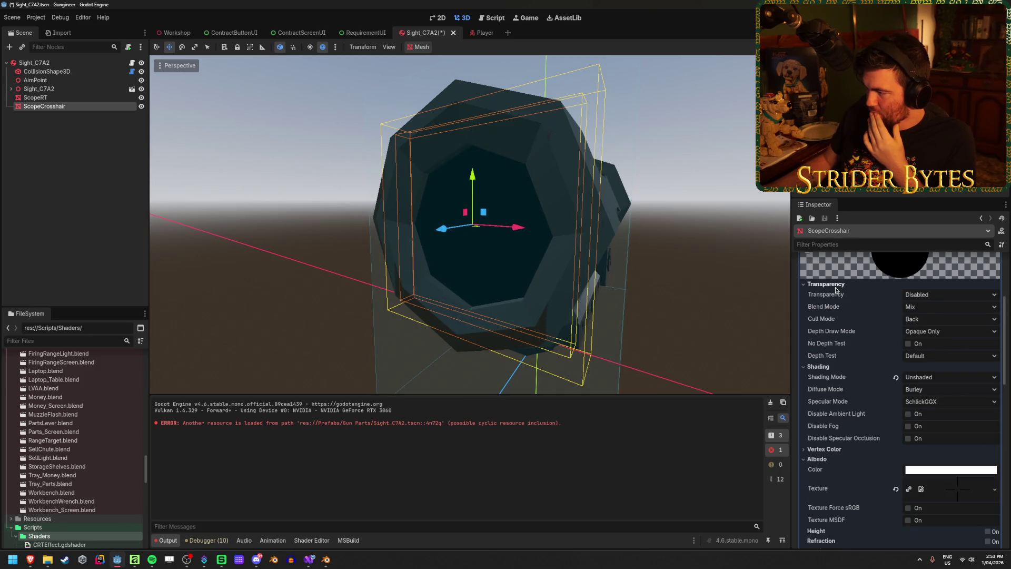
click(979, 299)
click(957, 322)
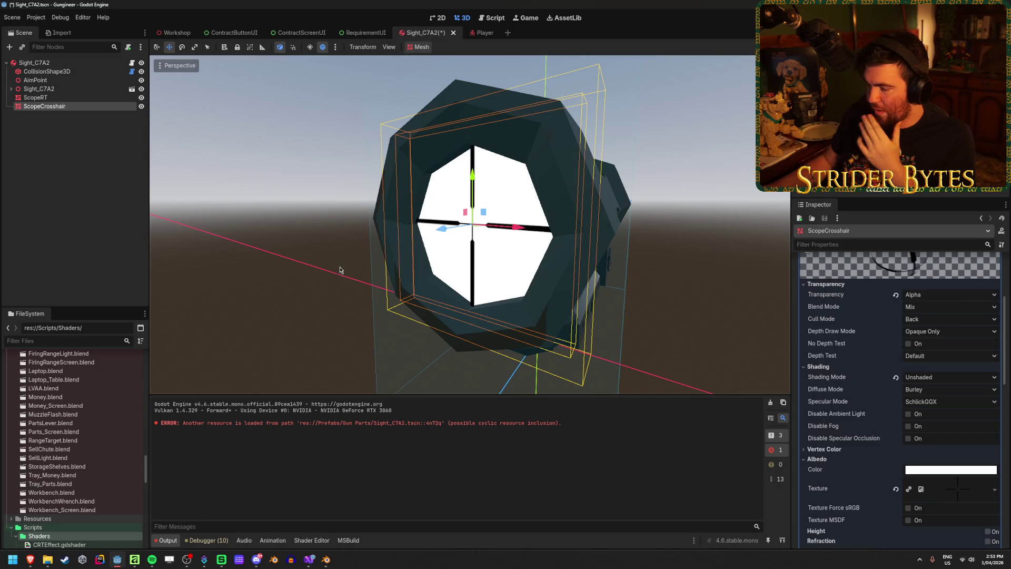
Save the Sight_C7A2 scene, check the crosshair in the viewport, and run the project.
click(339, 271)
key(ctrl+s)
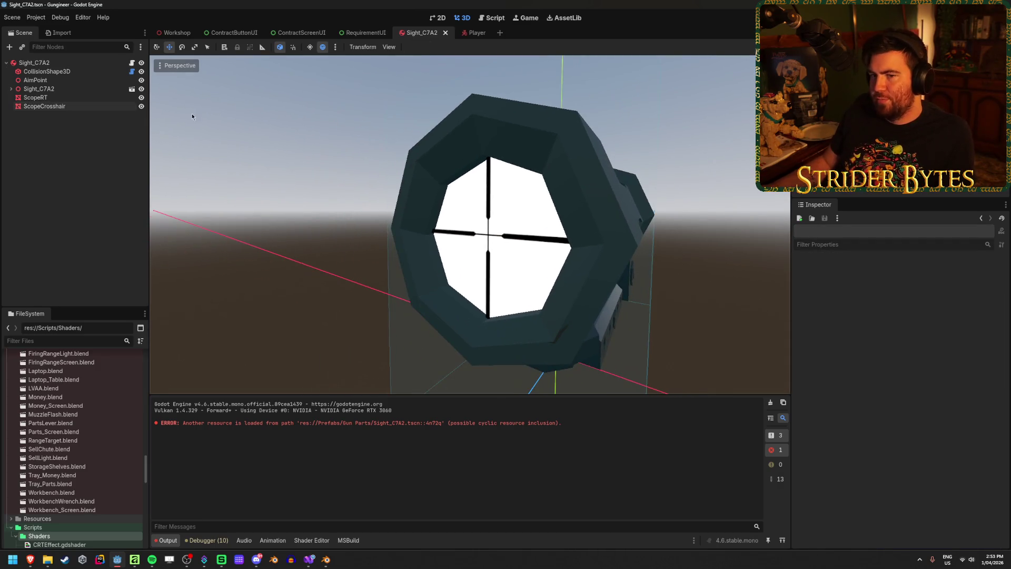
click(44, 106)
scroll(430, 305, up, 5)
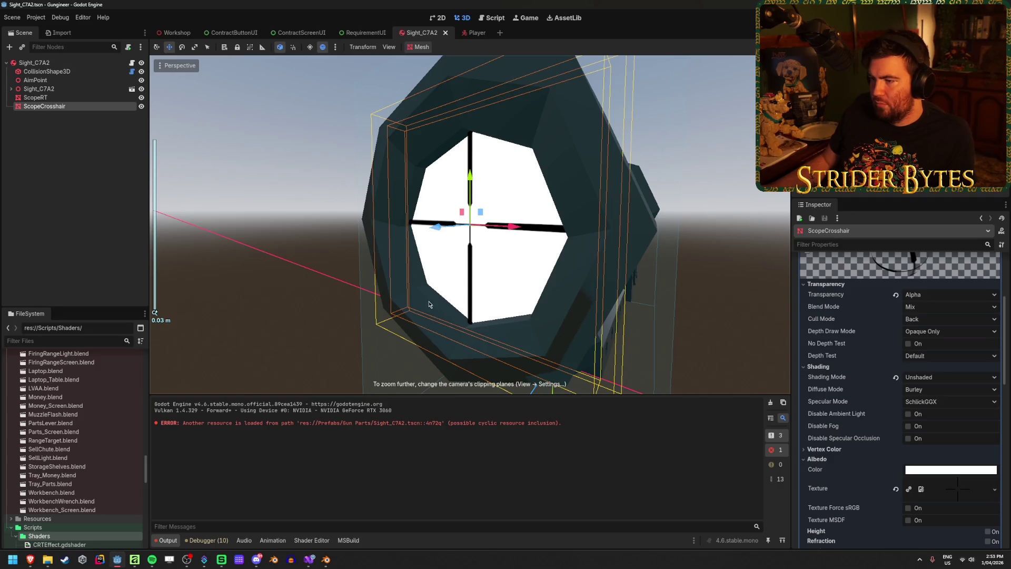
mouse_move(430, 304)
mouse_down()
mouse_move(500, 266)
mouse_move(456, 312)
mouse_move(466, 309)
mouse_up()
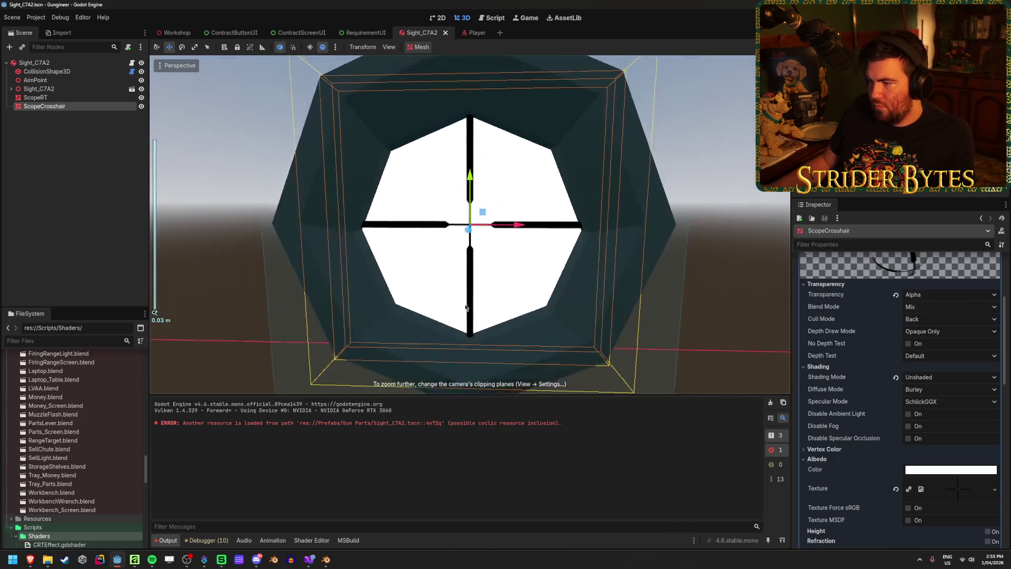
scroll(466, 308, down, 3)
click(691, 244)
key(F5)
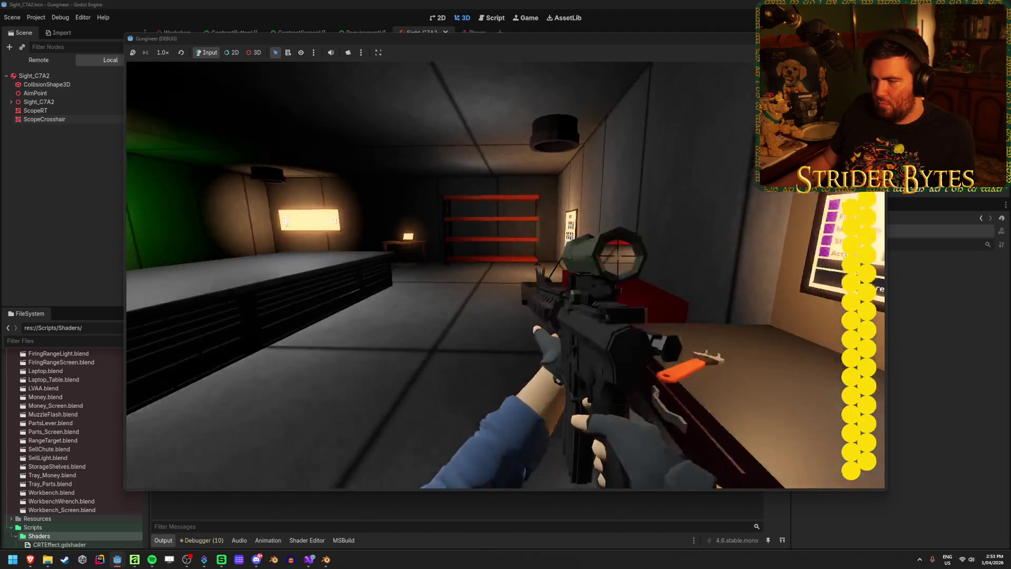
Aim down the rifle's scope and fire every round at the target.
right_click(506, 274)
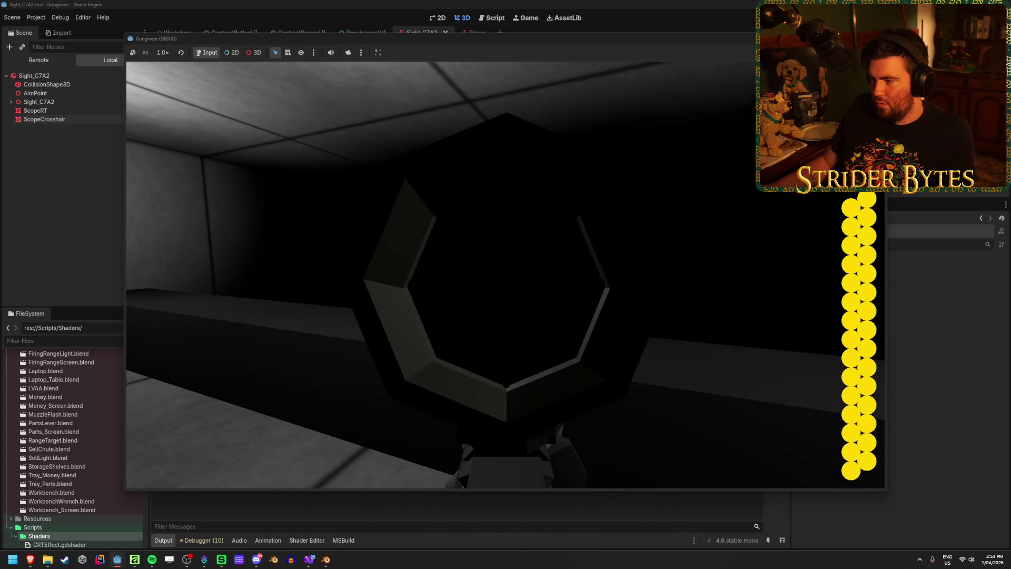
right_click(506, 274)
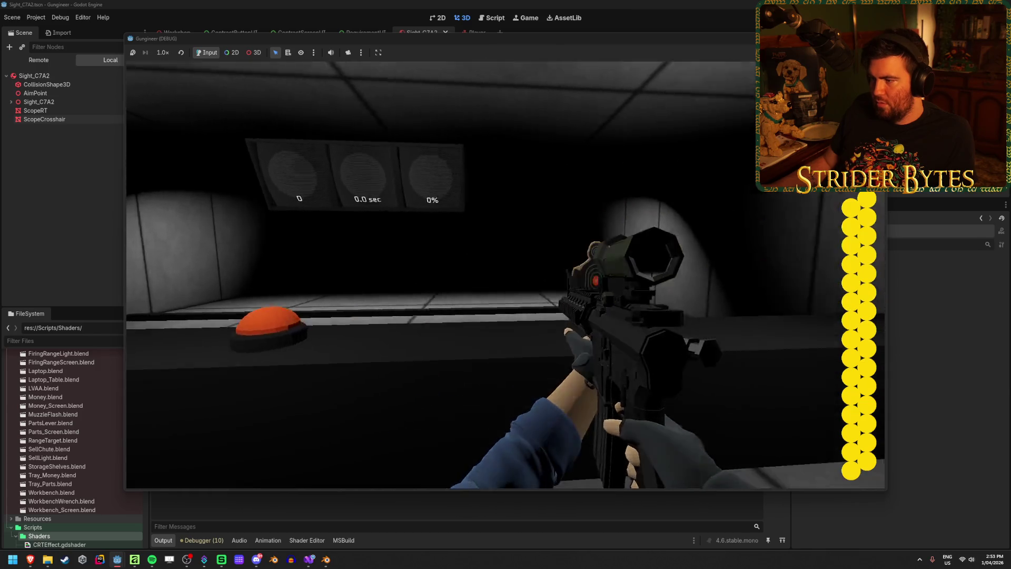
right_click(506, 274)
click(505, 274)
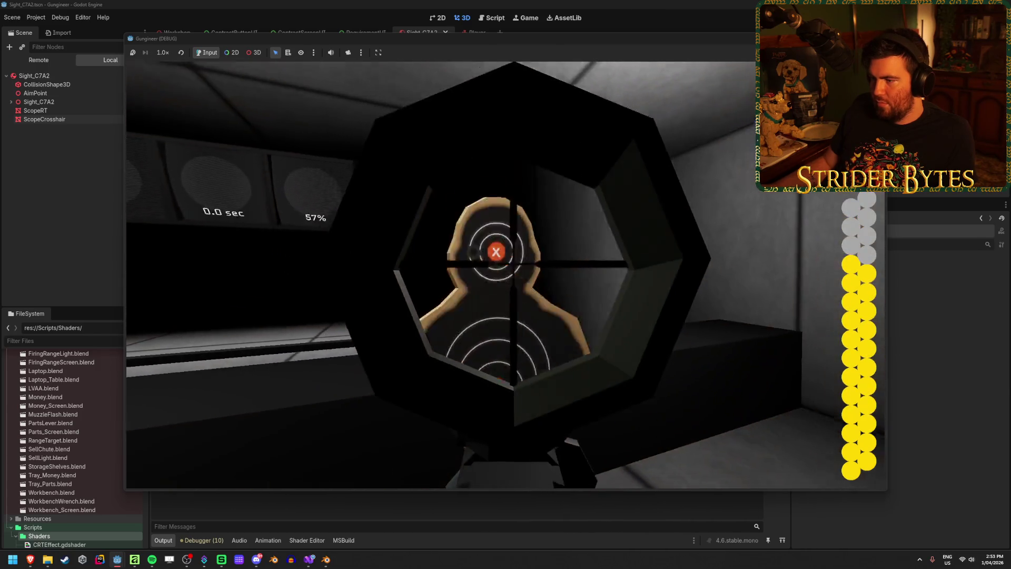
click(505, 274)
click(506, 274)
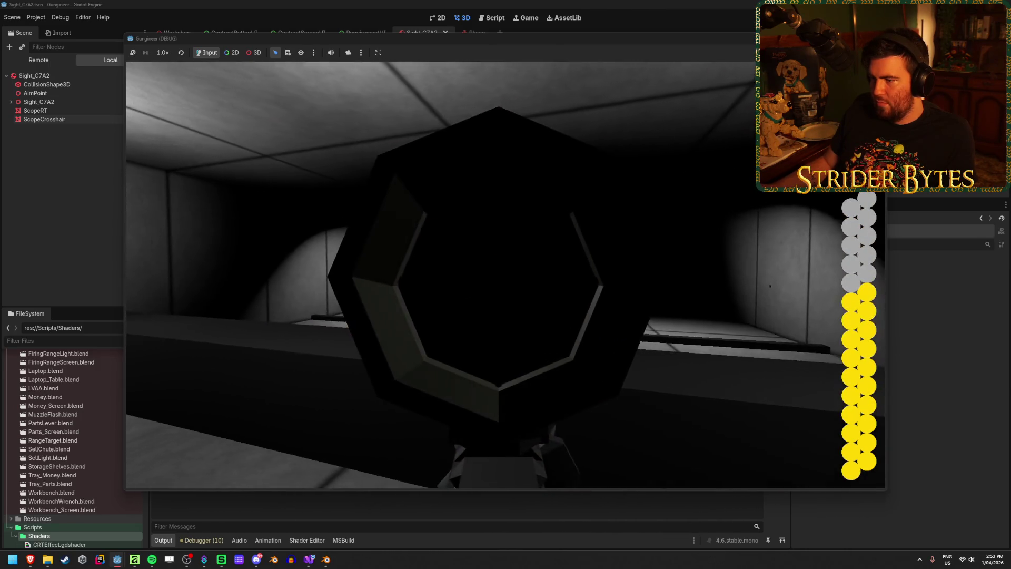
click(506, 274)
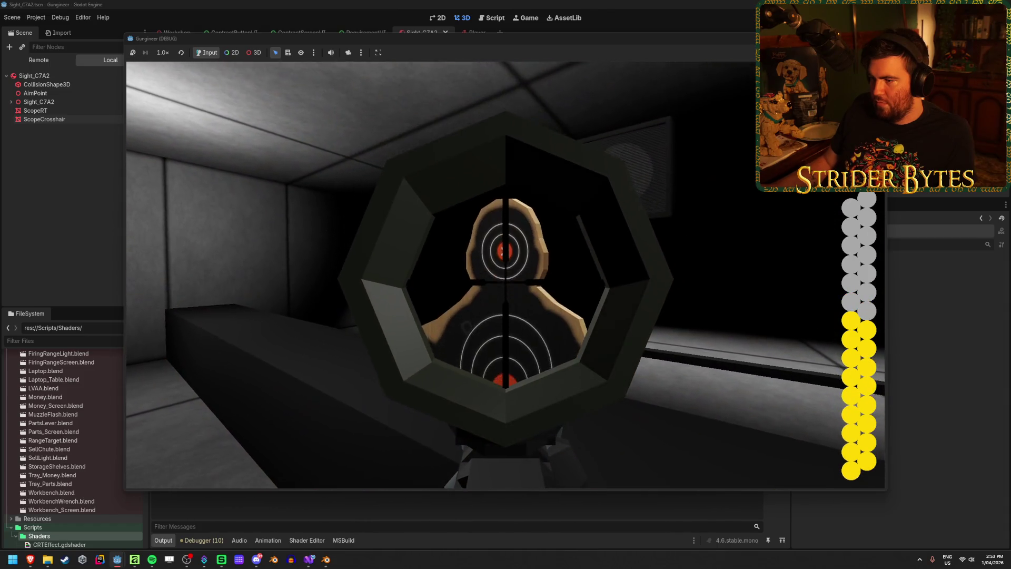
click(506, 274)
click(506, 274)
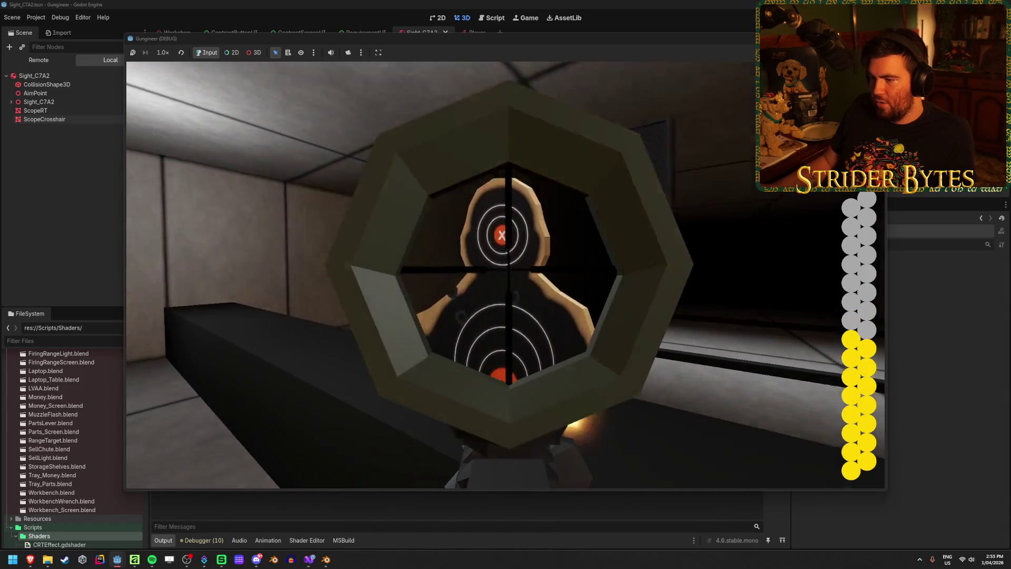
click(506, 274)
click(506, 274)
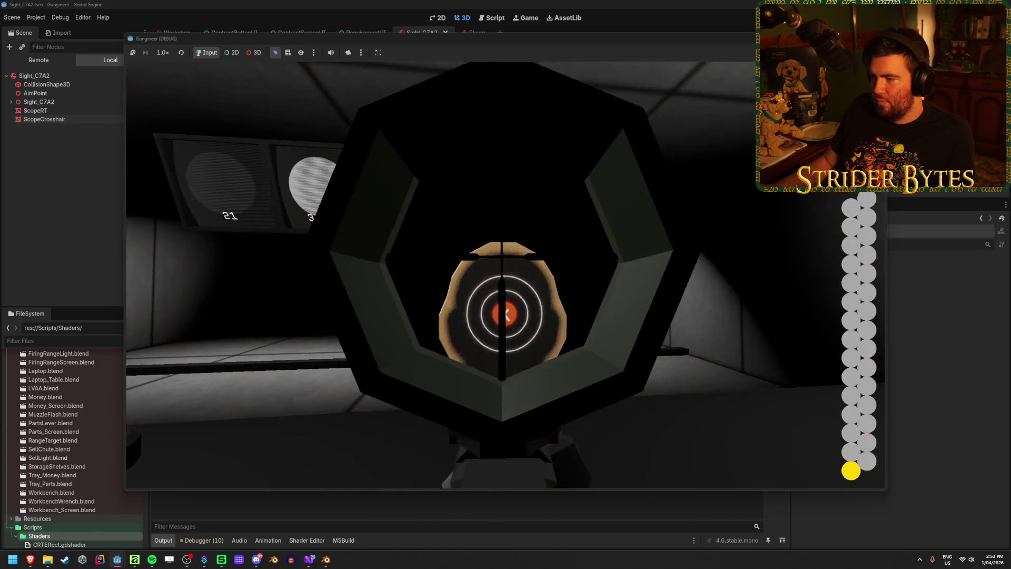
click(506, 274)
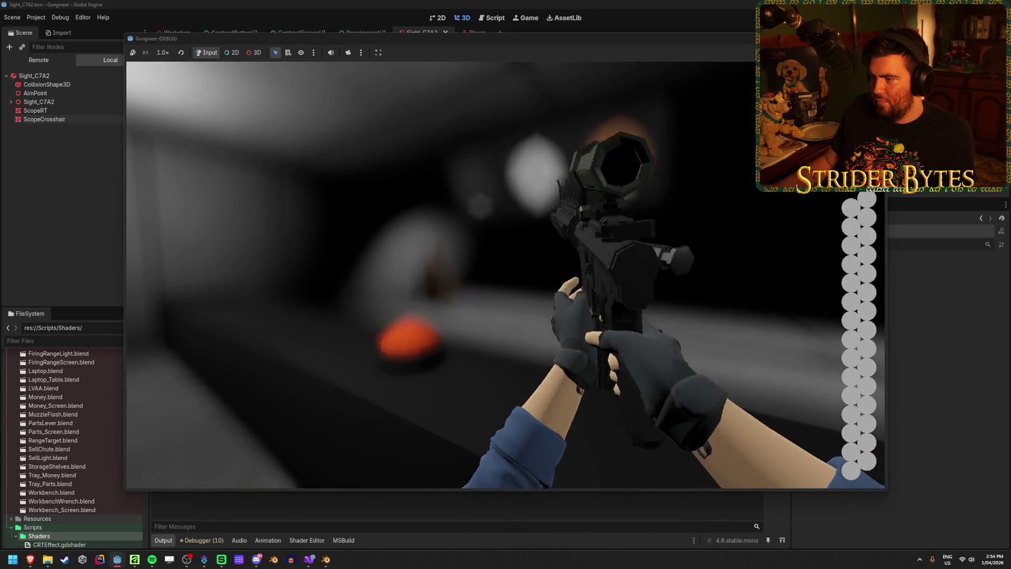
Drop the rifle, pick it back up, set it on the table, and stop the game.
key(g)
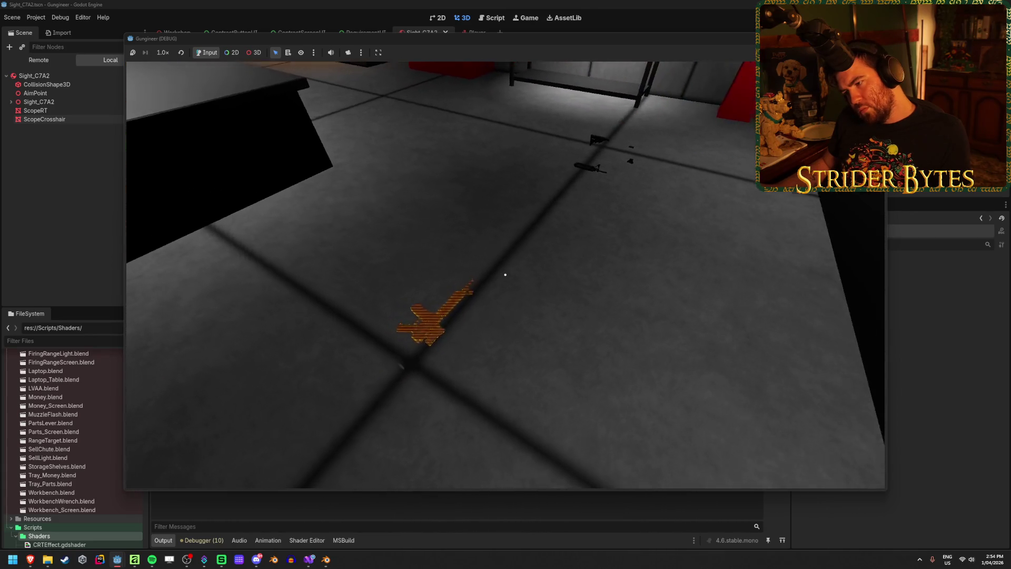
key(e)
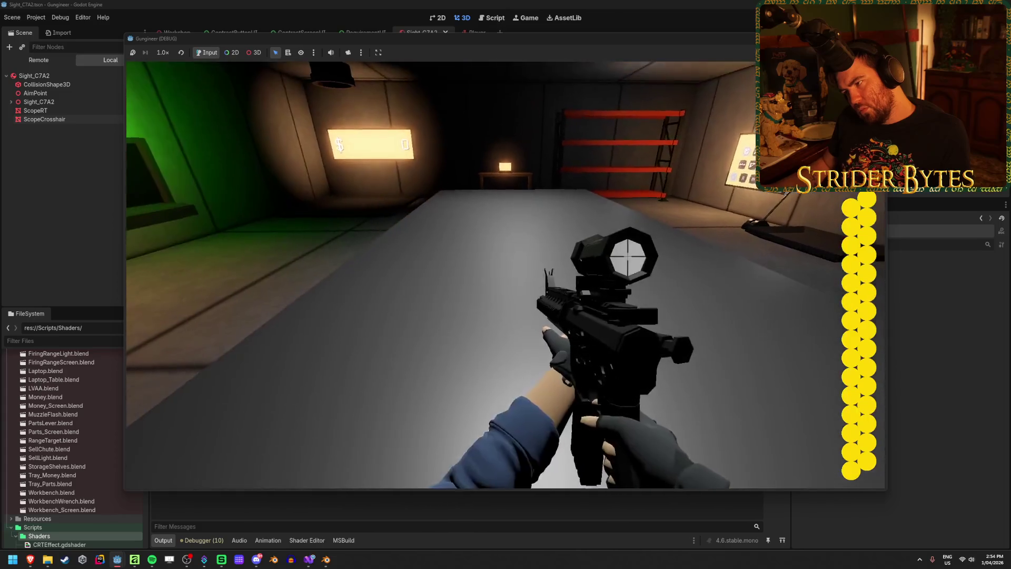
key(g)
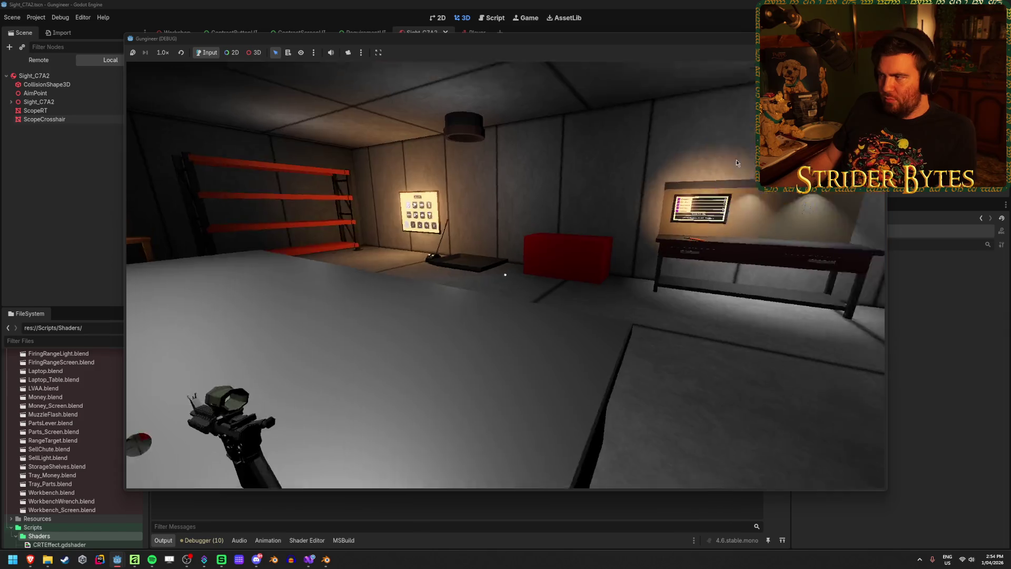
key(F8)
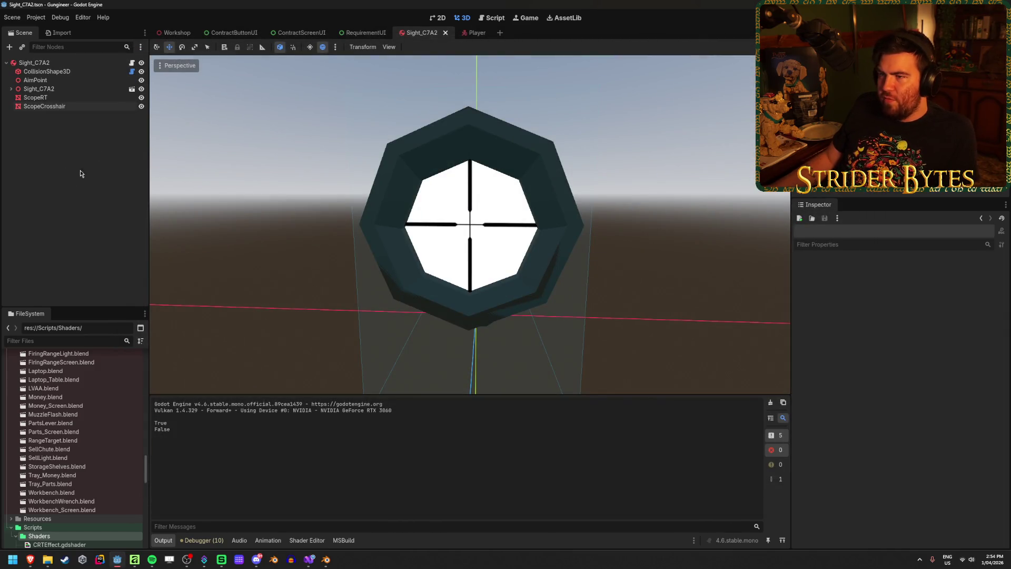
Hide the ScopeRT node and launch the game.
click(35, 97)
click(142, 97)
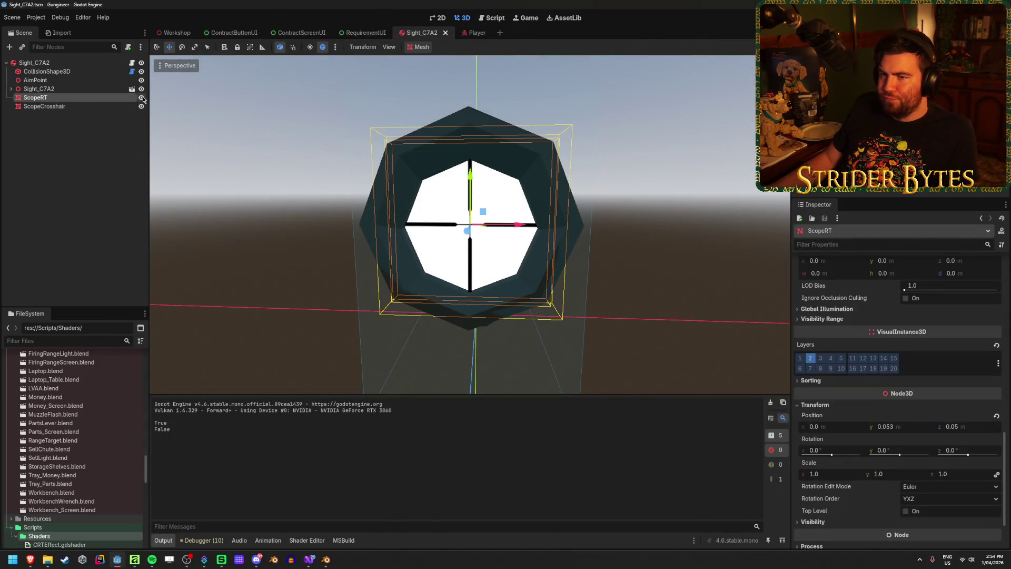
key(F5)
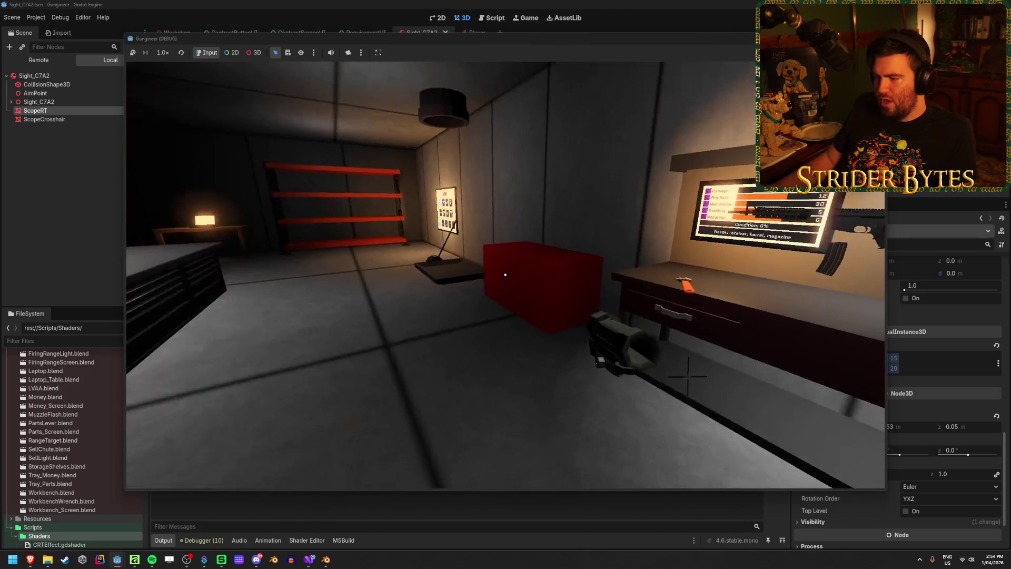
Walk around the workbench and stats screen in the game, then stop it.
key(w)
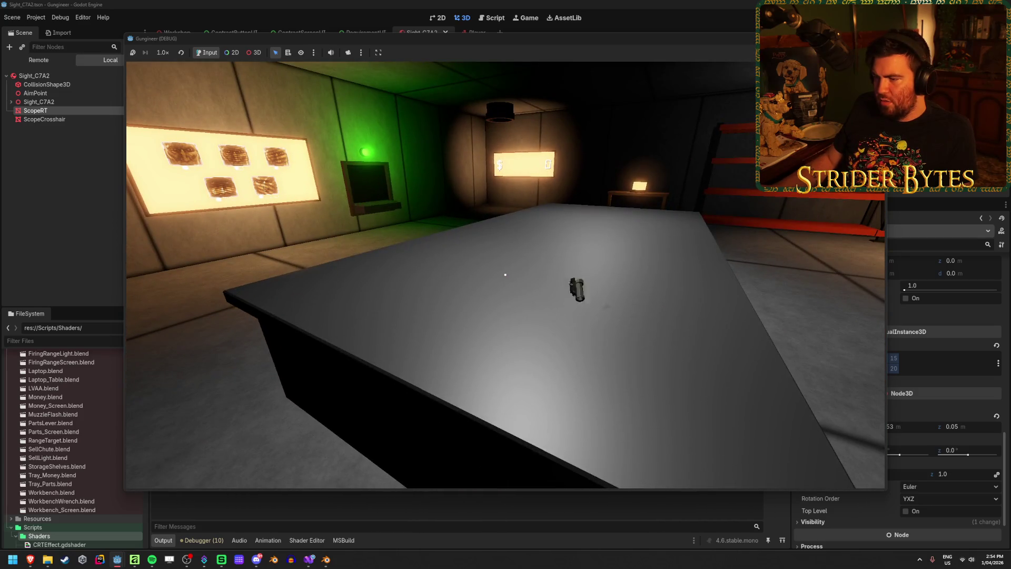
key(w)
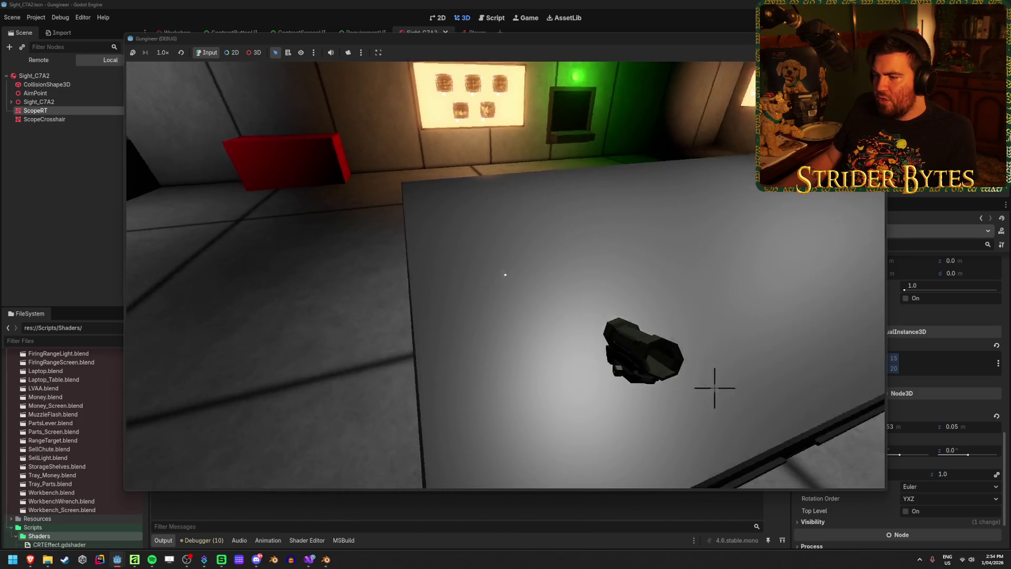
key(s)
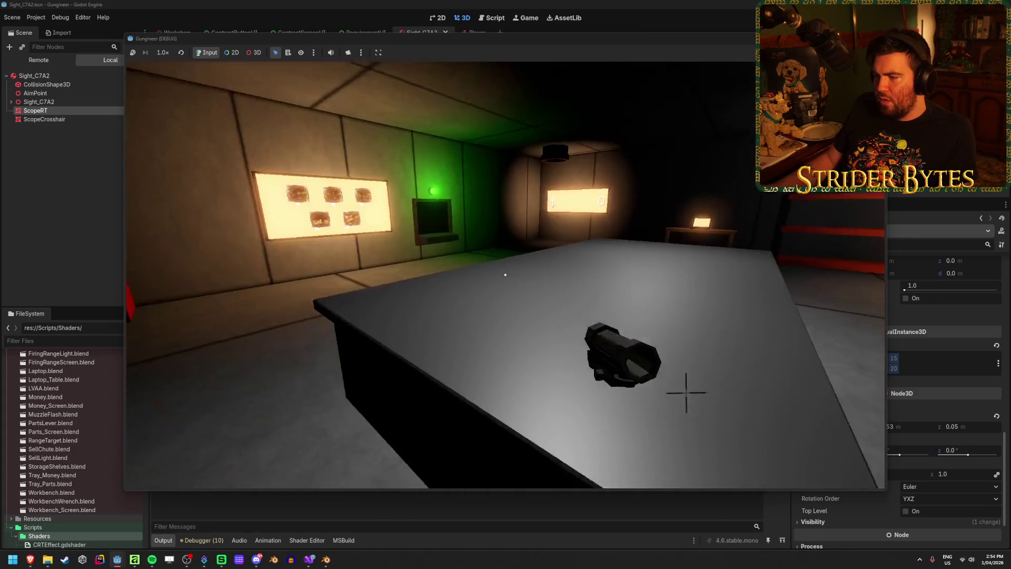
key(s)
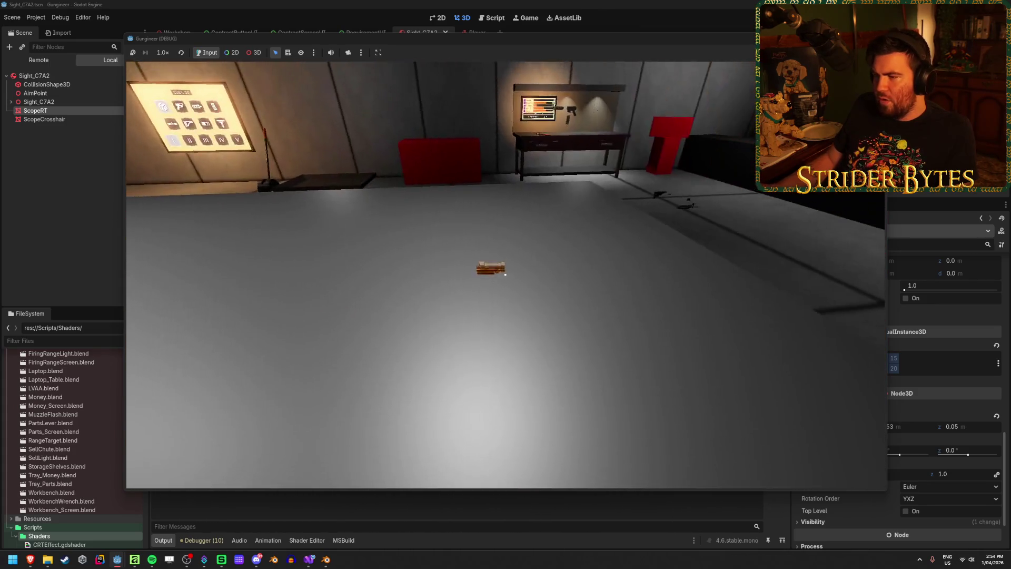
key(w)
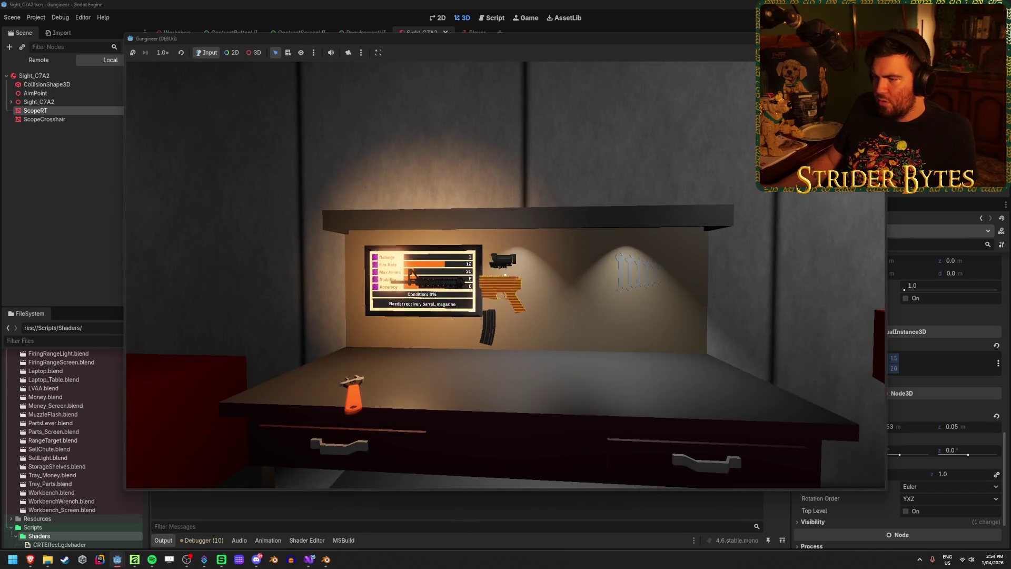
key(s)
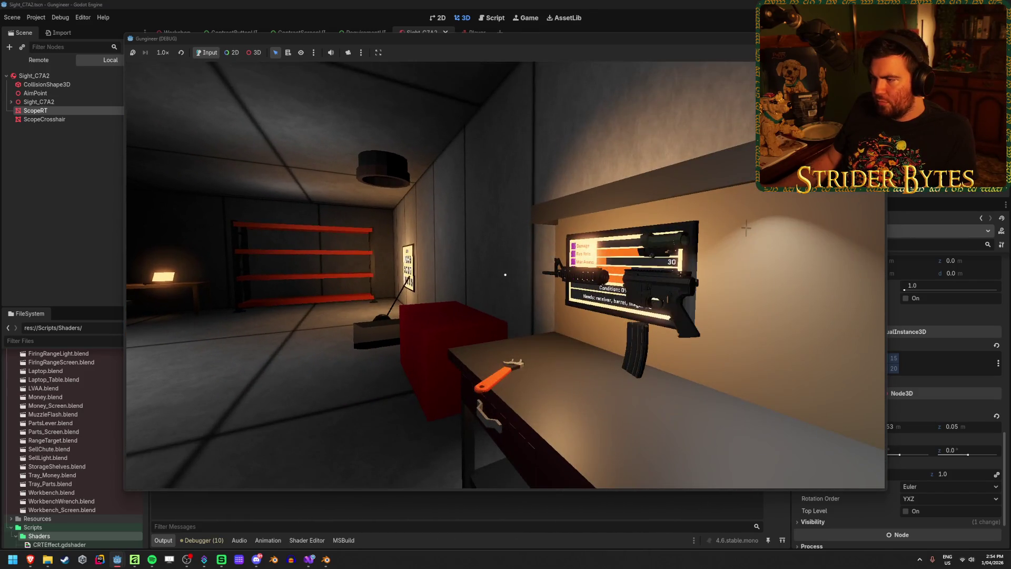
key(s)
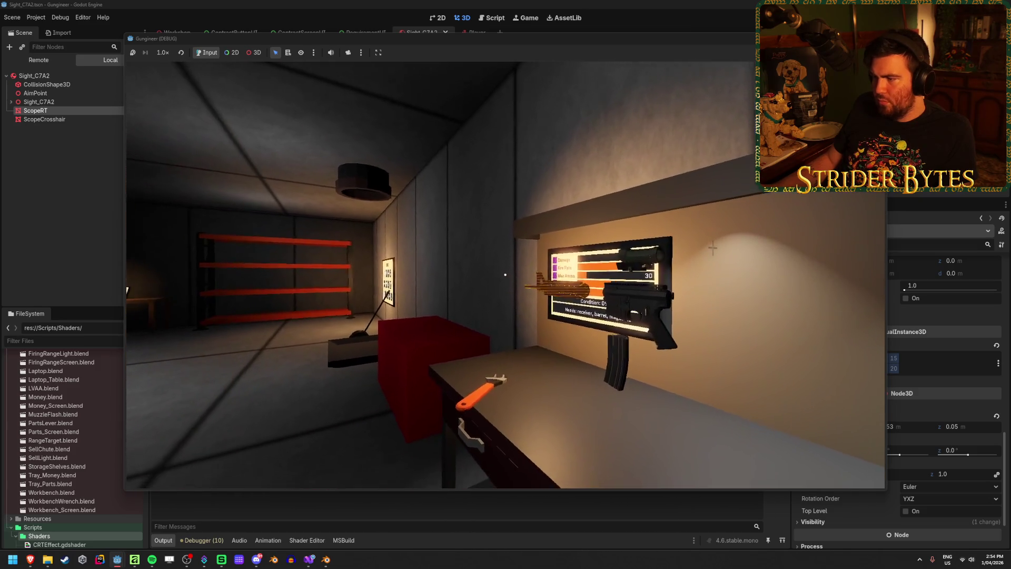
key(w)
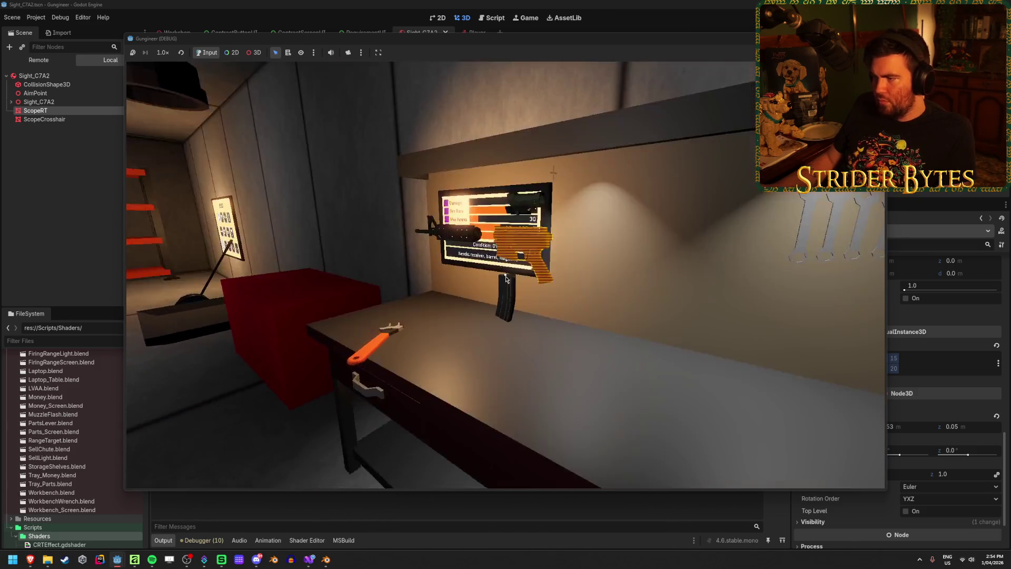
key(F8)
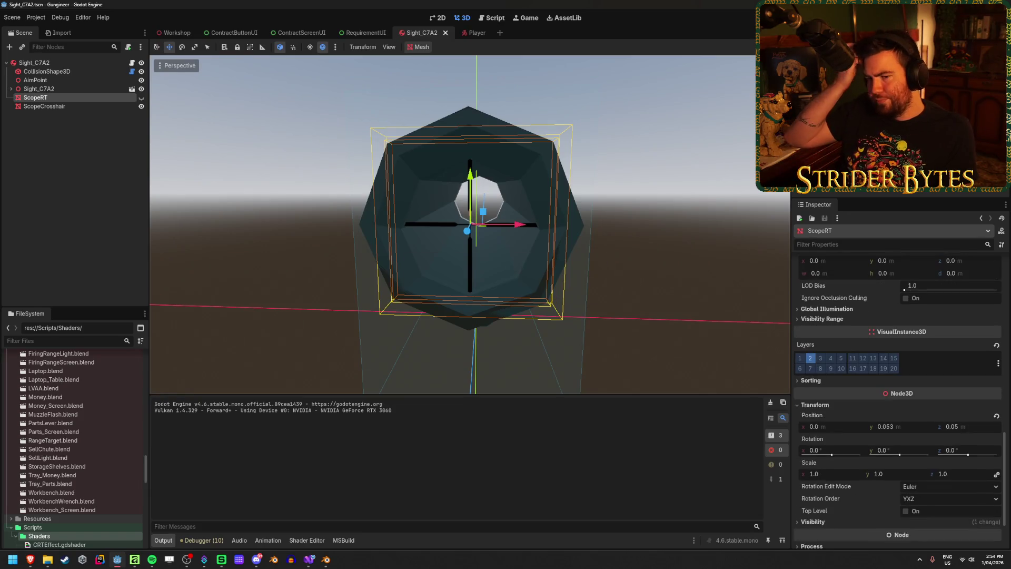
Put ScopeCrosshair on render layer 1 only and run the game again.
click(86, 107)
scroll(852, 425, down, 10)
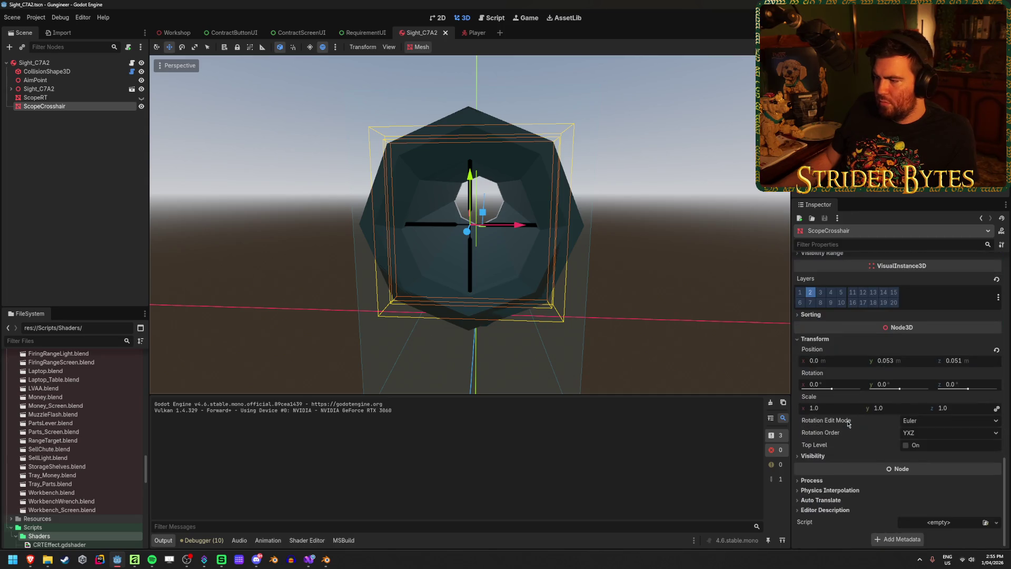
click(95, 63)
scroll(837, 377, down, 8)
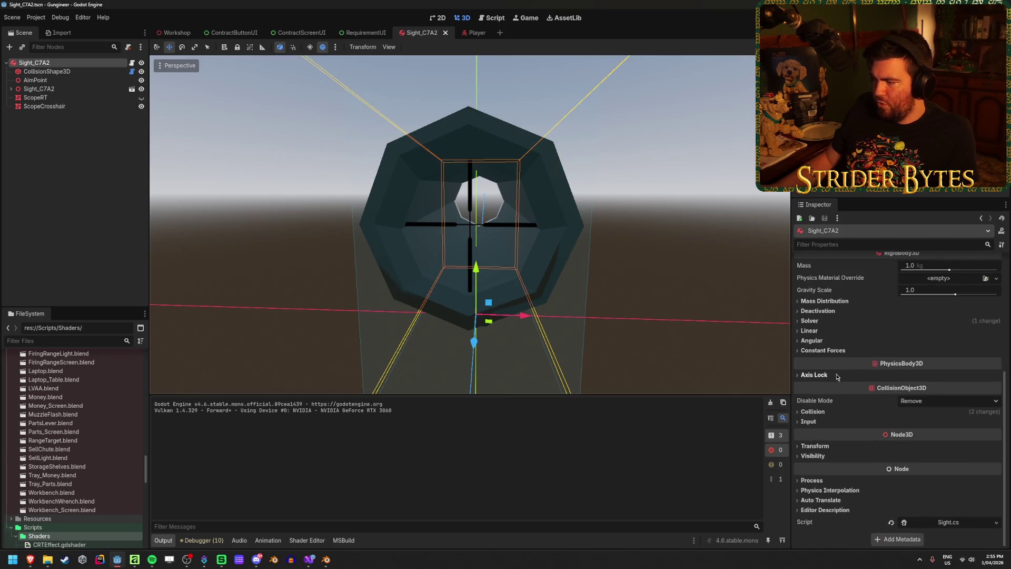
scroll(835, 356, up, 2)
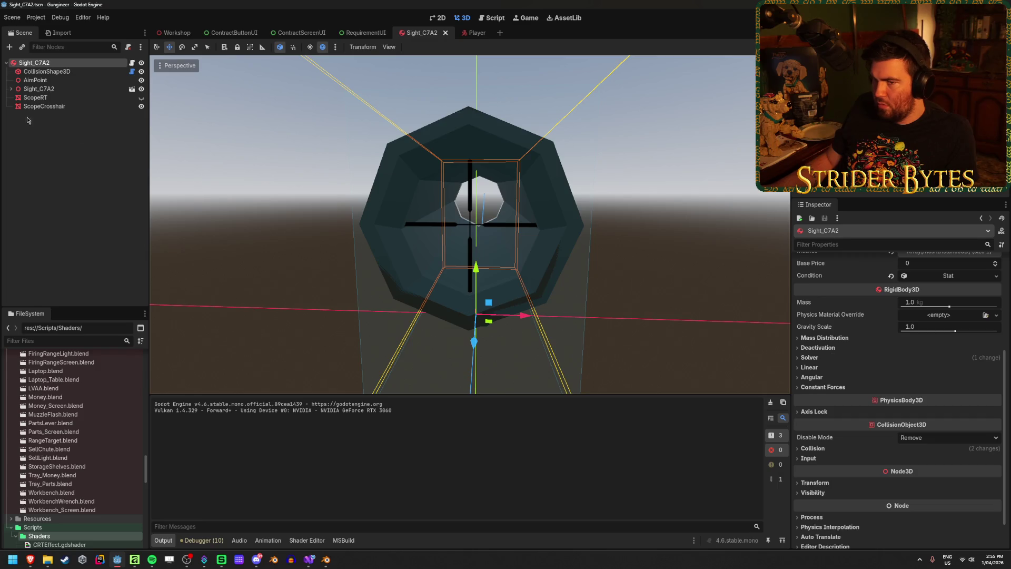
click(62, 98)
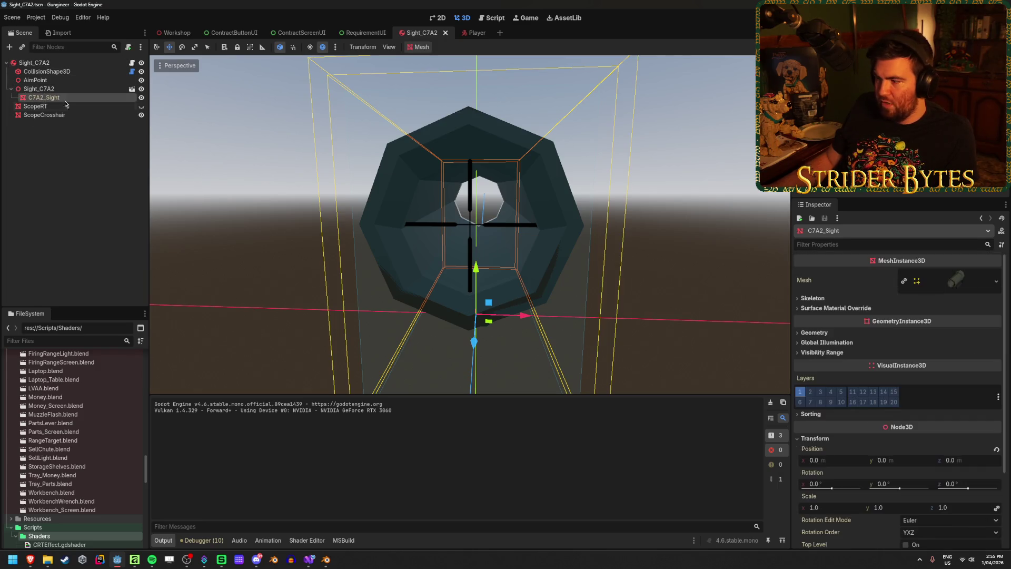
click(87, 116)
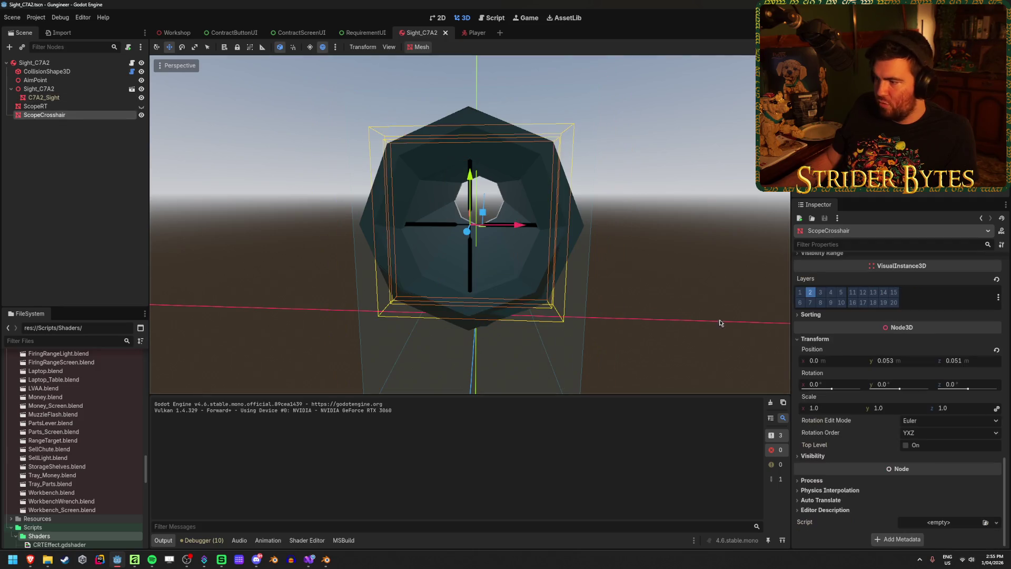
key(ctrl+z)
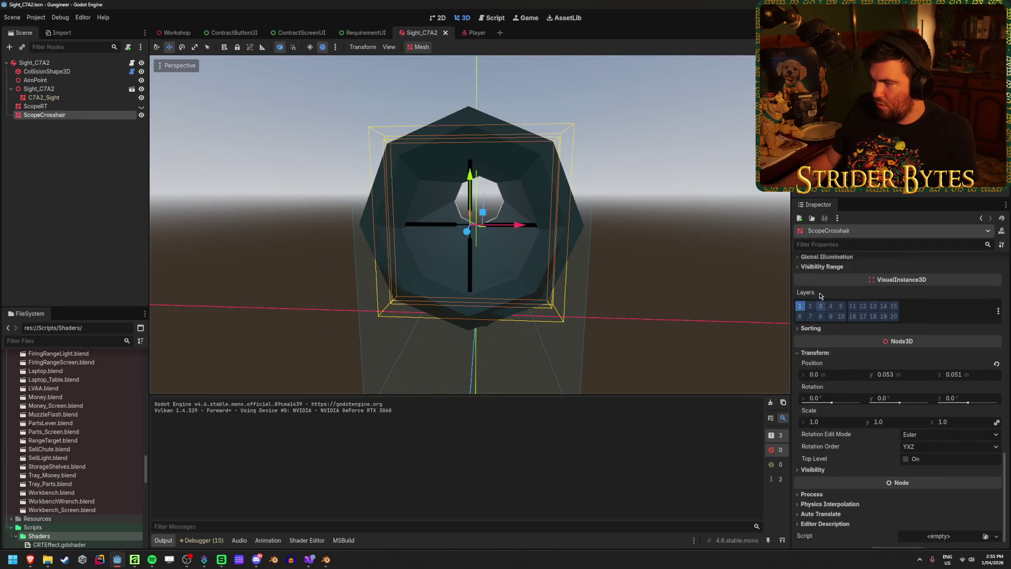
key(F5)
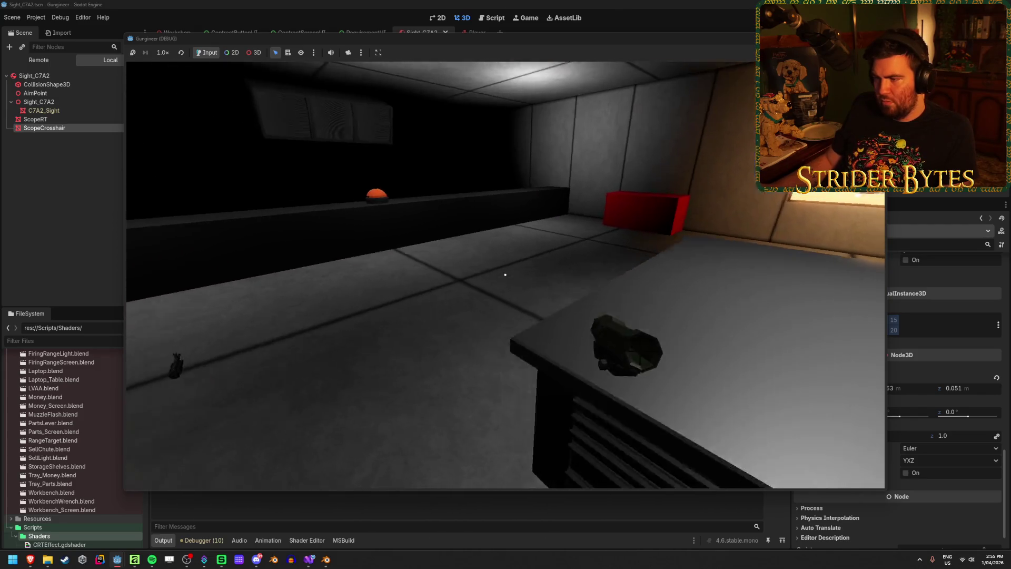
Pick up the rifle, aim down the scope, then stop the game and save the scene.
key(e)
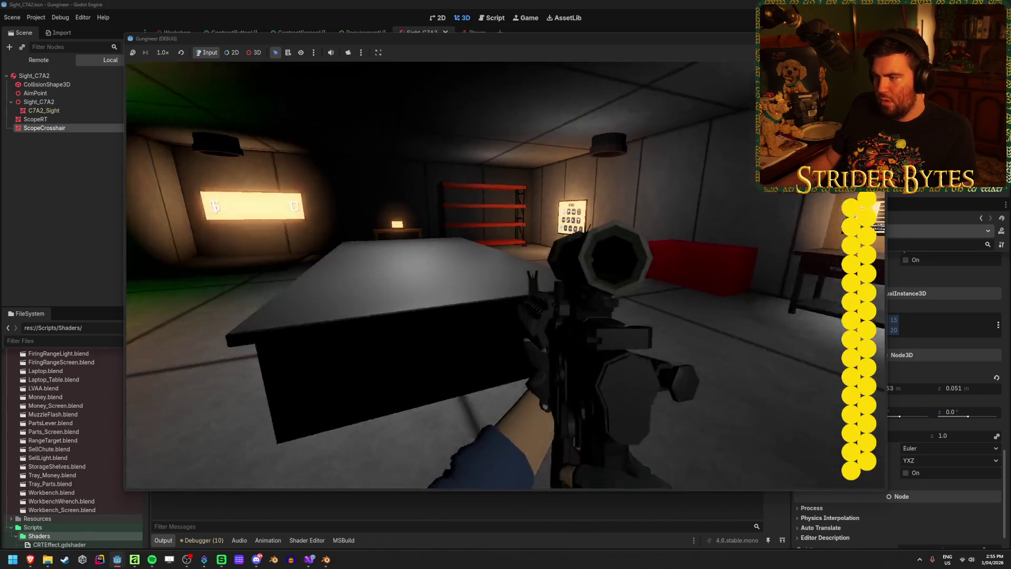
right_click(506, 274)
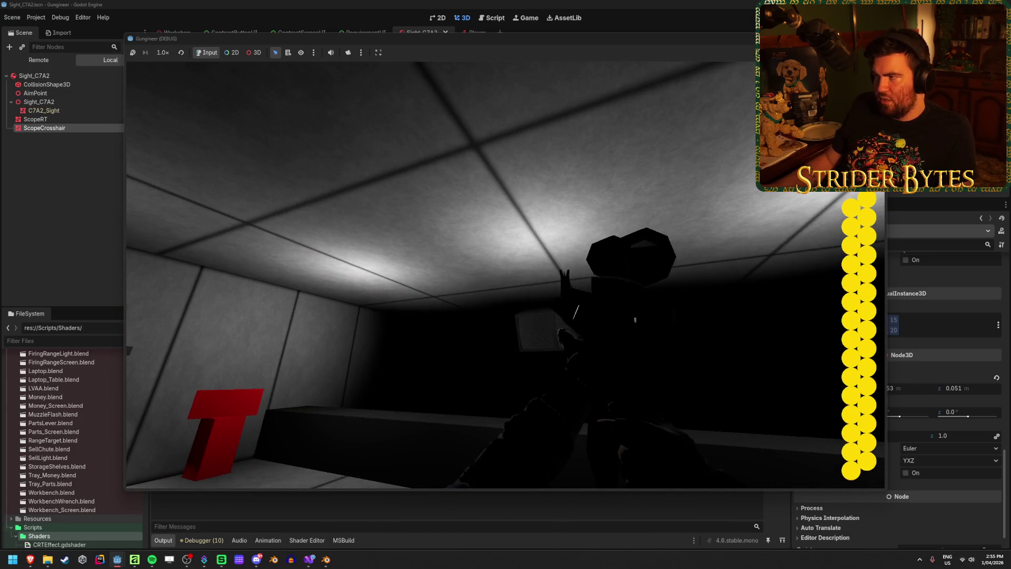
key(F8)
key(ctrl+s)
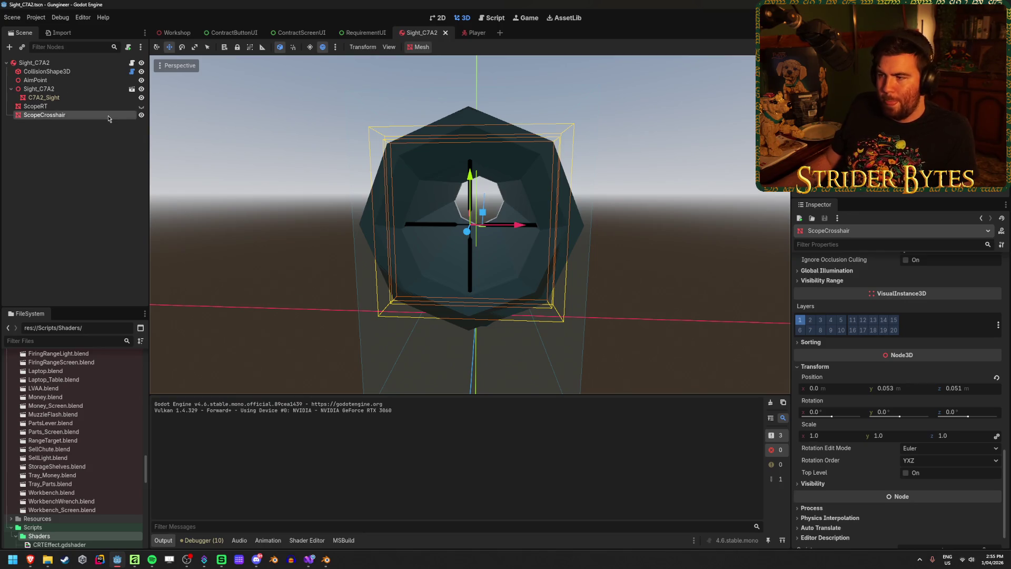
Make ScopeRT visible again and select the Sight_C7A2 root node.
scroll(870, 260, up, 10)
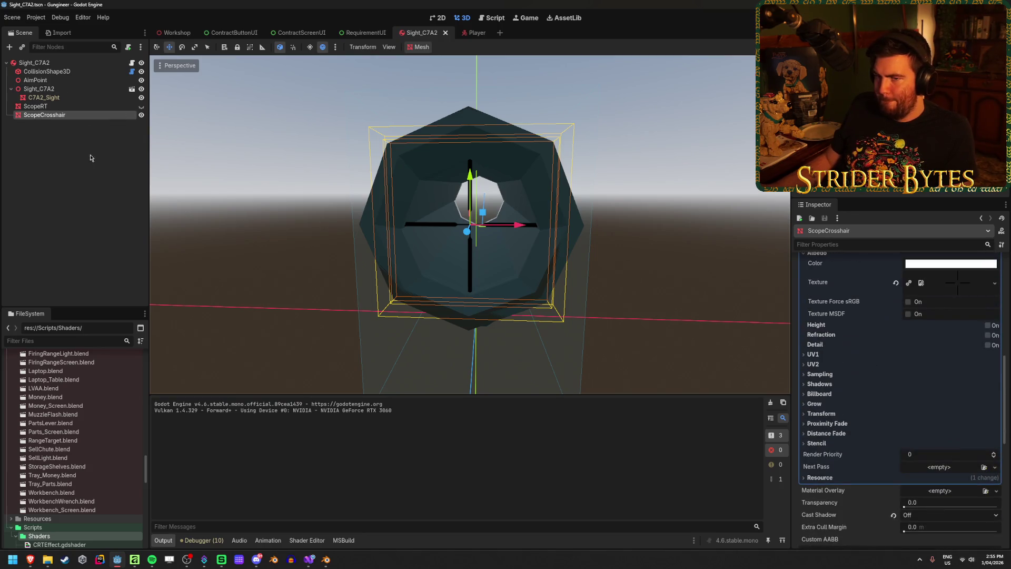
click(141, 106)
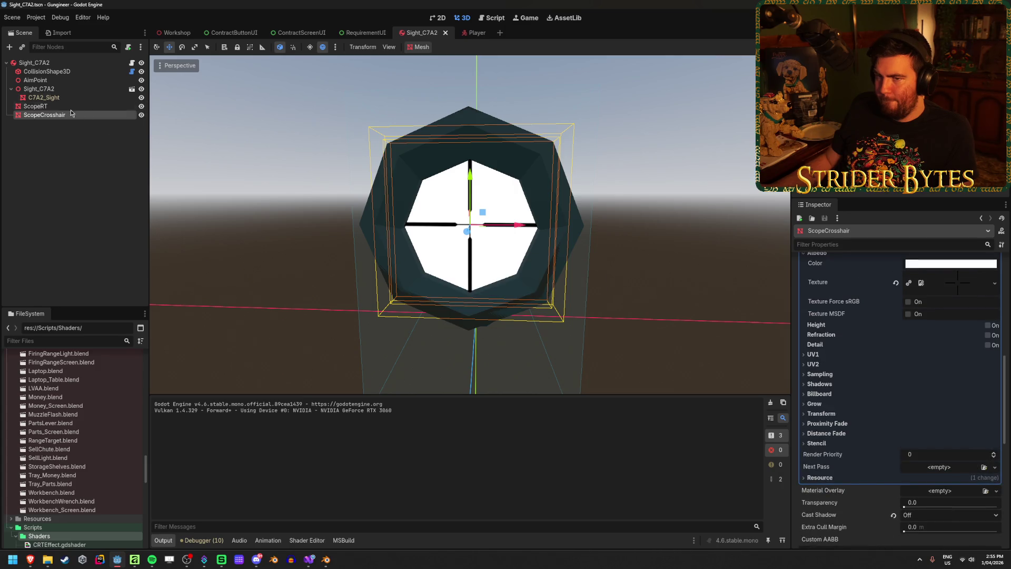
click(34, 63)
scroll(841, 357, up, 5)
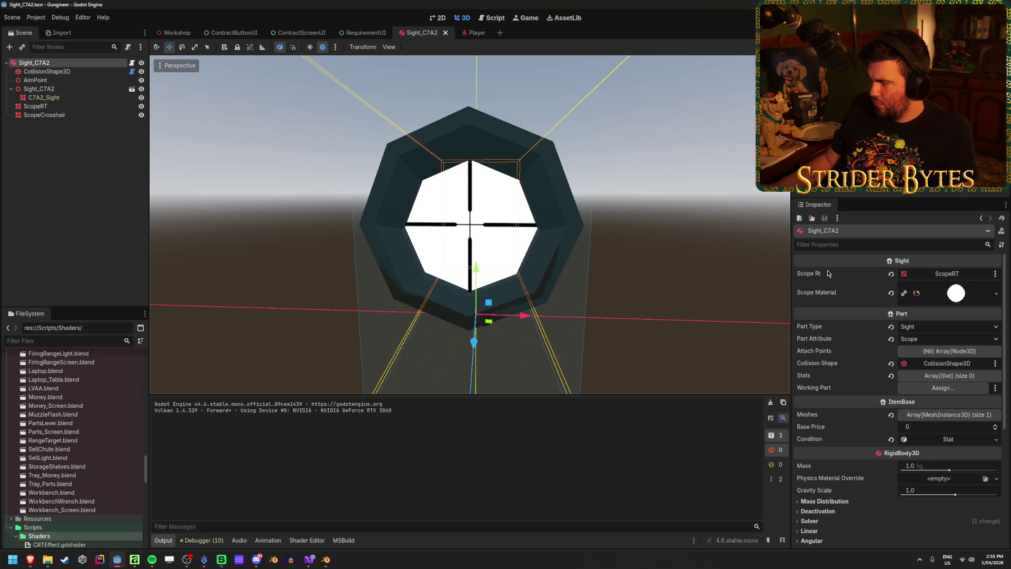
Add ScopeRT and ScopeCrosshair as new entries in the Meshes array and save the scene.
click(948, 415)
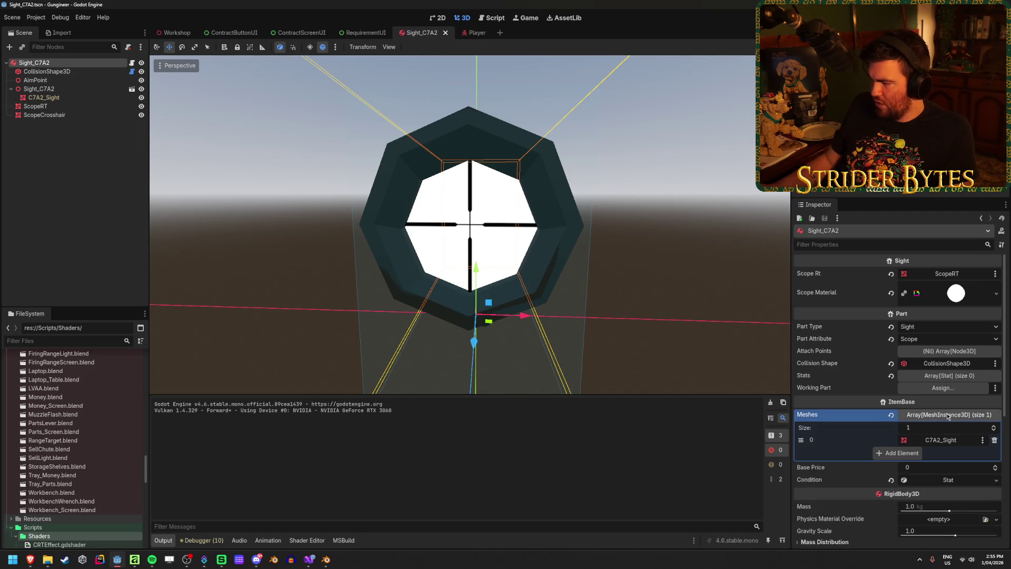
click(898, 453)
mouse_move(35, 106)
mouse_down()
mouse_move(74, 108)
mouse_move(943, 457)
mouse_up()
click(910, 465)
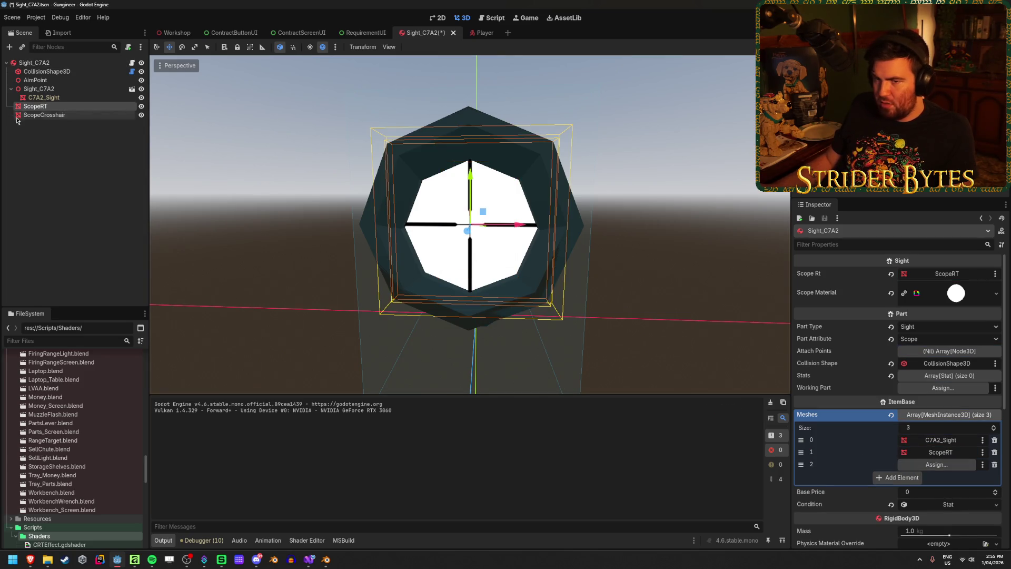
mouse_move(33, 114)
mouse_down()
mouse_move(368, 263)
mouse_move(937, 464)
mouse_up()
key(ctrl+s)
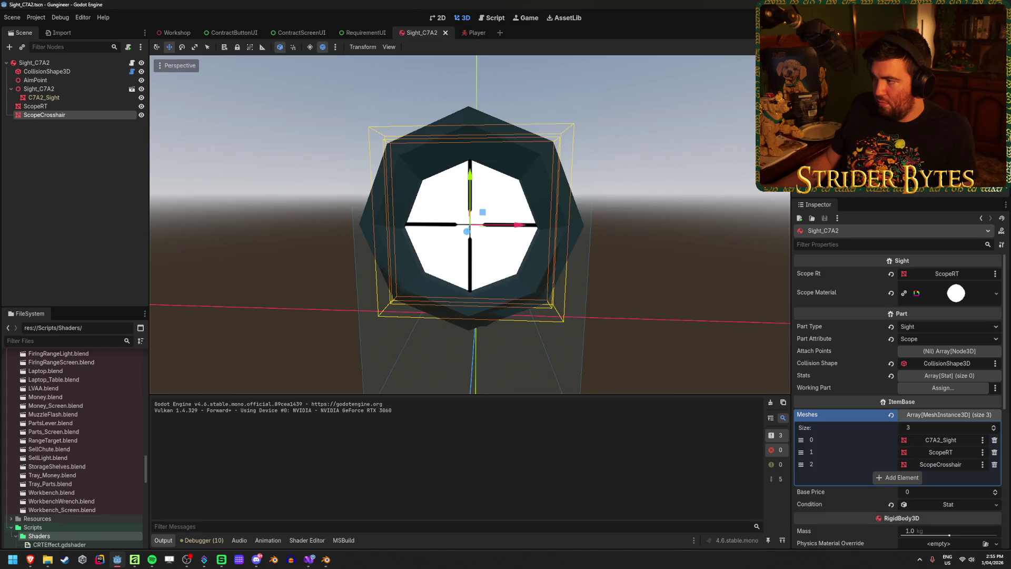
Run the game, pick up and drop the scope, stop, and save again.
key(F5)
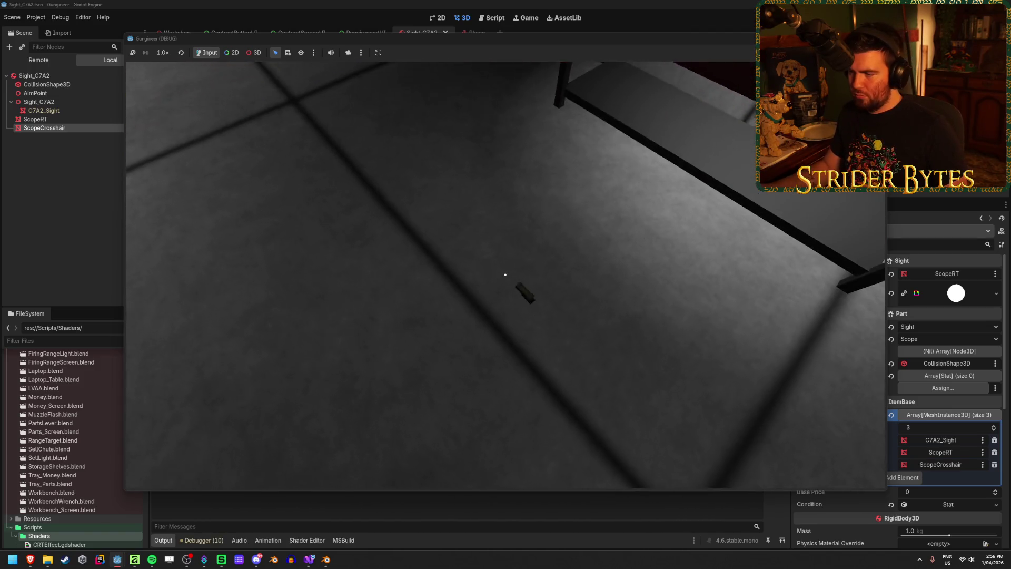
click(505, 275)
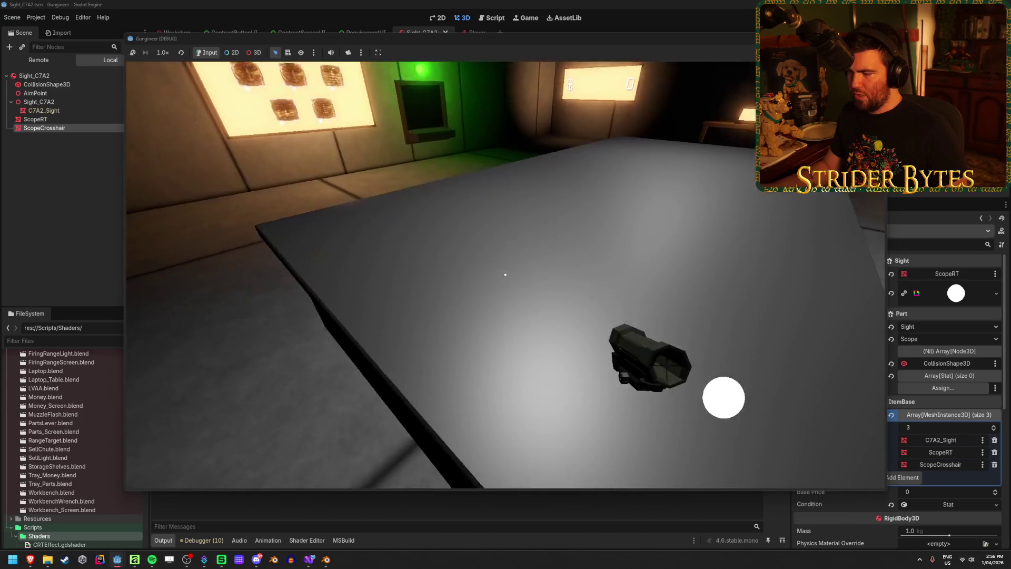
click(506, 275)
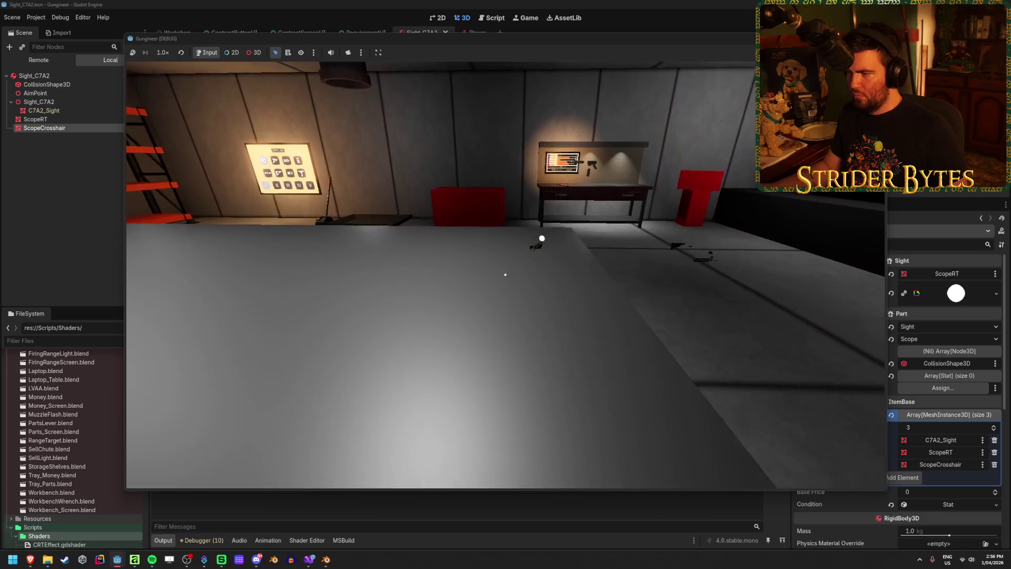
key(F8)
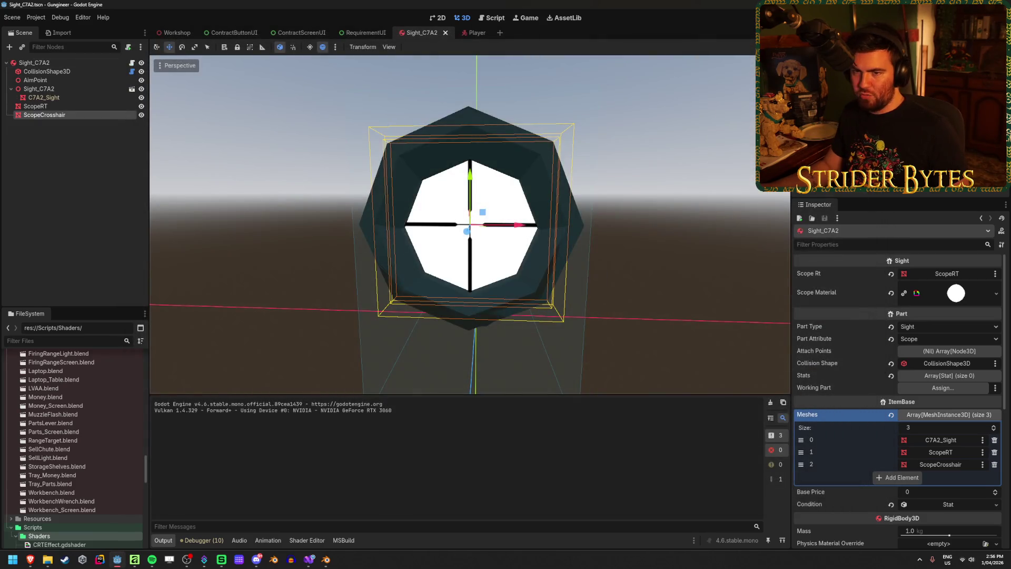
click(62, 105)
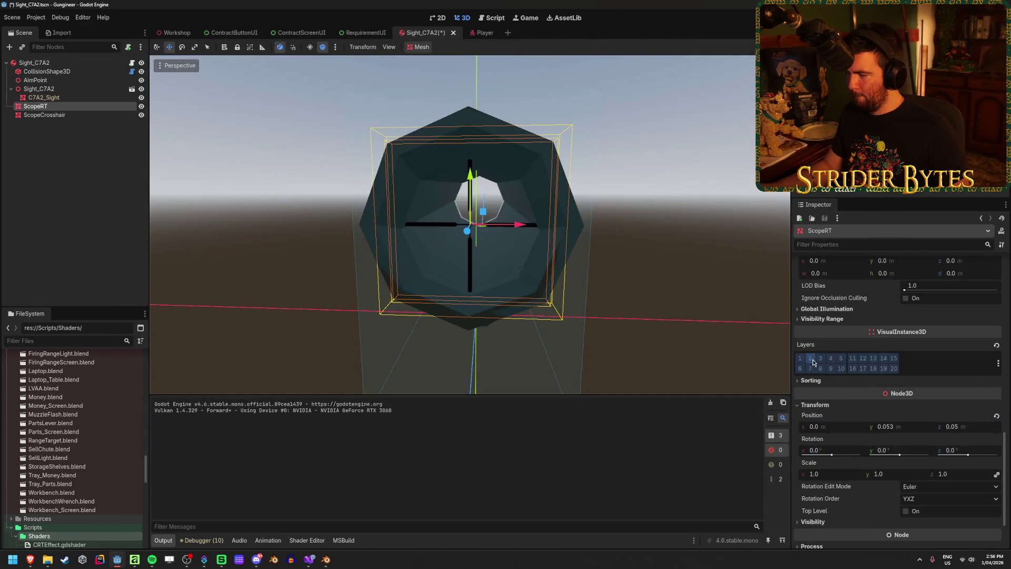
key(ctrl+s)
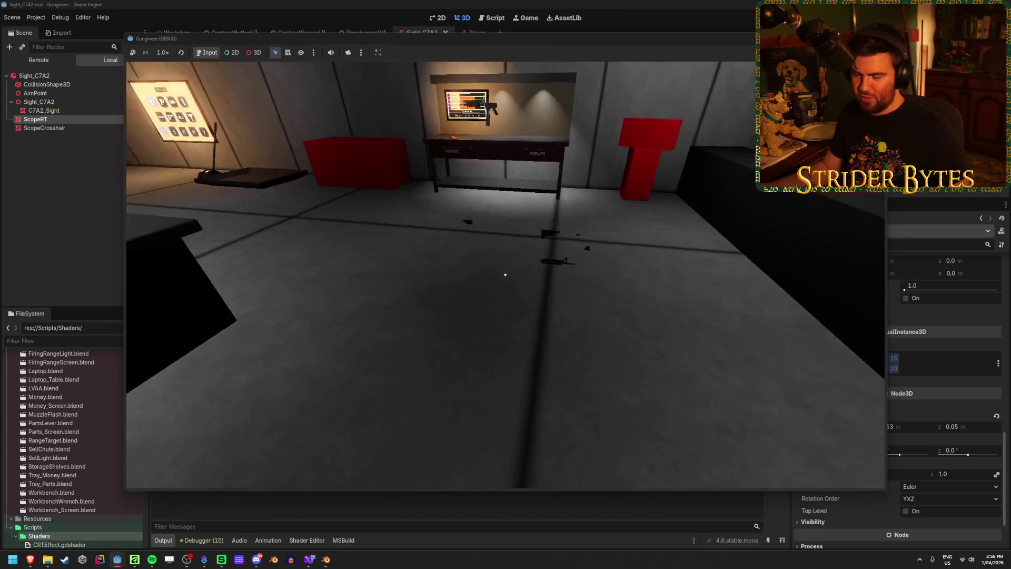
Pick up, drop and re-pick the scope in the game, then stop it and save the scene.
key(e)
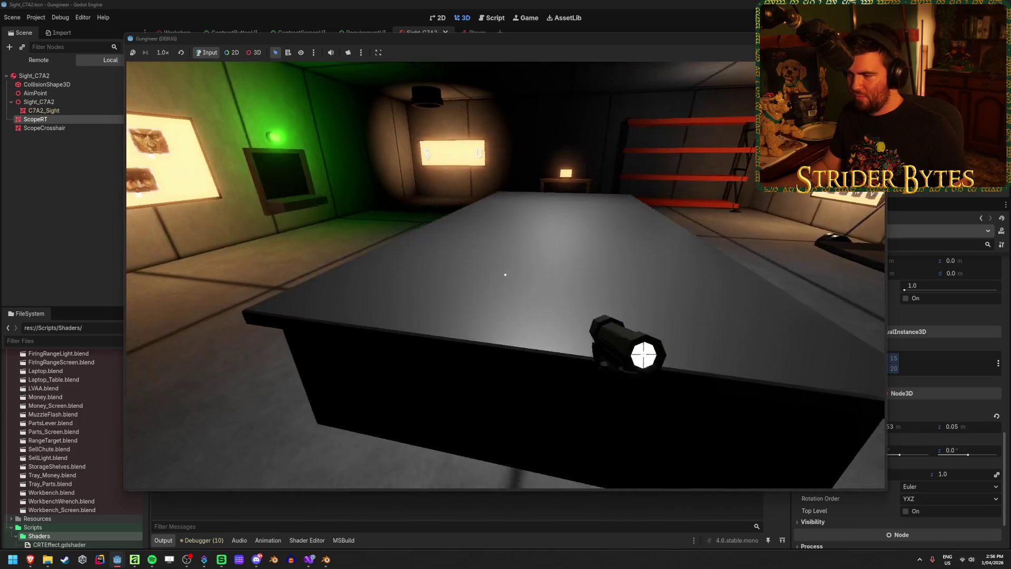
key(e)
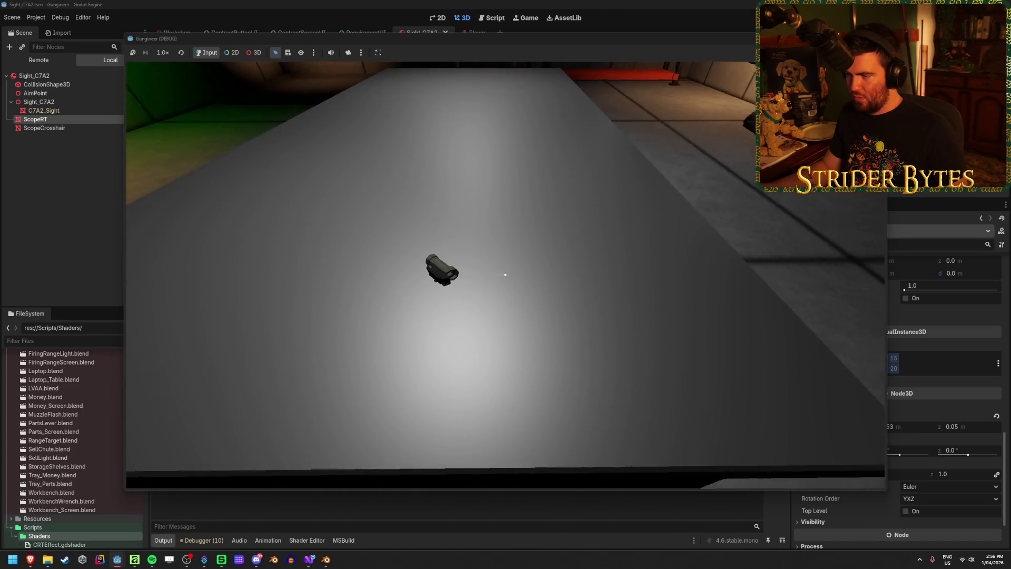
key(e)
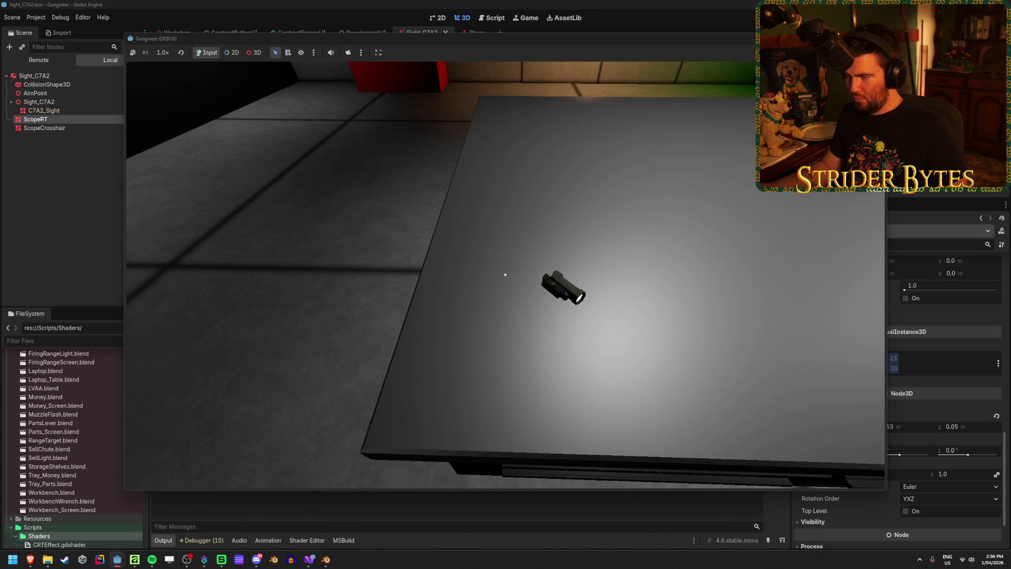
key(e)
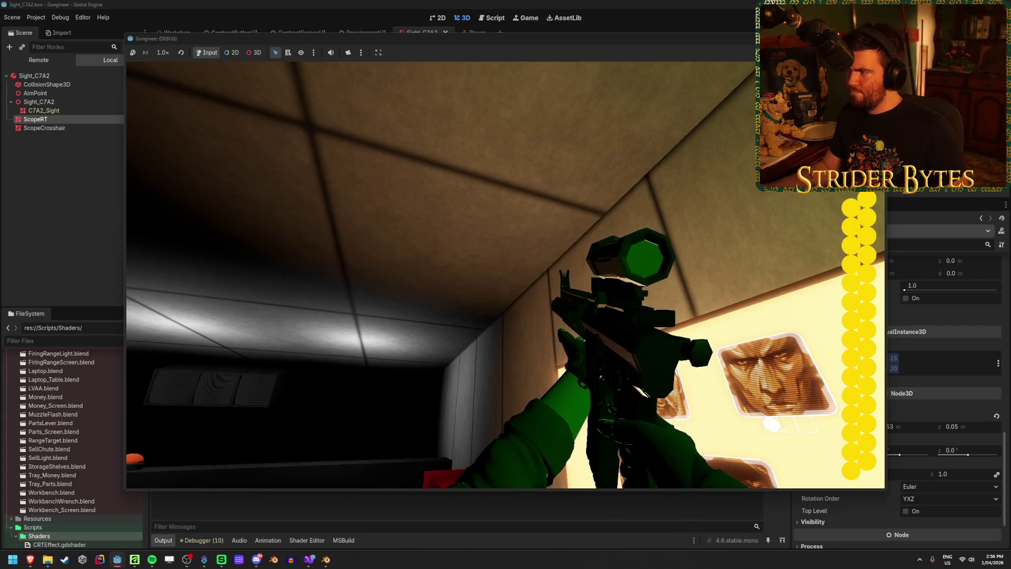
key(F8)
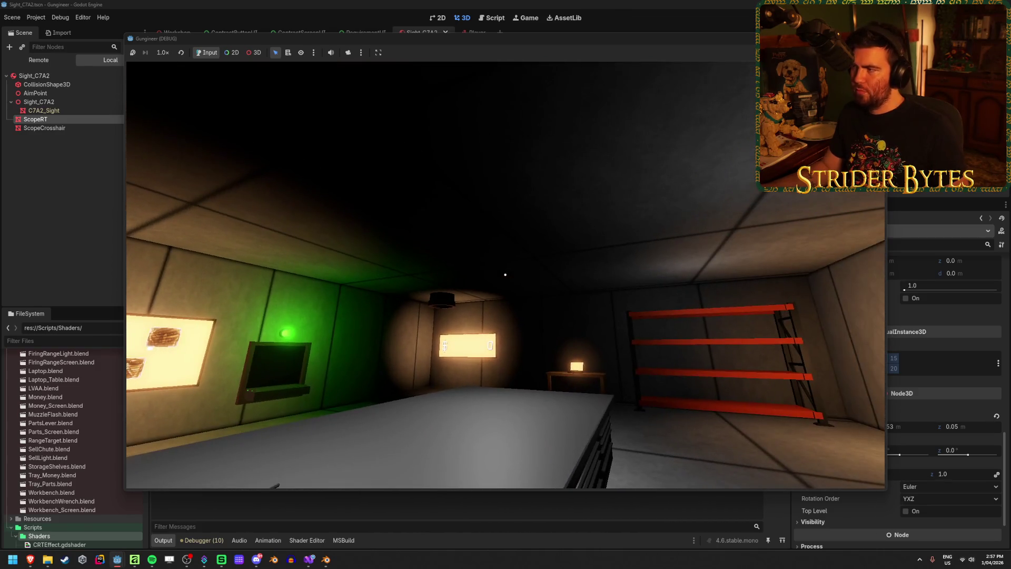
key(F8)
key(ctrl+s)
Review the Workbench, Sight, Part and GunController scripts, then relaunch the game from Godot.
click(309, 562)
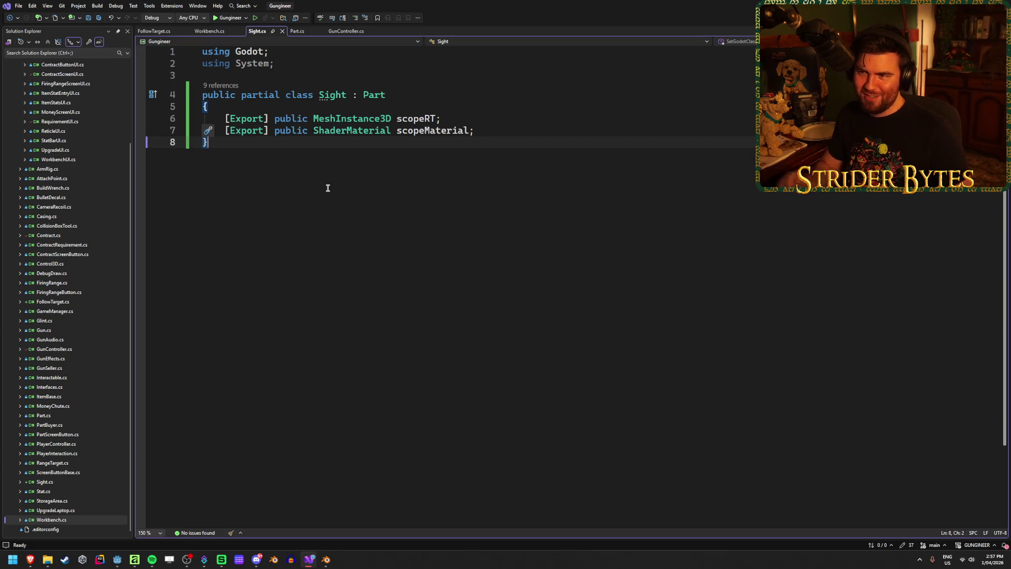
click(208, 31)
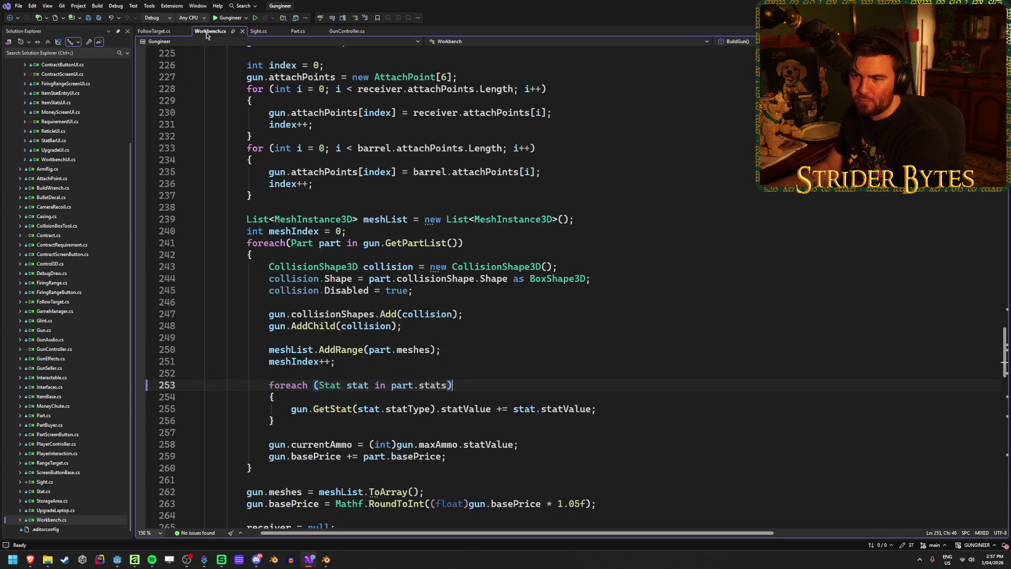
scroll(511, 370, down, 11)
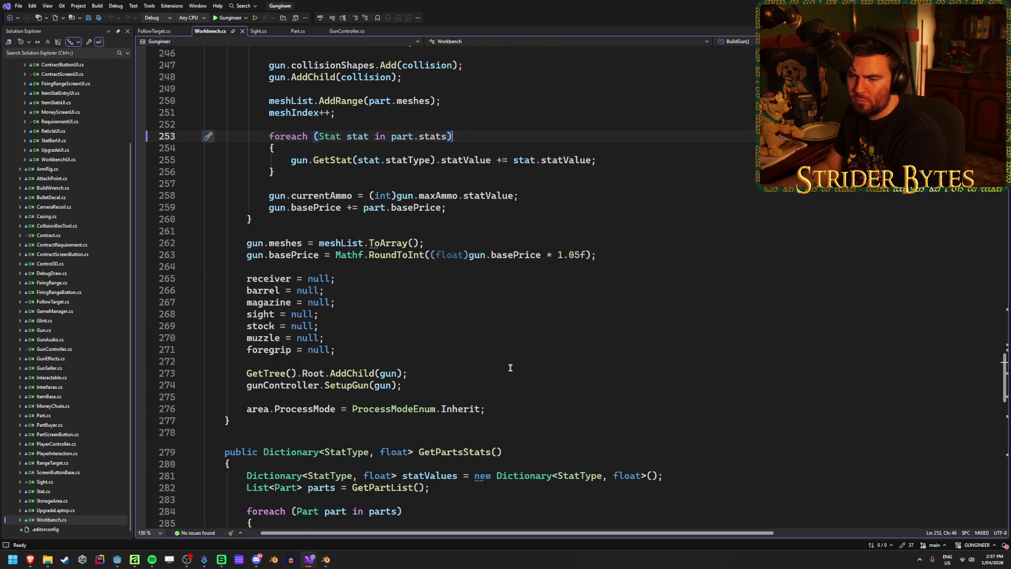
scroll(510, 367, up, 13)
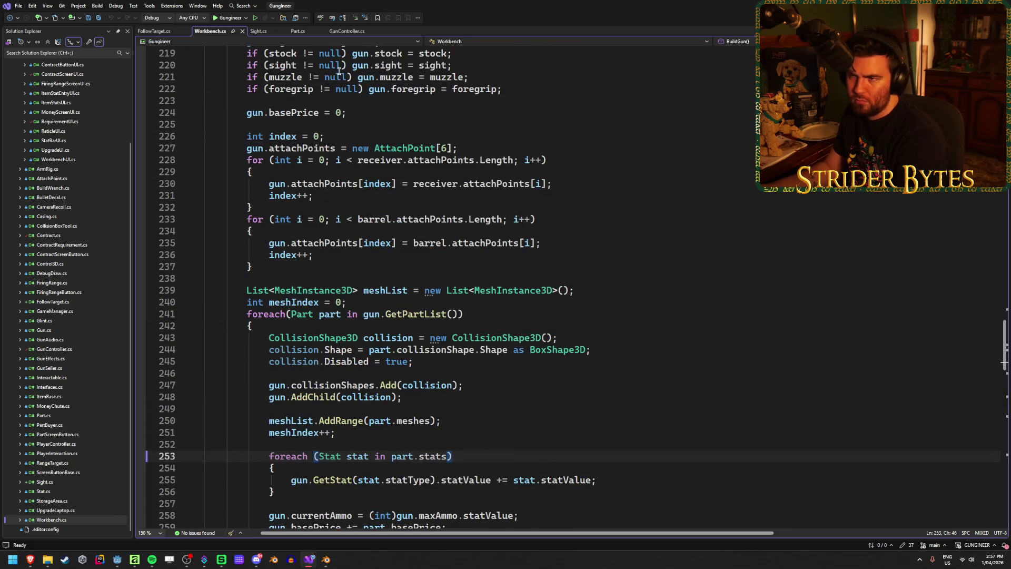
click(265, 33)
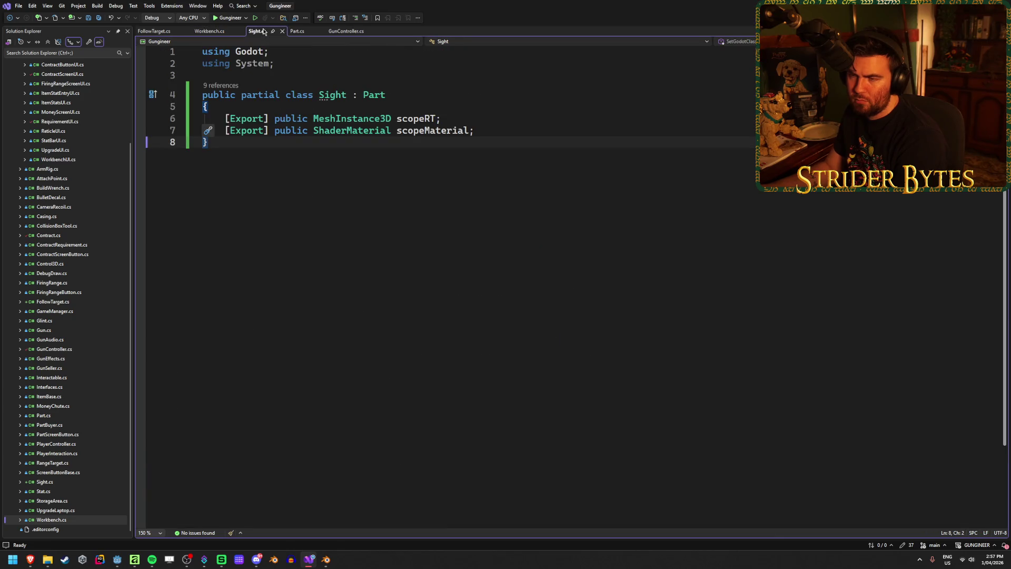
click(296, 31)
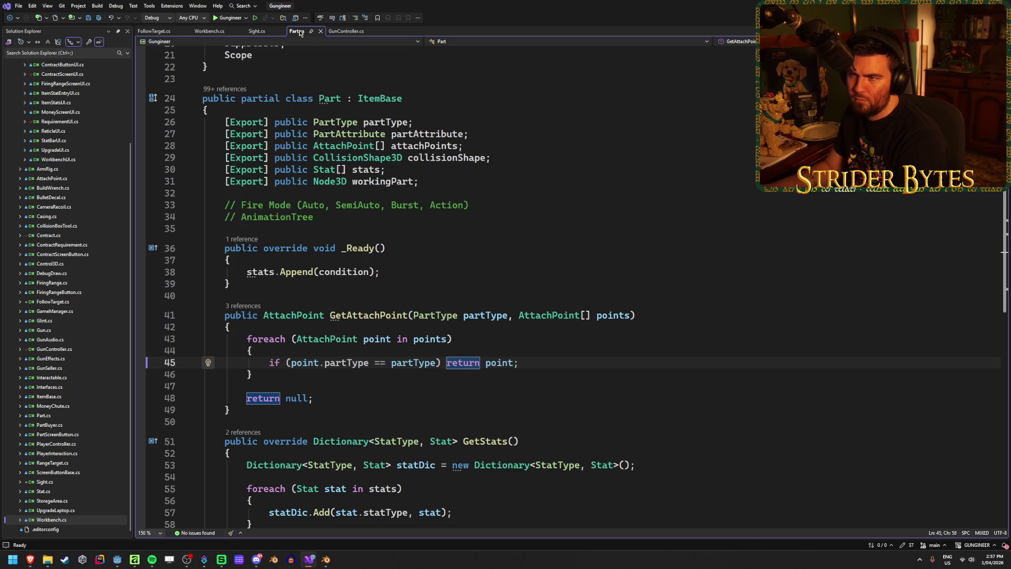
click(347, 32)
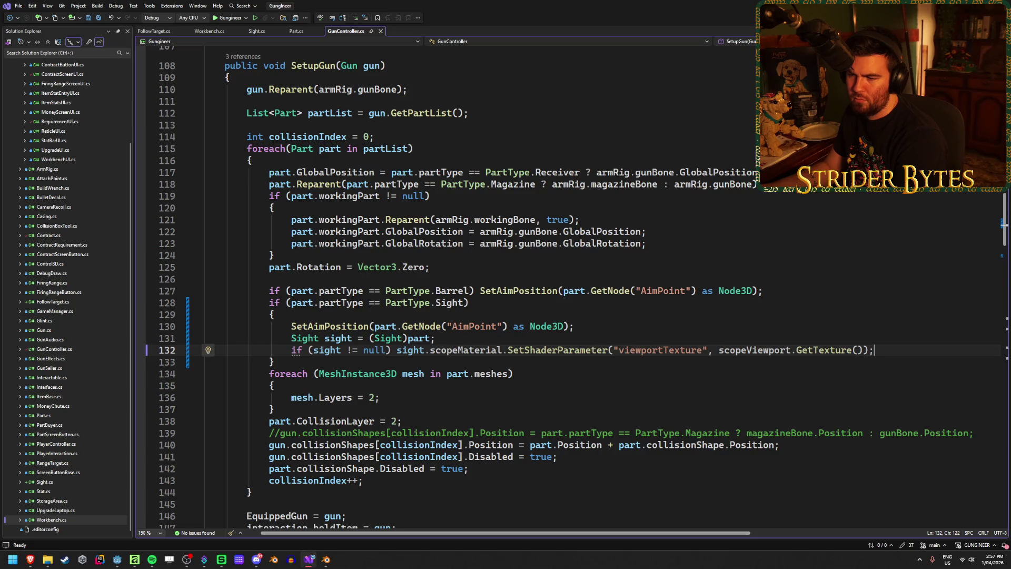
key(alt+Tab)
key(F5)
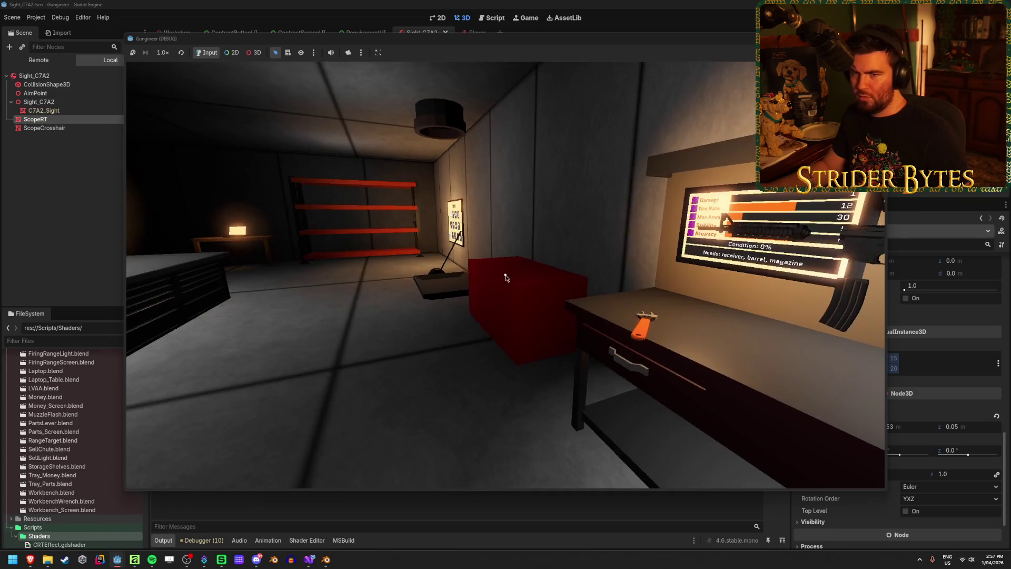
In the Remote scene tree, expand Workshop > Player down to ScopeViewport and inspect ScopeCamera.
key(alt+Tab)
click(37, 61)
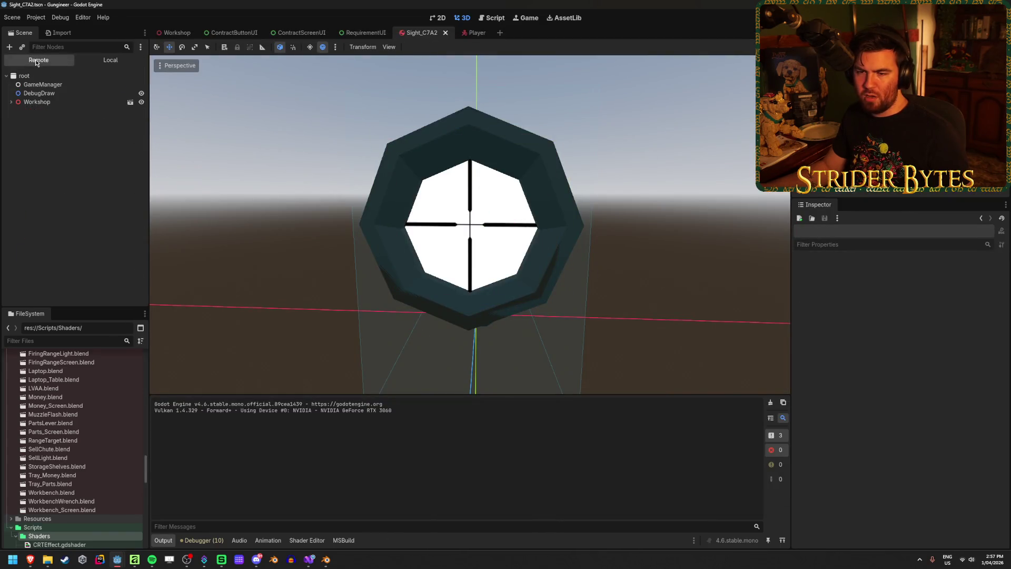
click(11, 103)
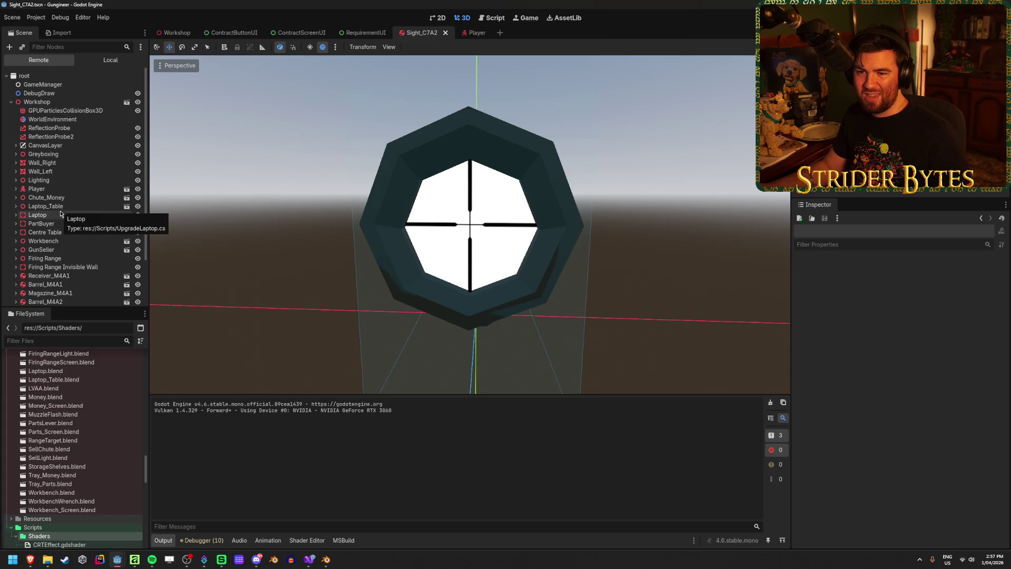
click(16, 189)
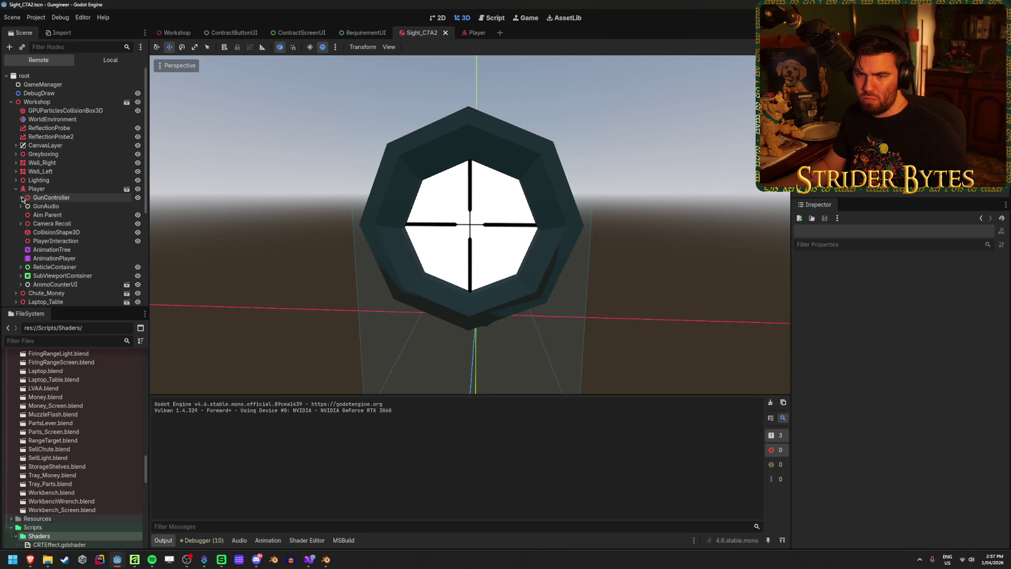
click(21, 223)
click(25, 232)
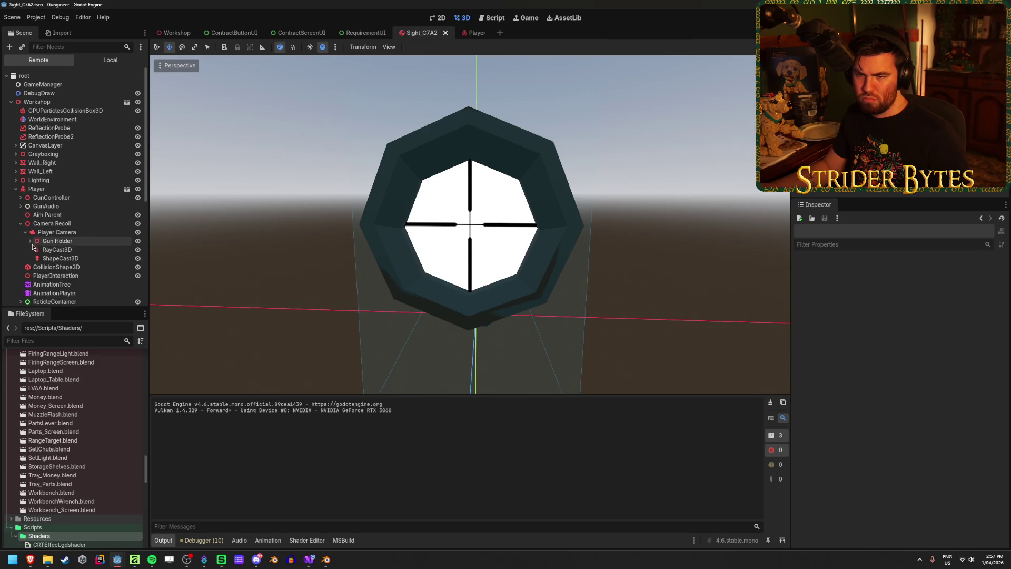
click(30, 240)
click(35, 250)
click(40, 258)
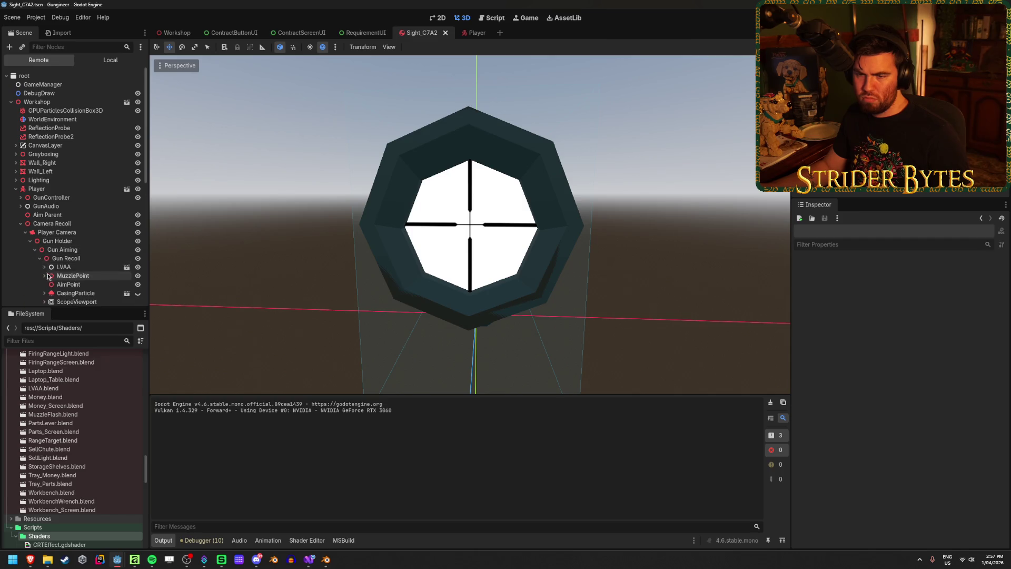
scroll(48, 275, down, 3)
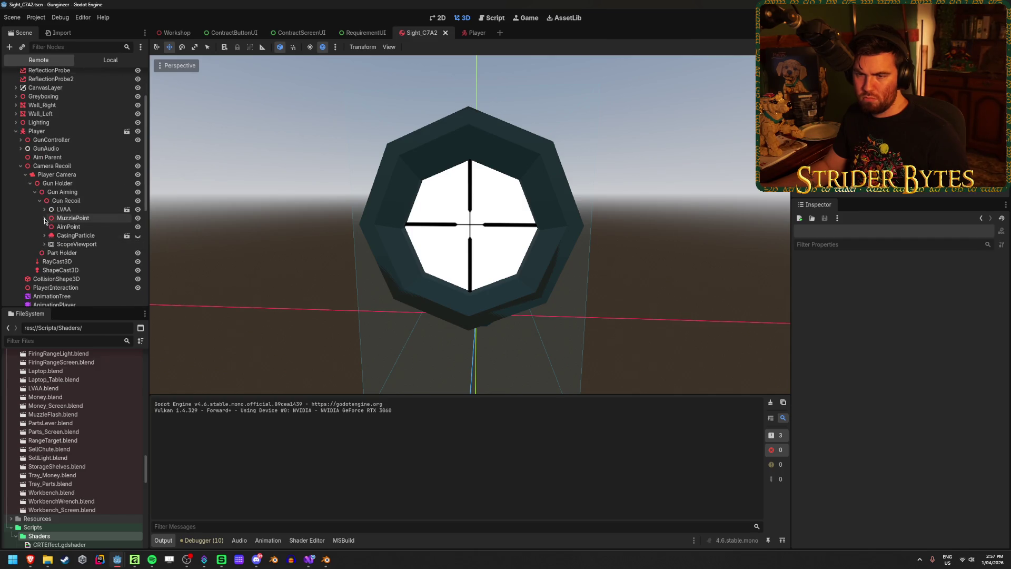
click(74, 253)
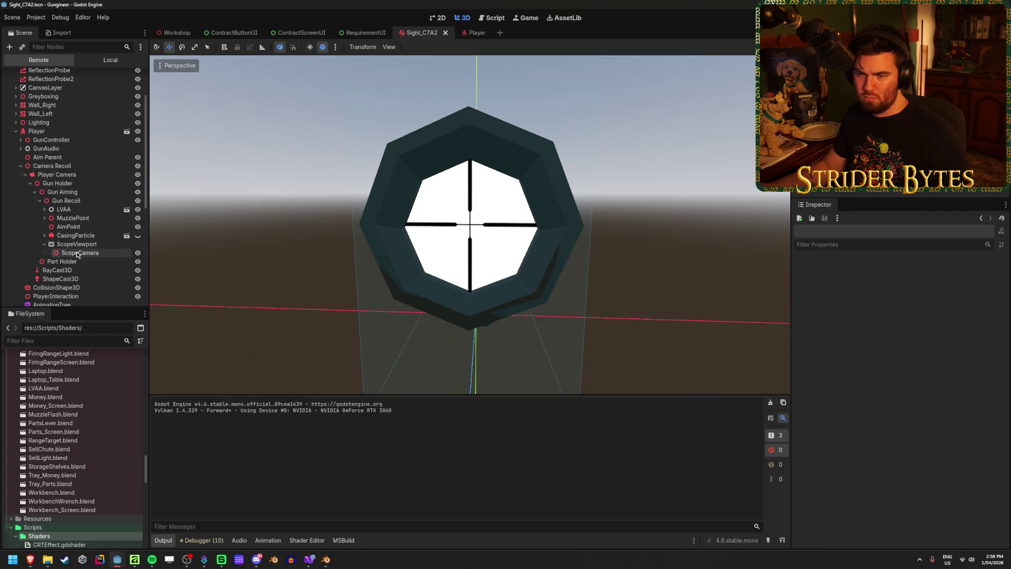
Return to the running game window and walk toward the workbench.
mouse_move(118, 561)
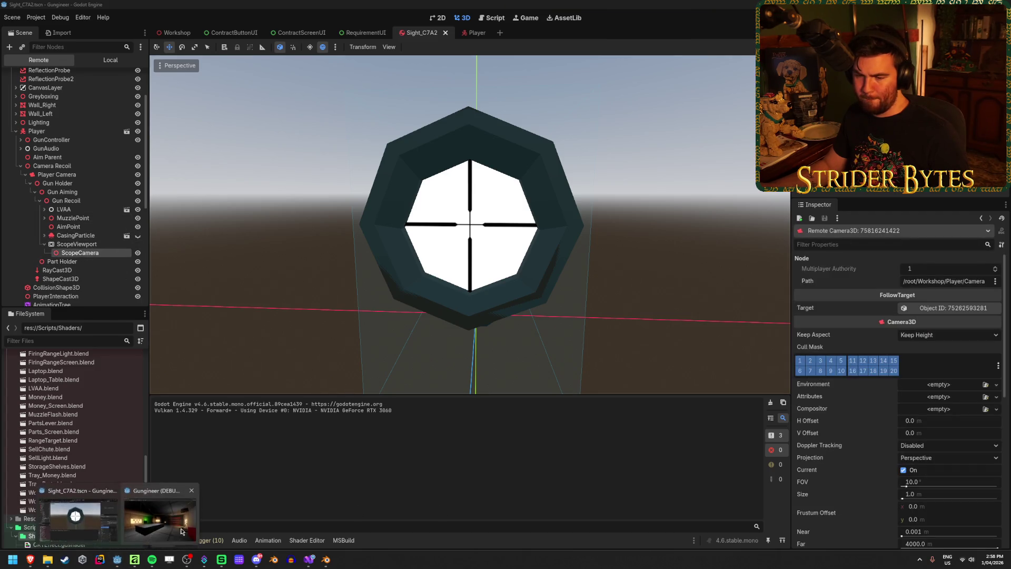
click(158, 524)
key(w)
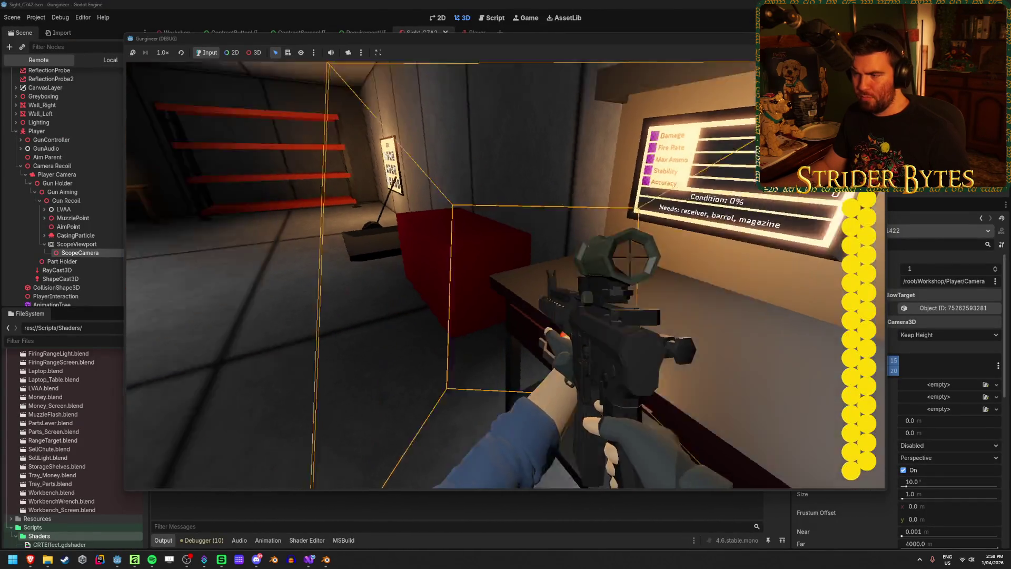
Drop and re-pick the rifle twice, checking the scope view, then stop the game and save.
key(g)
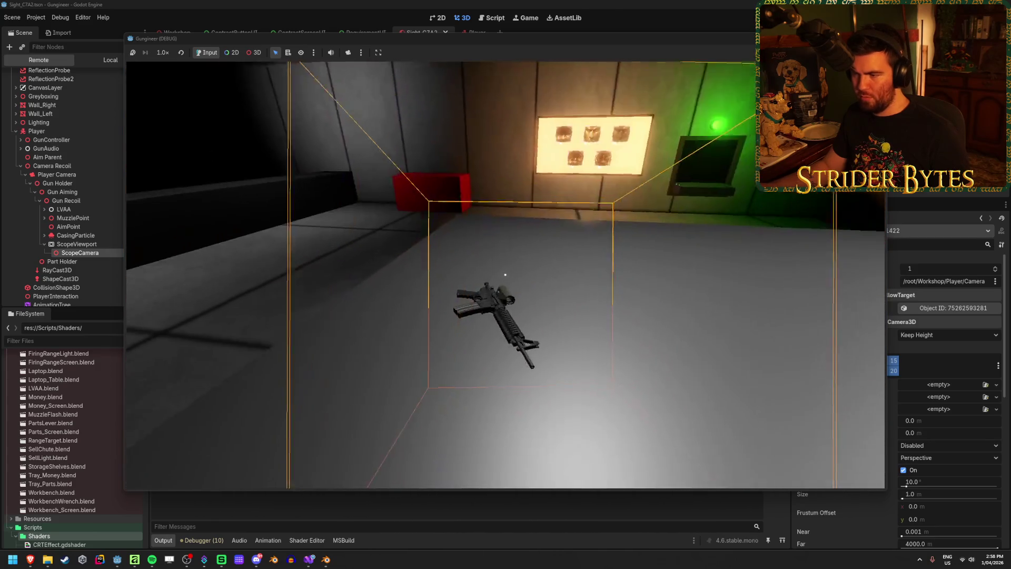
key(e)
key(s)
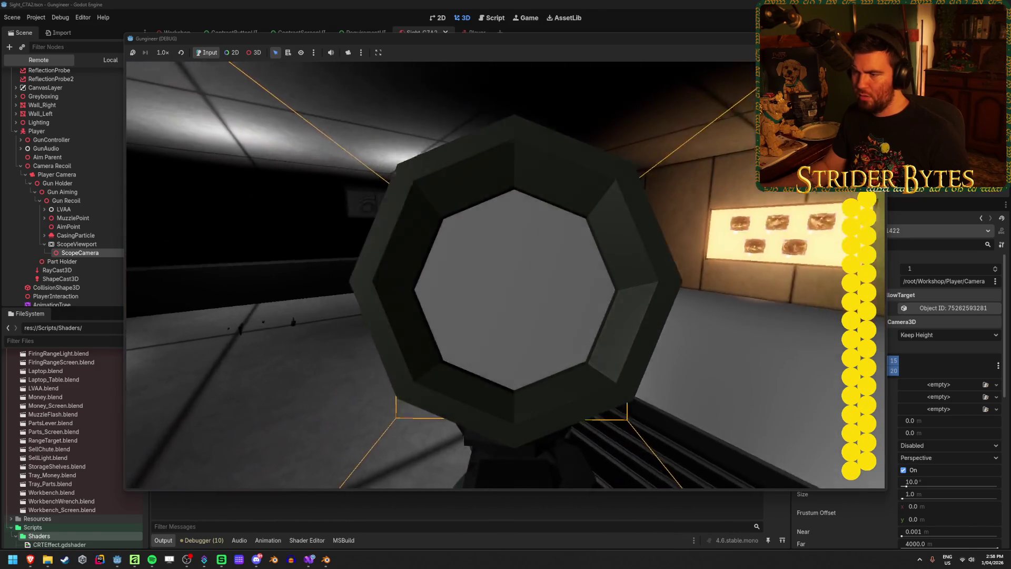
key(g)
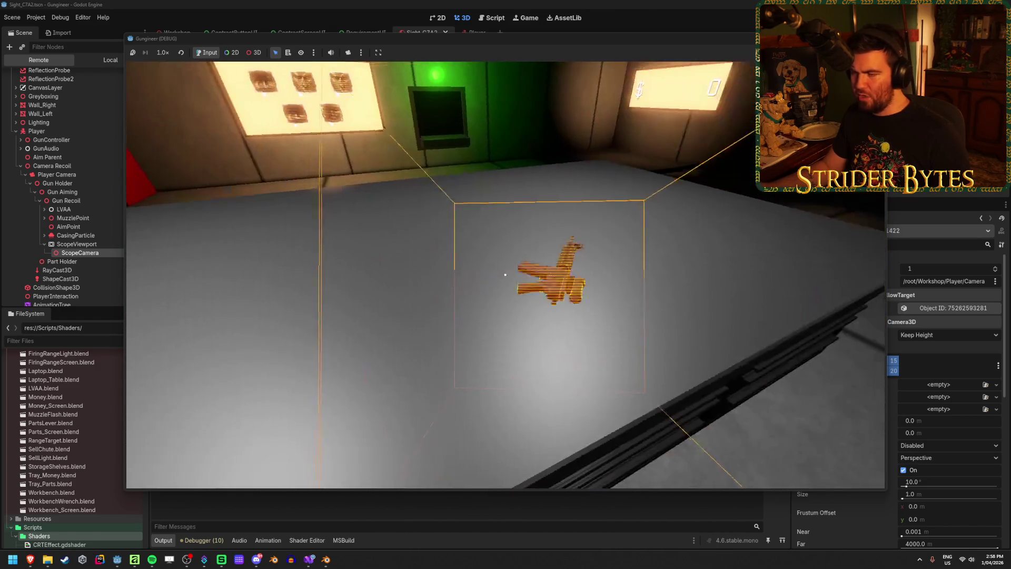
key(e)
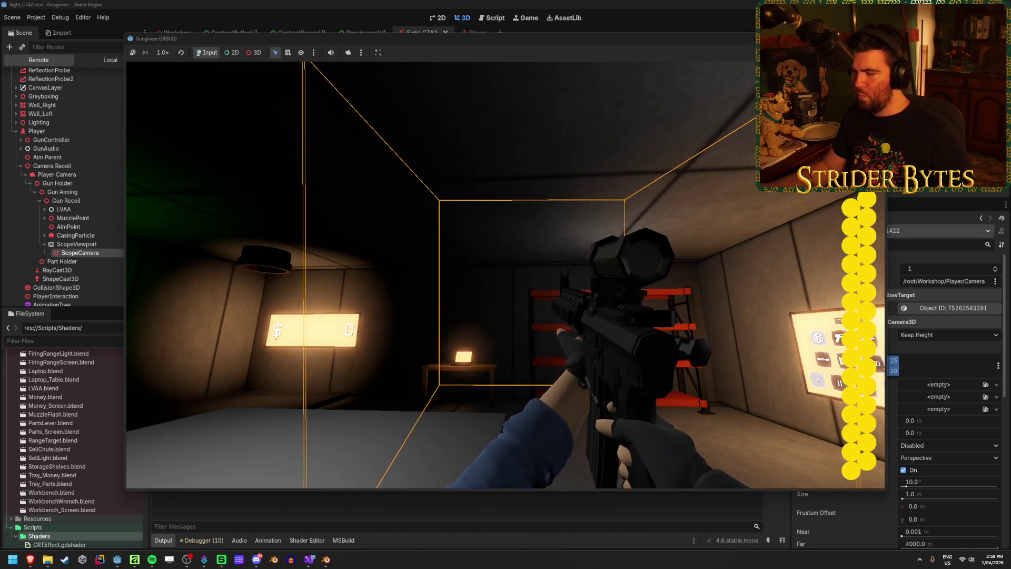
key(F8)
key(ctrl+s)
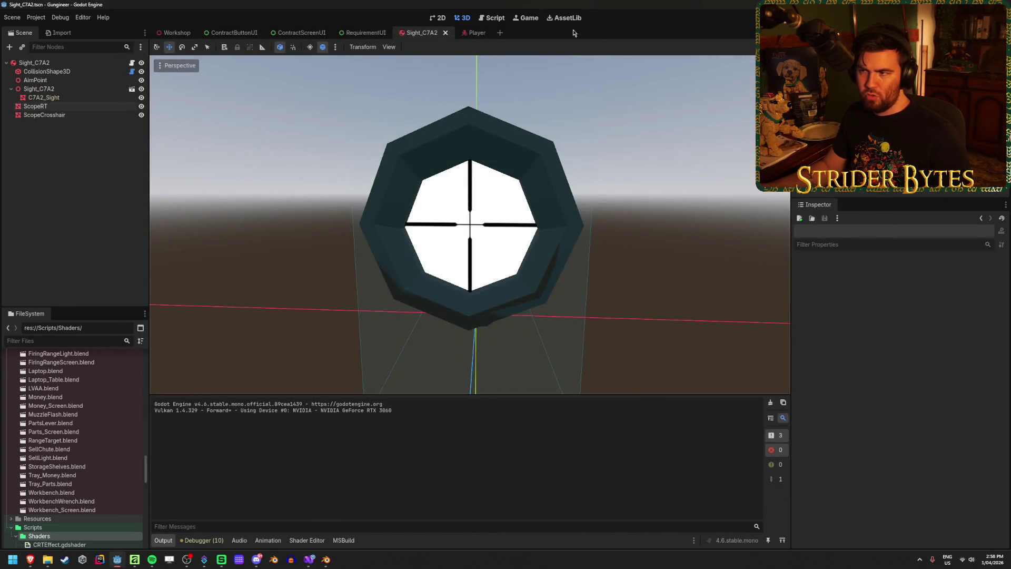
Check the ScopeCrosshair node's material, then rebuild and run the game with F5 and return to the editor.
click(58, 115)
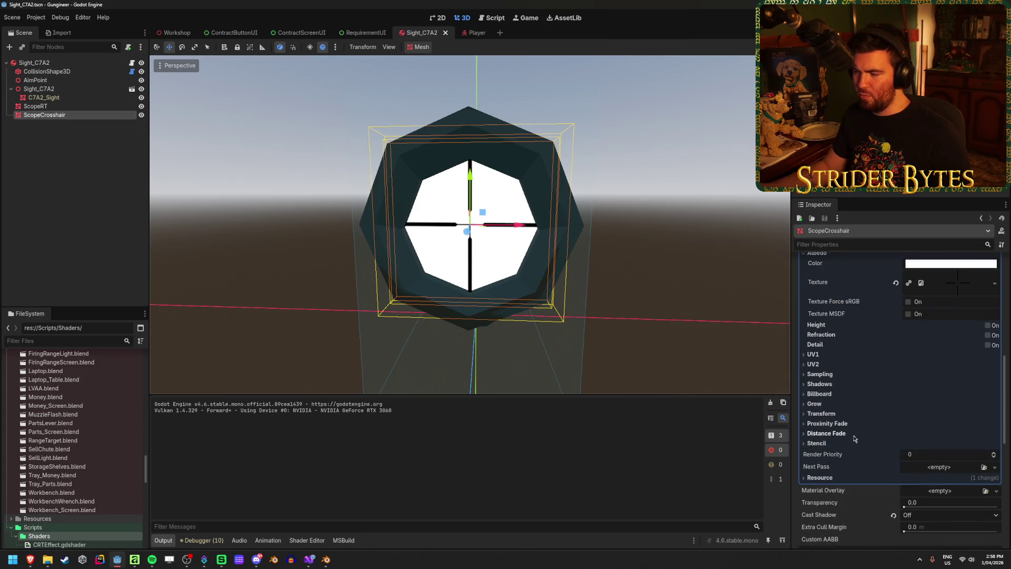
scroll(854, 439, up, 10)
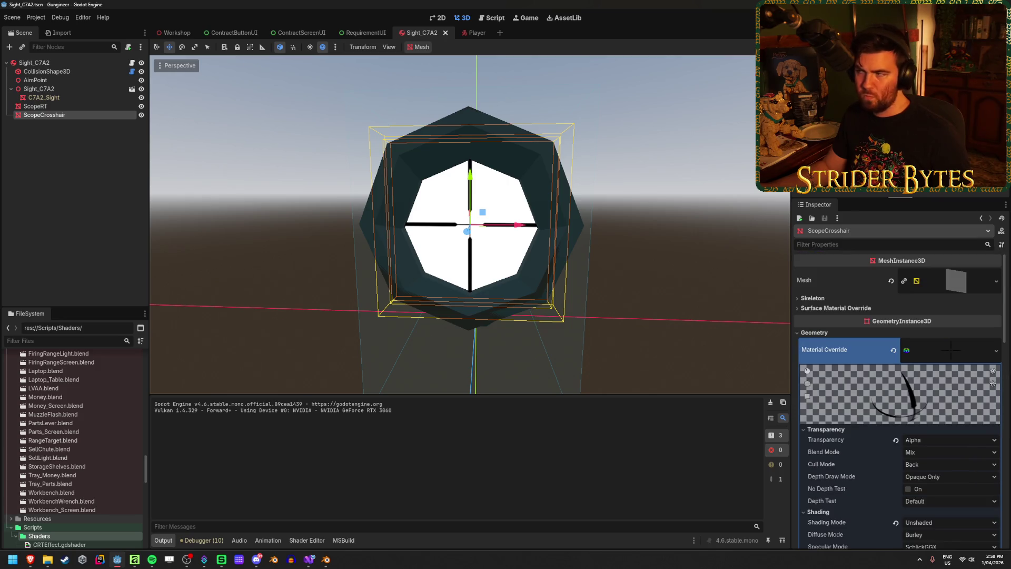
key(F5)
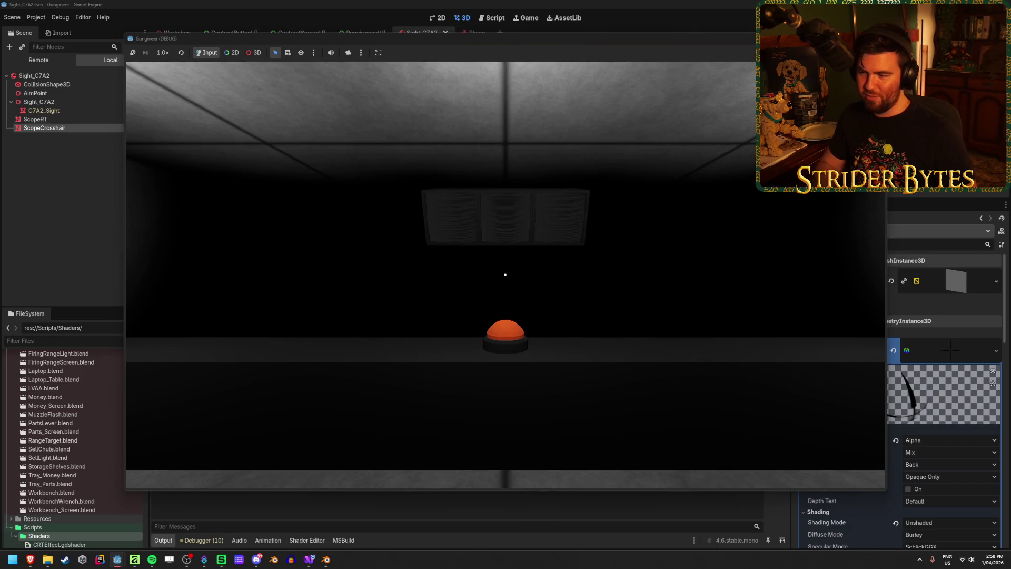
mouse_move(505, 275)
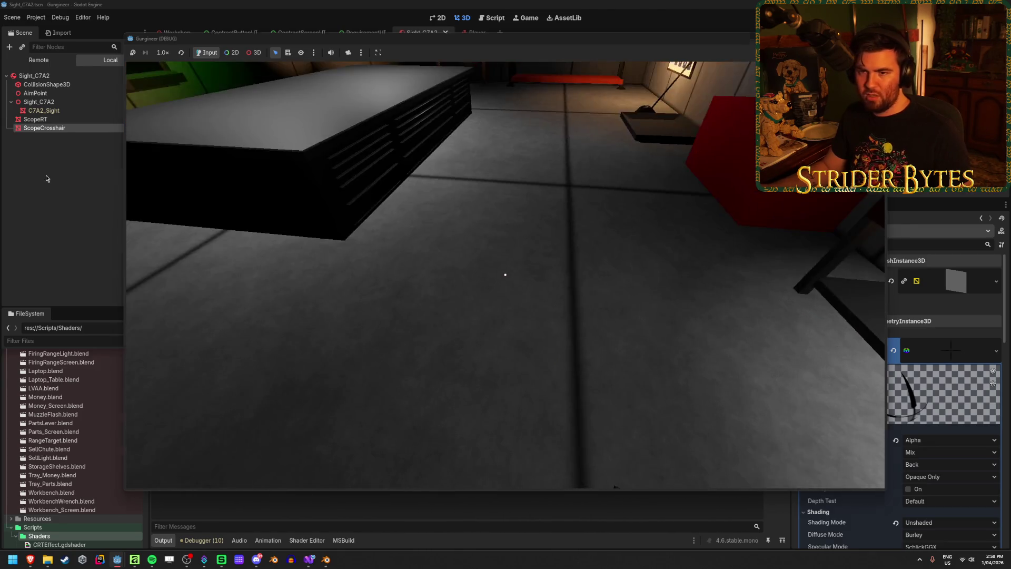
click(46, 178)
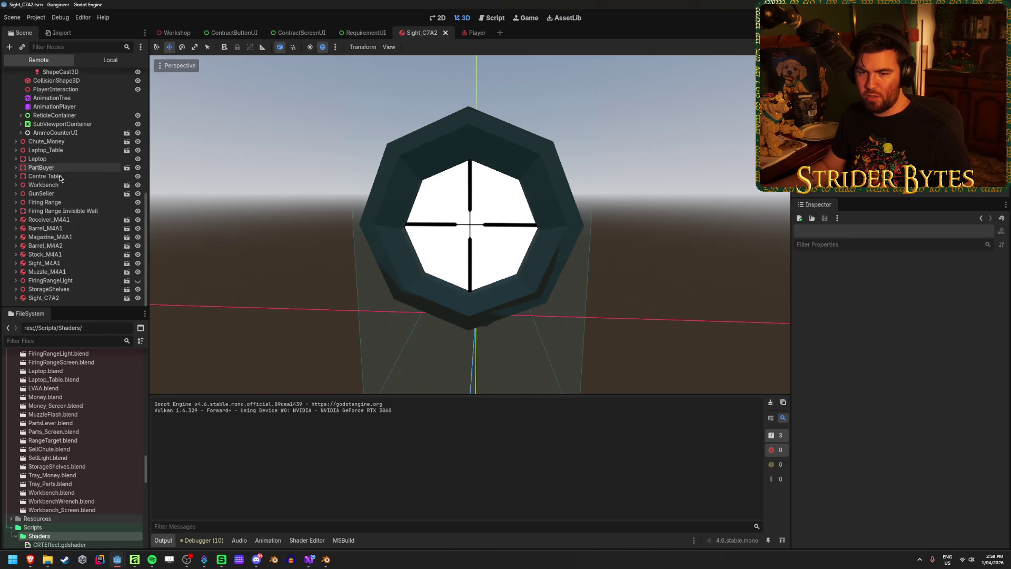
Expand the live Sight_C7A2 node in the Remote tree and select its ScopeRT child.
click(60, 298)
scroll(41, 265, down, 2)
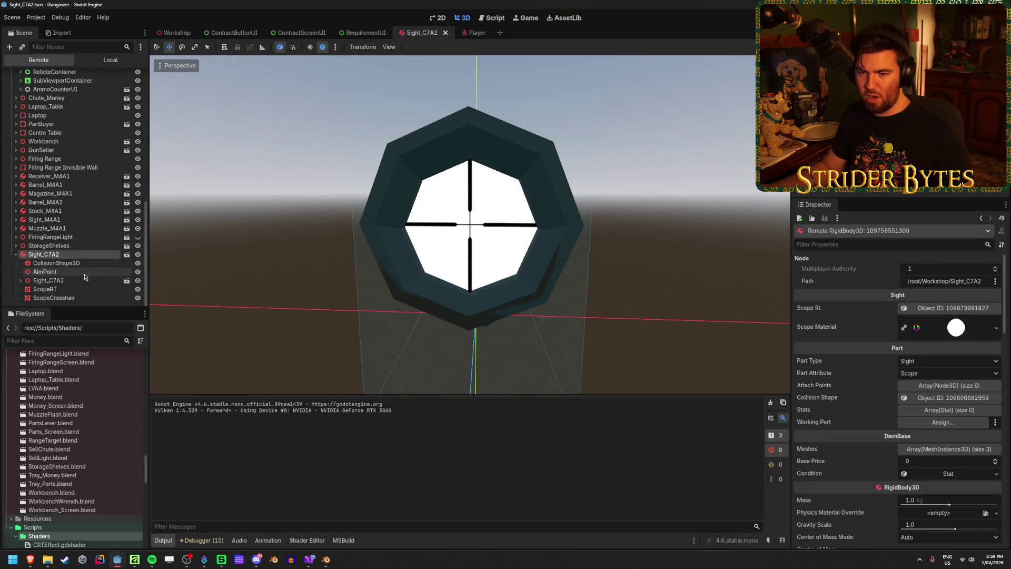
click(69, 289)
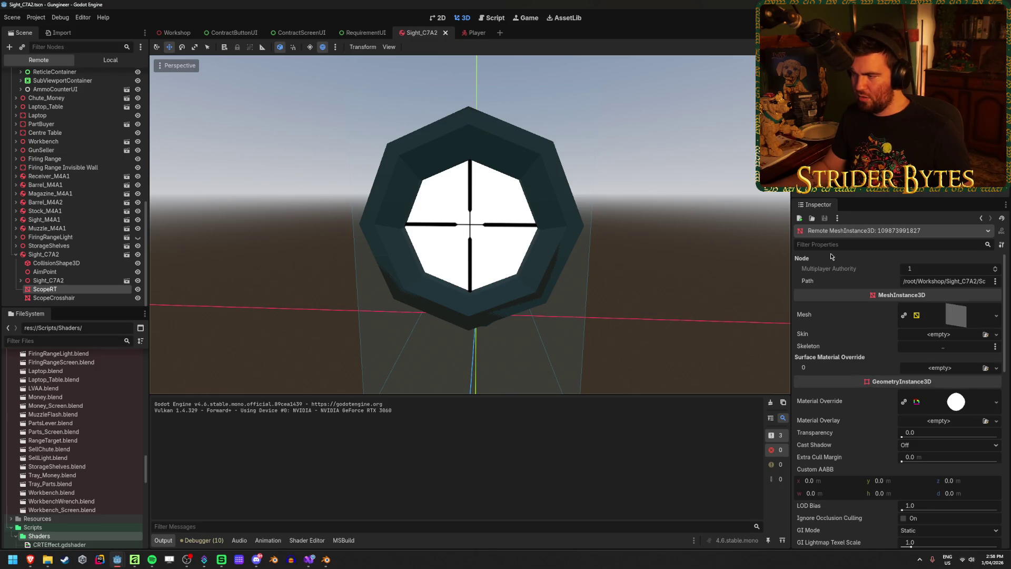
click(968, 317)
click(967, 317)
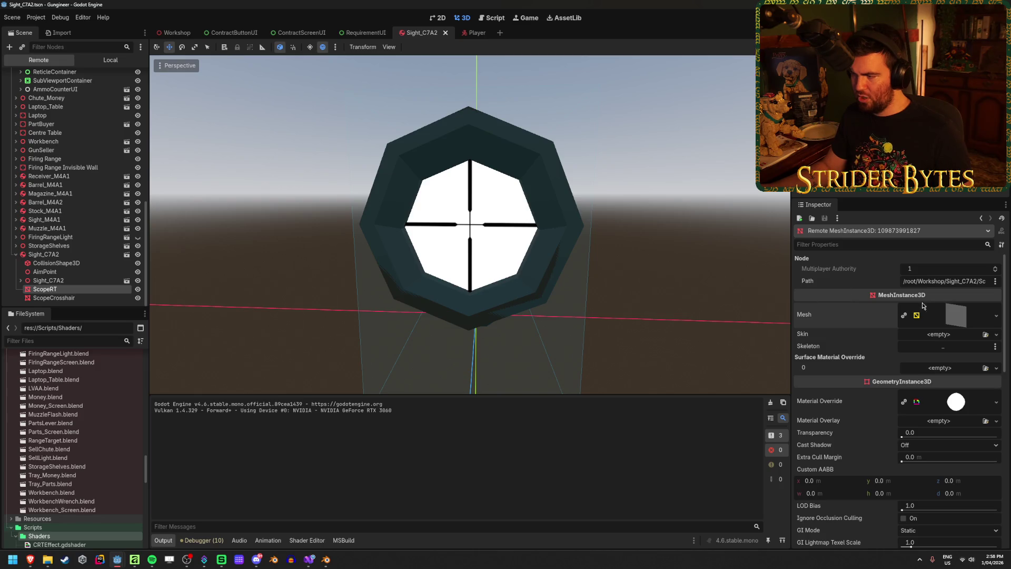
Expand ScopeRT's Material Override to view the ScopeMask parameters: Radius 0.5, empty Viewport Texture.
click(956, 402)
scroll(935, 337, down, 8)
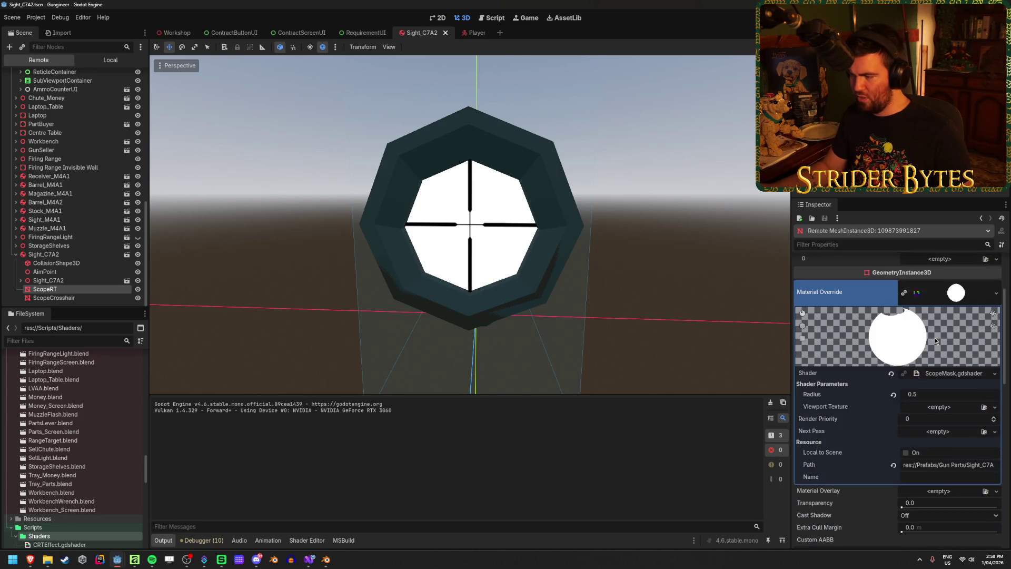
scroll(839, 472, up, 3)
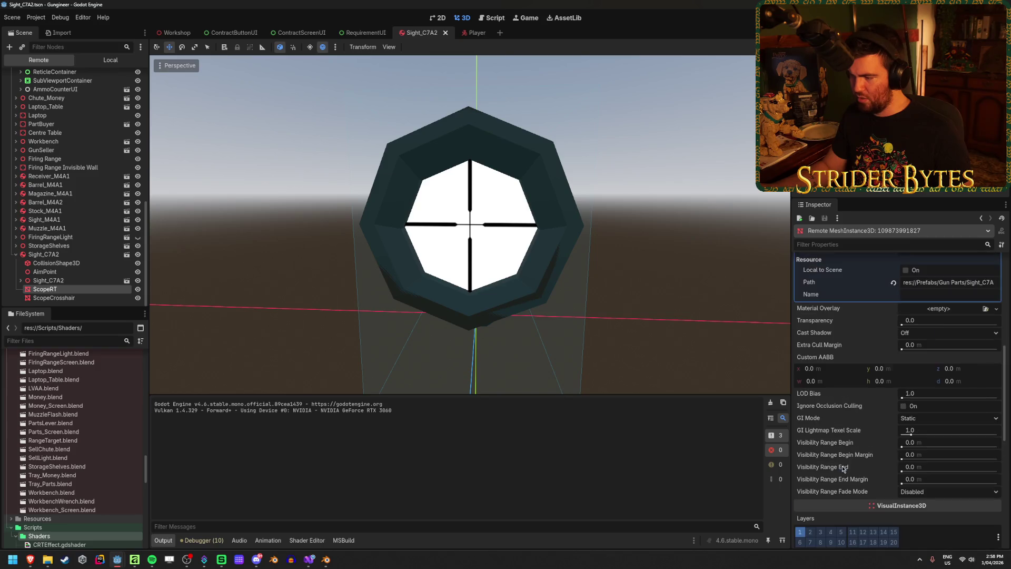
scroll(869, 369, up, 4)
scroll(895, 266, down, 4)
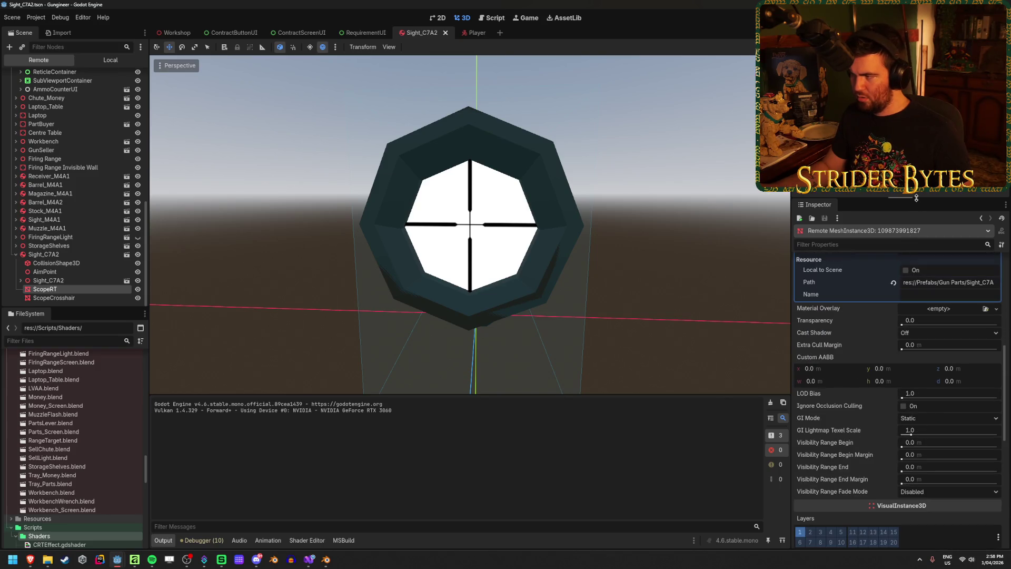
scroll(909, 310, up, 2)
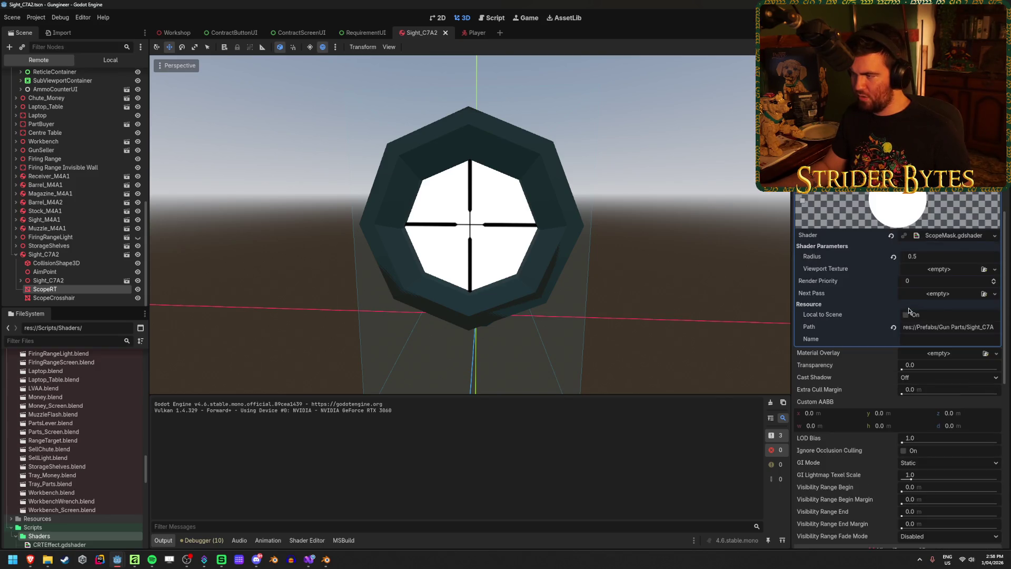
scroll(909, 310, down, 2)
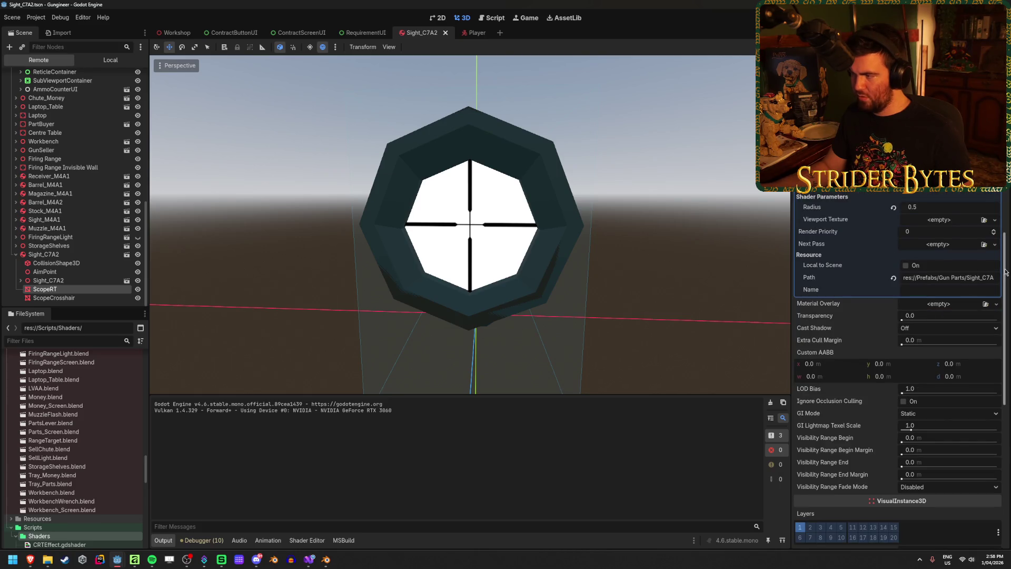
drag(1005, 273, 1006, 278)
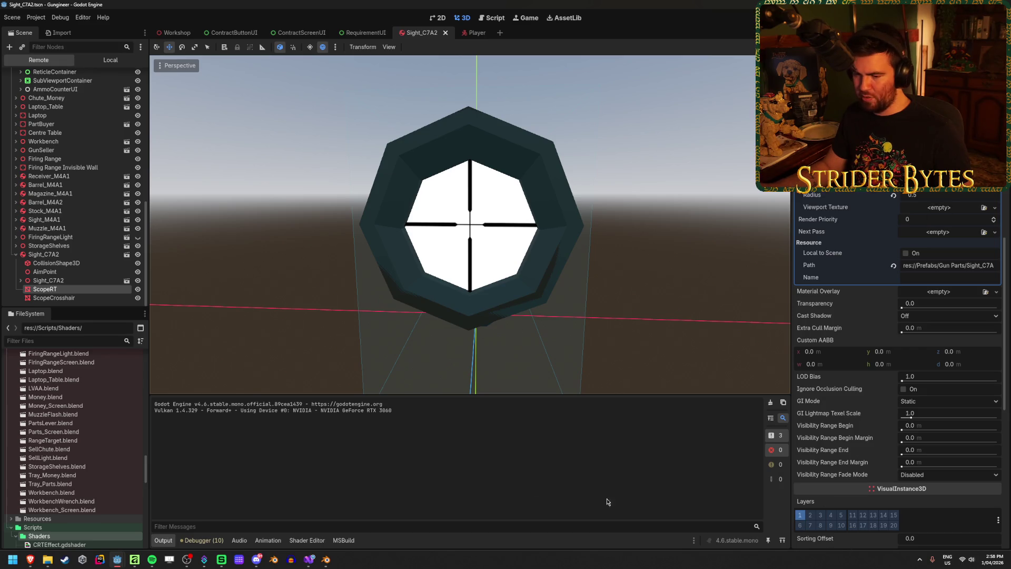
In the running game, pick up the C7A2 sight and fit it onto the rifle at the workbench.
mouse_move(118, 560)
click(163, 519)
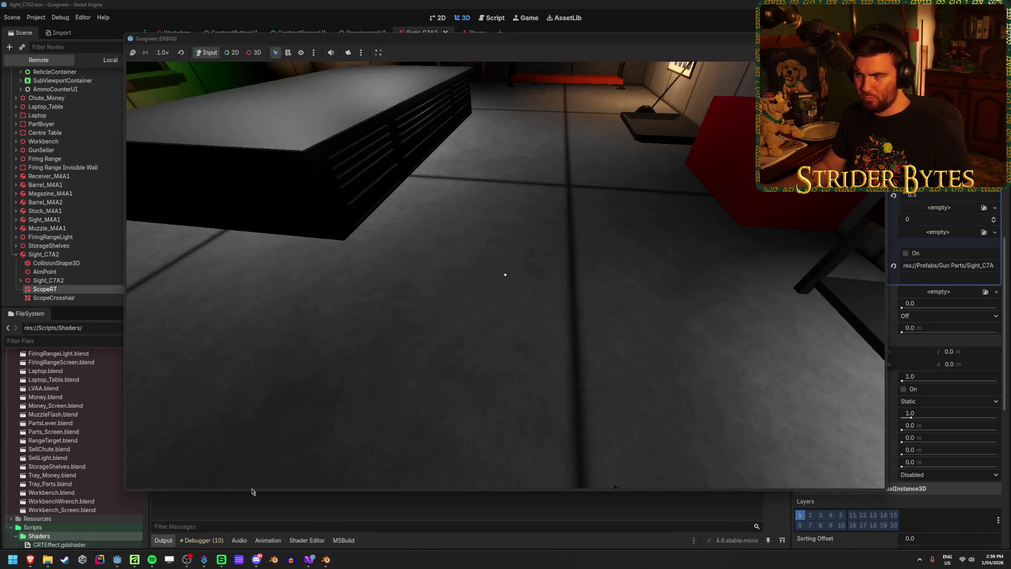
click(555, 258)
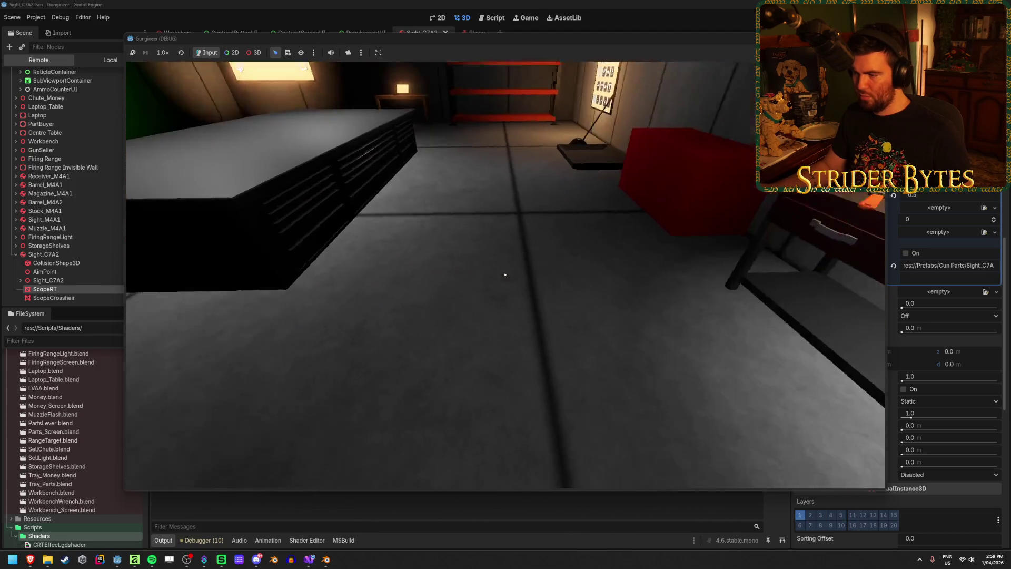
click(506, 274)
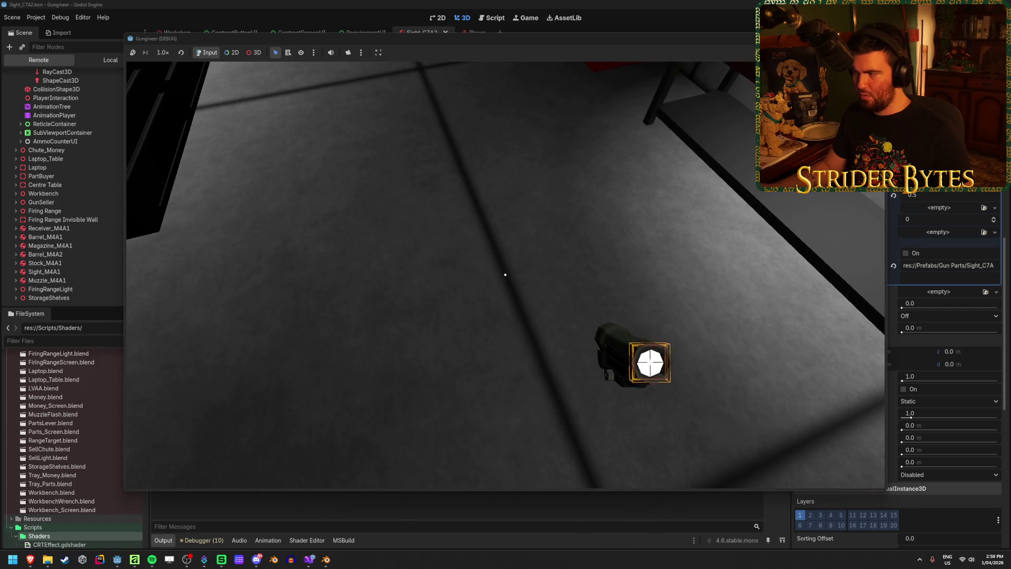
click(505, 275)
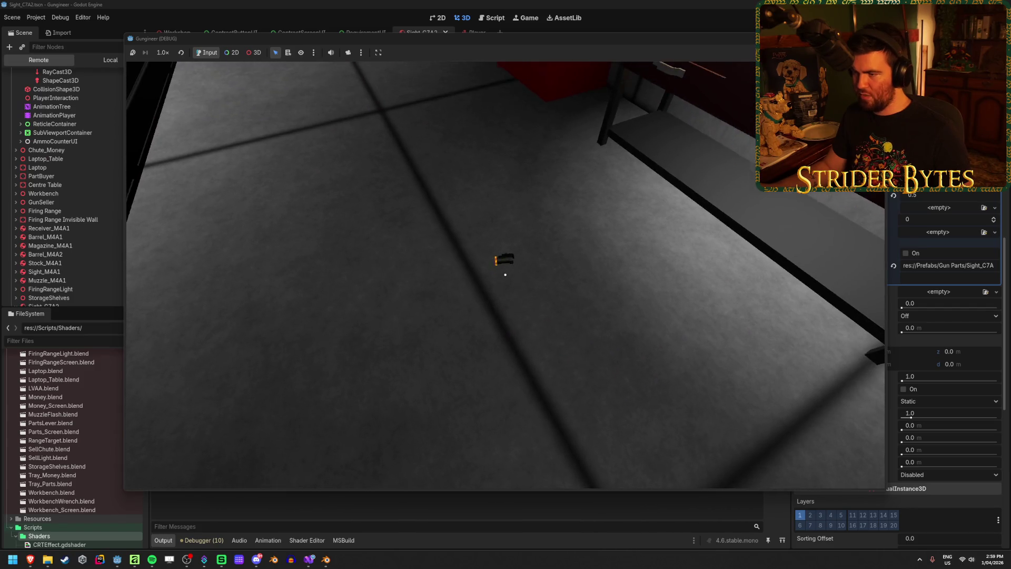
click(506, 274)
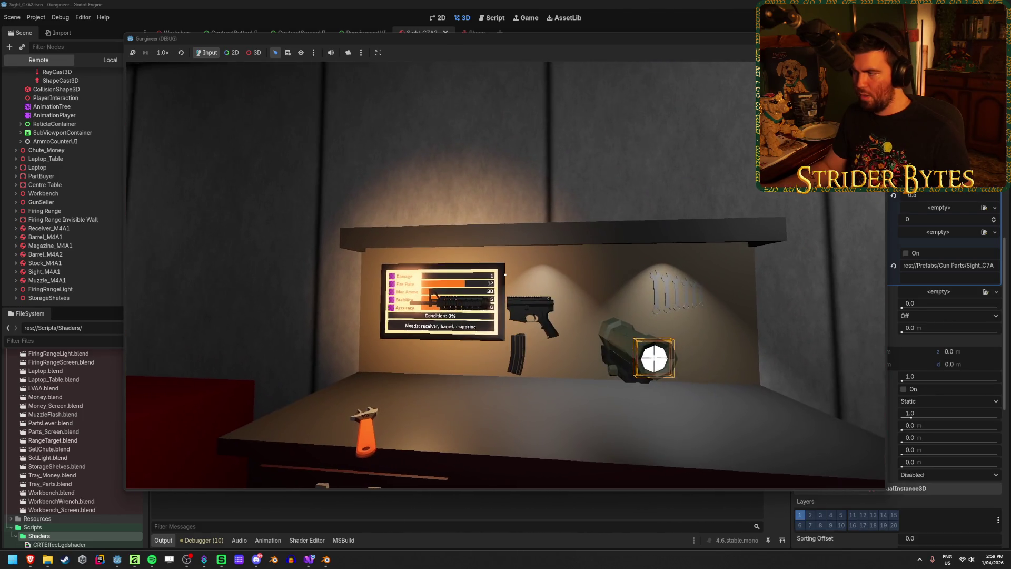
click(505, 275)
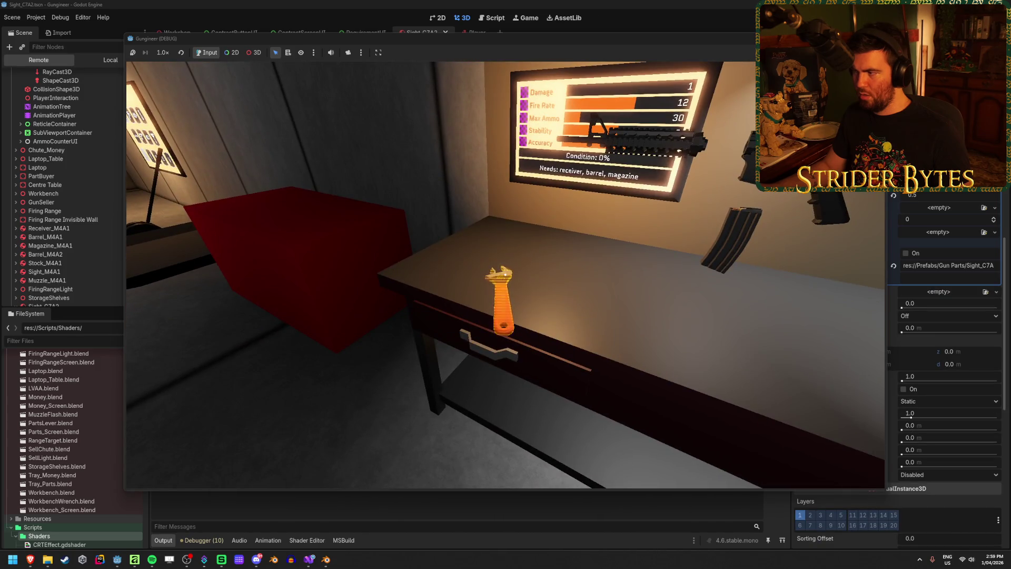
Take the scoped rifle, aim through the scope, drop it on the table, then select its live node.
click(505, 274)
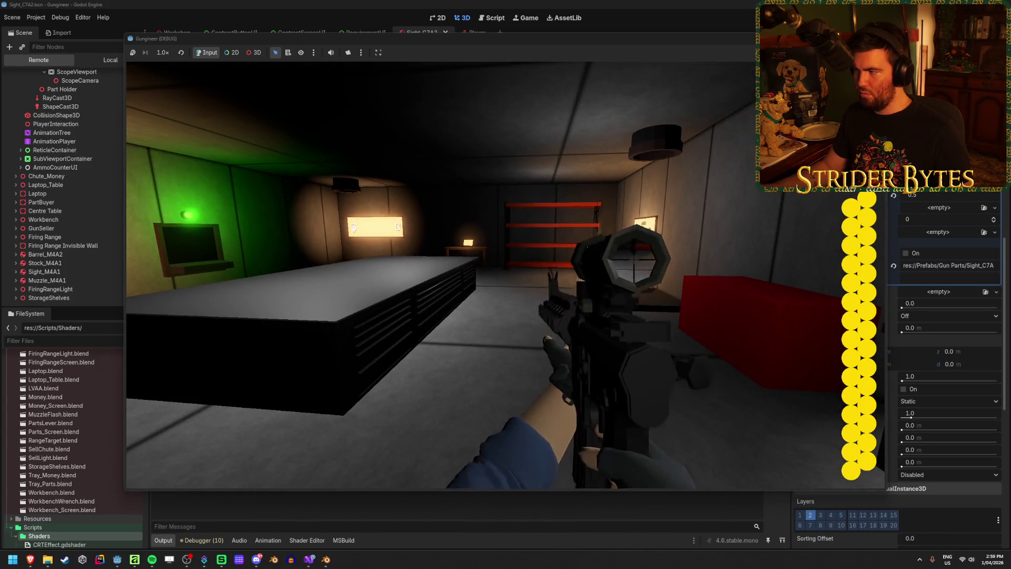
right_click(505, 274)
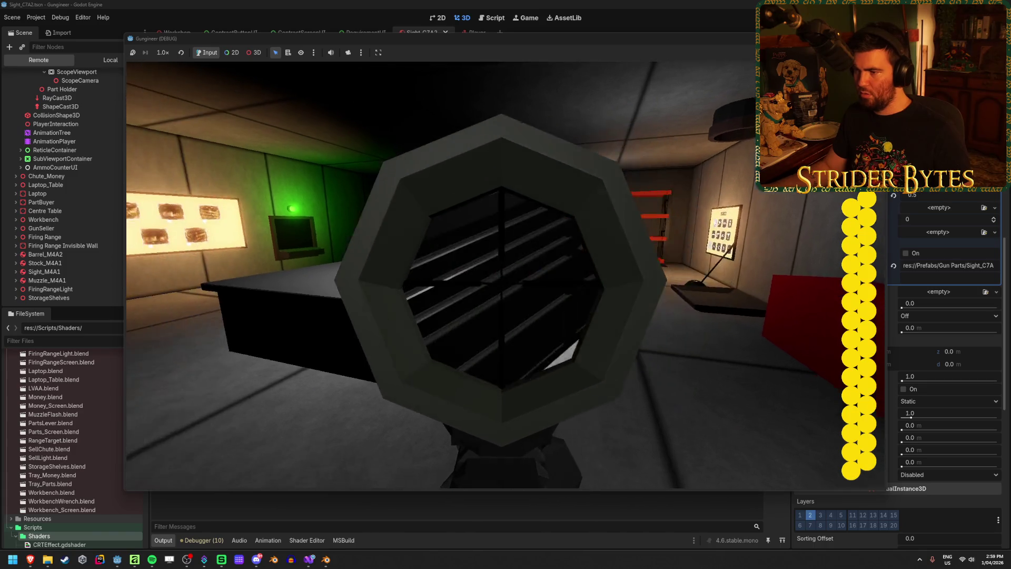
right_click(505, 274)
key(q)
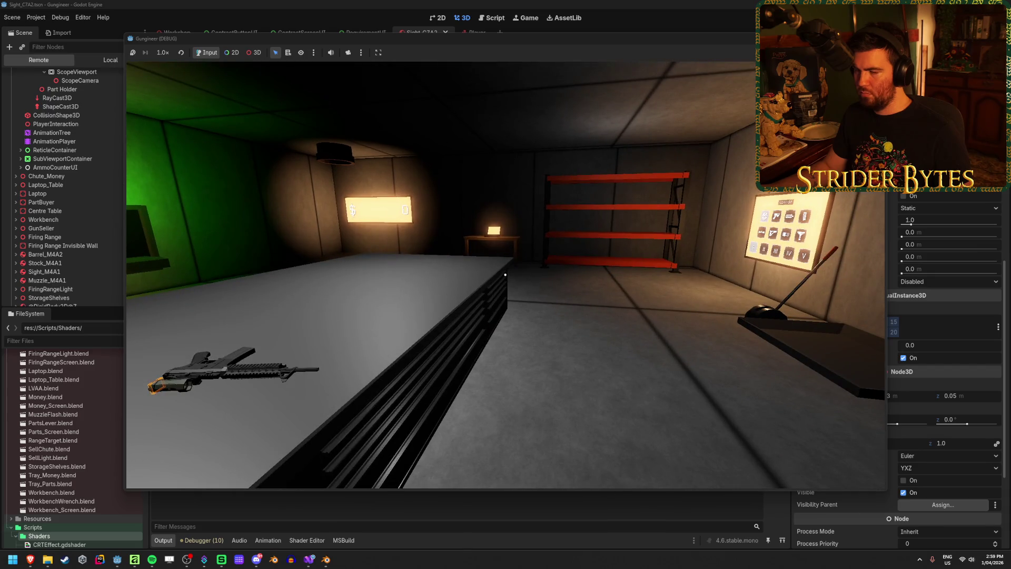
key(Escape)
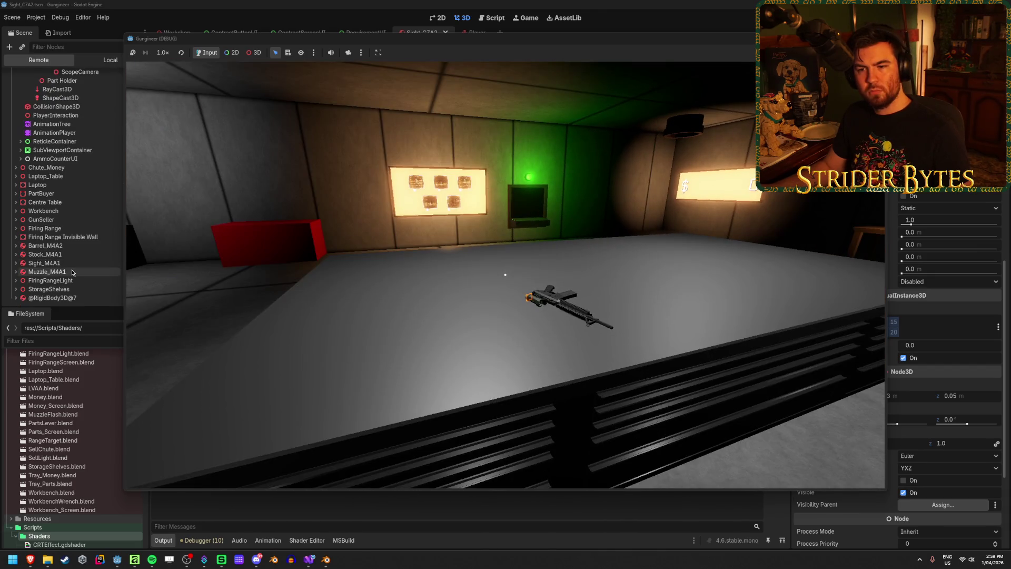
click(68, 298)
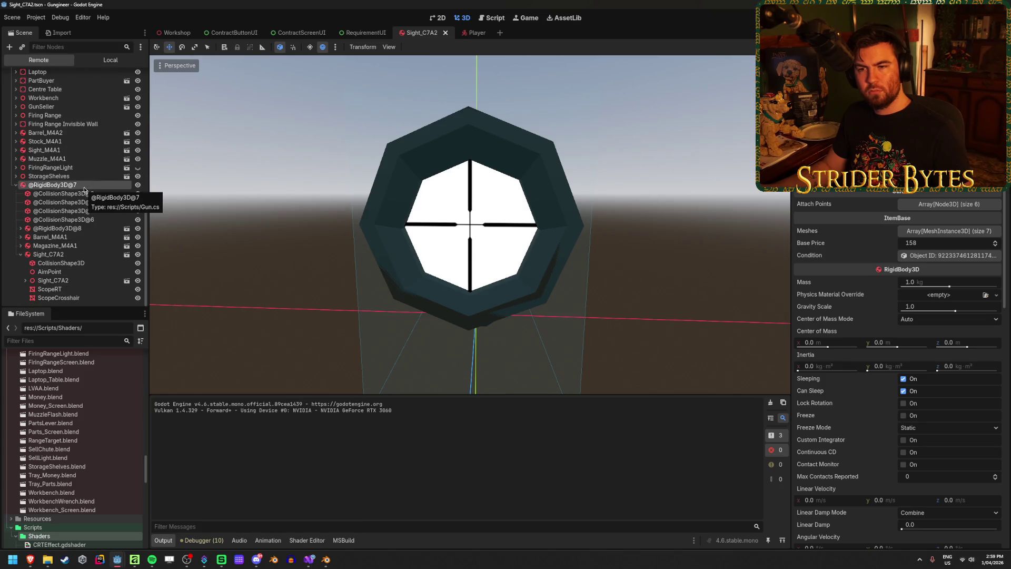
Inspect the dropped rifle's live Sight_C7A2, ScopeRT and ScopeCrosshair nodes, then bring the game window forward.
click(67, 255)
click(113, 290)
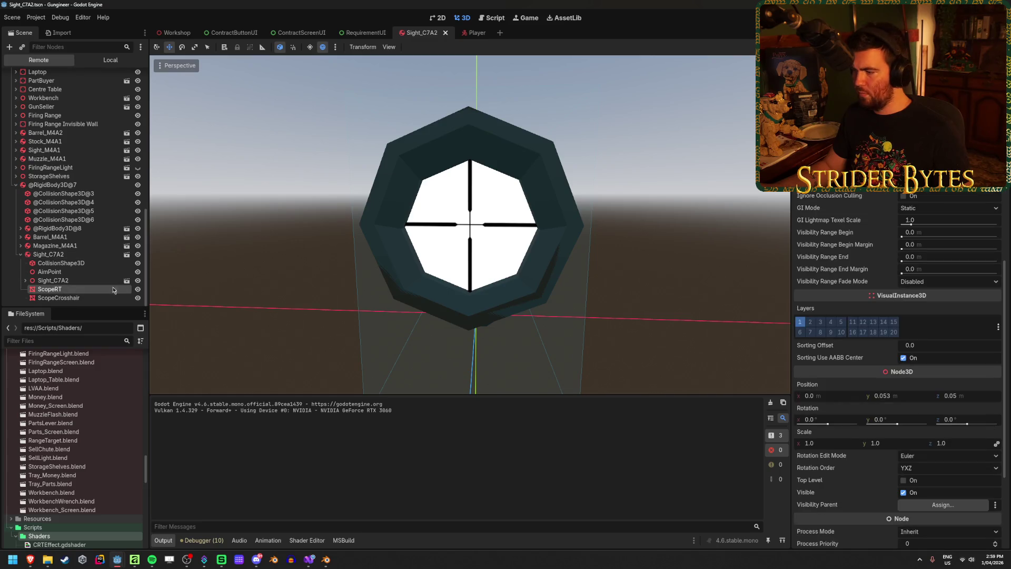
scroll(829, 330, up, 5)
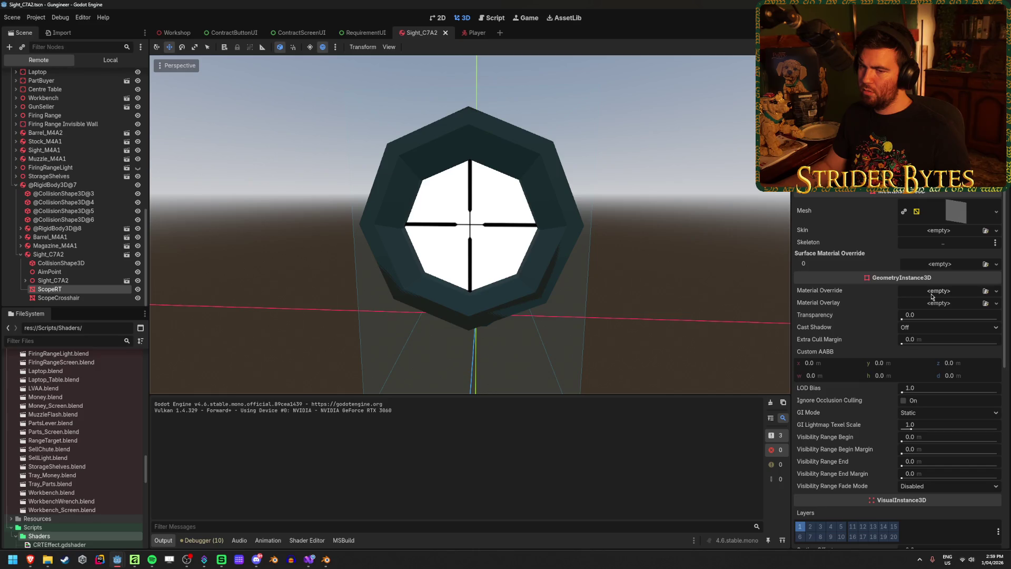
click(75, 298)
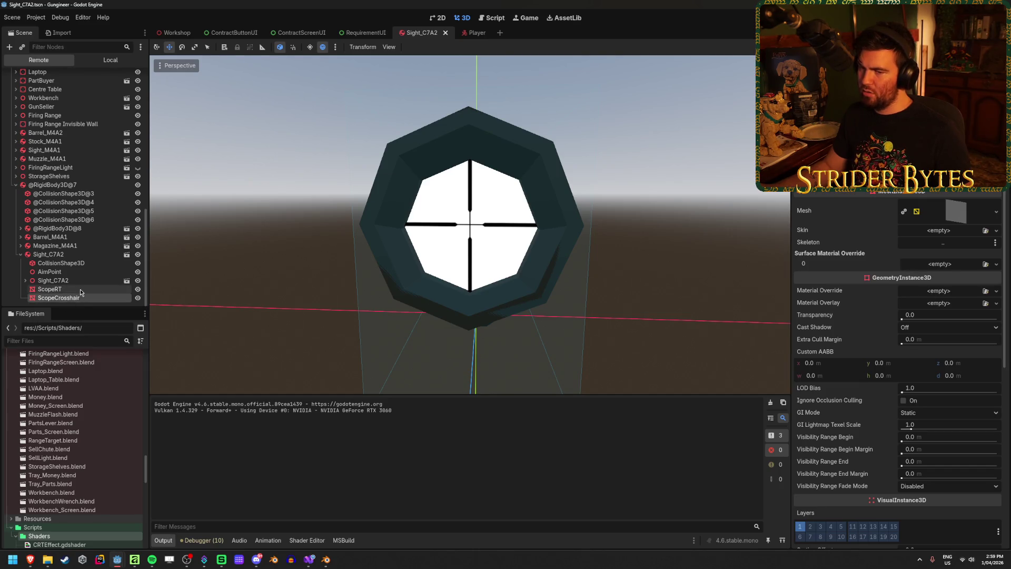
click(80, 290)
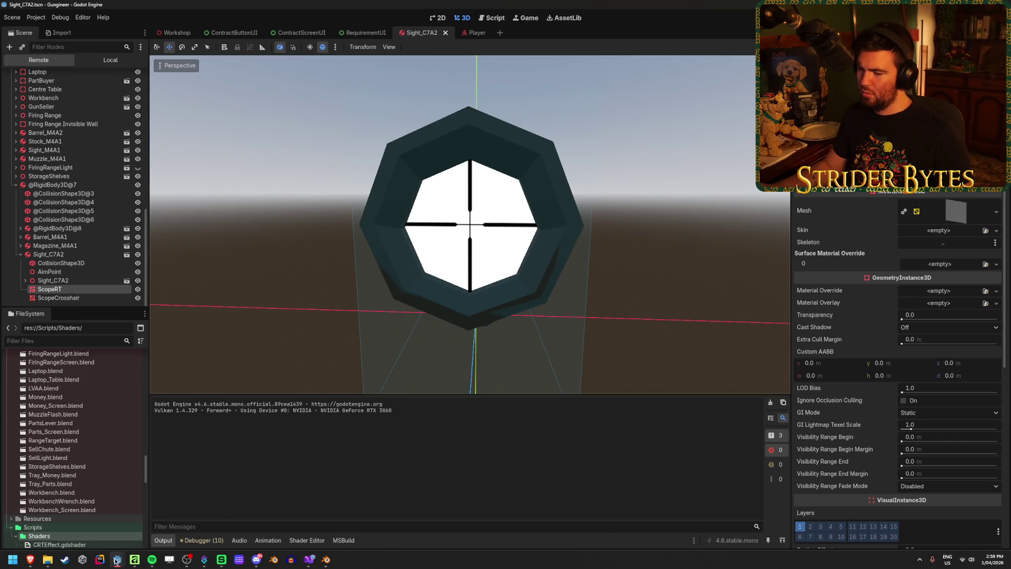
mouse_move(117, 561)
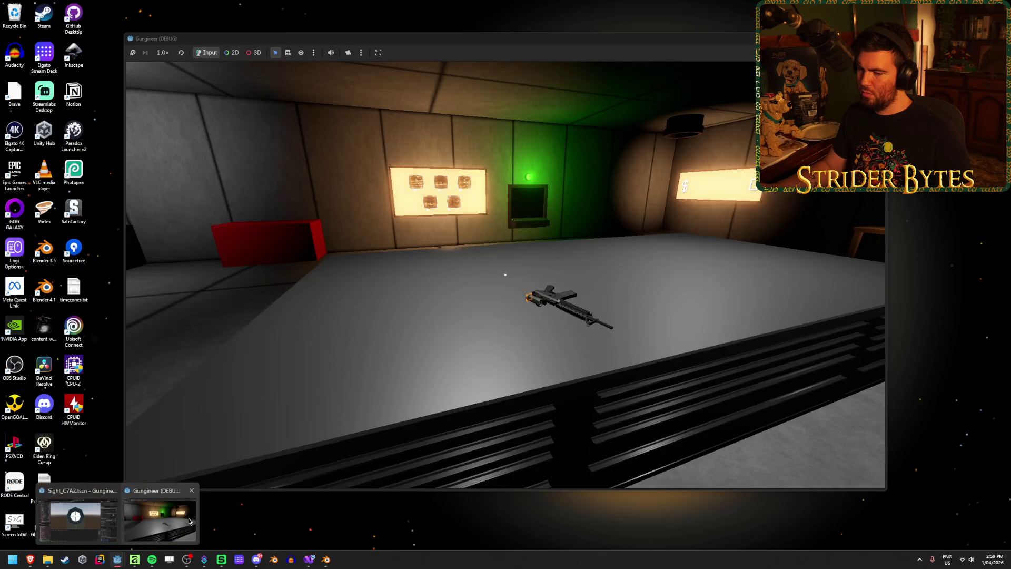
click(188, 522)
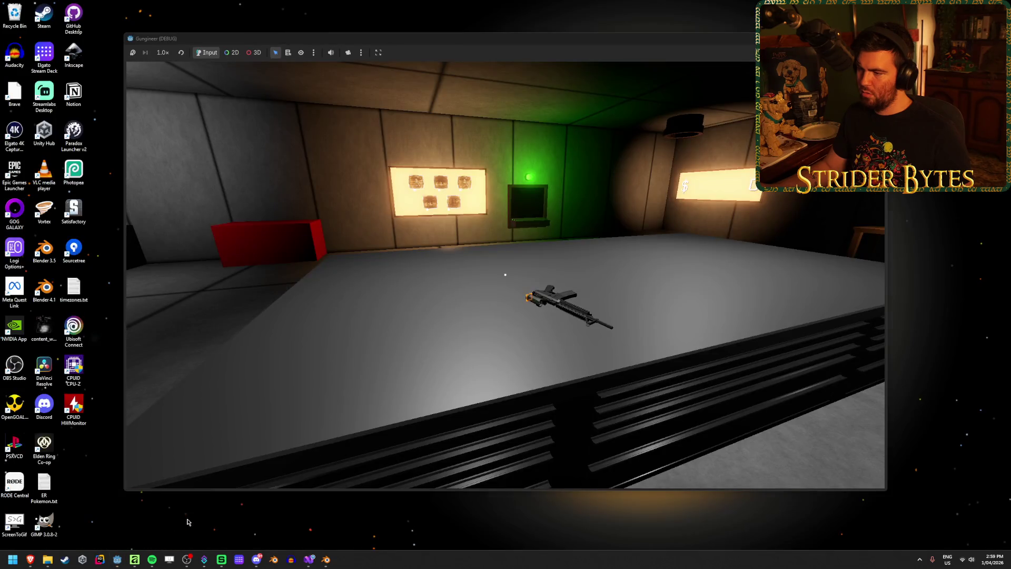
Pick up the rifle from the table with E, then release the game and return to the editor.
click(432, 380)
key(e)
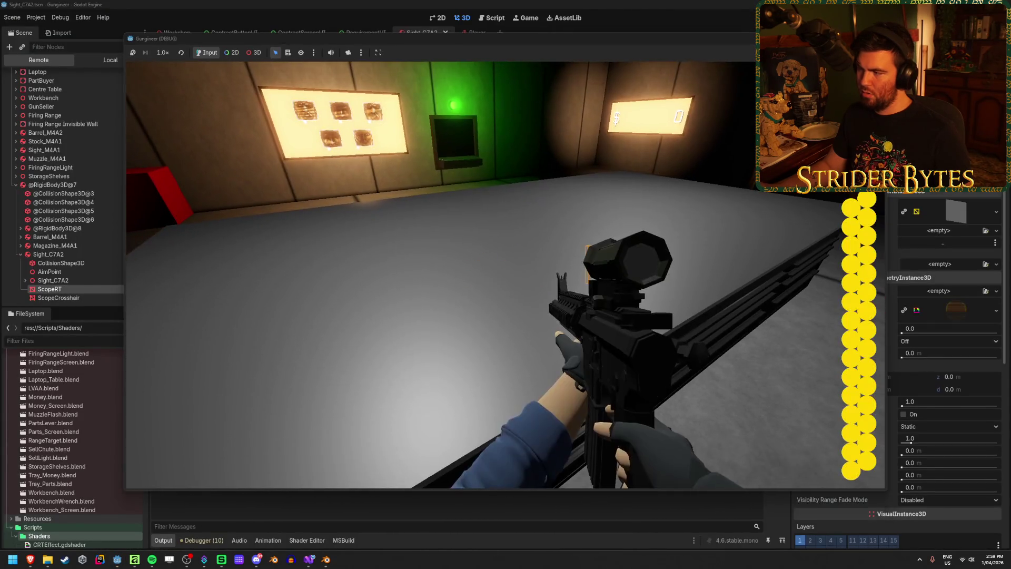
key(Escape)
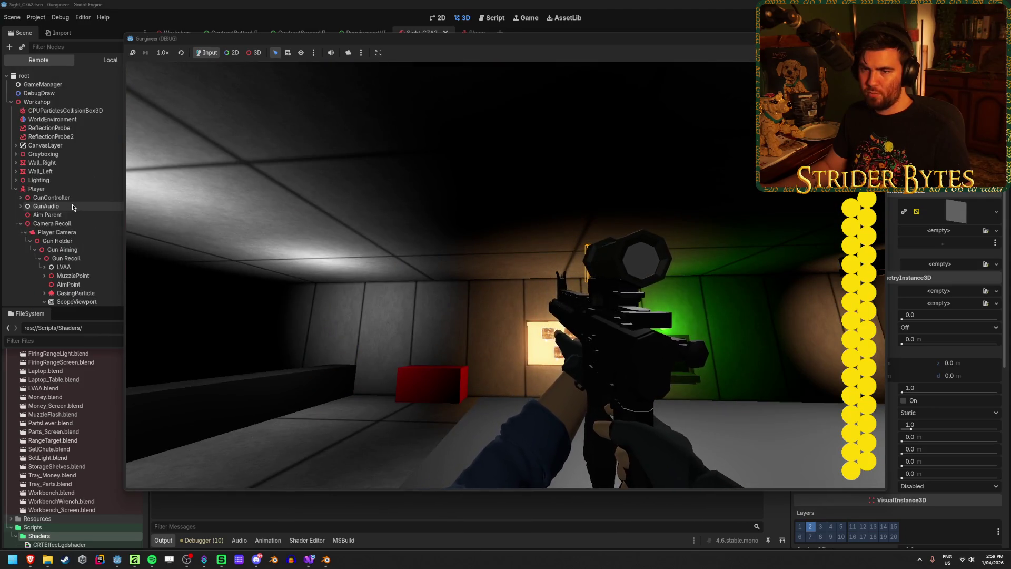
scroll(72, 207, down, 5)
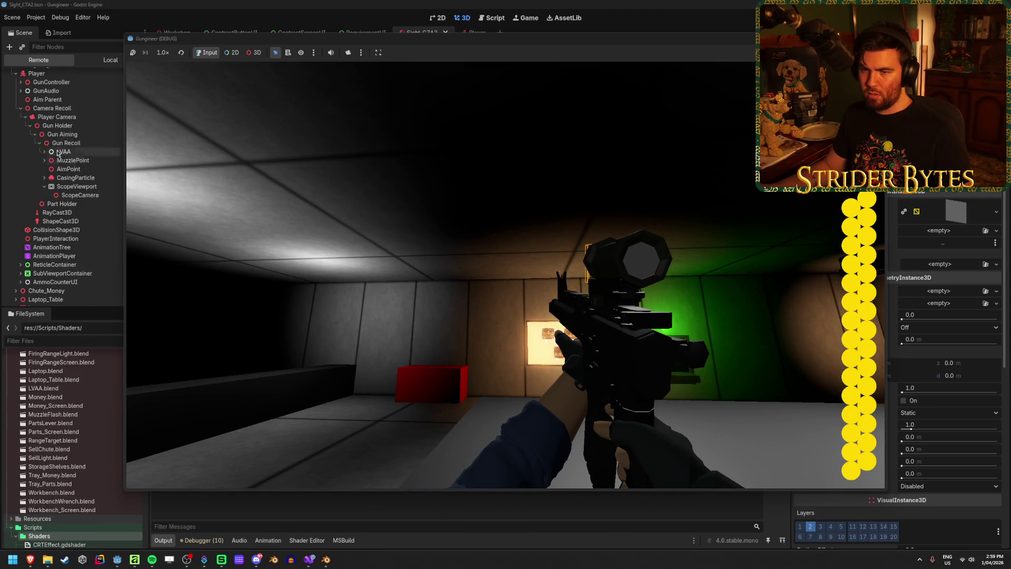
click(62, 151)
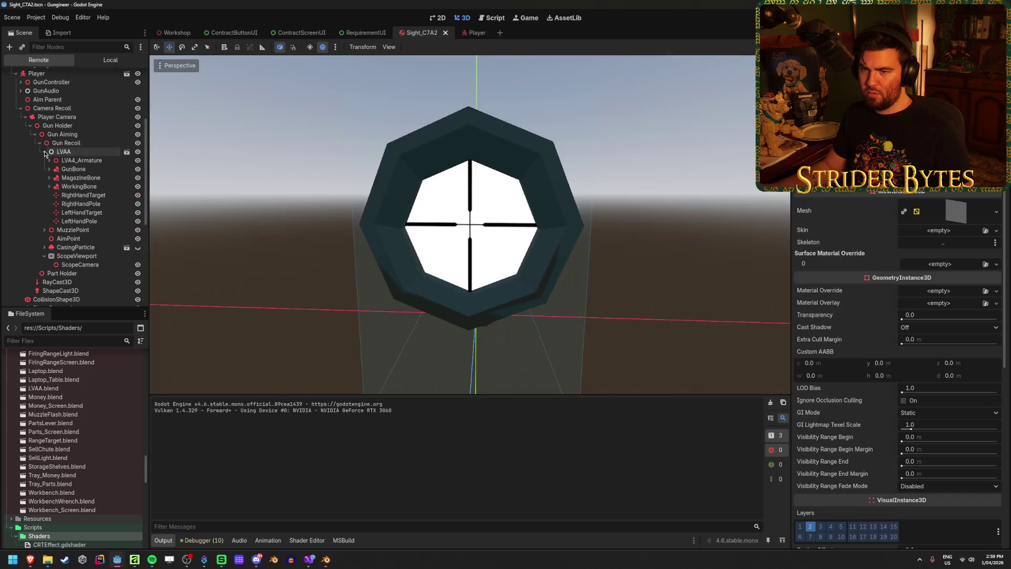
click(44, 151)
click(50, 169)
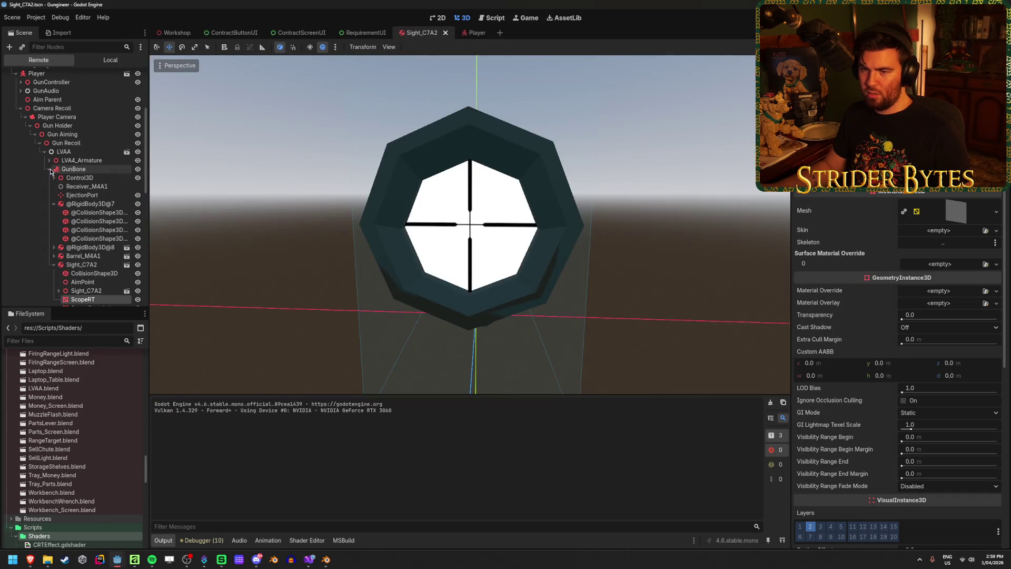
click(102, 204)
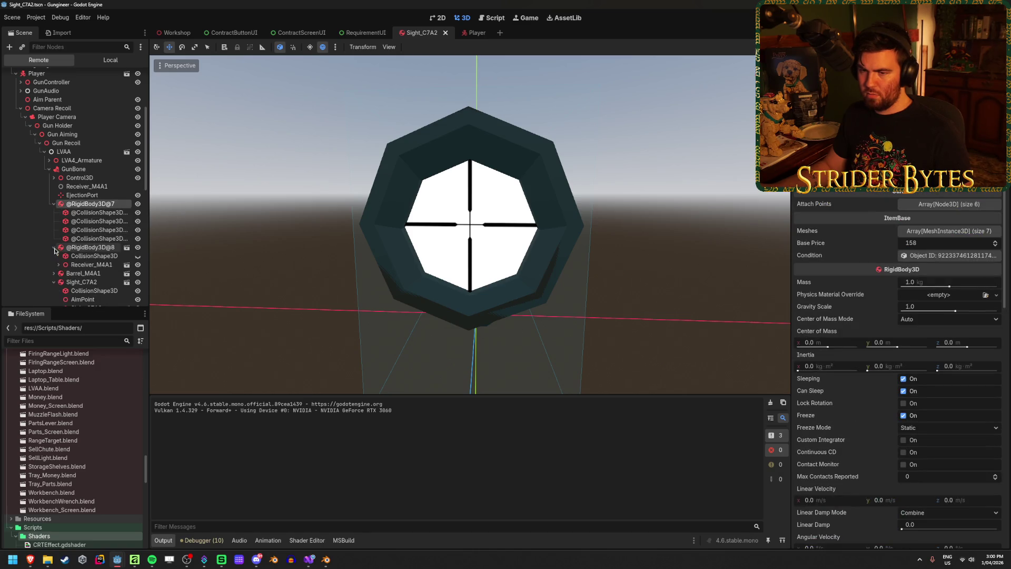
scroll(102, 214, down, 3)
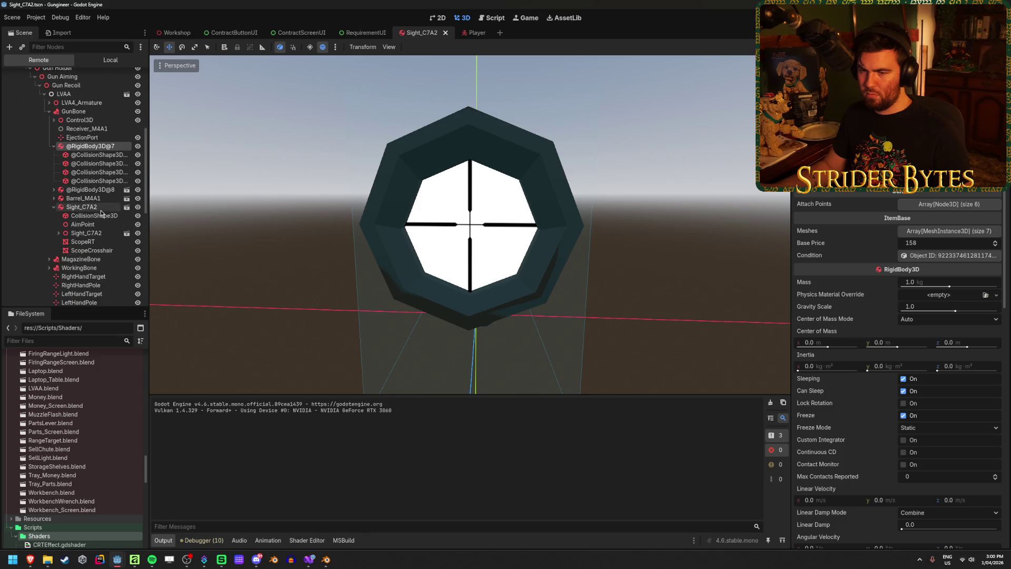
click(97, 209)
click(86, 244)
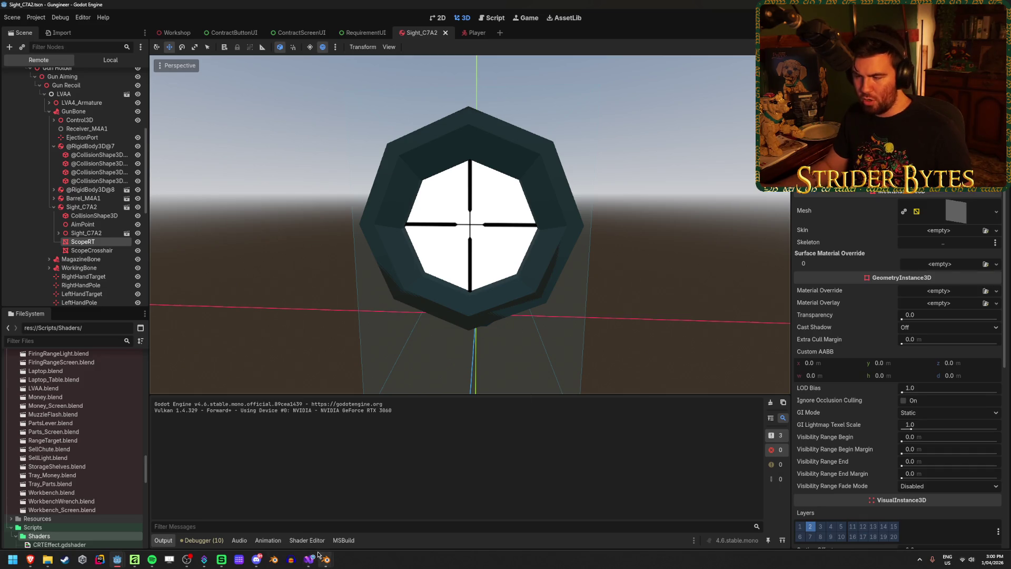
mouse_move(318, 556)
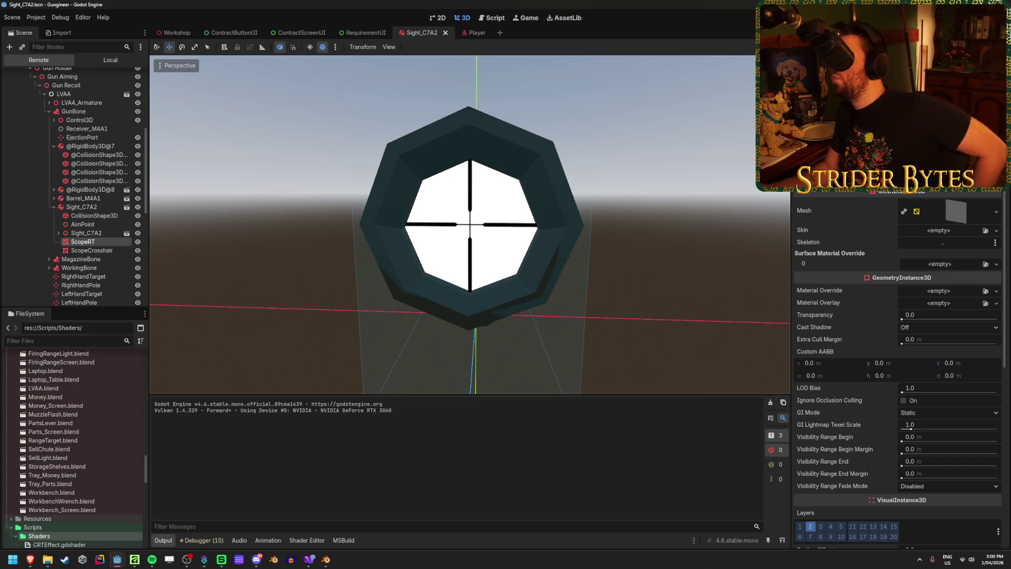
key(alt+Tab)
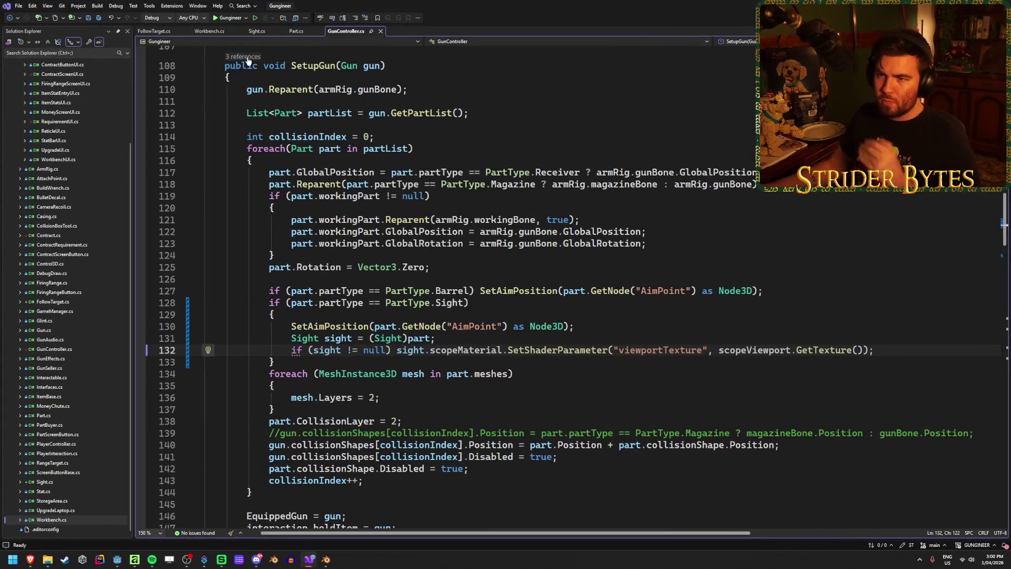
Open PlayerInteraction.cs and scroll down to the Drop method.
double_click(59, 454)
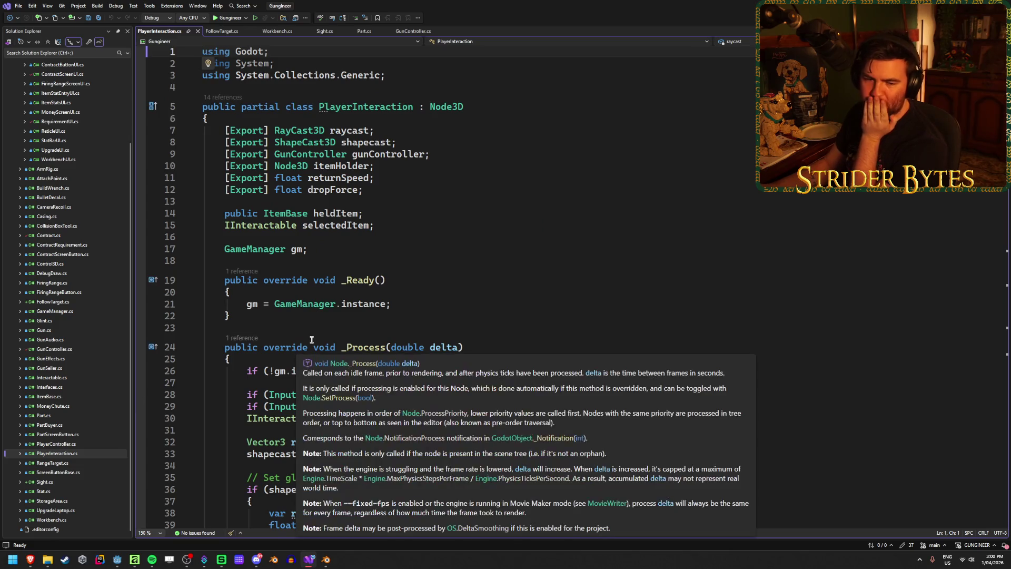
click(463, 294)
click(533, 303)
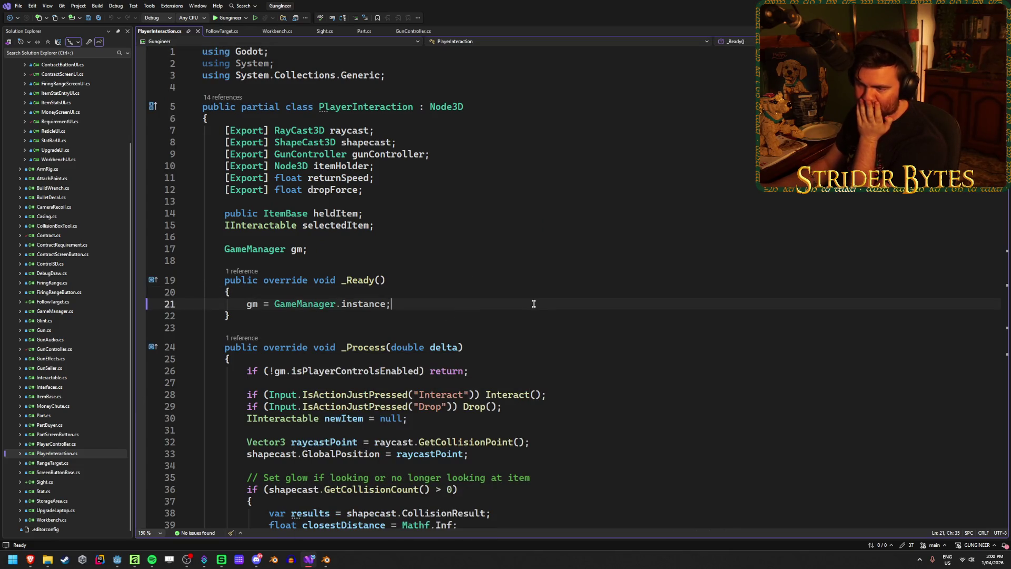
scroll(534, 304, down, 4)
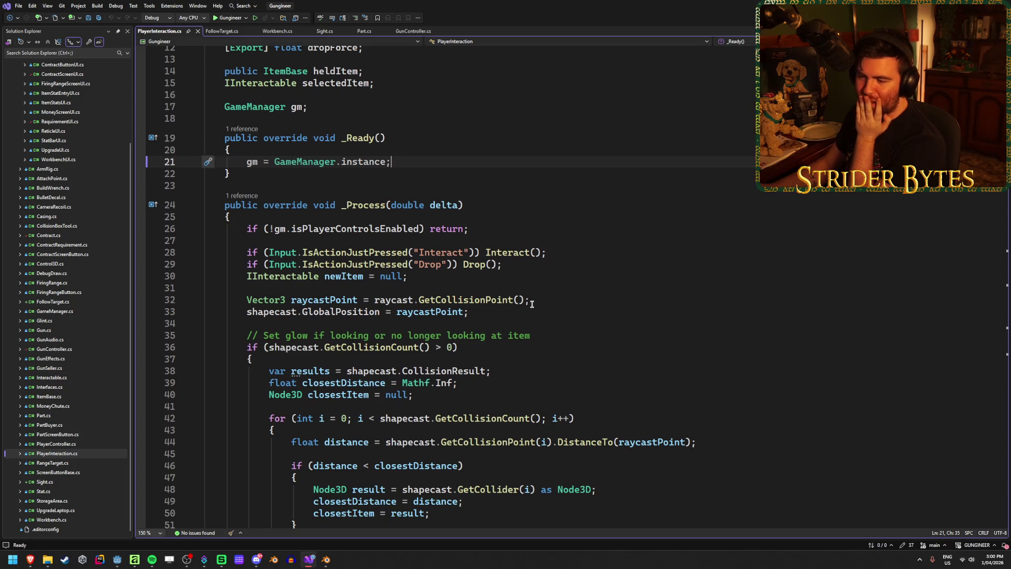
scroll(710, 315, down, 2)
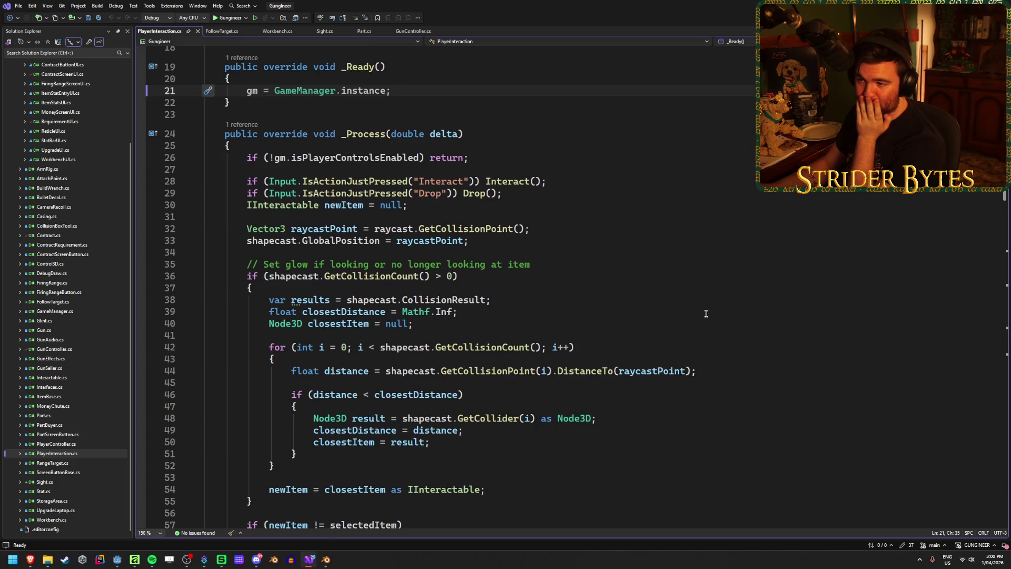
scroll(706, 314, down, 20)
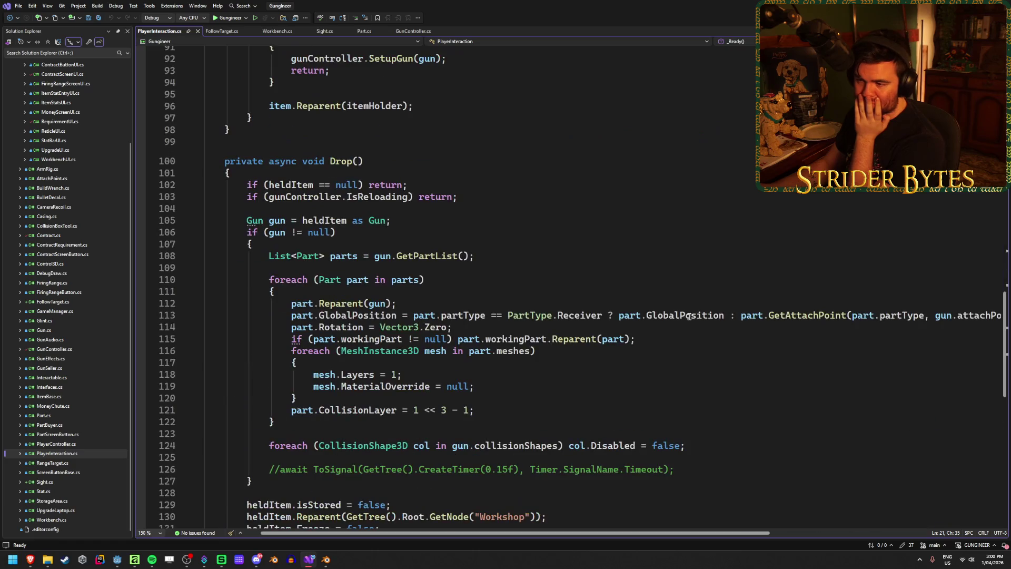
scroll(688, 316, down, 2)
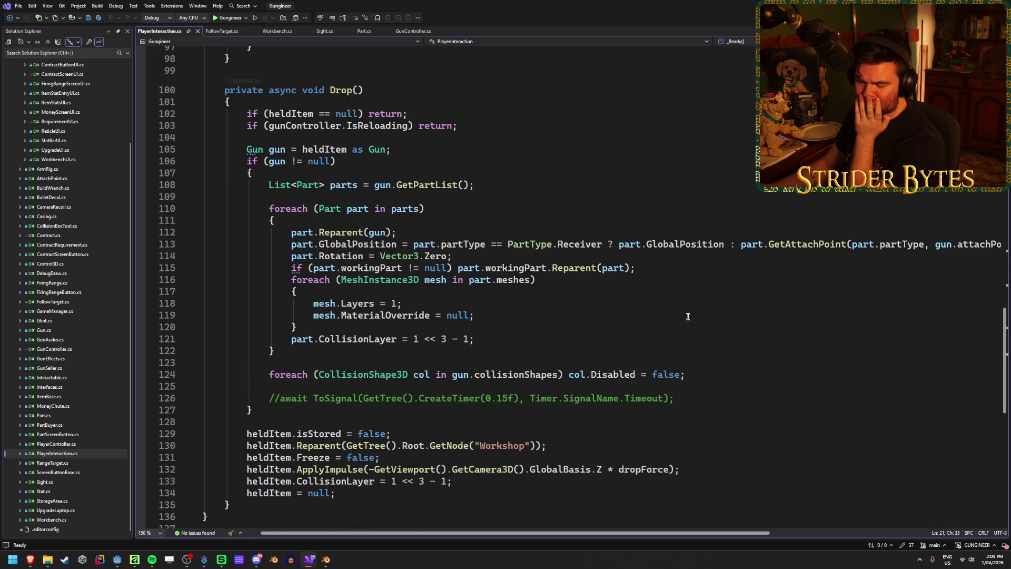
Comment out line 119 'mesh.MaterialOverride = null;' and save PlayerInteraction.cs.
click(412, 315)
drag(313, 315, 514, 318)
click(522, 313)
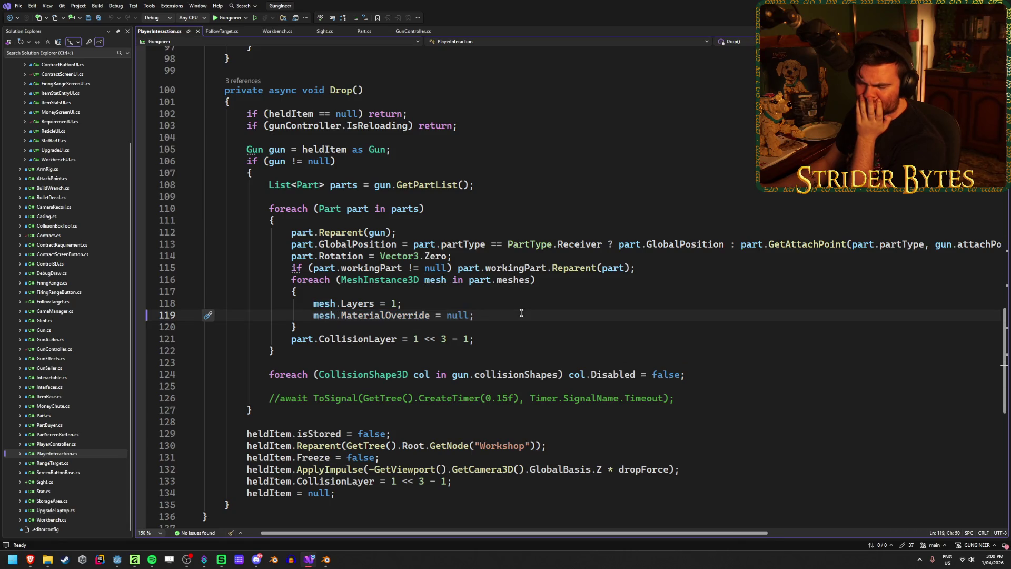
mouse_move(344, 315)
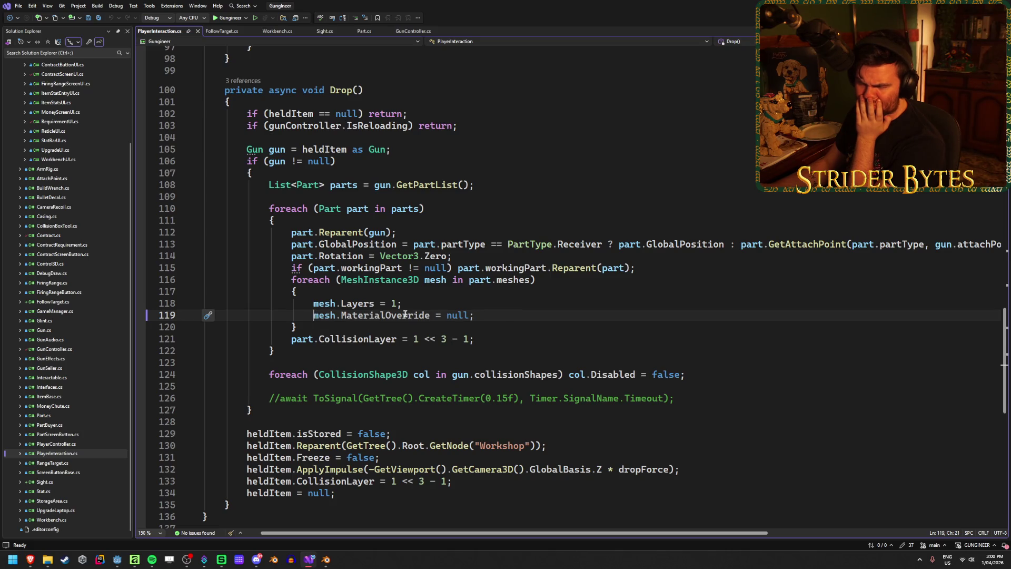
click(319, 317)
key(ctrl+k)
key(ctrl+c)
key(ctrl+s)
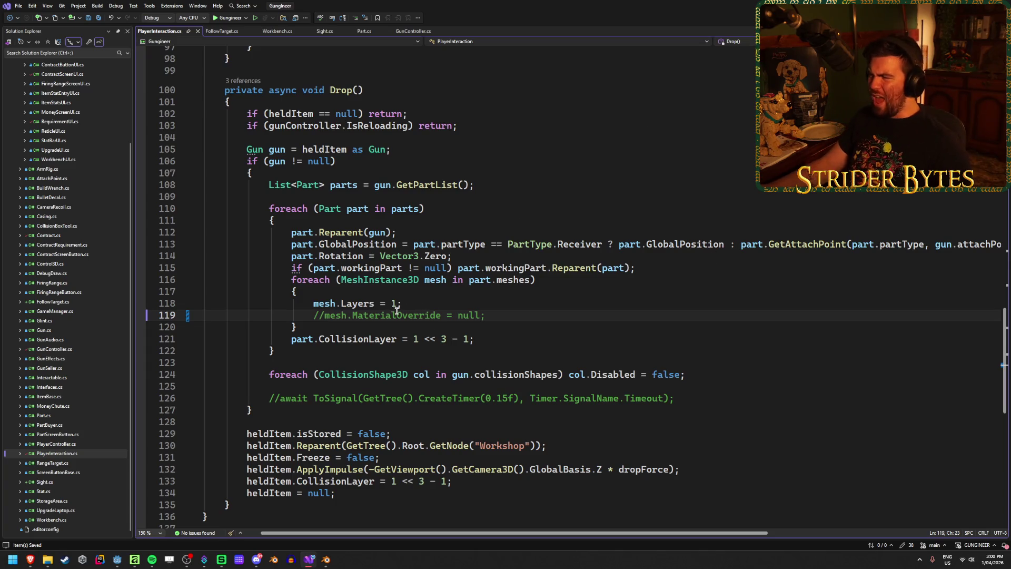
key(super+Down)
key(super+Down)
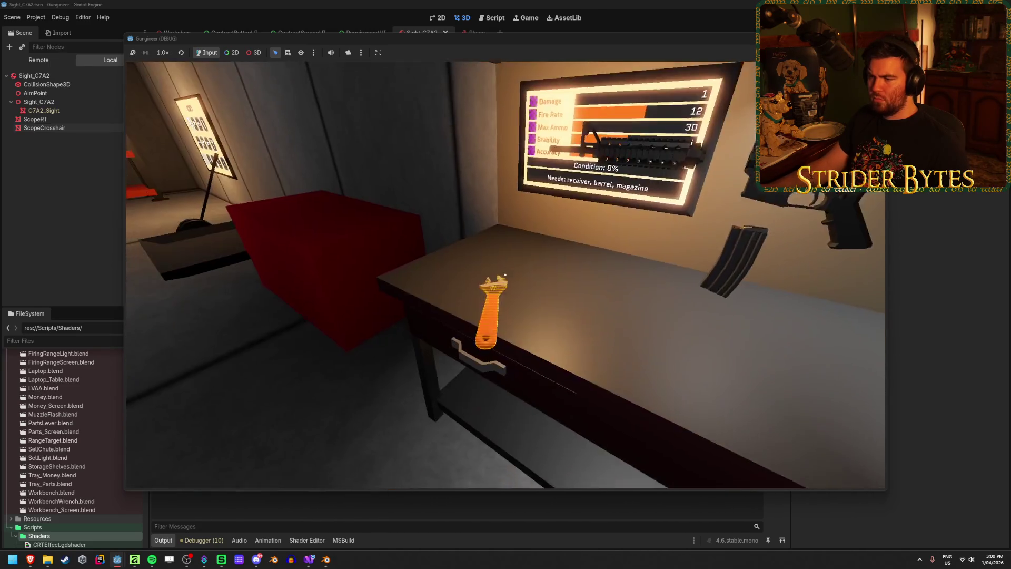
Drop and re-pick the rifle twice with E, confirming the scope still shows the camera view with crosshair.
key(e)
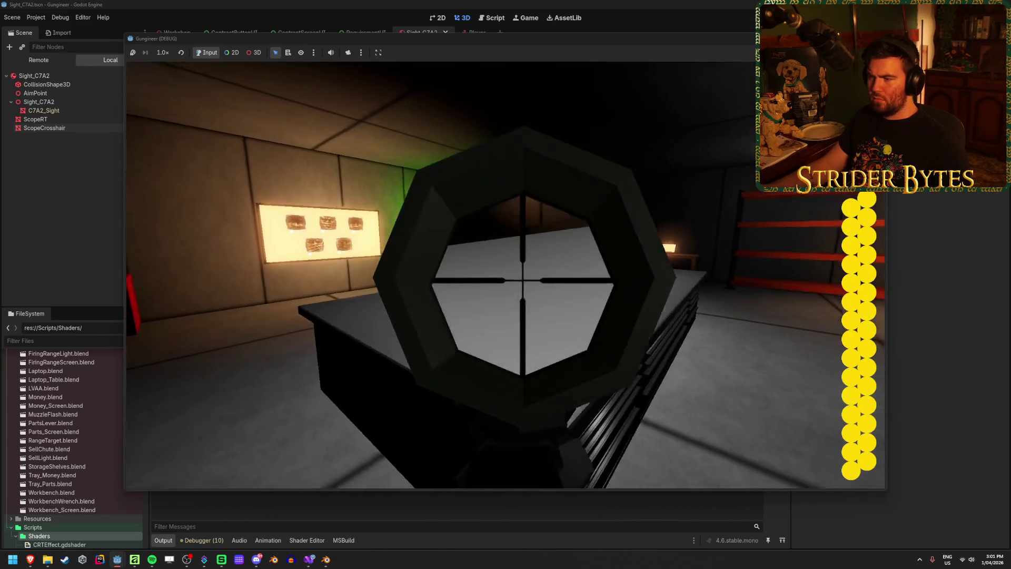
key(e)
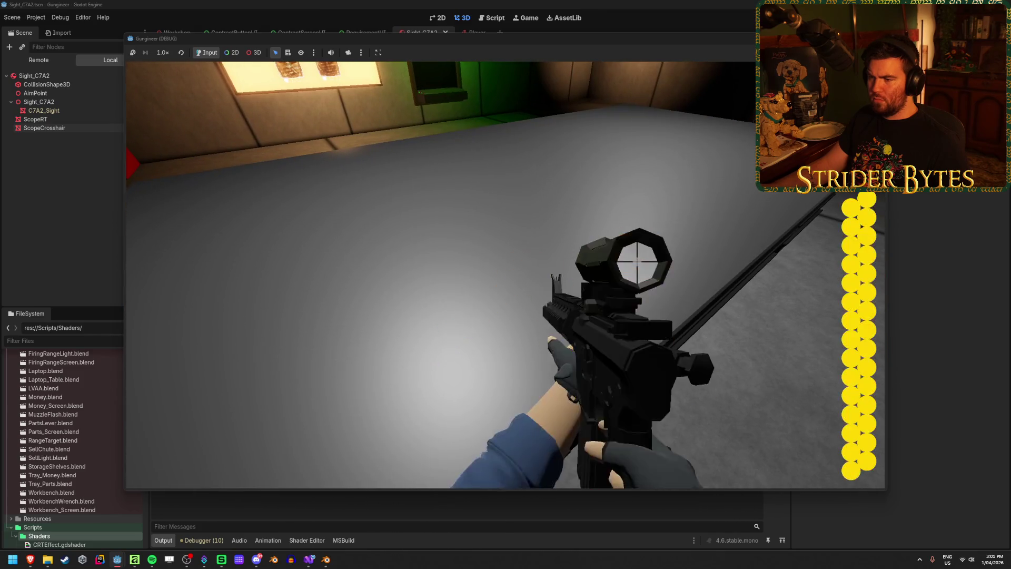
key(e)
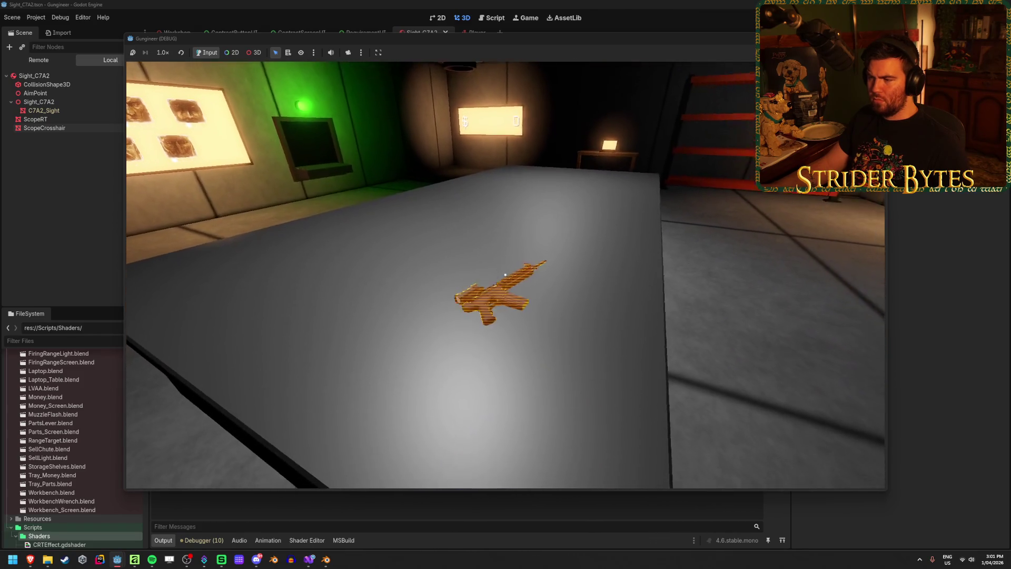
key(e)
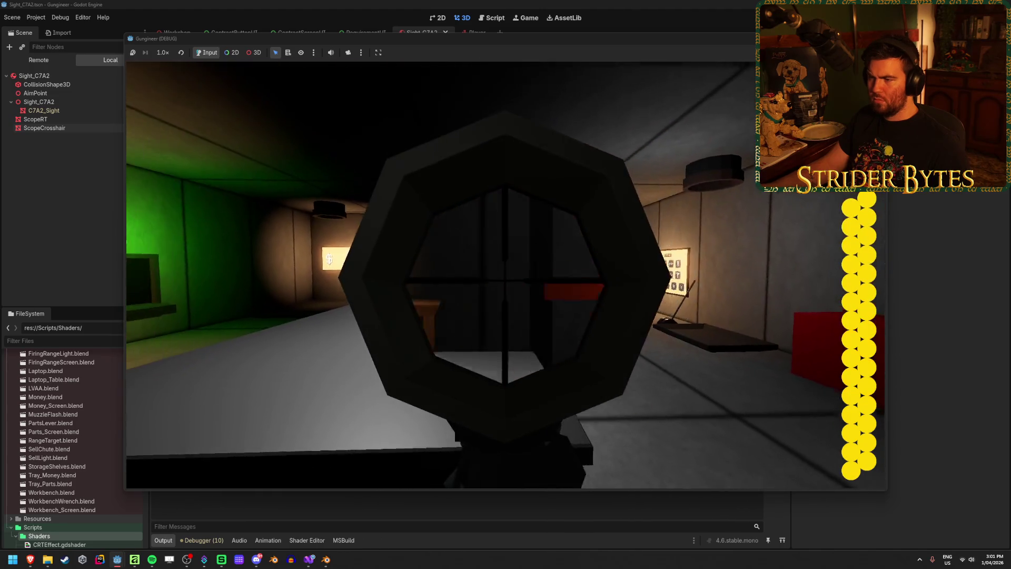
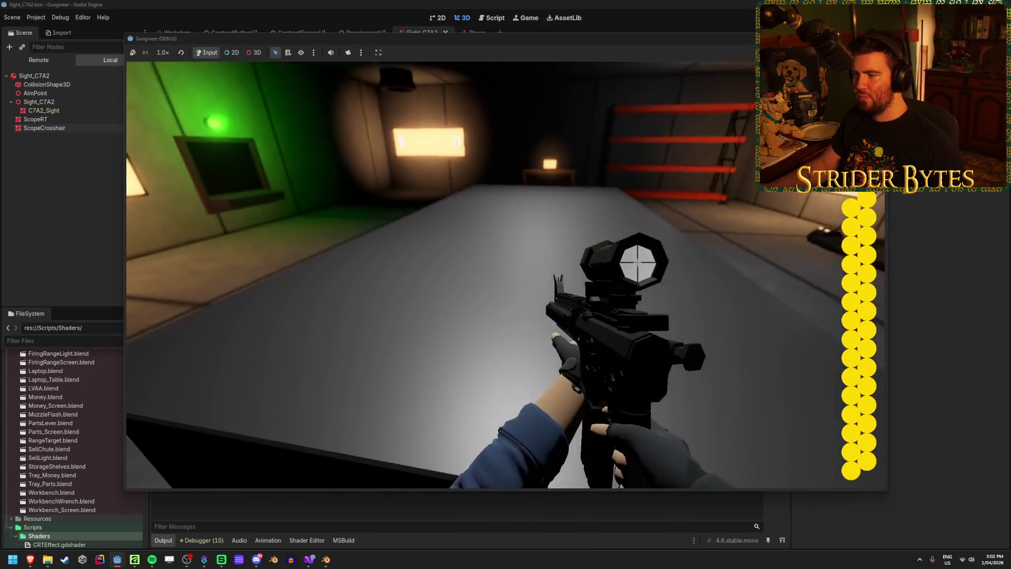
Drop the rifle on the table, pick it back up, and drop it again.
key(g)
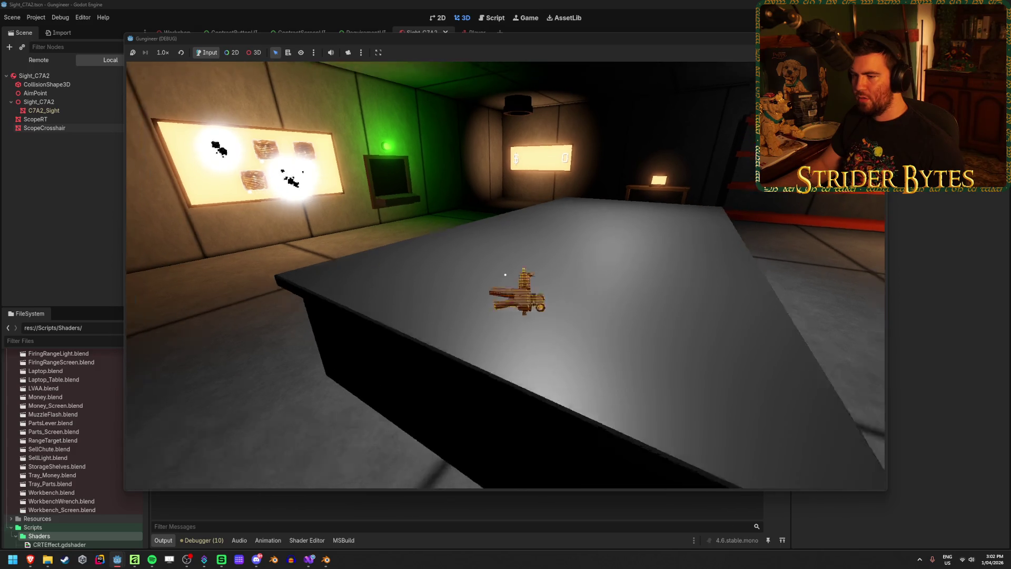
key(e)
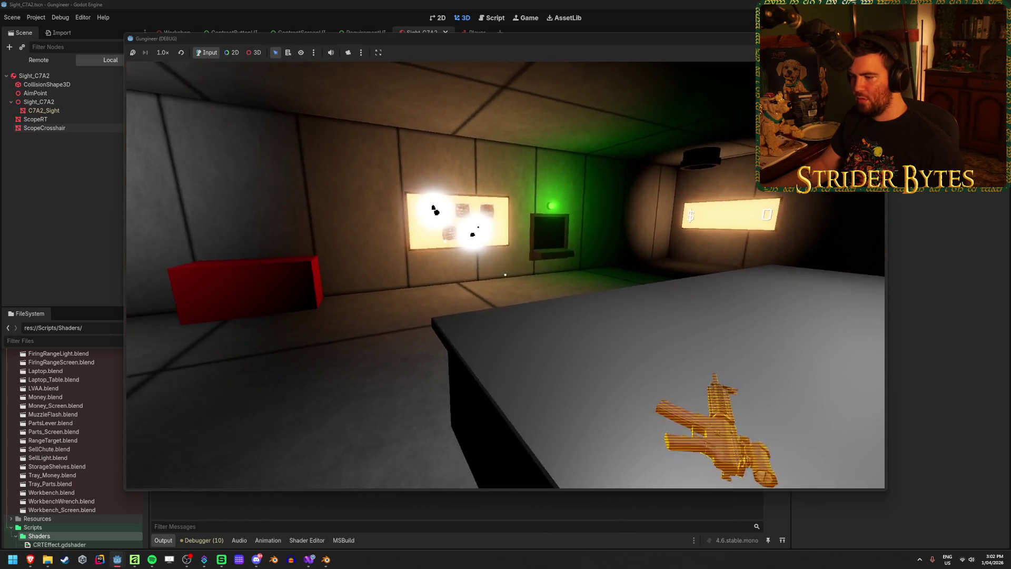
key(g)
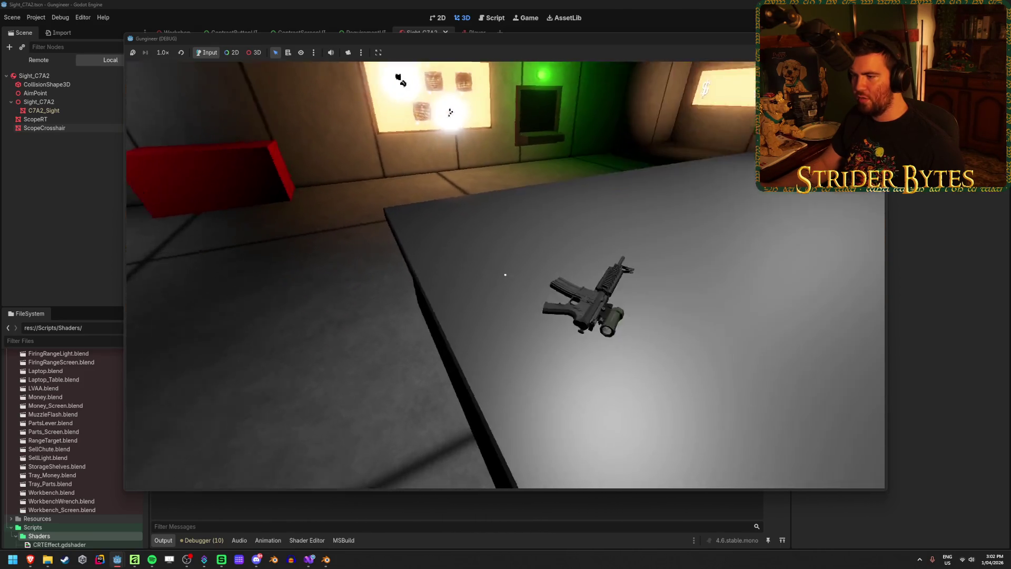
Walk up to the lever so it glows, back away, and stop the game with F8.
key(s)
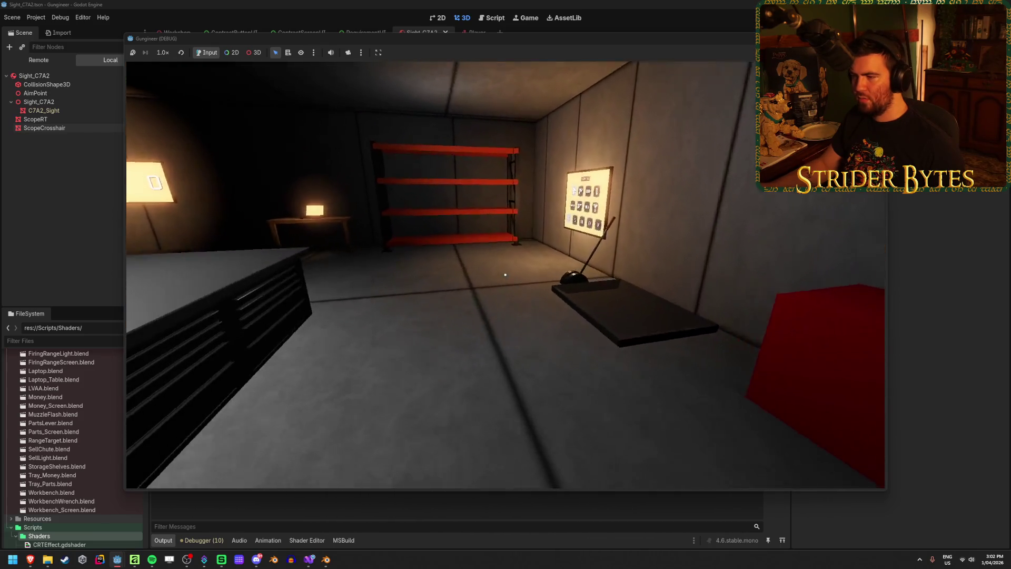
key(w)
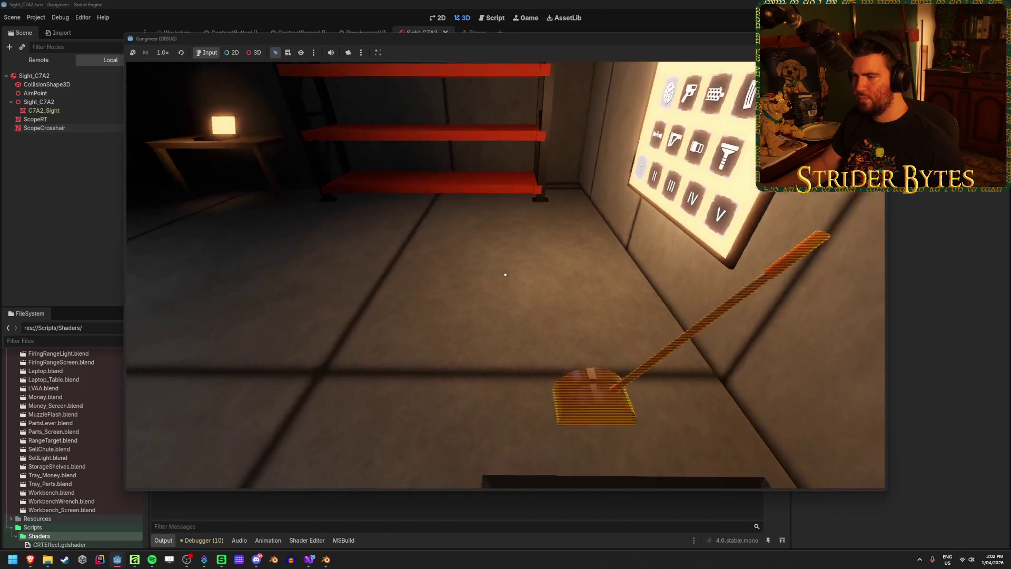
key(s)
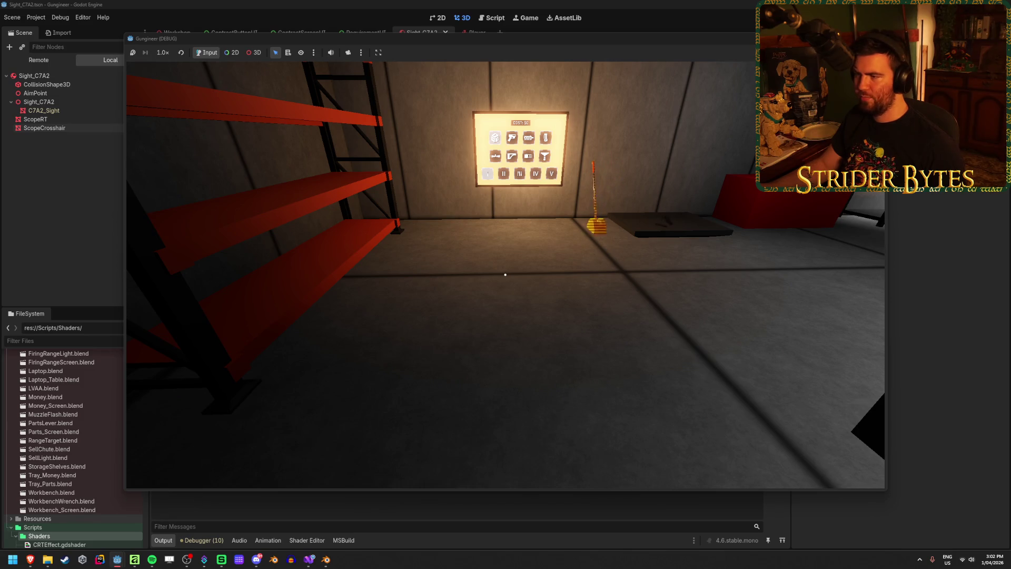
key(F8)
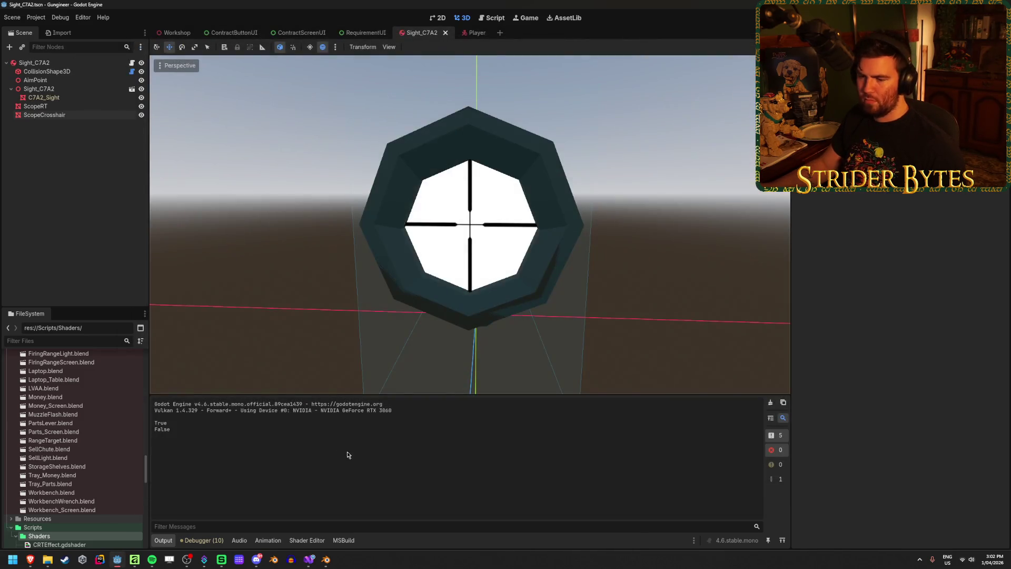
In PlayerInteraction.cs, put the cursor after the closing brace of _Process's collision-count if block on line 55.
click(309, 560)
scroll(393, 363, up, 20)
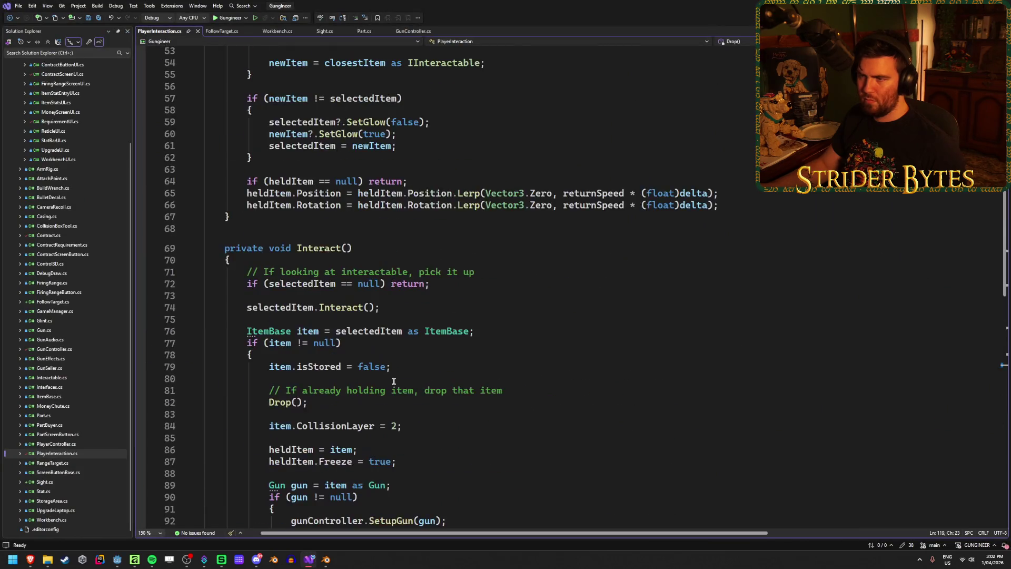
scroll(394, 383, up, 4)
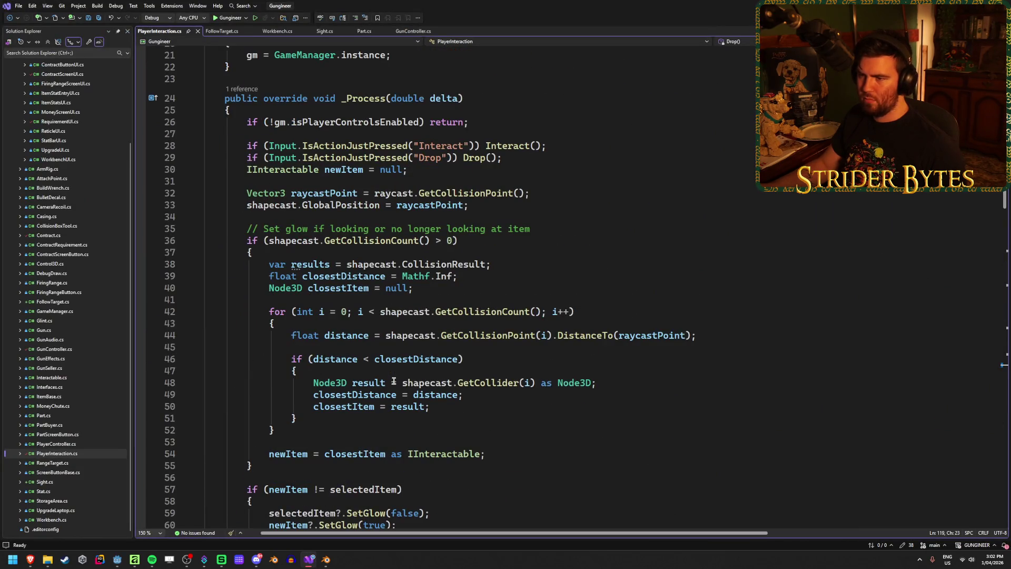
scroll(581, 269, down, 1)
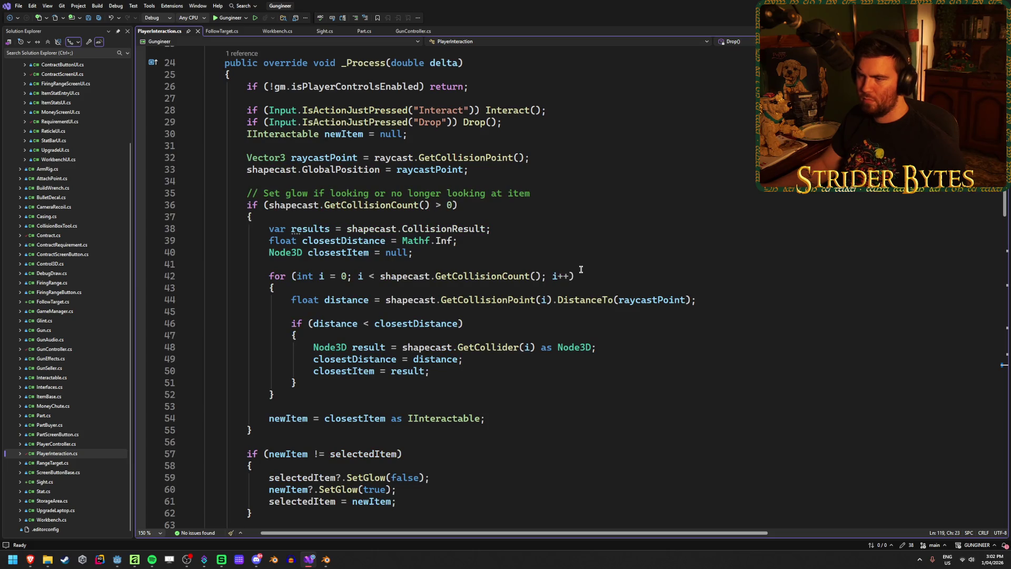
click(311, 193)
click(348, 194)
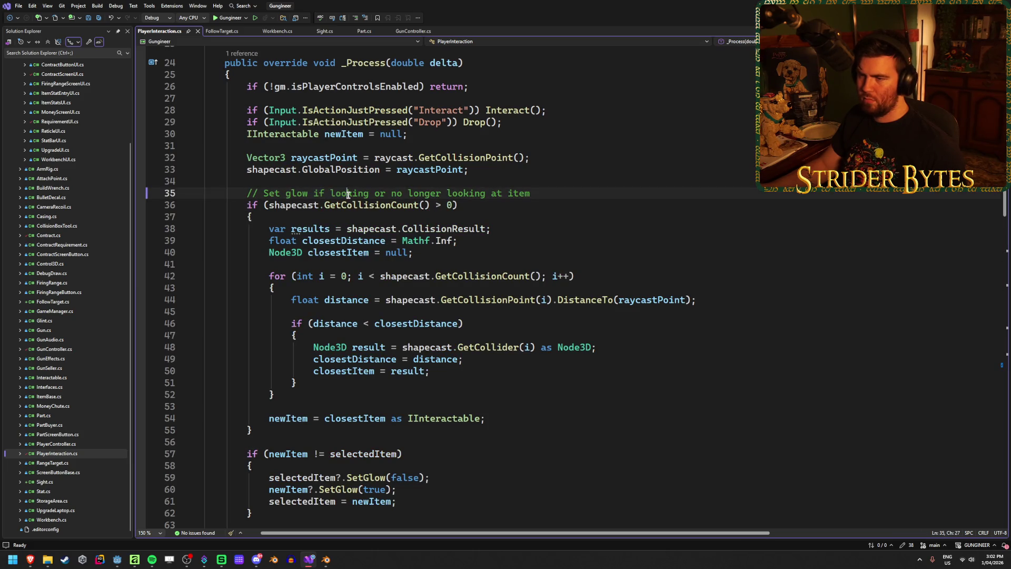
click(296, 205)
click(541, 205)
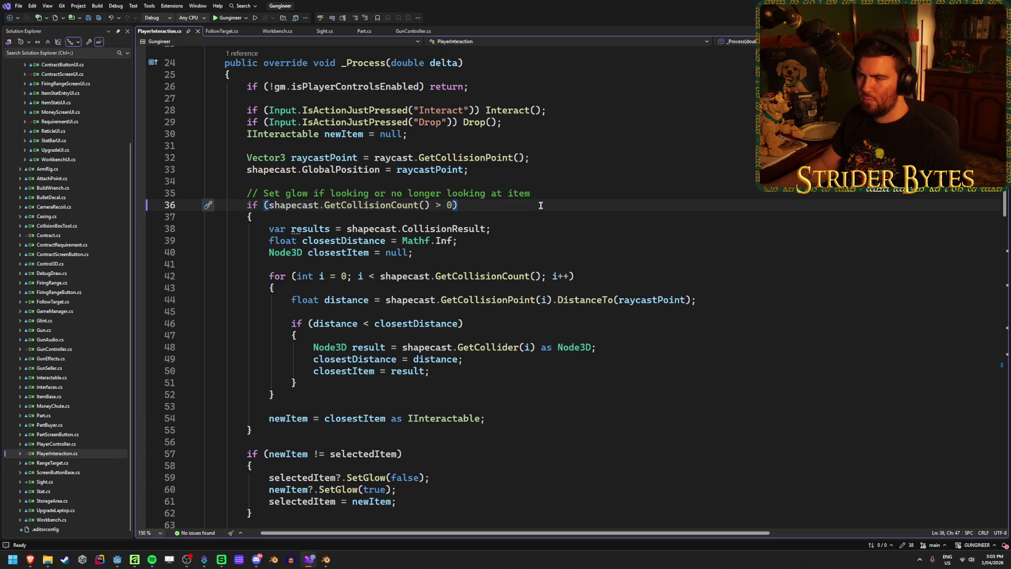
click(278, 431)
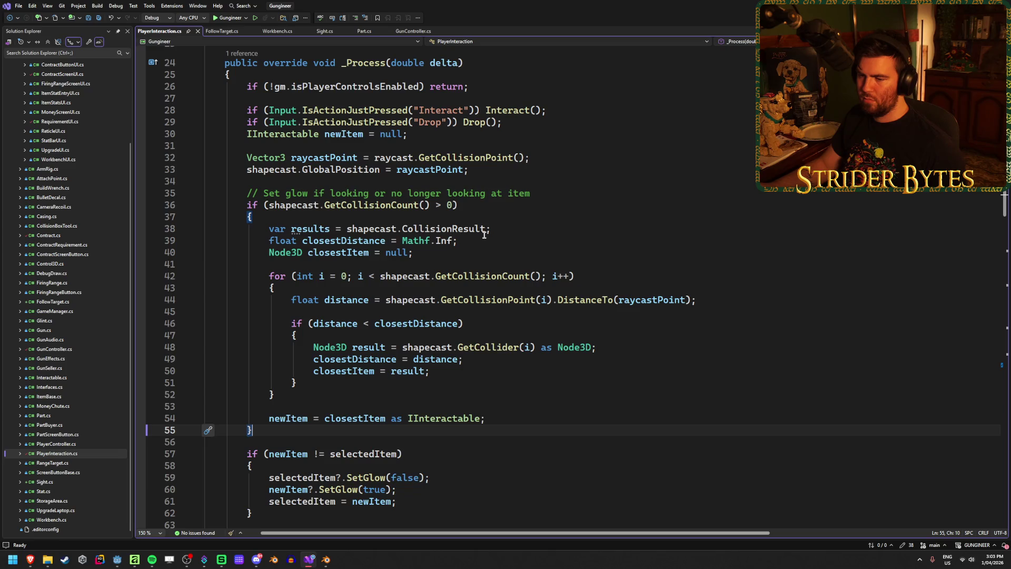
scroll(482, 326, down, 2)
scroll(483, 325, down, 2)
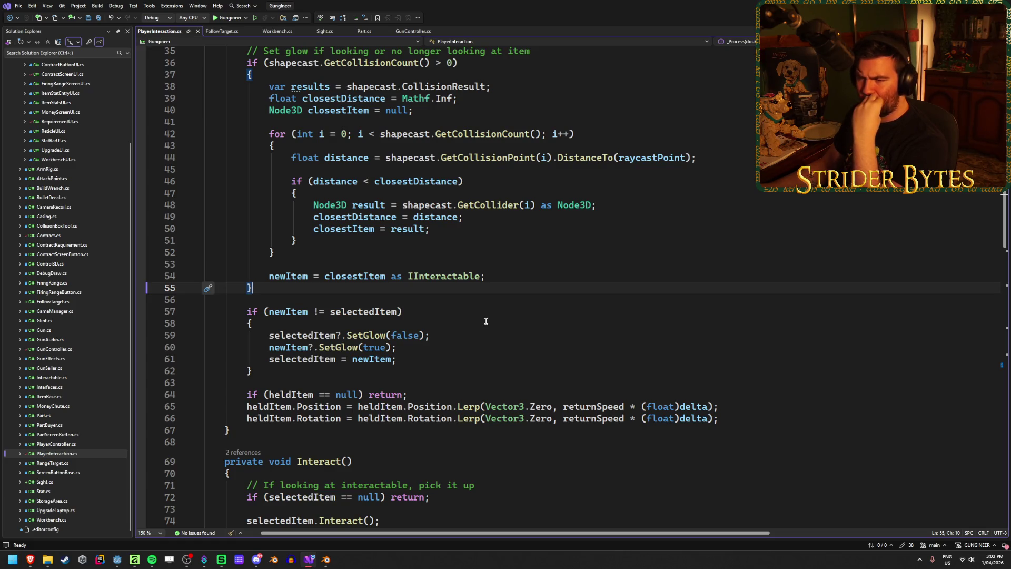
Add an else block after the if that sets selectedItem = null;, and save the file.
key(Return)
text(else)
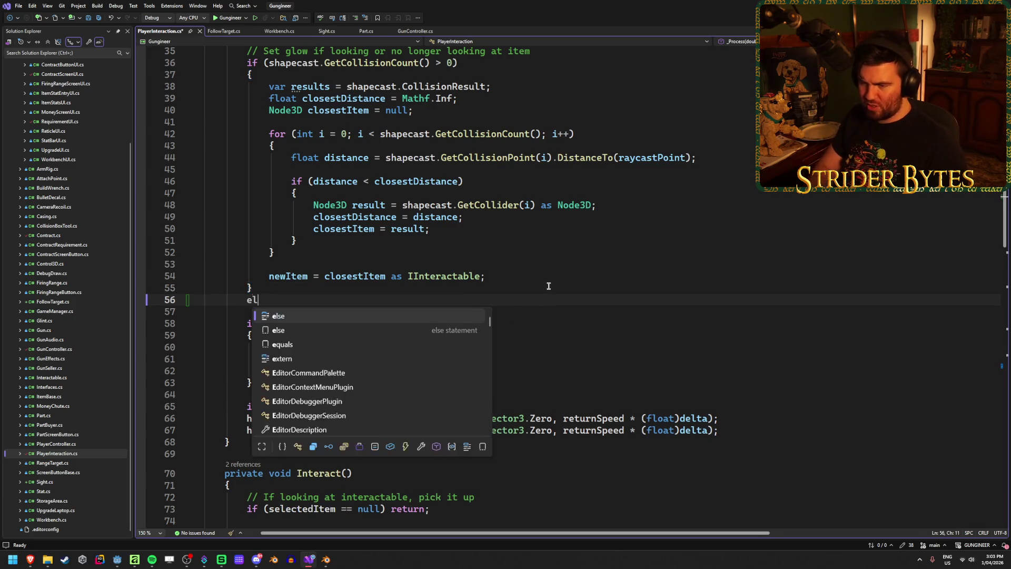
key(Return)
text({)
key(Return)
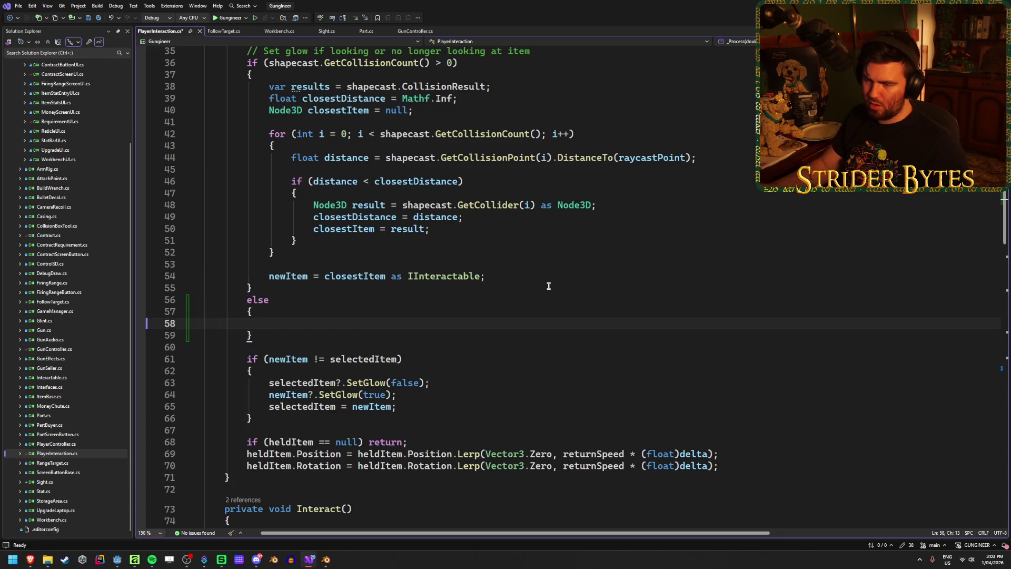
scroll(553, 285, up, 5)
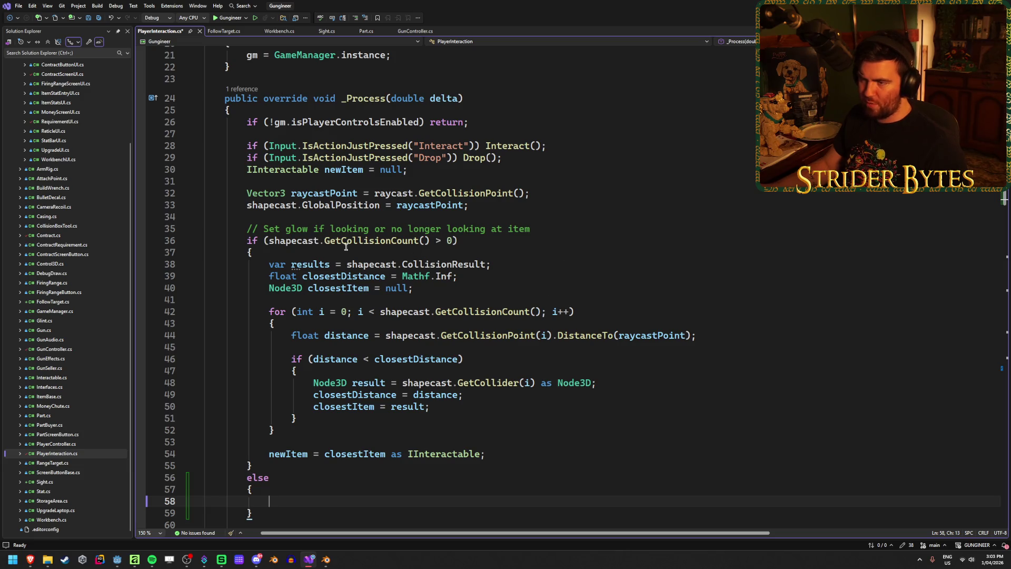
scroll(458, 364, up, 7)
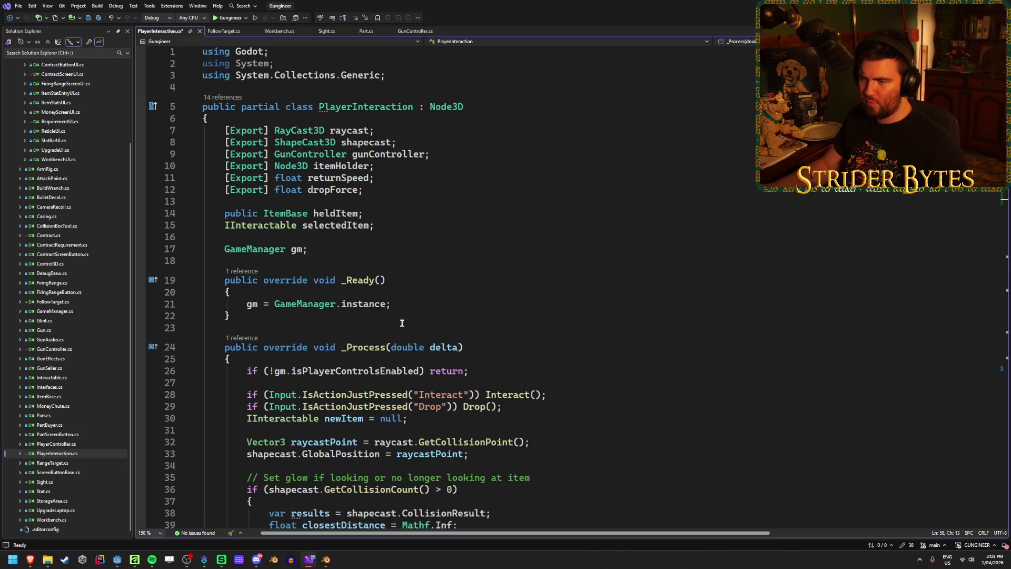
scroll(487, 272, down, 9)
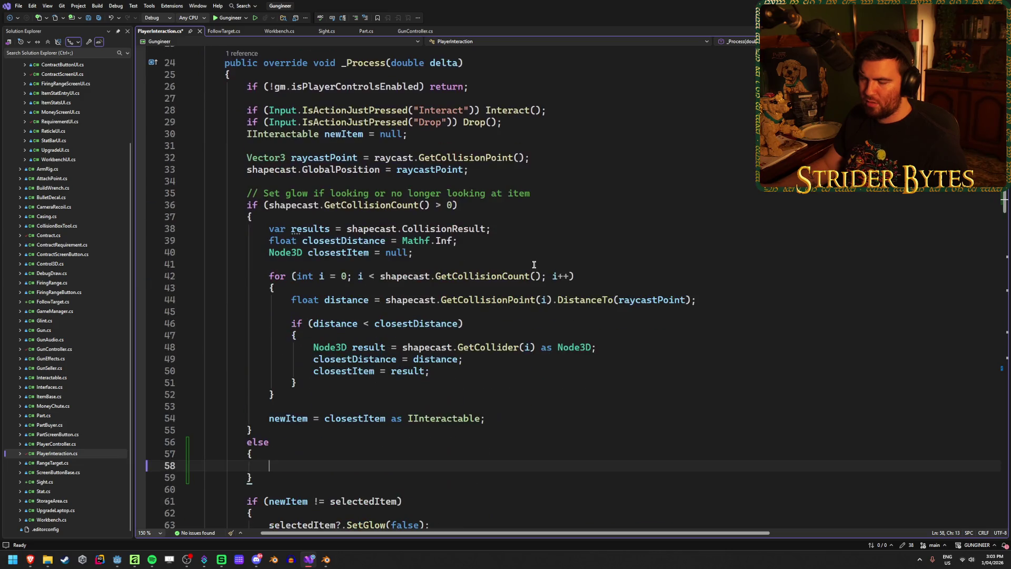
text(select)
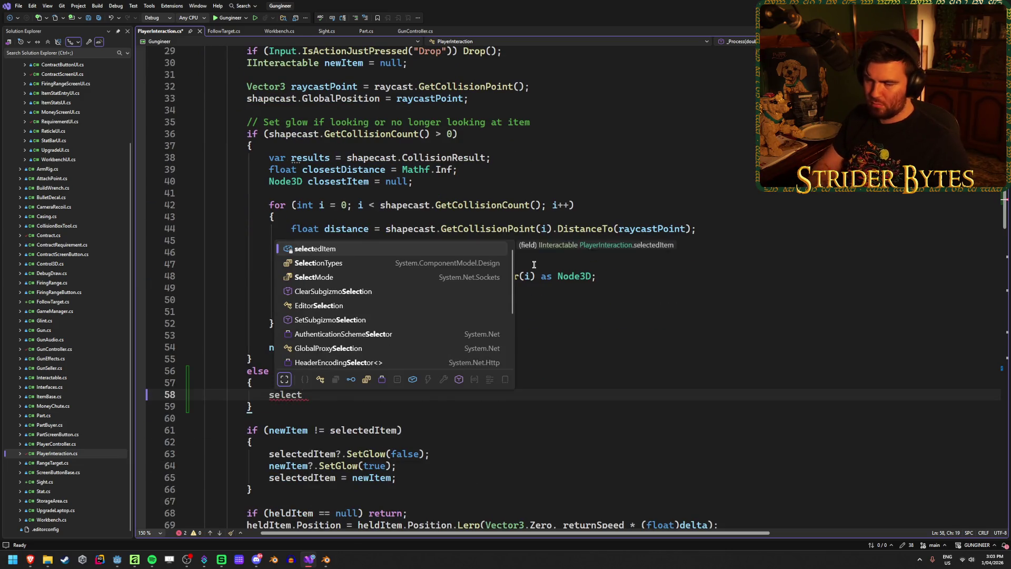
key(Tab)
text(= null;)
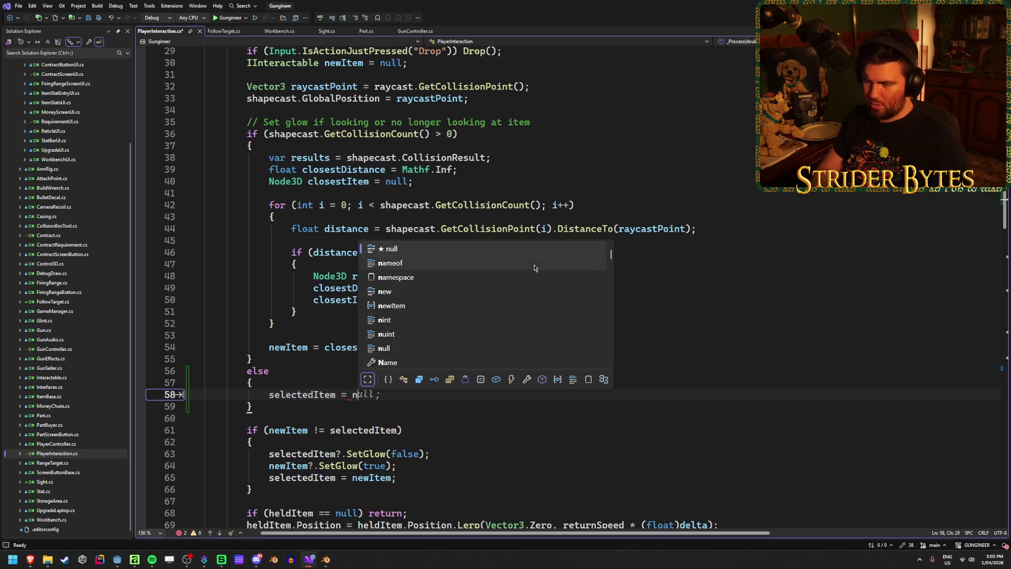
key(ctrl+s)
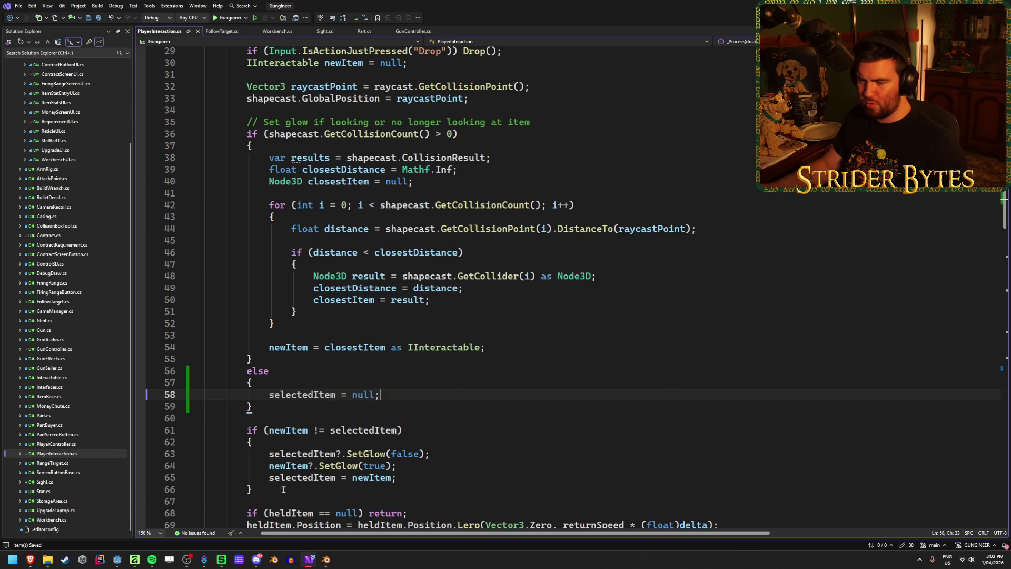
Insert selectedItem.SetGlow(false); at the top of the else block, before the null assignment.
scroll(448, 415, down, 1)
key(Down)
key(Down)
key(Down)
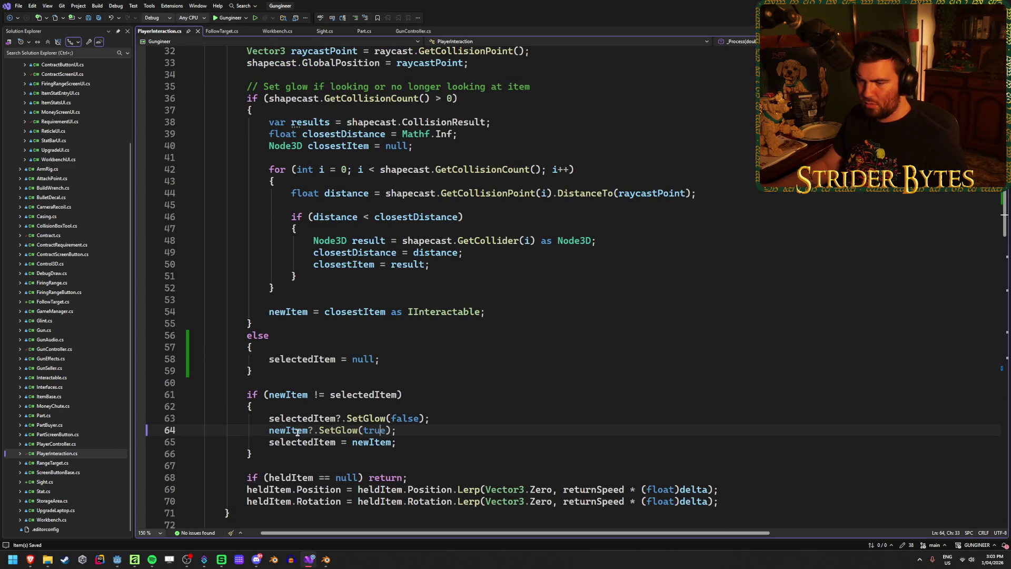
click(380, 347)
key(Return)
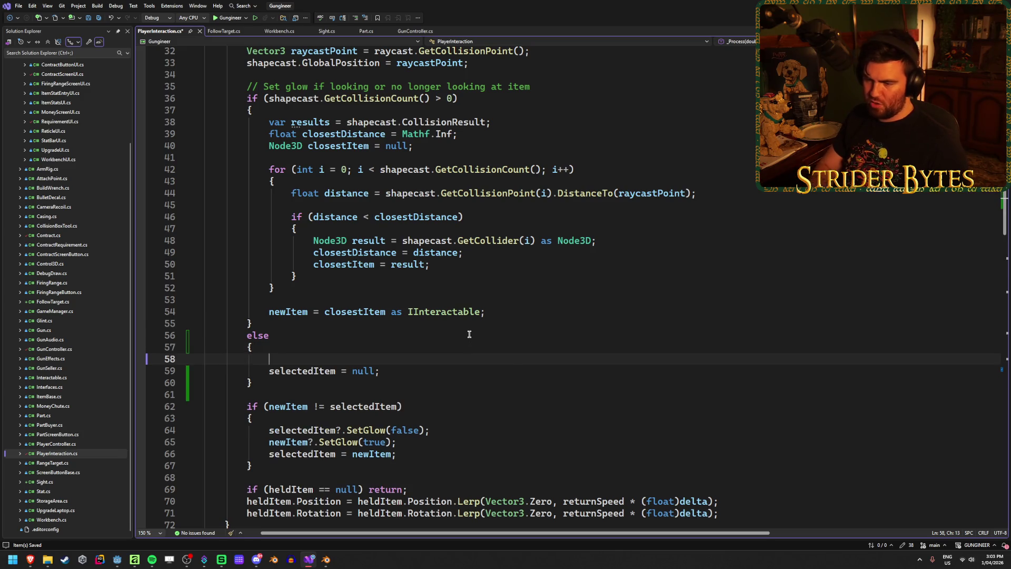
text(se)
key(Tab)
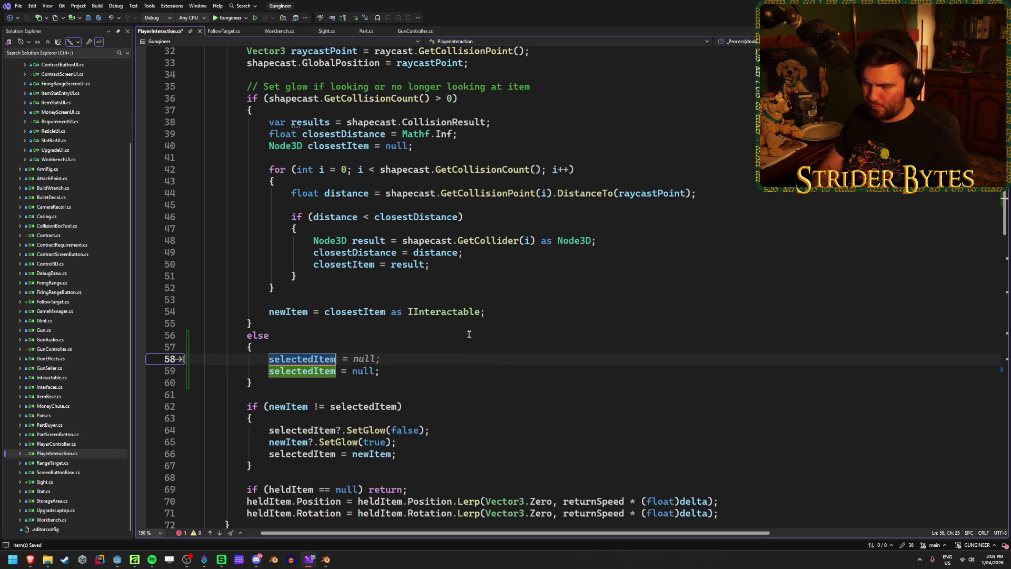
text(.SetG)
key(Caps_Lock)
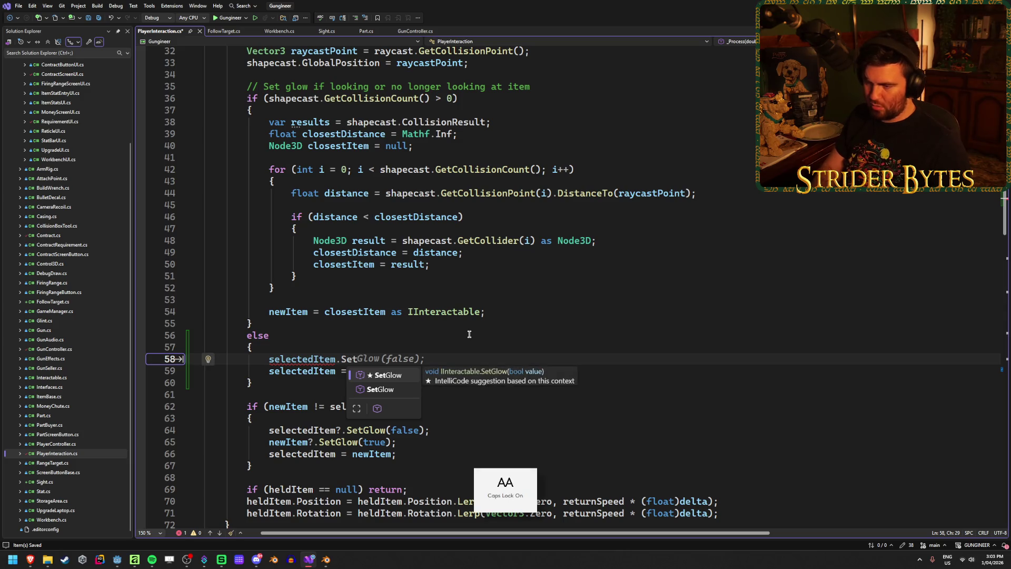
key(Tab)
key(Tab)
click(451, 383)
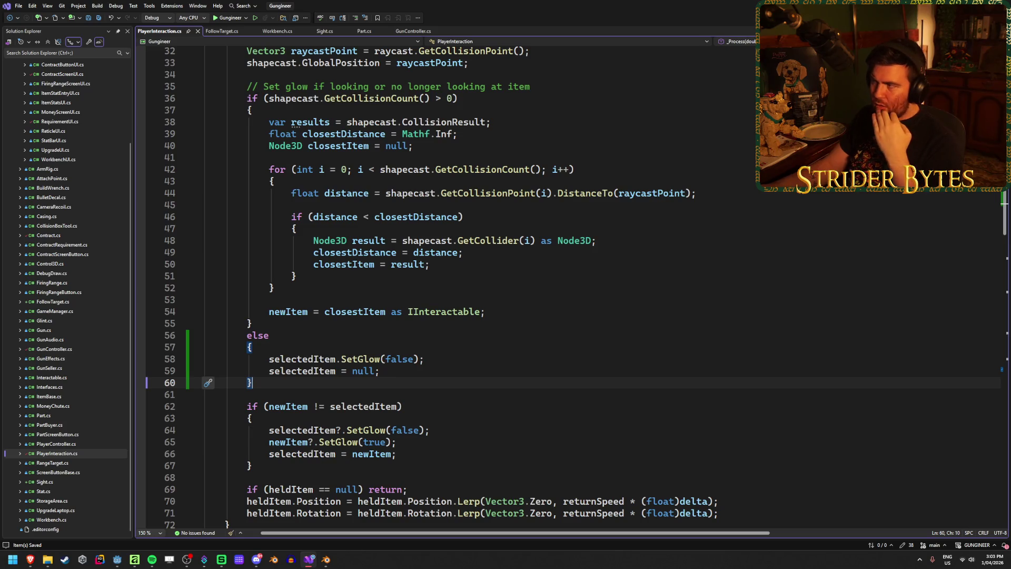
key(alt+Tab)
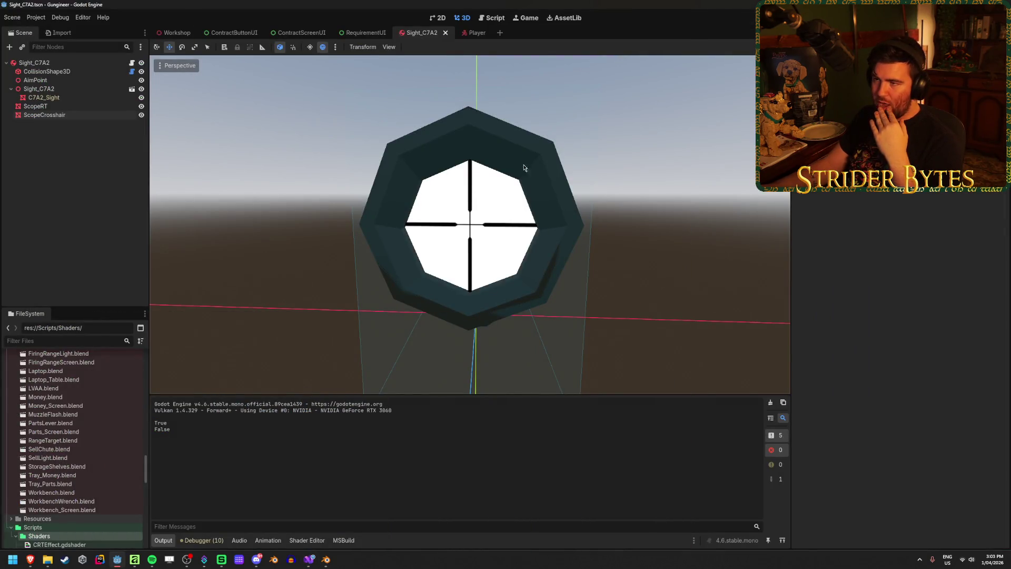
Build and run with F5, walk around the lever, pad and tables, then stop the game.
key(F5)
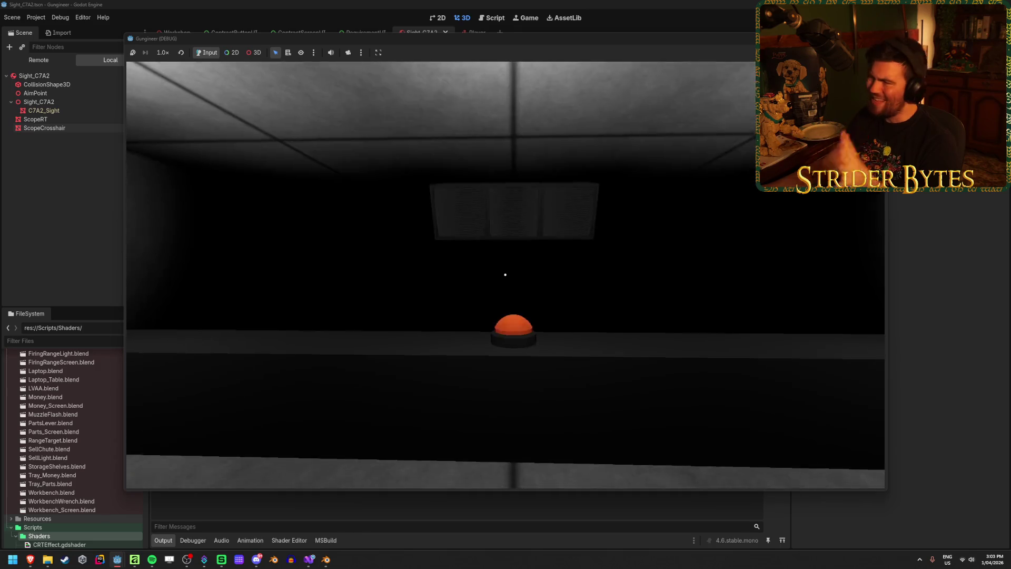
key(w)
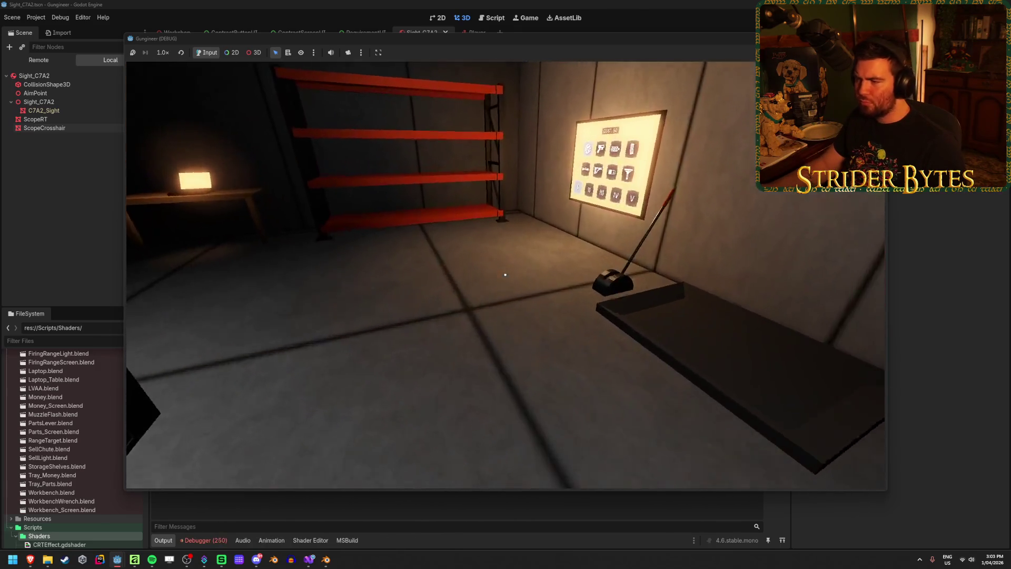
key(s)
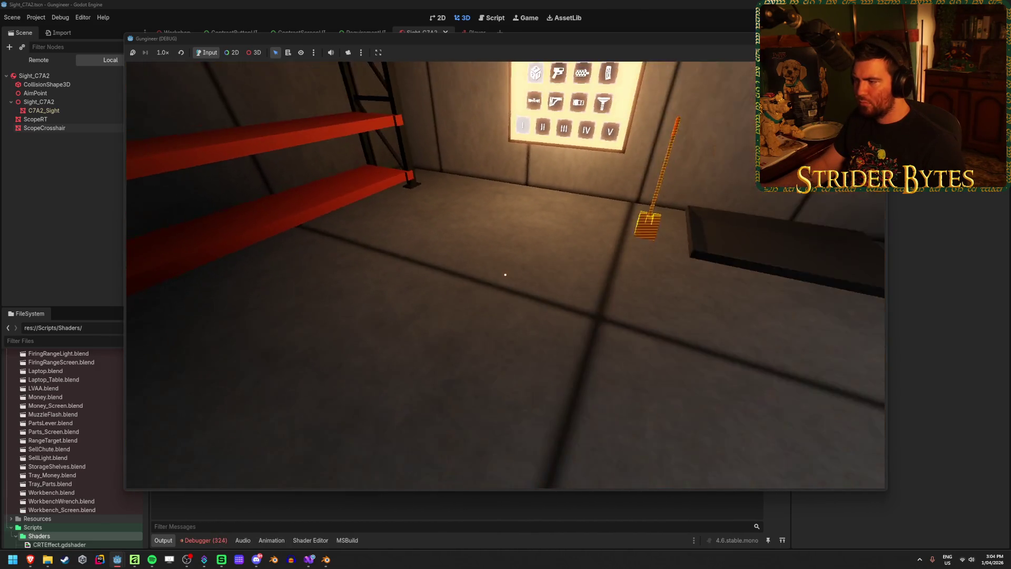
key(w)
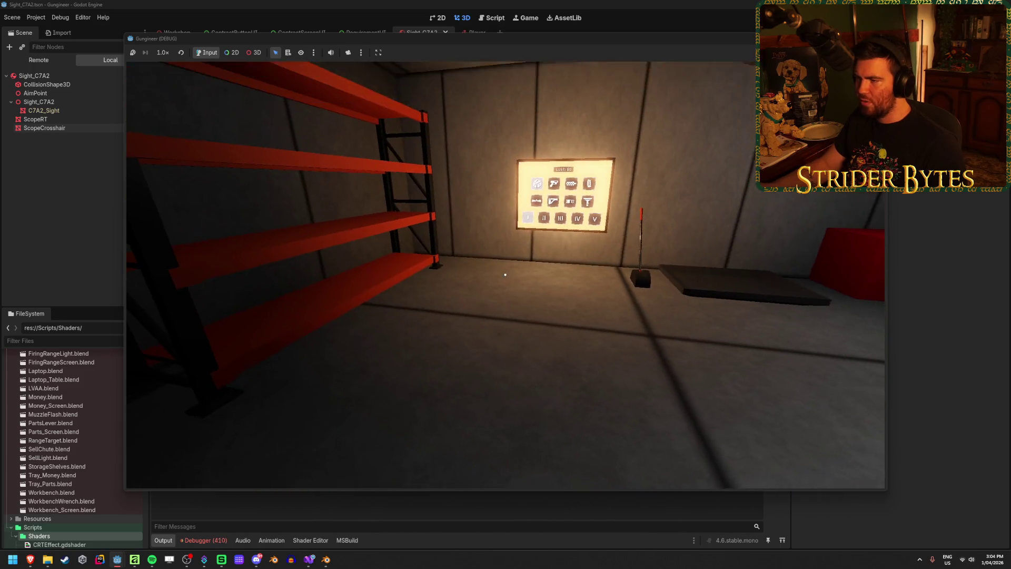
key(w)
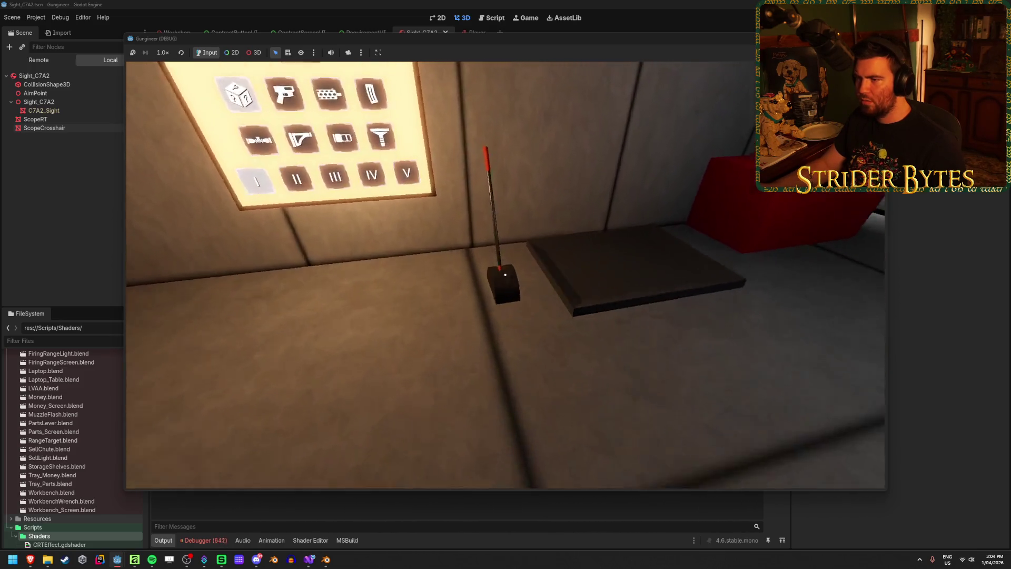
key(s)
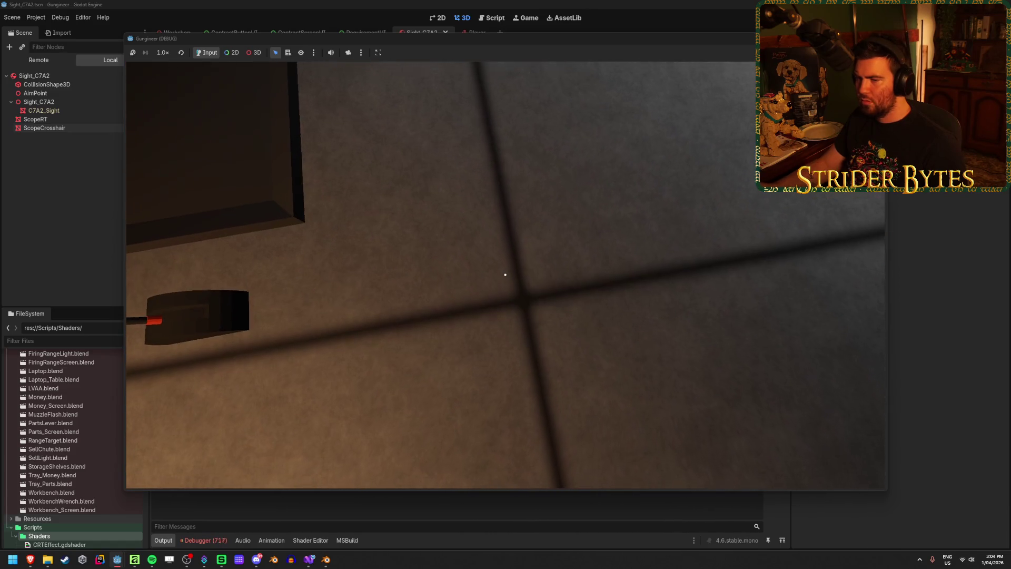
key(w)
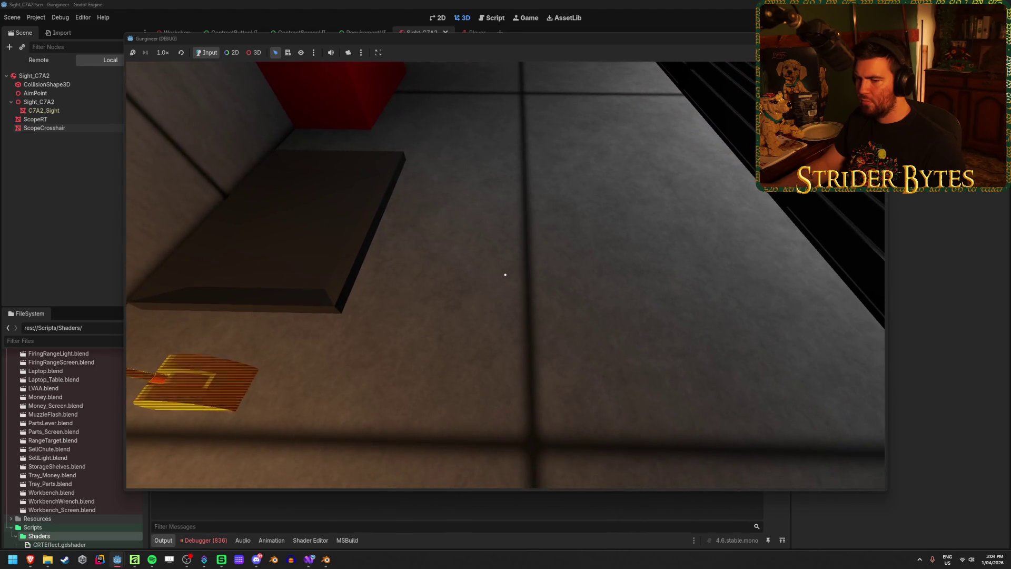
key(a)
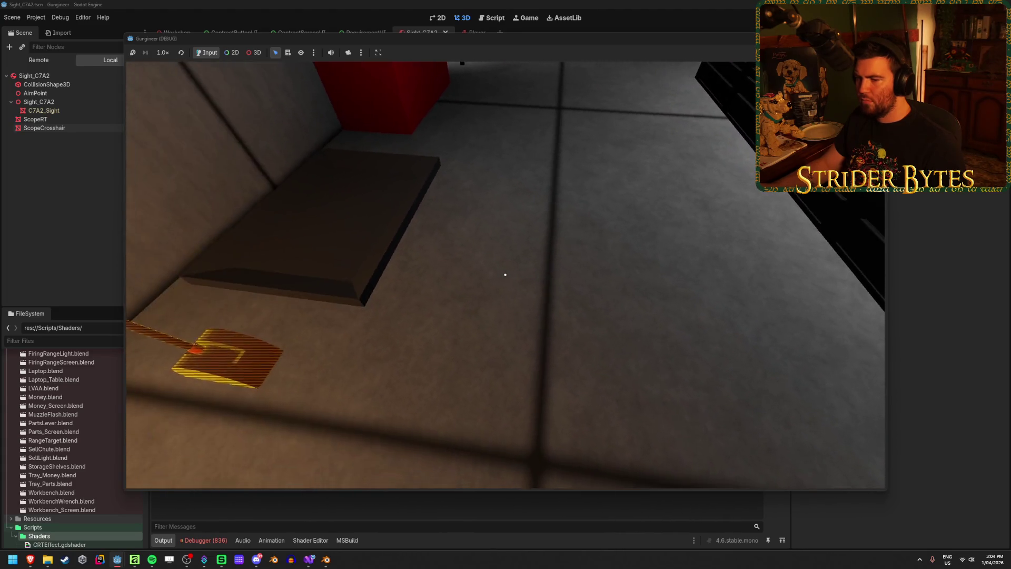
key(s)
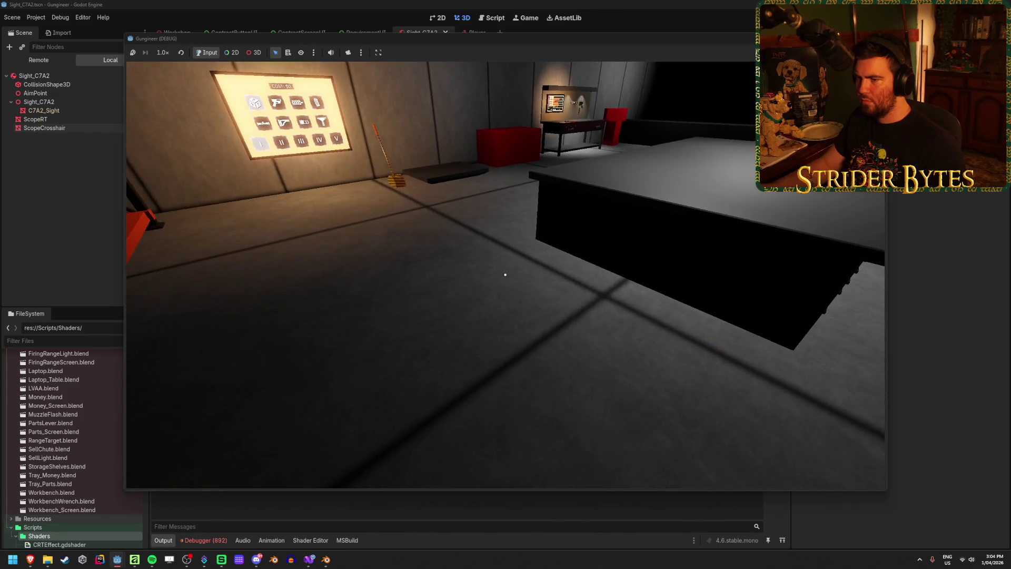
key(w)
key(s)
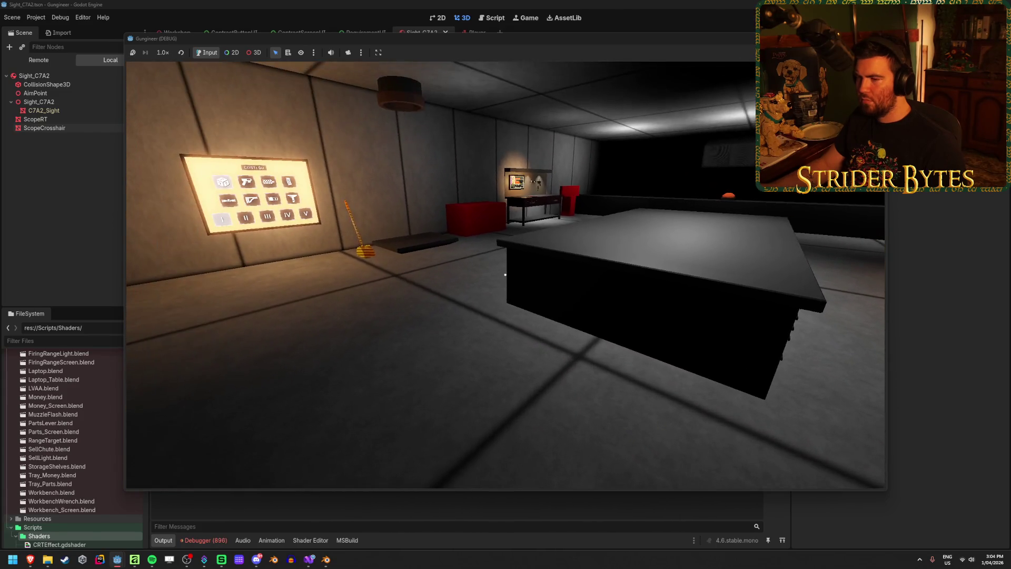
key(w)
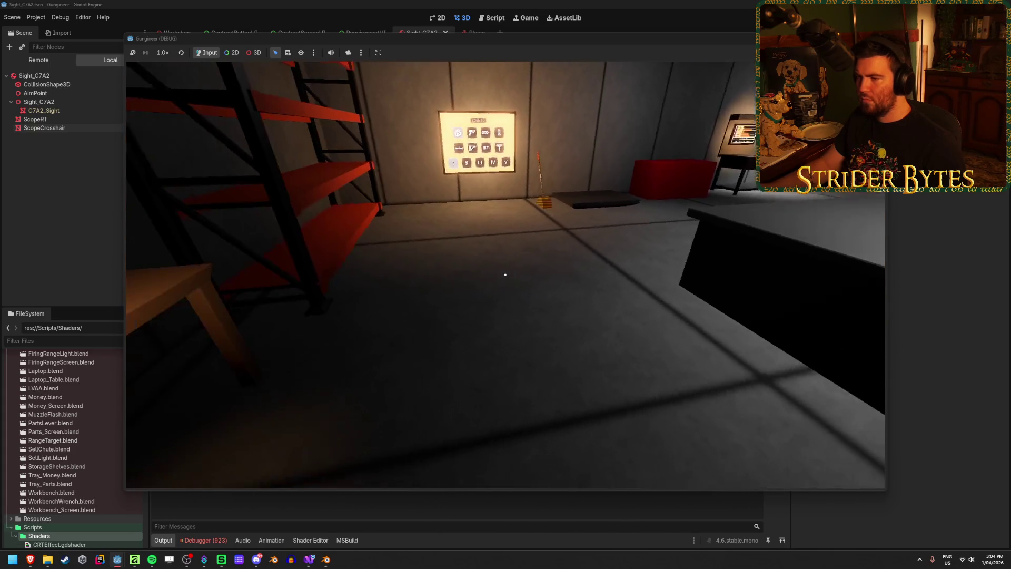
mouse_move(505, 274)
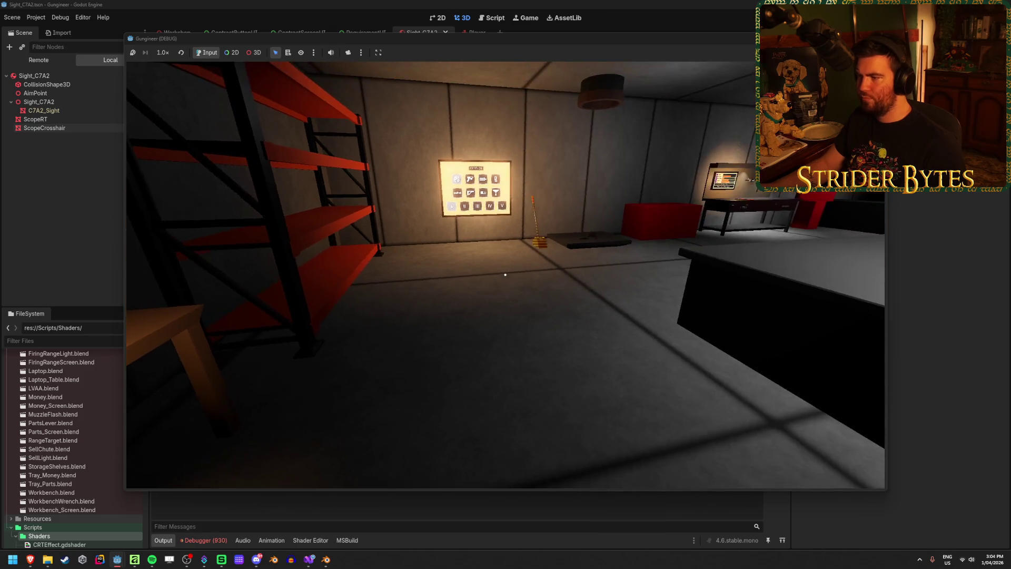
key(F8)
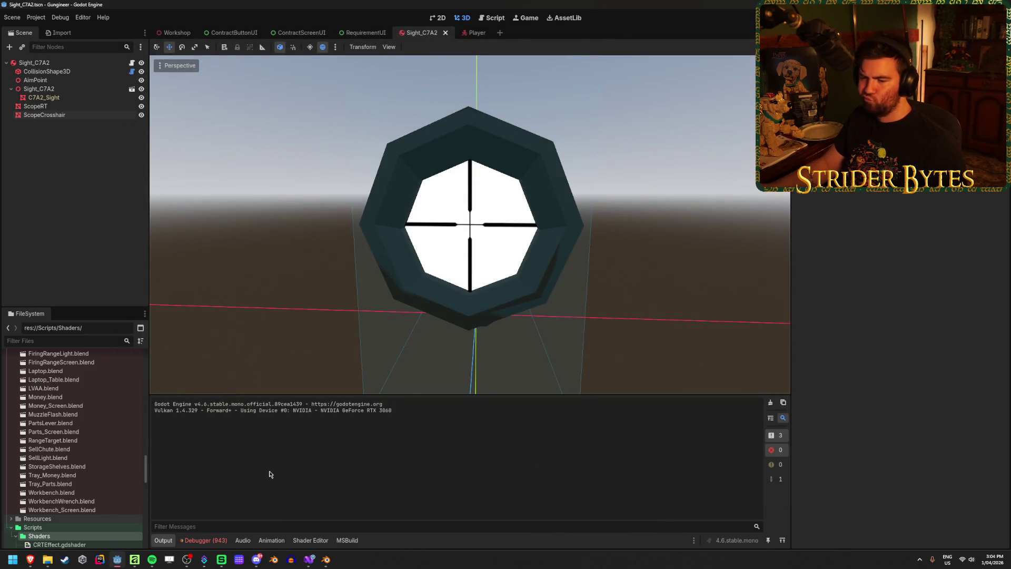
Inspect the NullReferenceException in Debugger > Errors, then go to after selectedItem on line 58.
click(205, 540)
scroll(154, 451, down, 1)
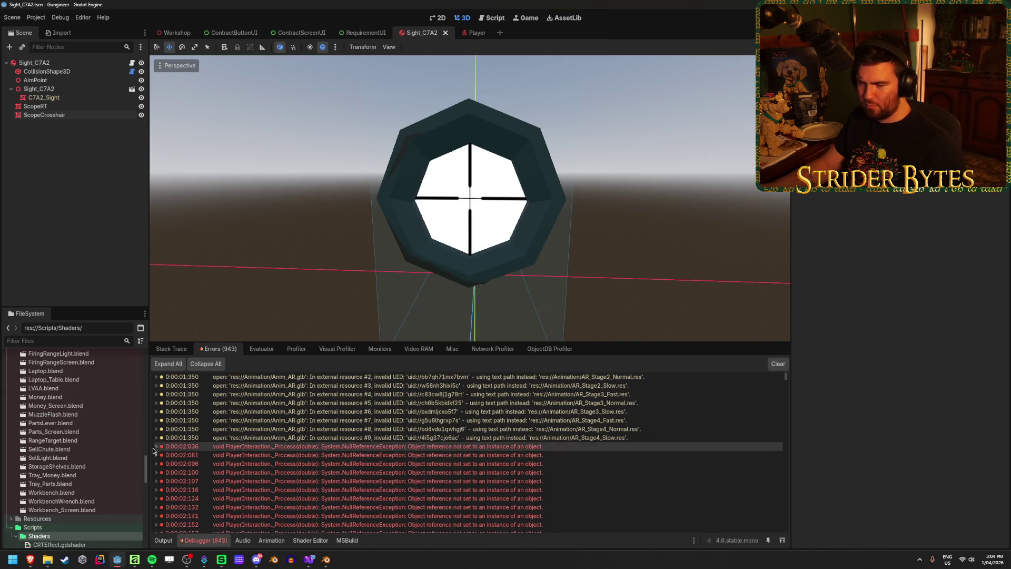
click(155, 447)
click(155, 447)
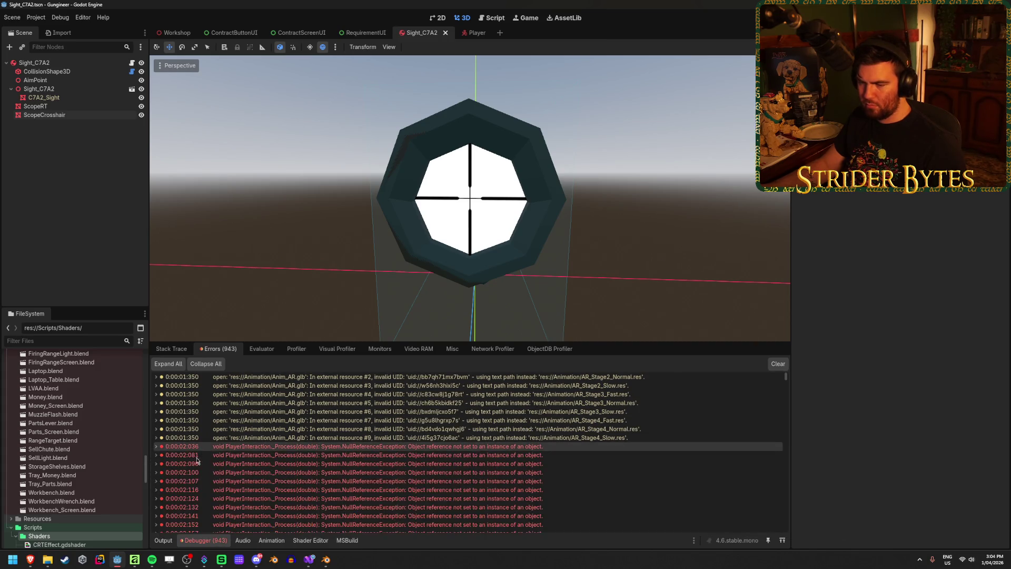
click(314, 567)
click(335, 359)
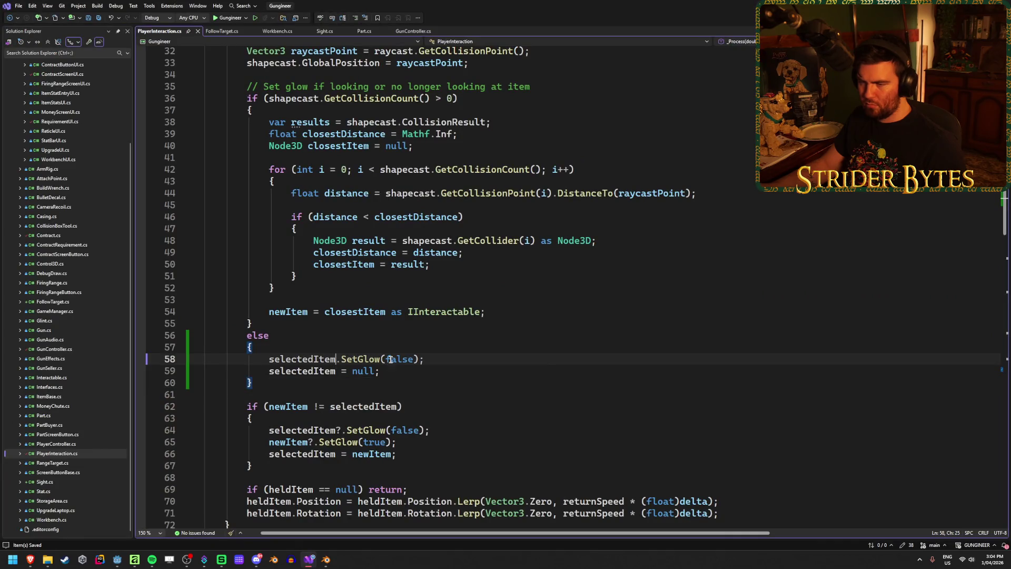
Change line 58 to selectedItem?.SetGlow(false) and return to Godot to rerun the game.
text(?)
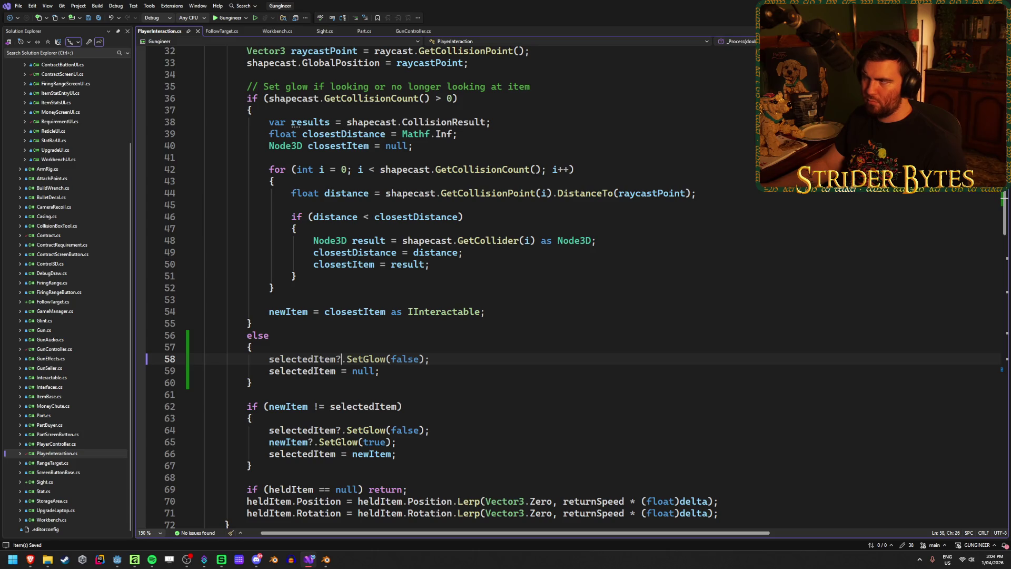
key(alt+Tab)
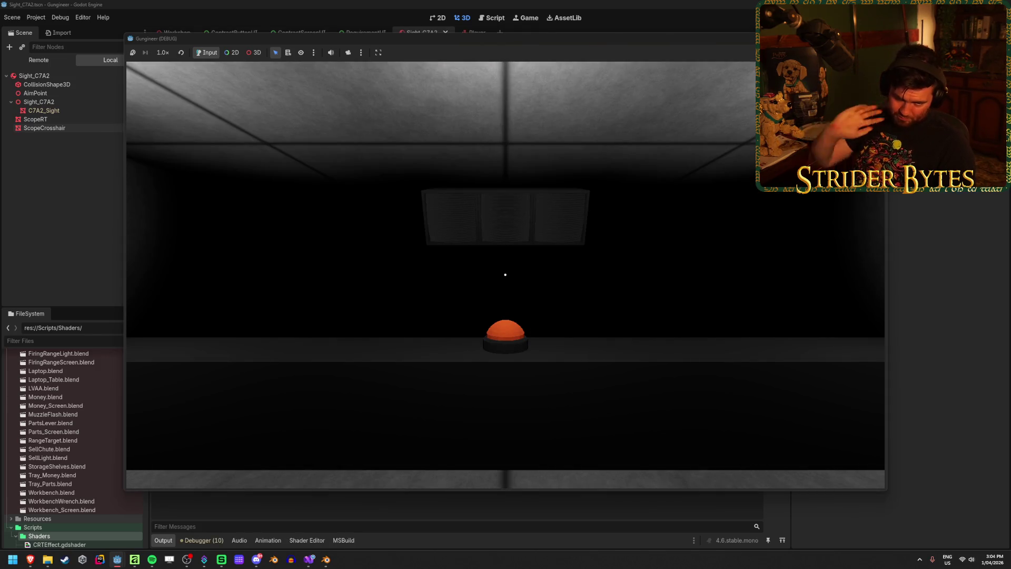
Walk to the lever and back in the rebuilt game with no new errors, then stop it.
key(w)
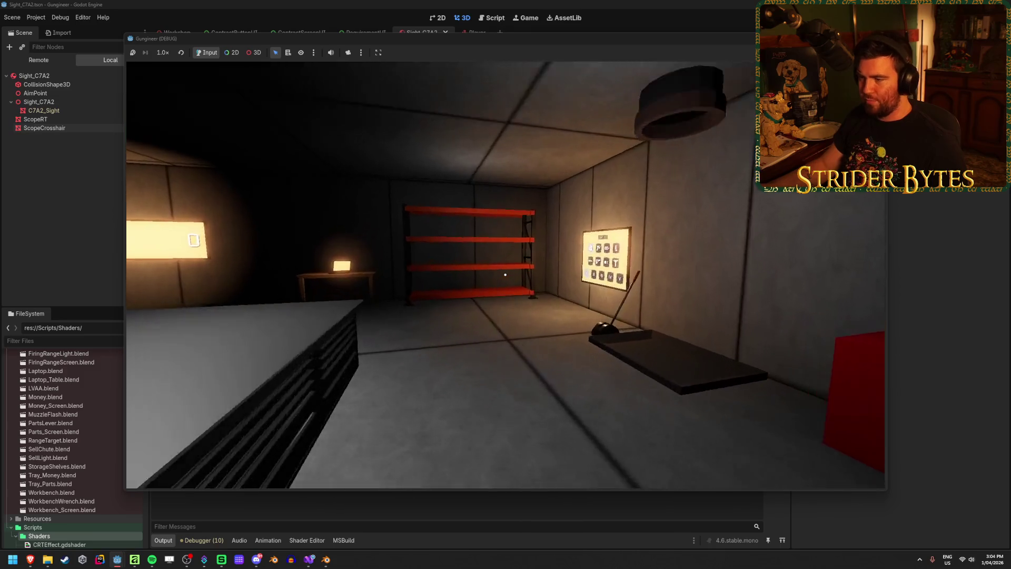
key(s)
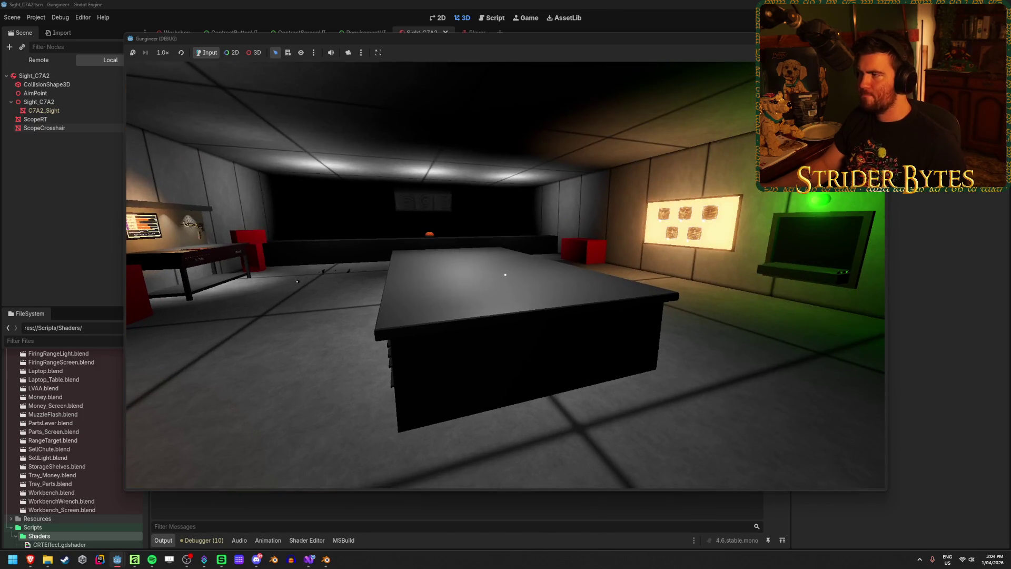
key(F8)
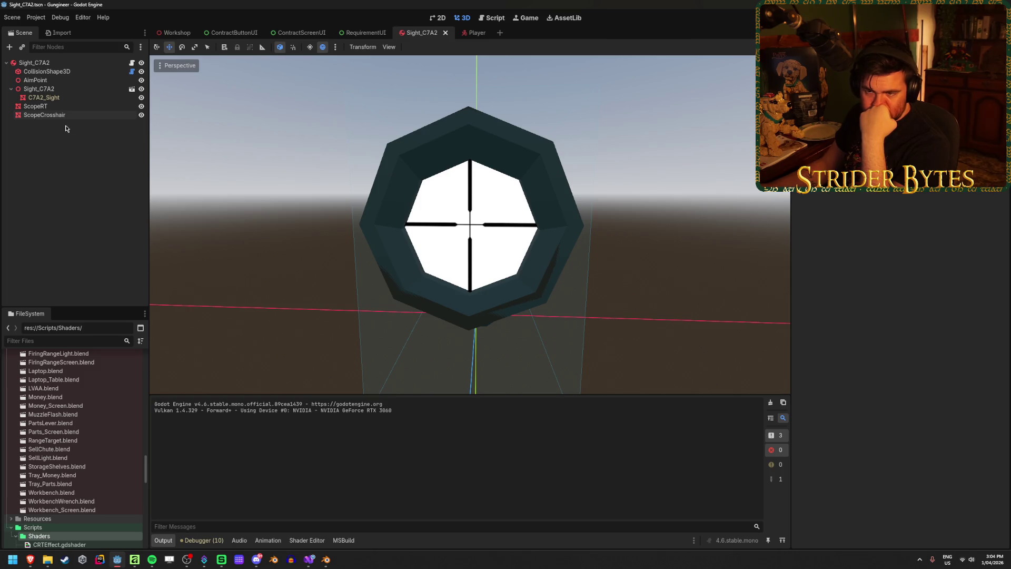
Select the ScopeRT and ScopeCrosshair nodes, then clear the node selection.
click(35, 106)
click(44, 115)
click(36, 187)
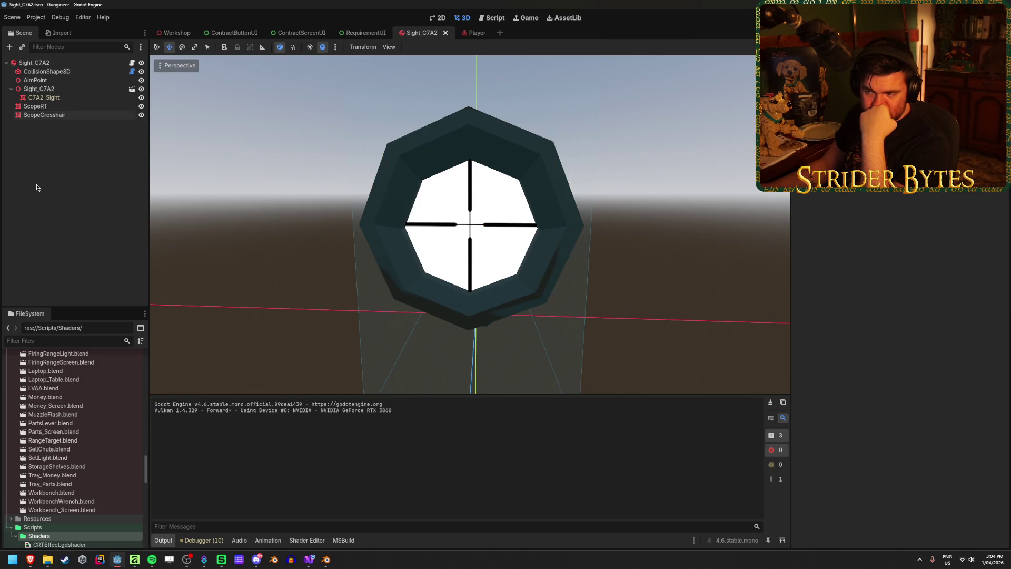
Review lines 58–59 of the else branch in PlayerInteraction.cs, leaving them unchanged.
click(309, 559)
click(437, 373)
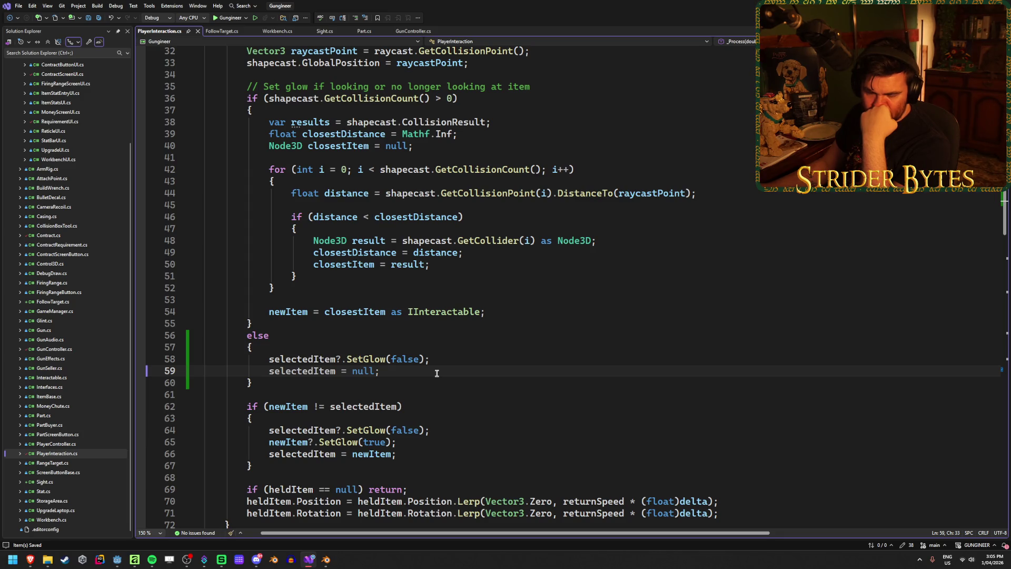
click(441, 359)
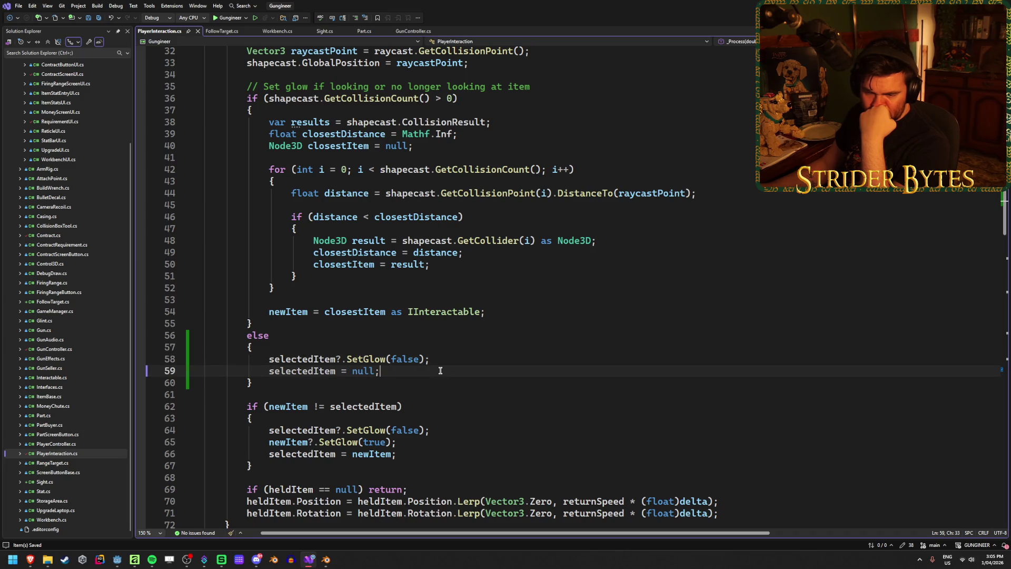
key(alt+Tab)
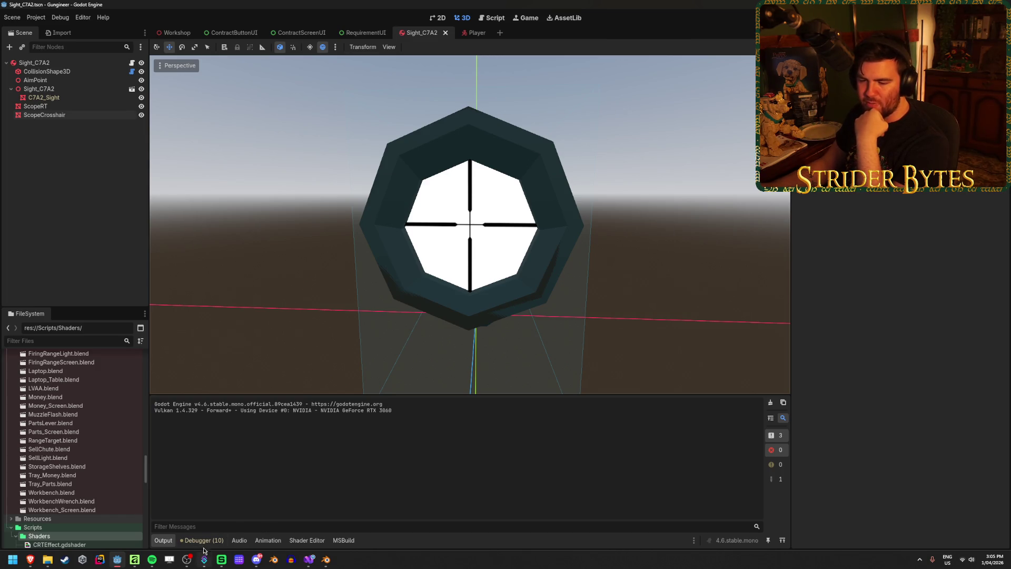
click(309, 560)
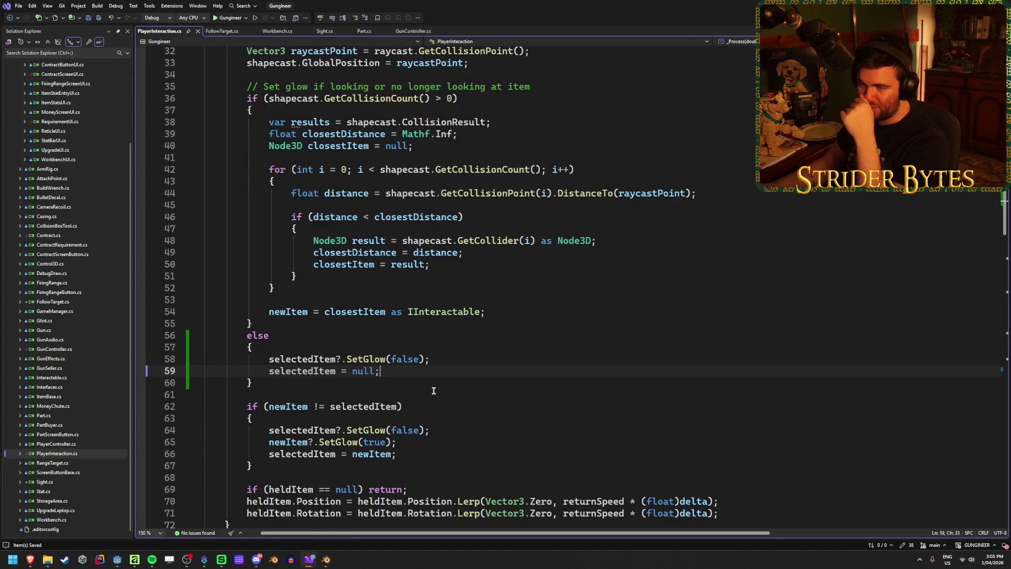
scroll(434, 390, up, 2)
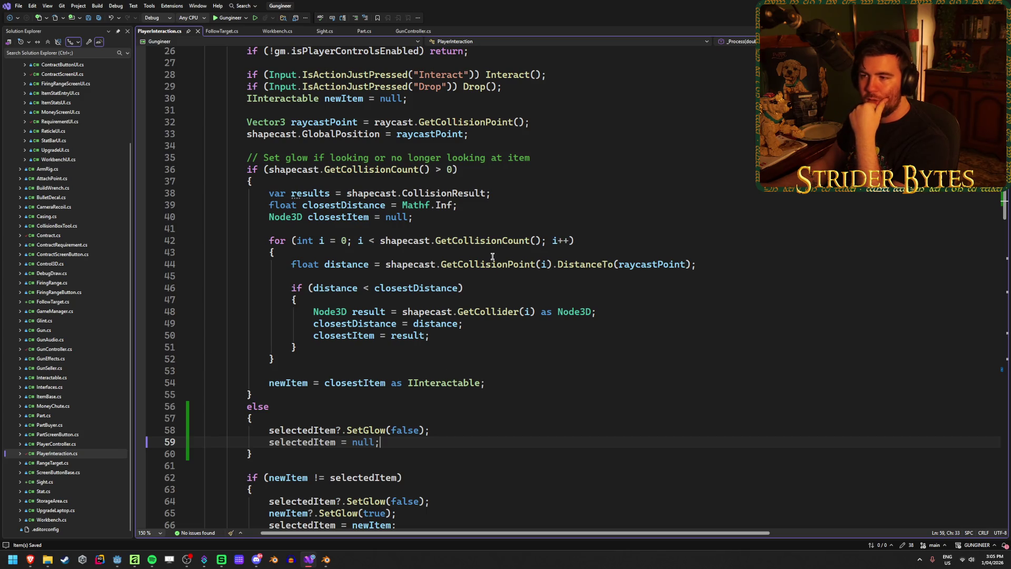
key(alt+Tab)
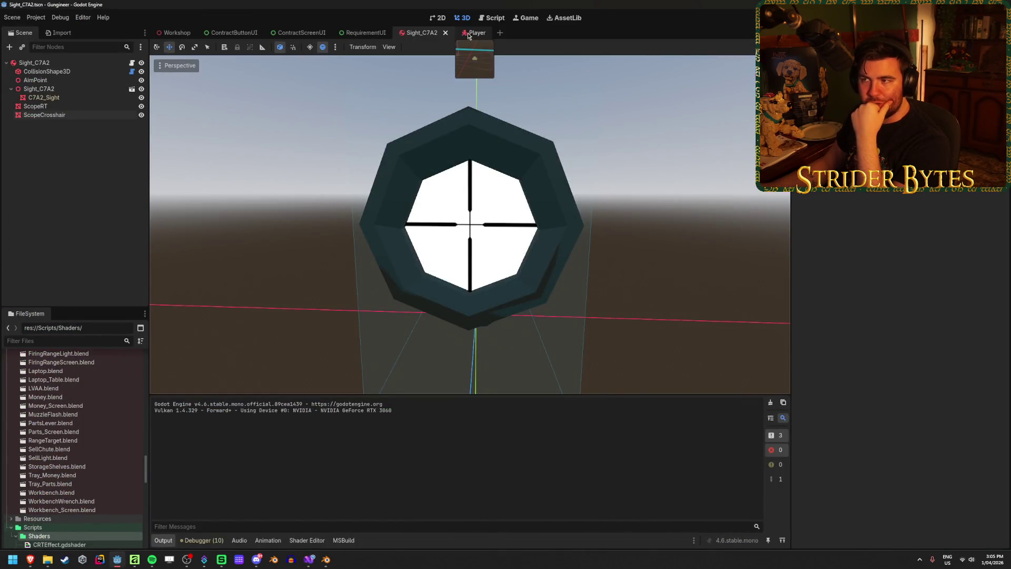
In the Player scene, inspect the CollisionShape3D and ShapeCast3D nodes along the cyan cast line.
click(466, 32)
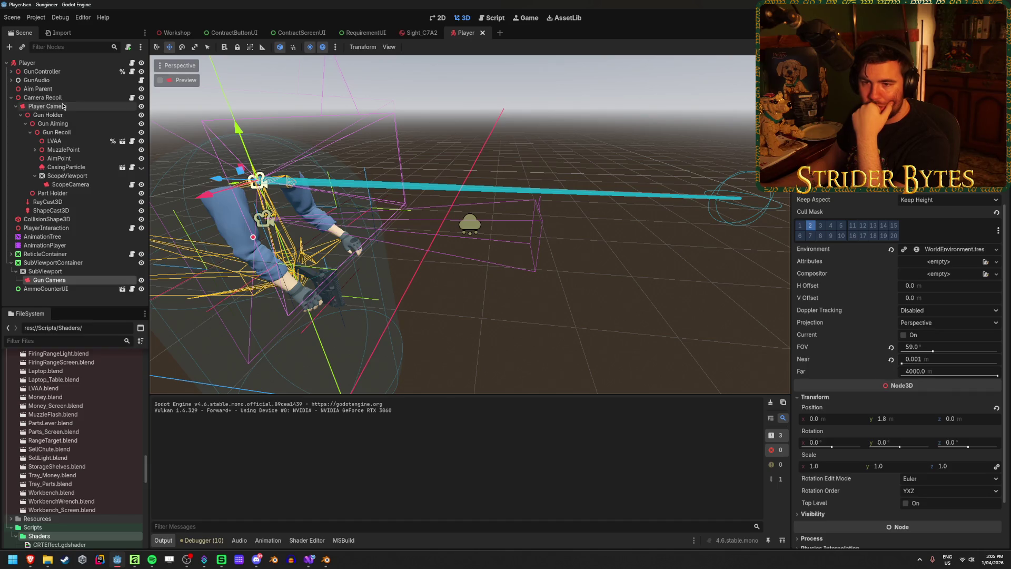
click(53, 219)
drag(372, 259, 573, 205)
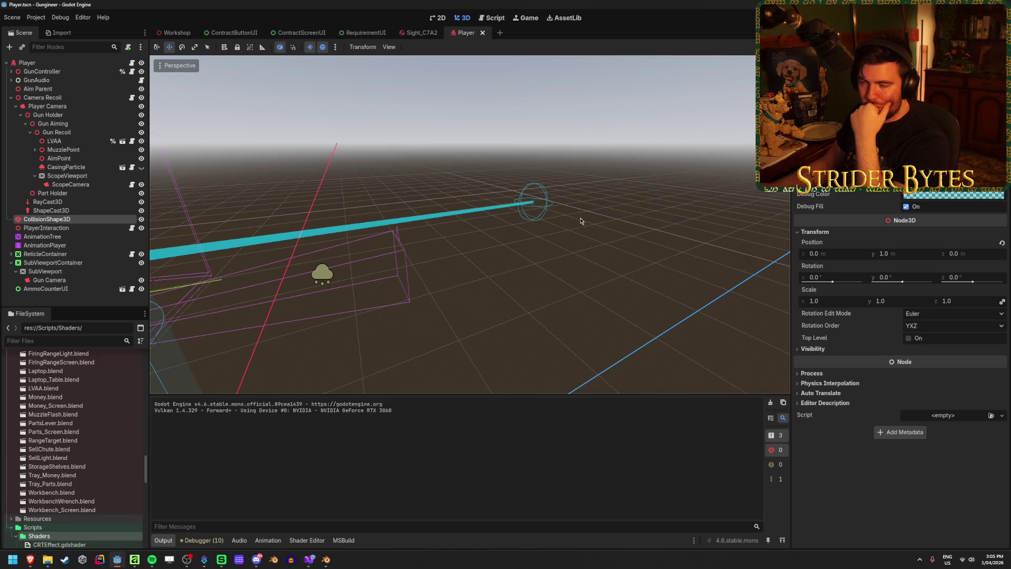
click(67, 211)
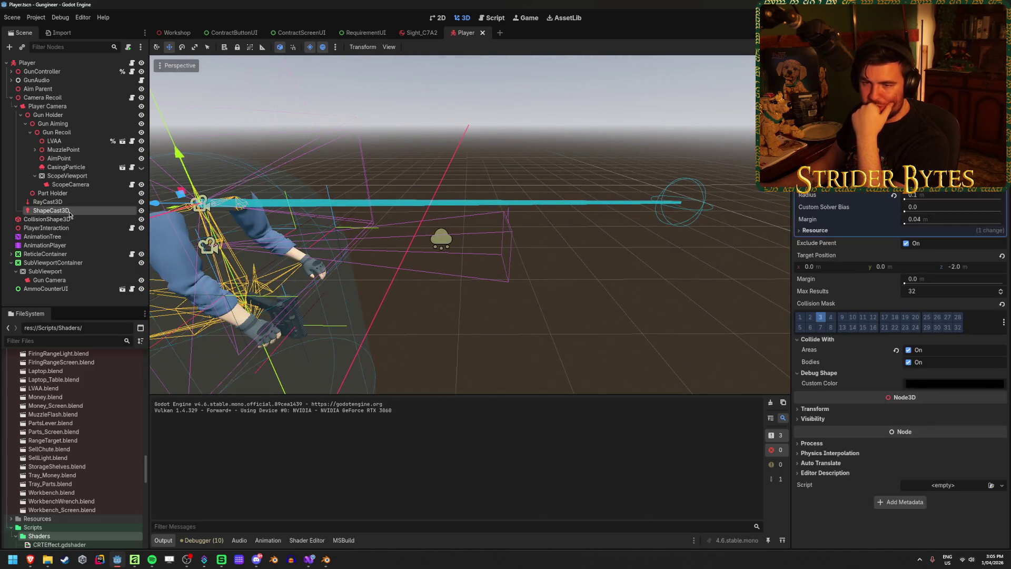
drag(432, 227, 535, 211)
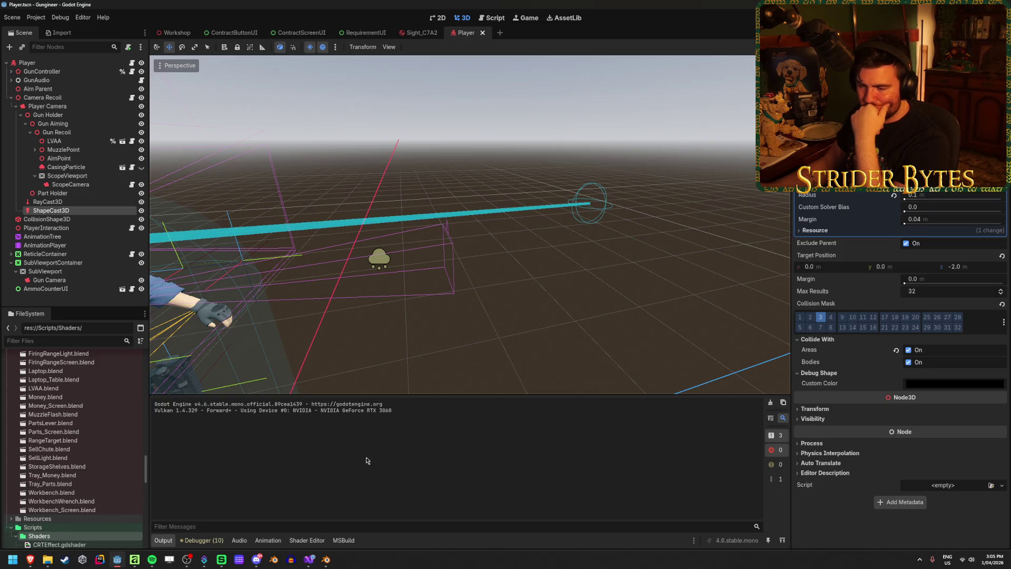
click(311, 559)
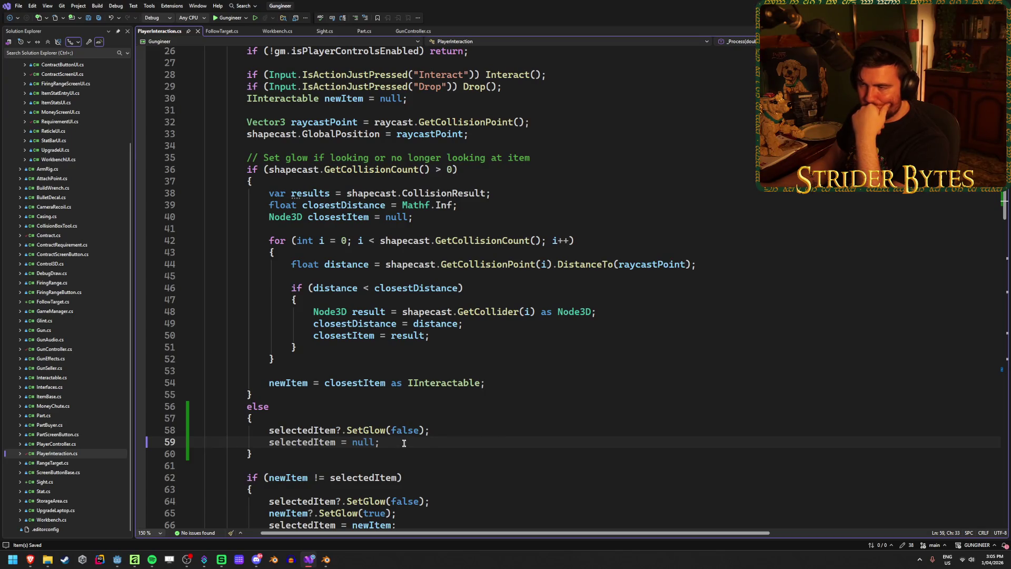
Review the else branch's lines 58–59 and the newItem usage on line 62.
scroll(404, 443, up, 2)
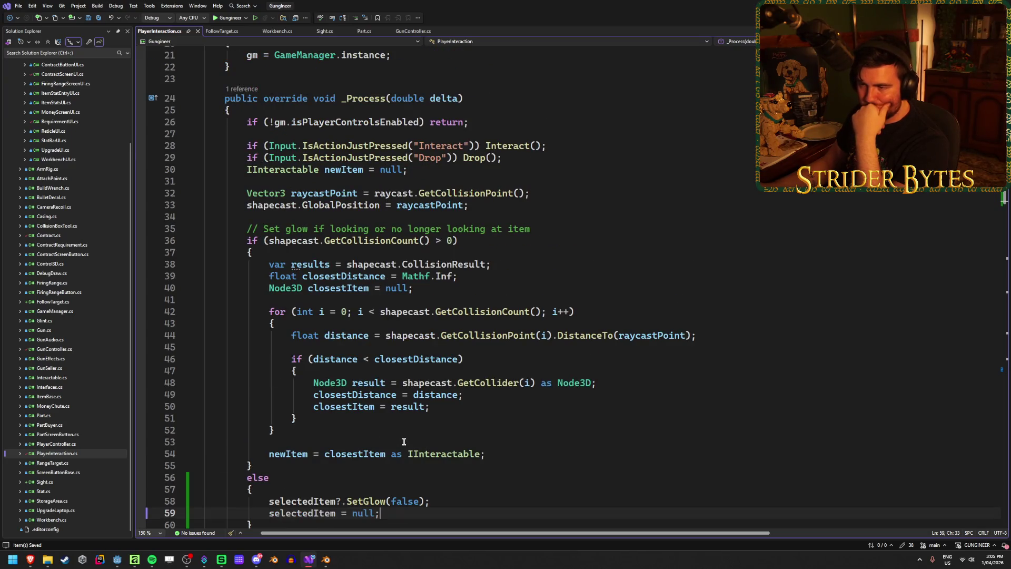
key(alt+Tab)
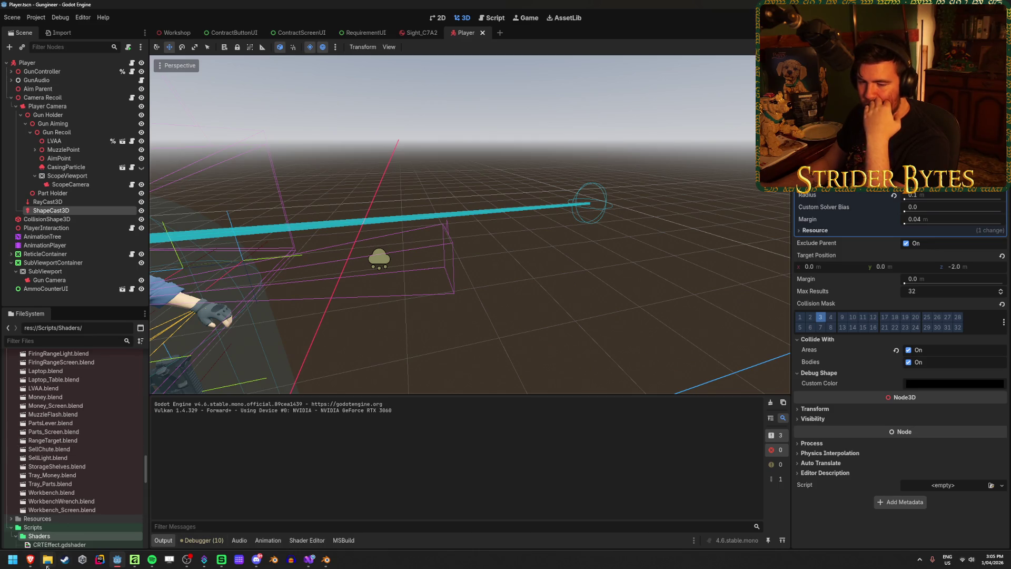
mouse_move(30, 561)
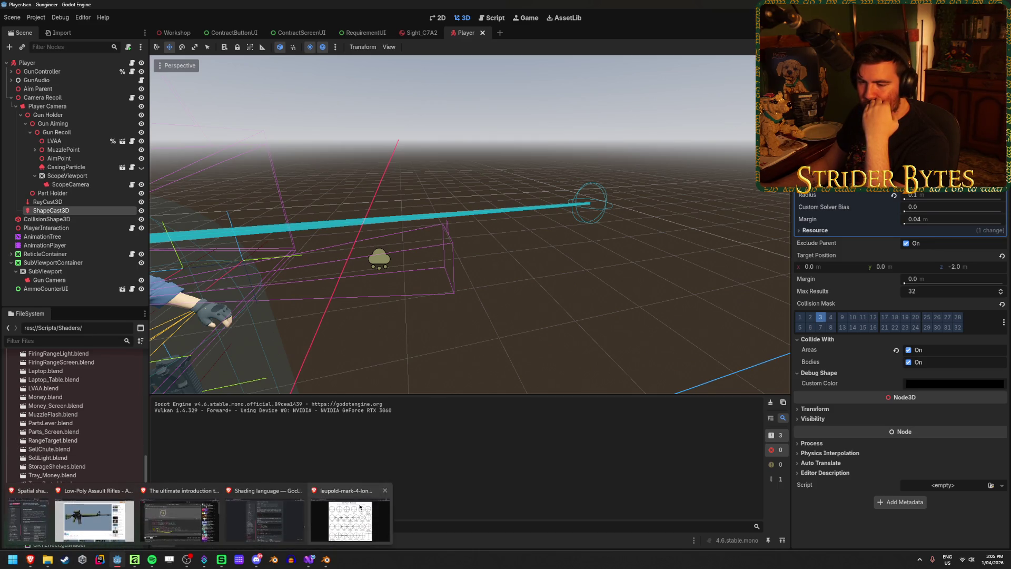
click(309, 560)
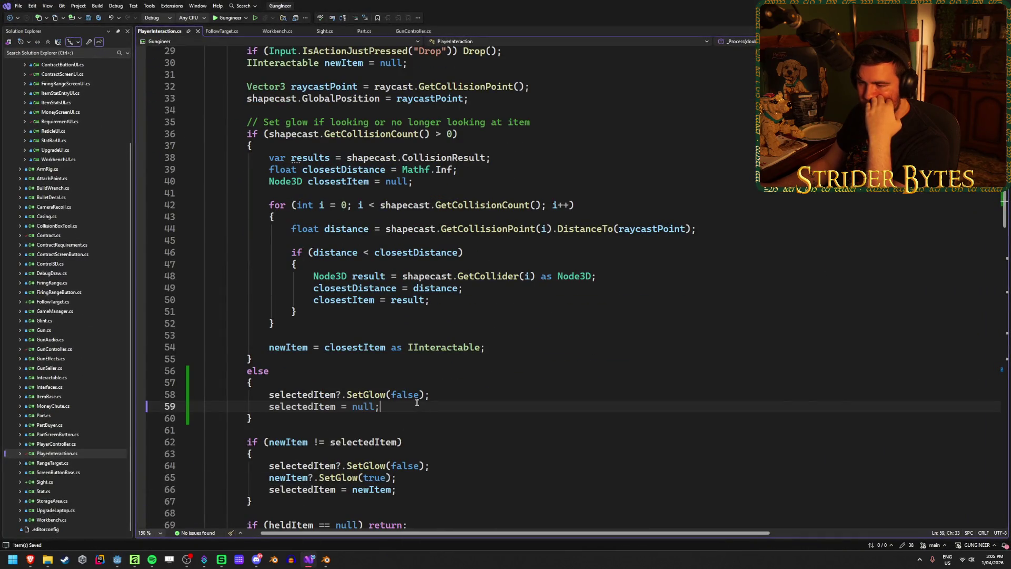
click(460, 393)
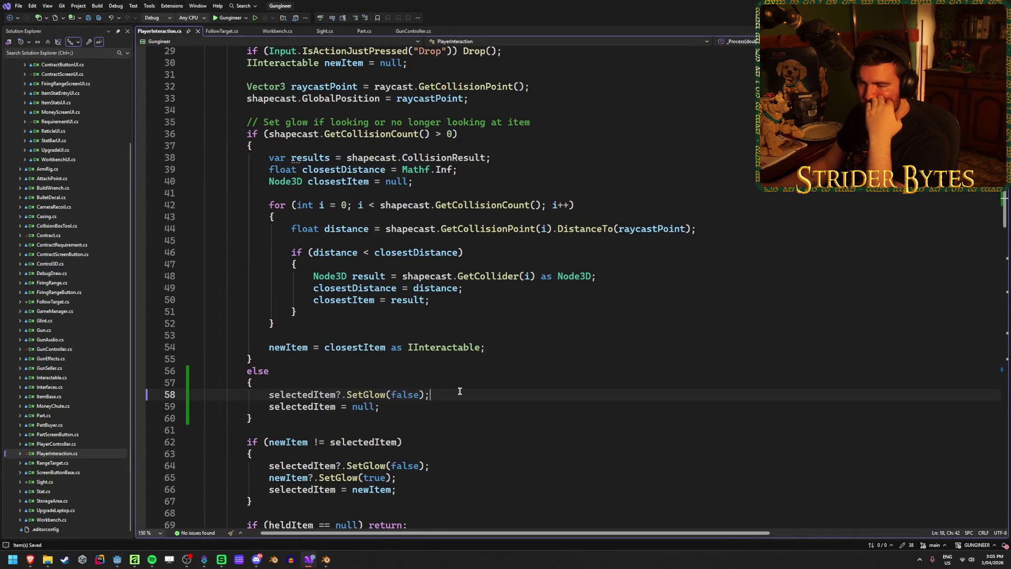
drag(429, 403, 203, 393)
click(415, 412)
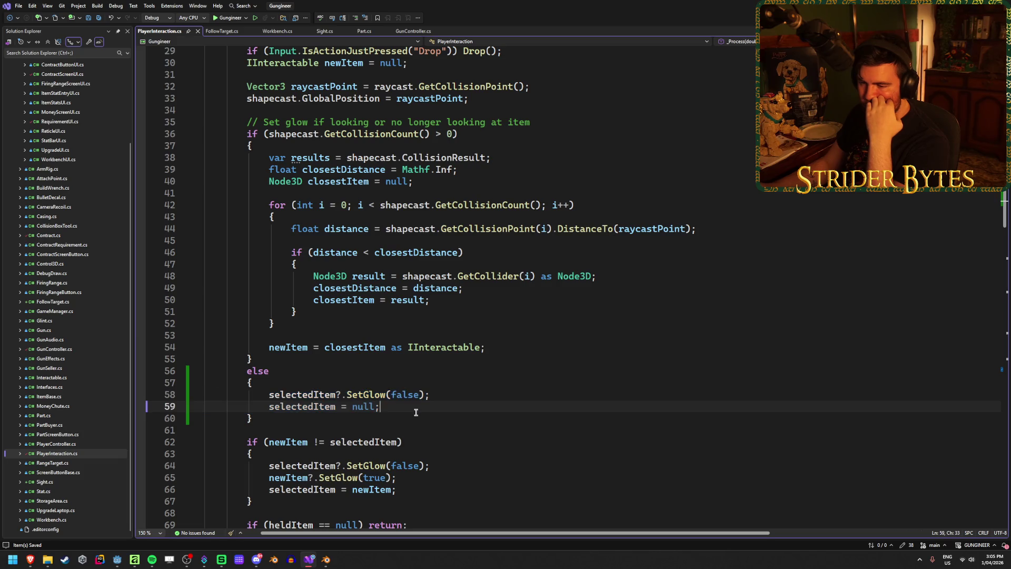
click(287, 441)
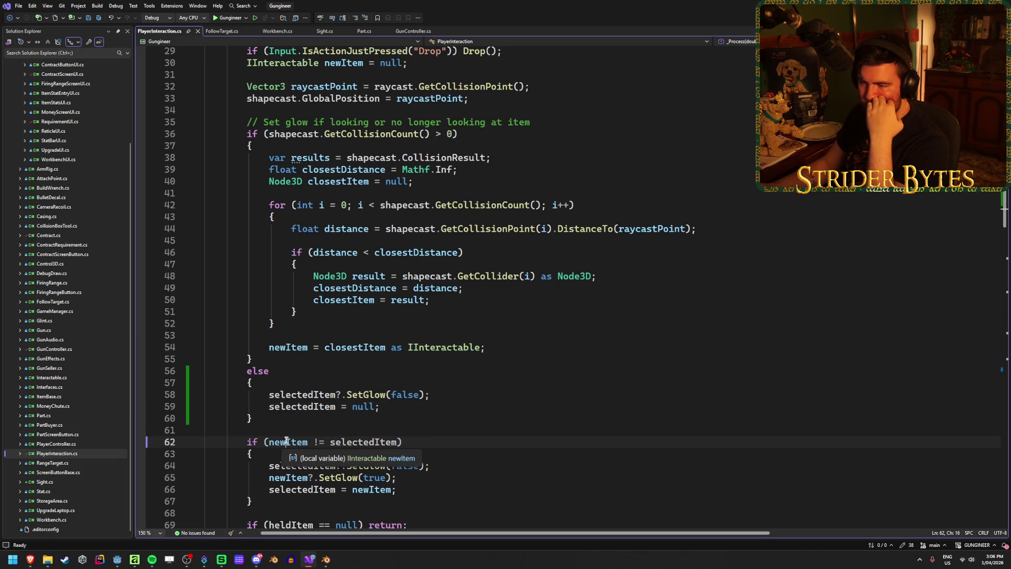
Insert a new empty line after line 54's newItem = closestItem as IInteractable; assignment.
scroll(447, 184, up, 3)
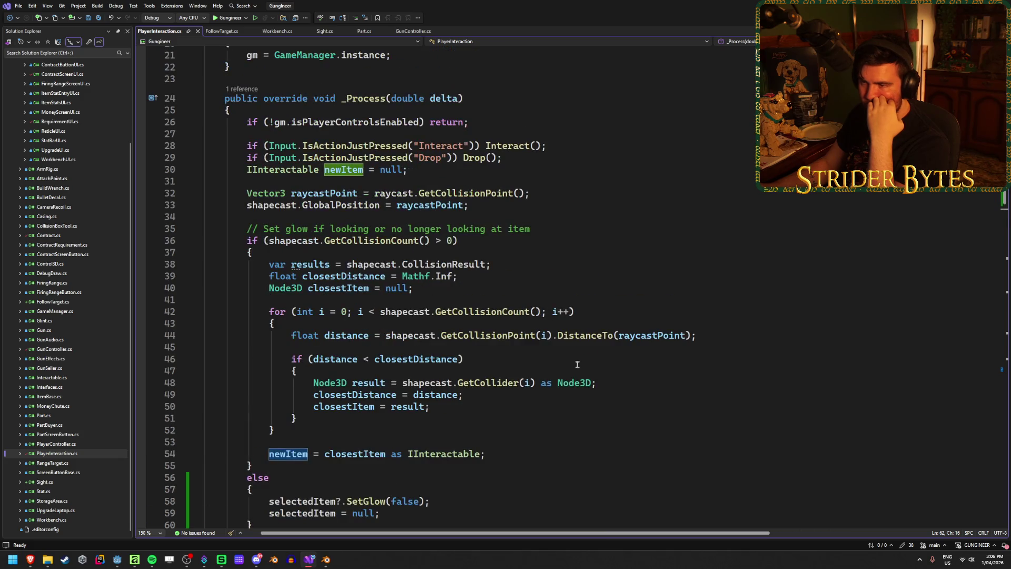
scroll(353, 158, down, 3)
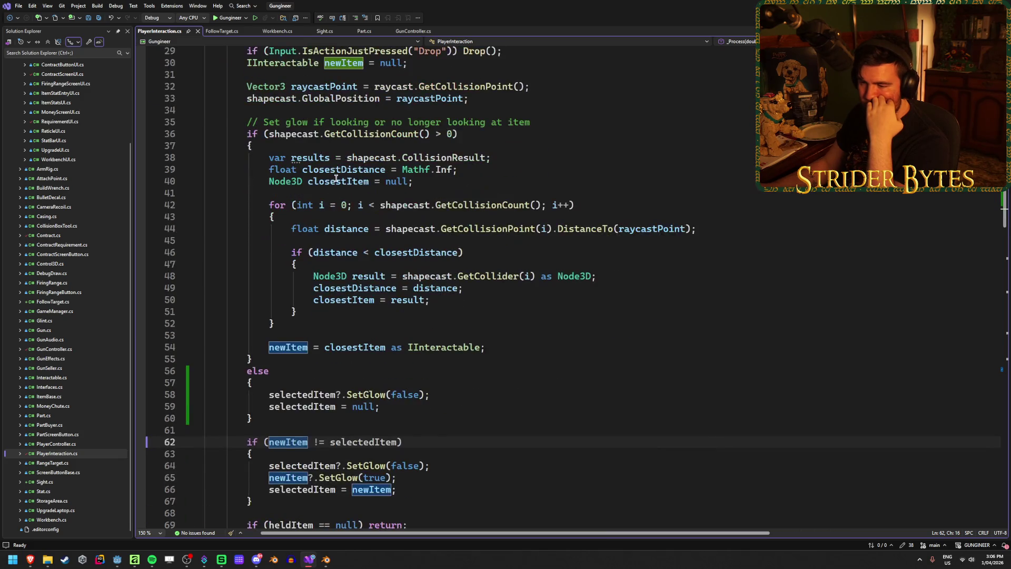
scroll(336, 179, down, 2)
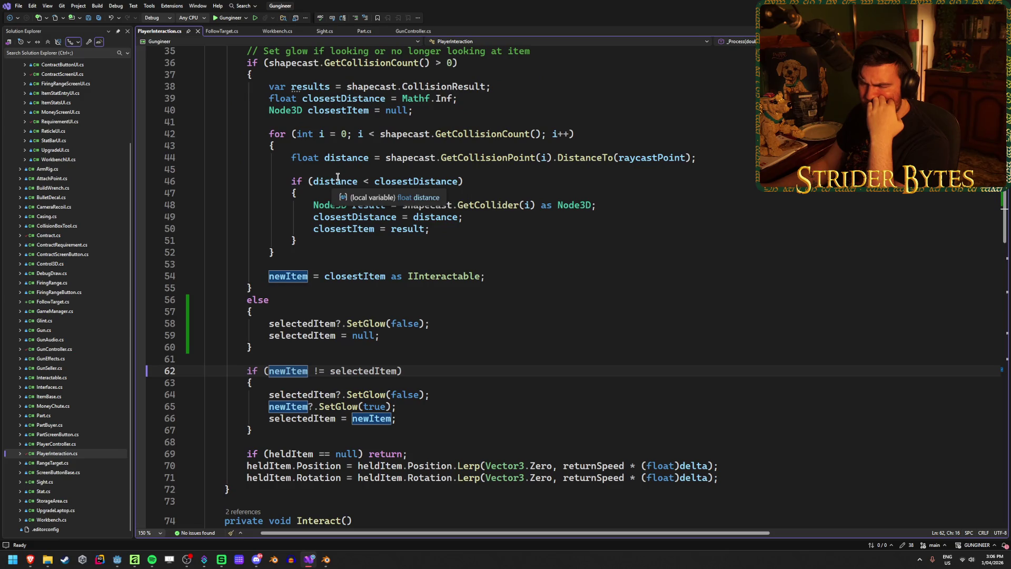
scroll(337, 177, up, 5)
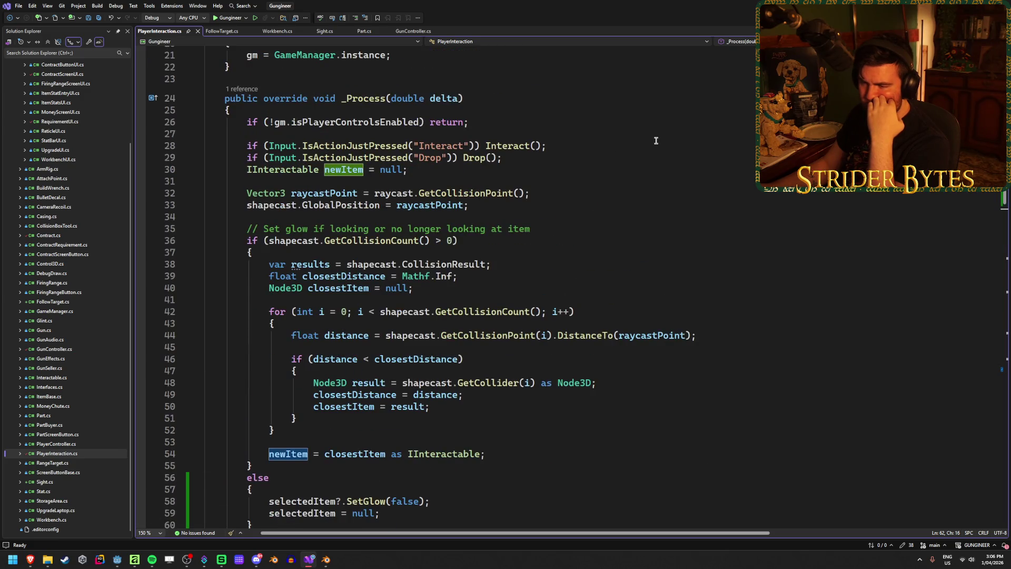
scroll(642, 141, down, 2)
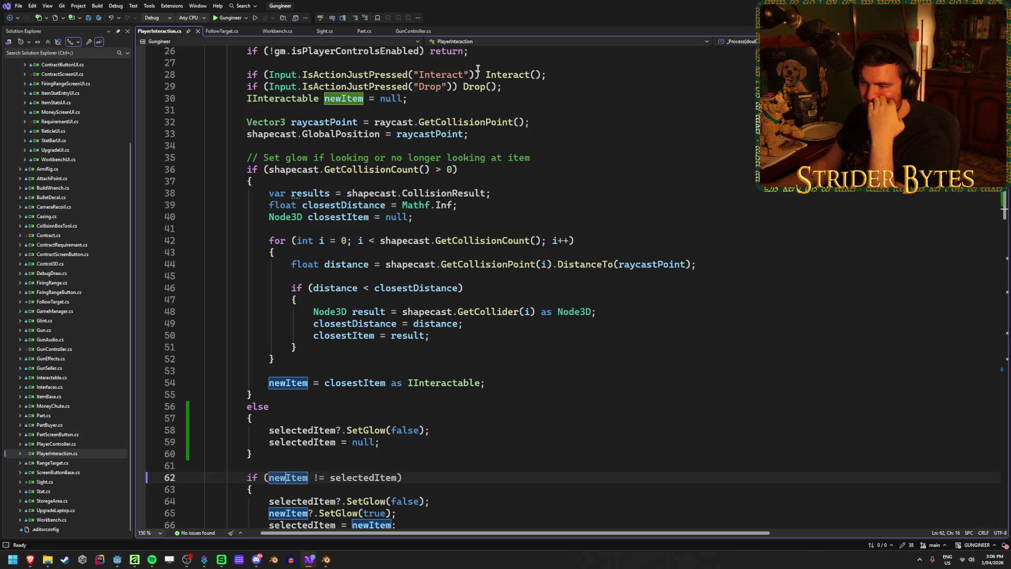
click(503, 381)
key(Return)
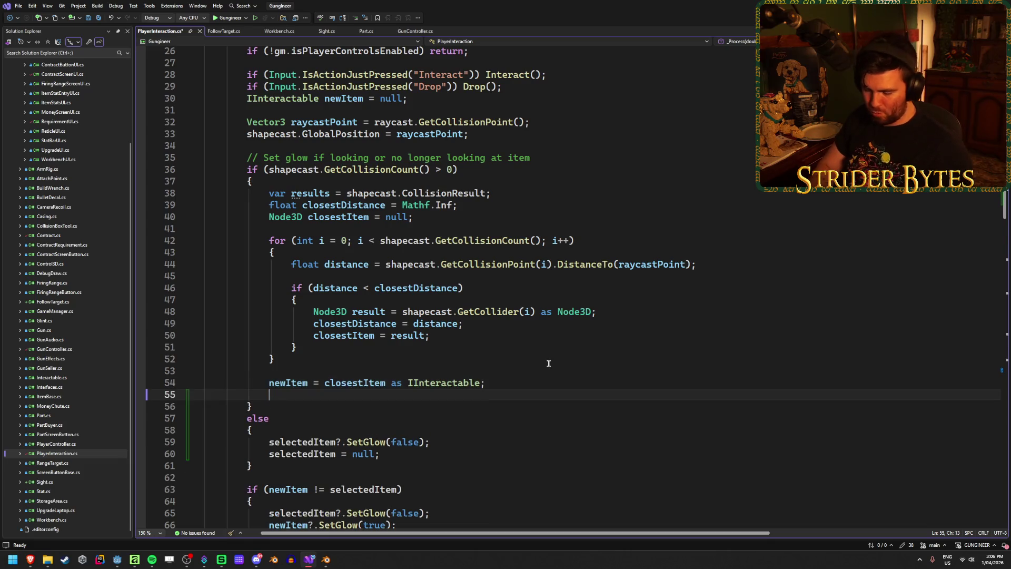
Write GD.Print(shapecast.GetCollisionCount()); on line 55 and save PlayerInteraction.cs.
text(GD.Print()
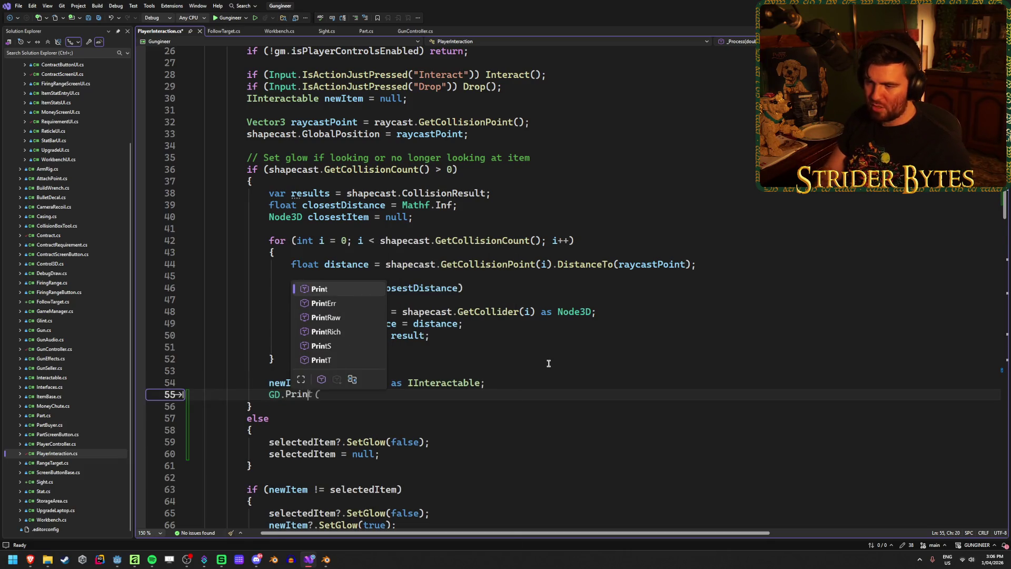
key(BackSpace)
text(9)
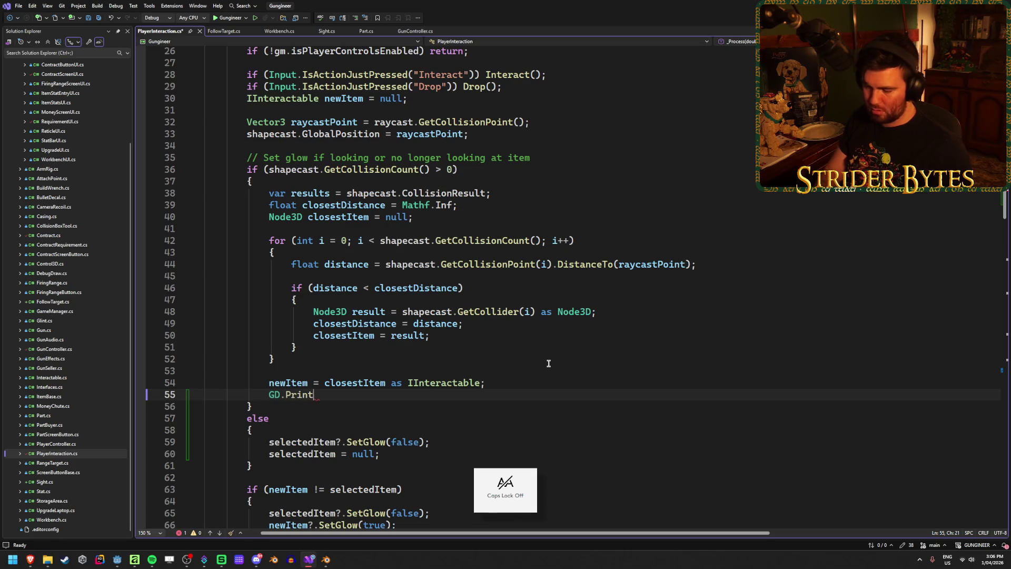
text(()
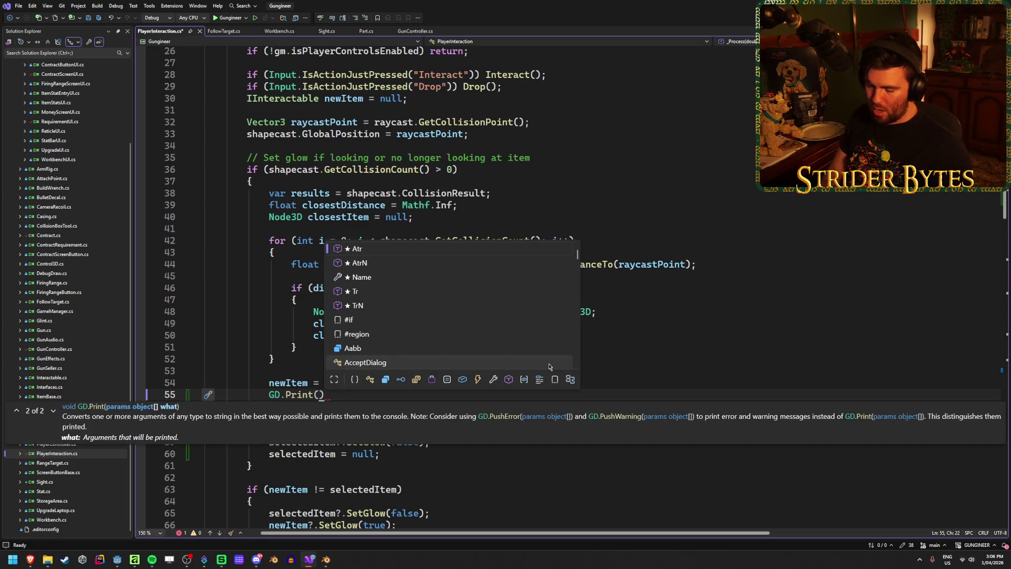
text(shapecast.)
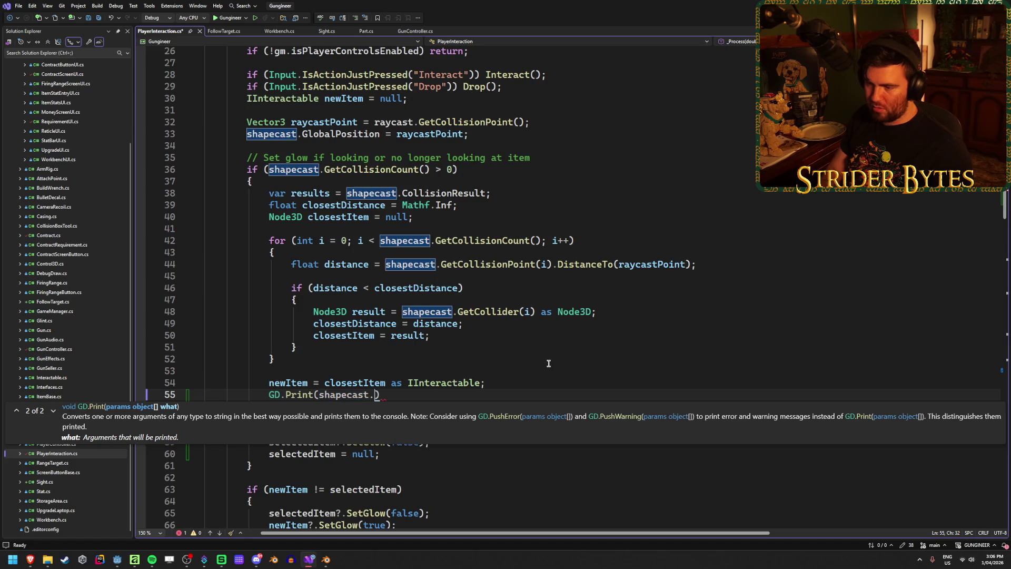
text(GetC)
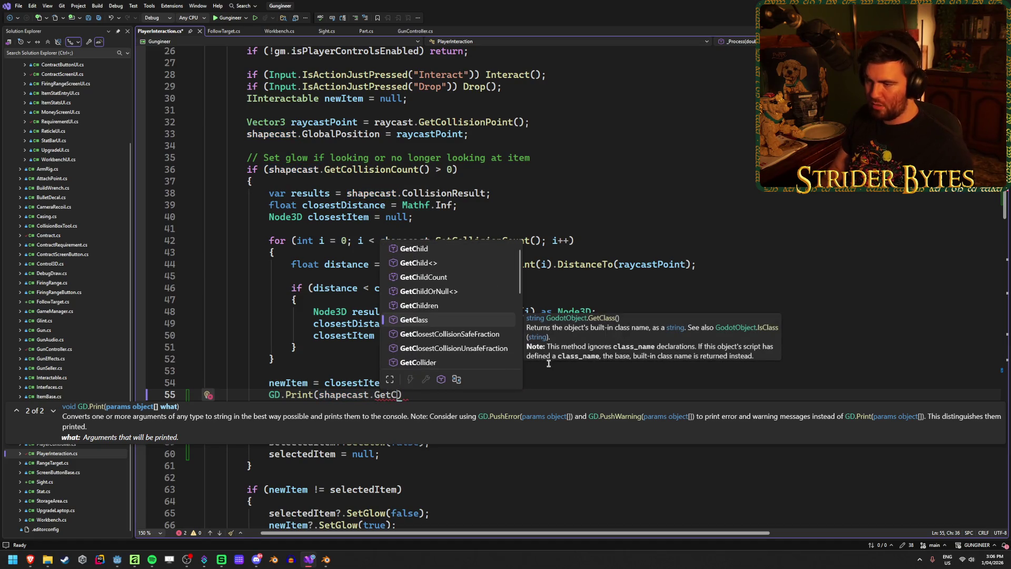
text(ollision)
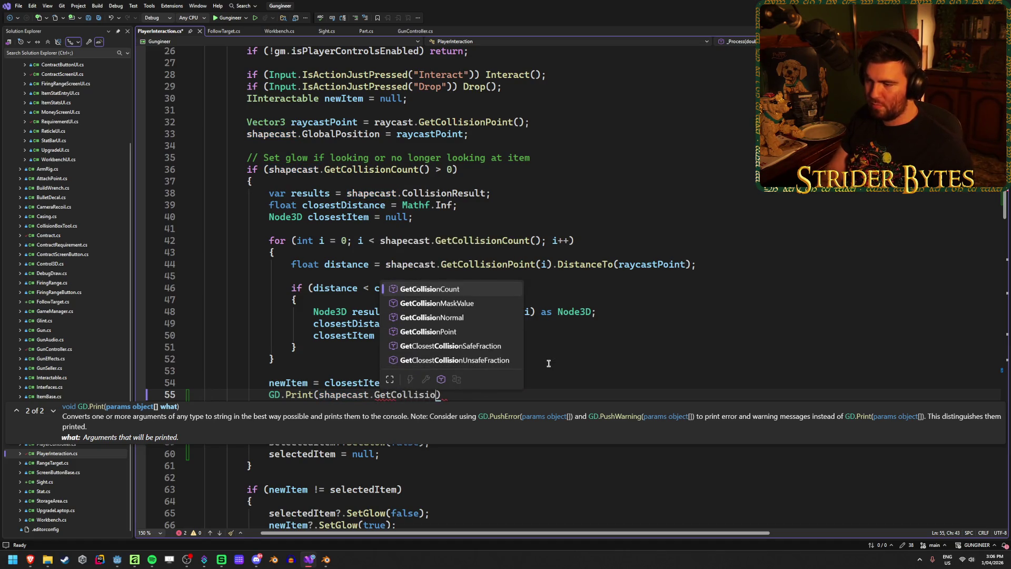
key(Tab)
key(End)
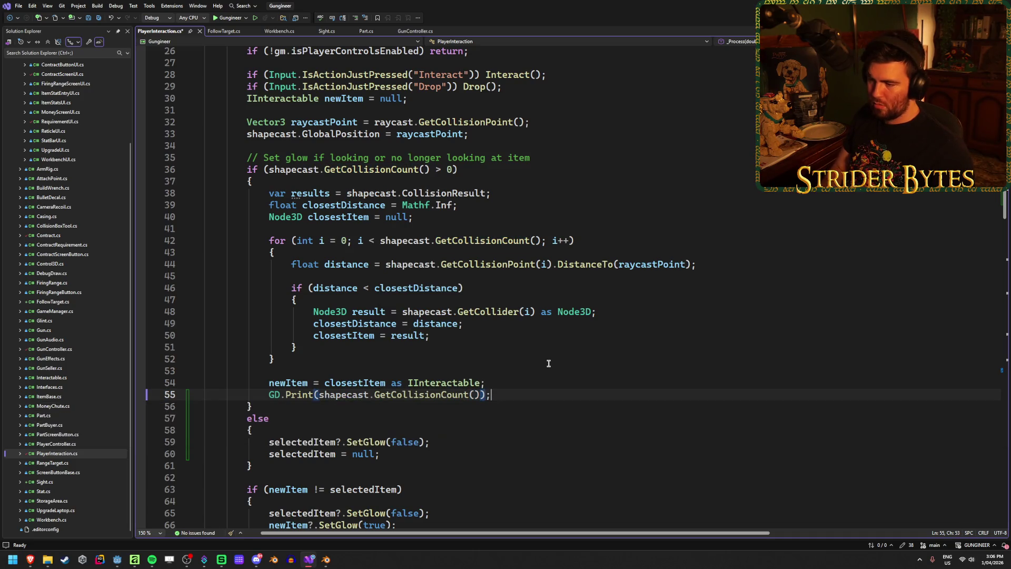
key(ctrl+s)
key(alt+Tab)
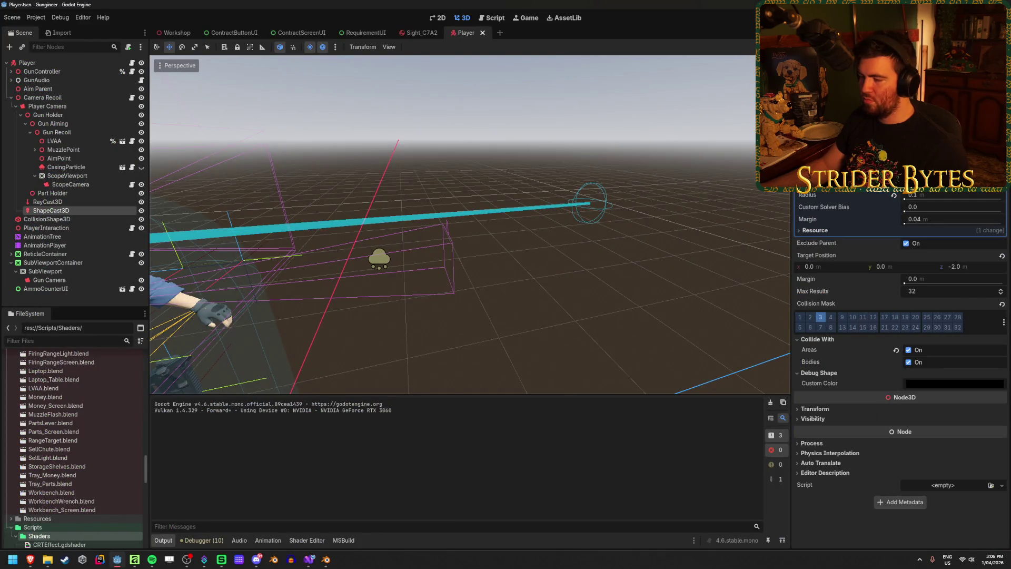
Run the game, then pick up, drop and re-aim at the lever to check its yellow glow before stopping.
key(F5)
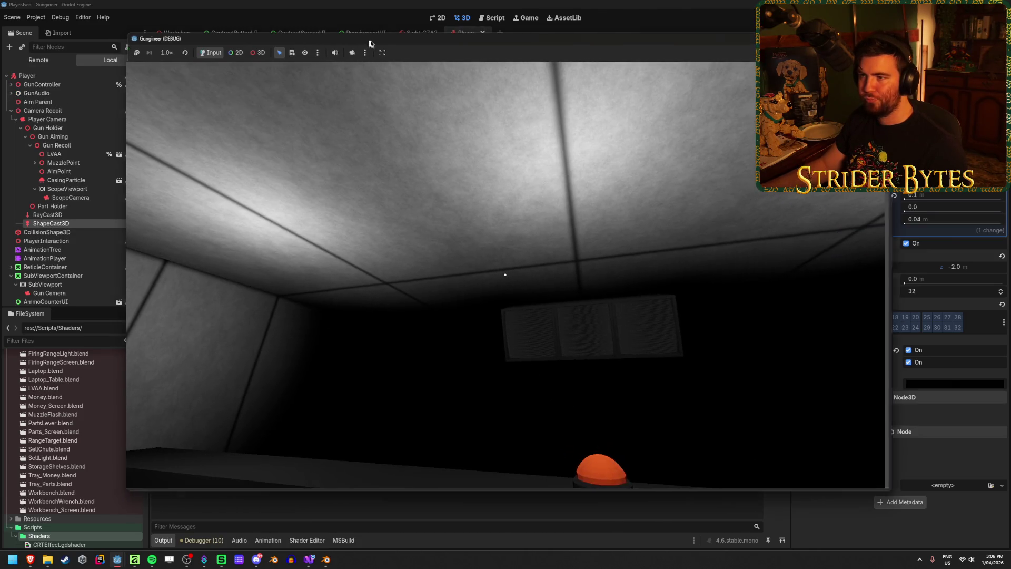
drag(349, 42, 444, 39)
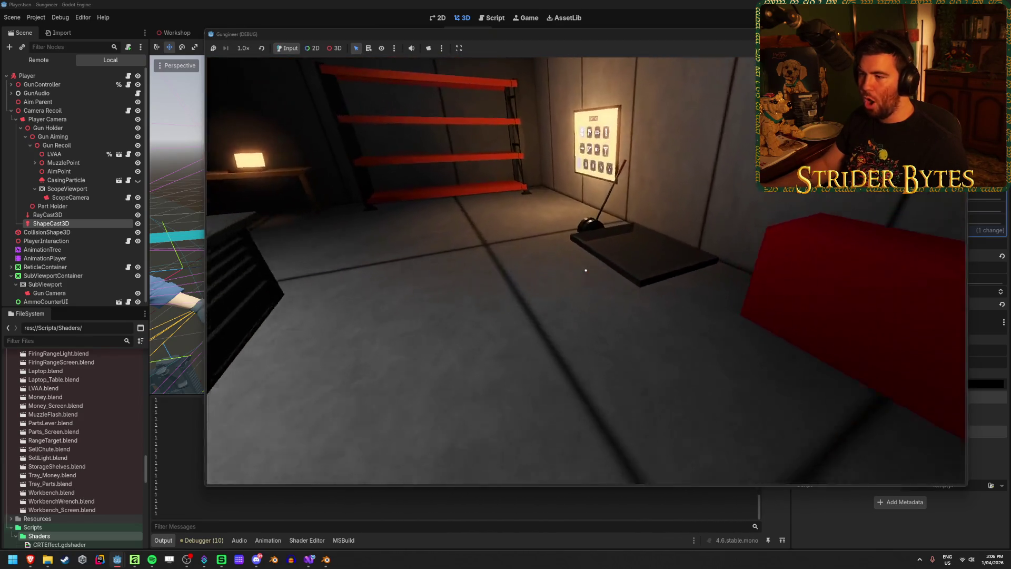
key(e)
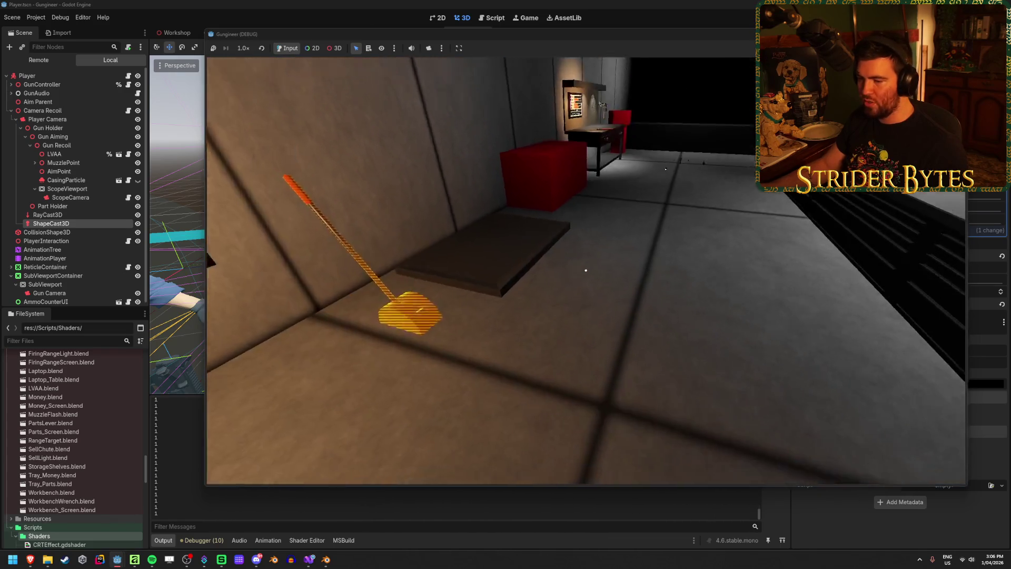
key(e)
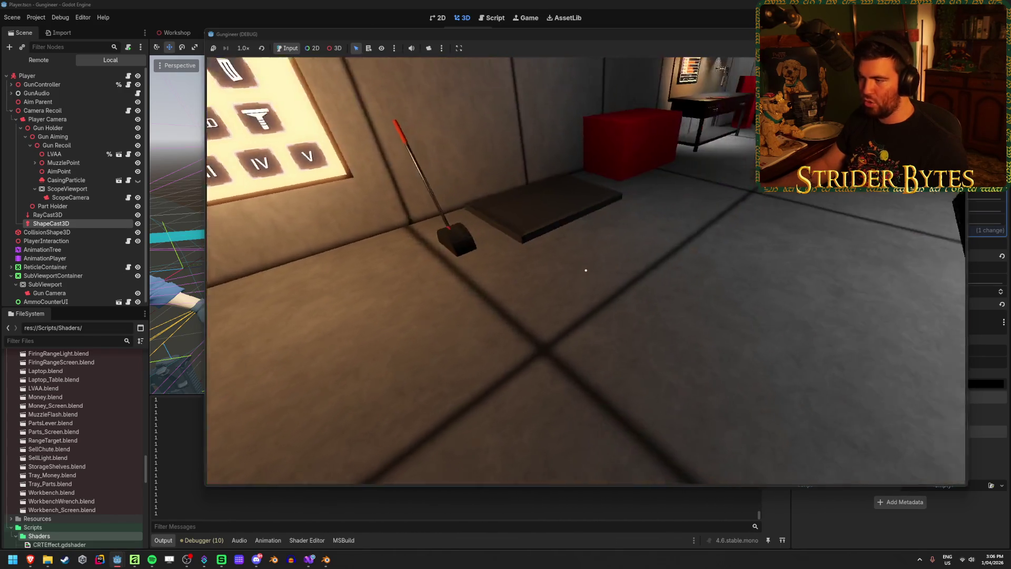
key(e)
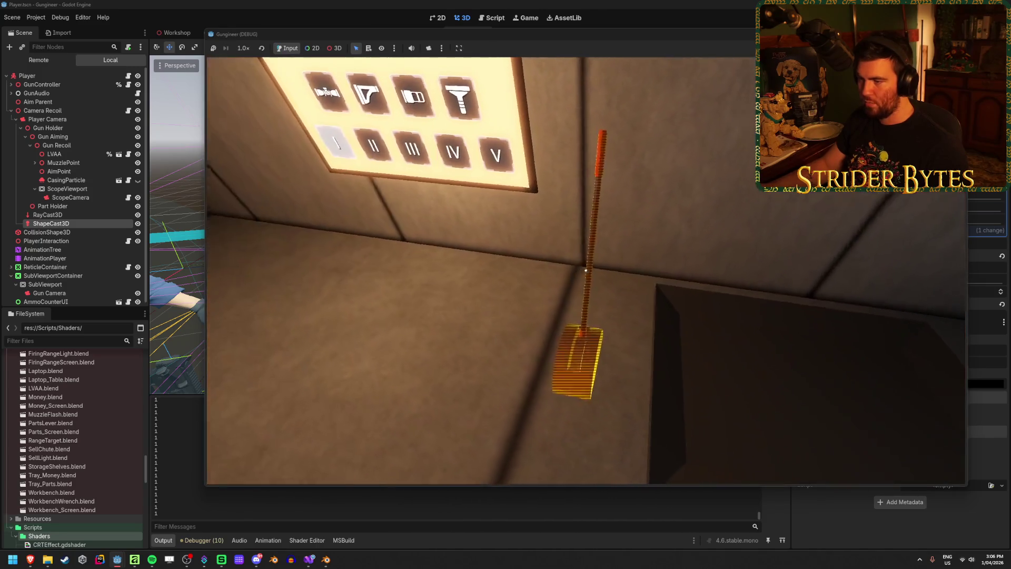
click(586, 270)
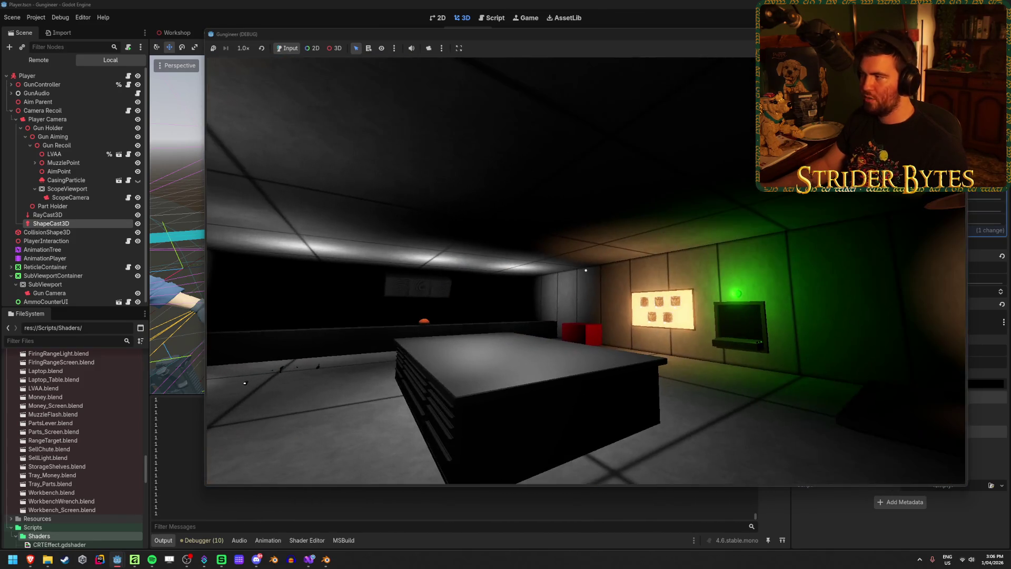
key(F8)
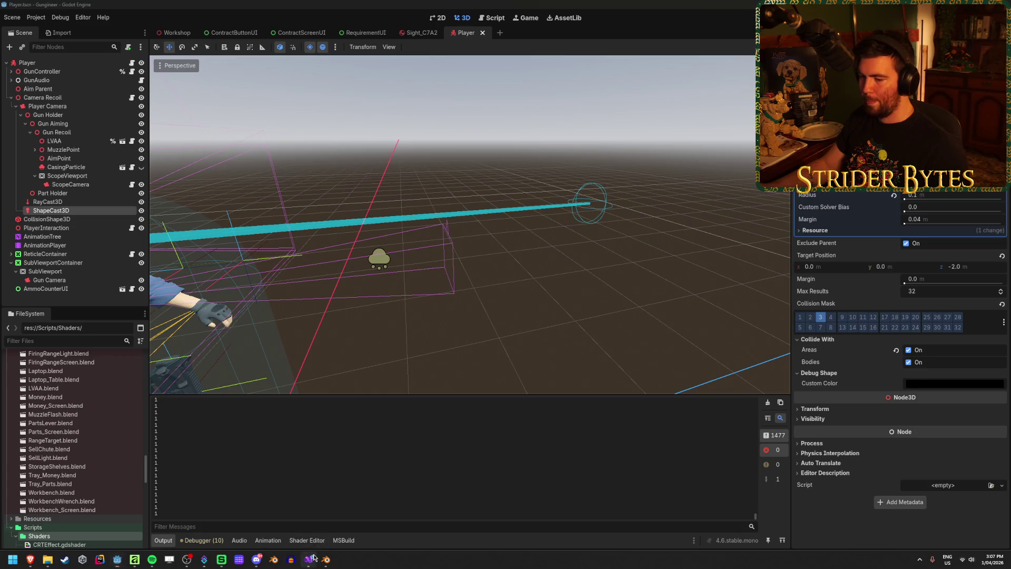
Bring up PlayerInteraction.cs and review the collision-count check on line 36.
click(309, 560)
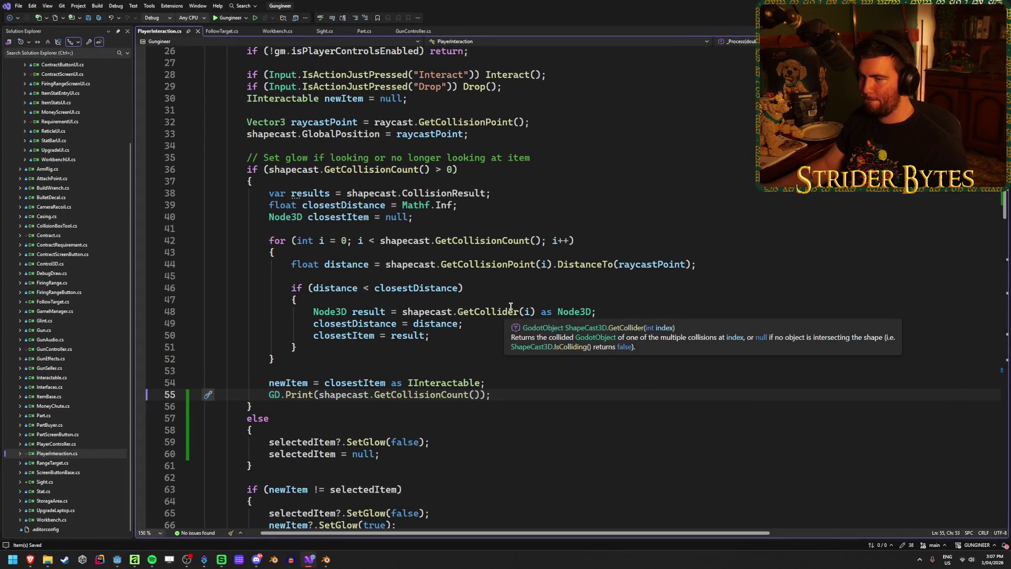
click(624, 165)
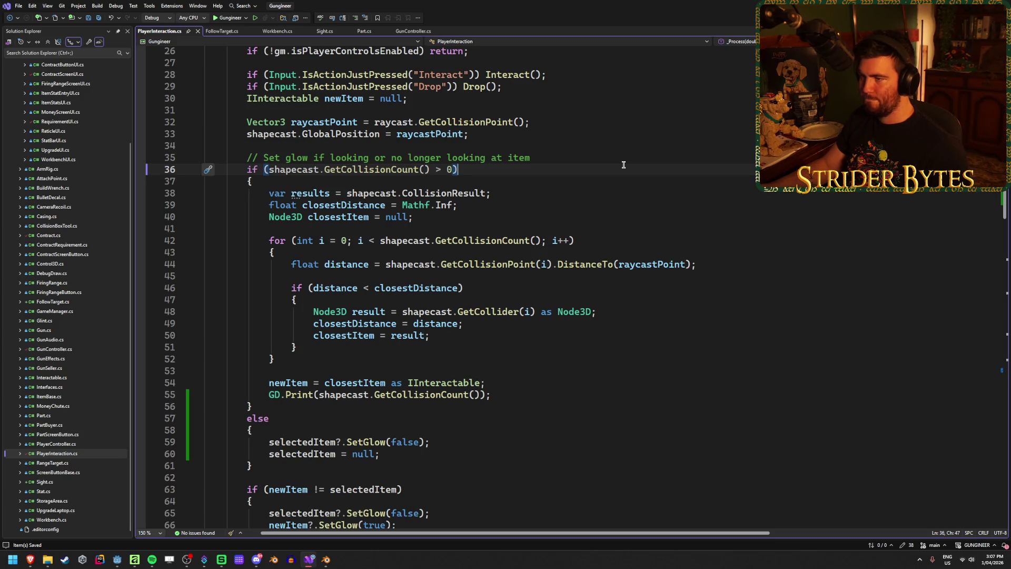
mouse_move(480, 119)
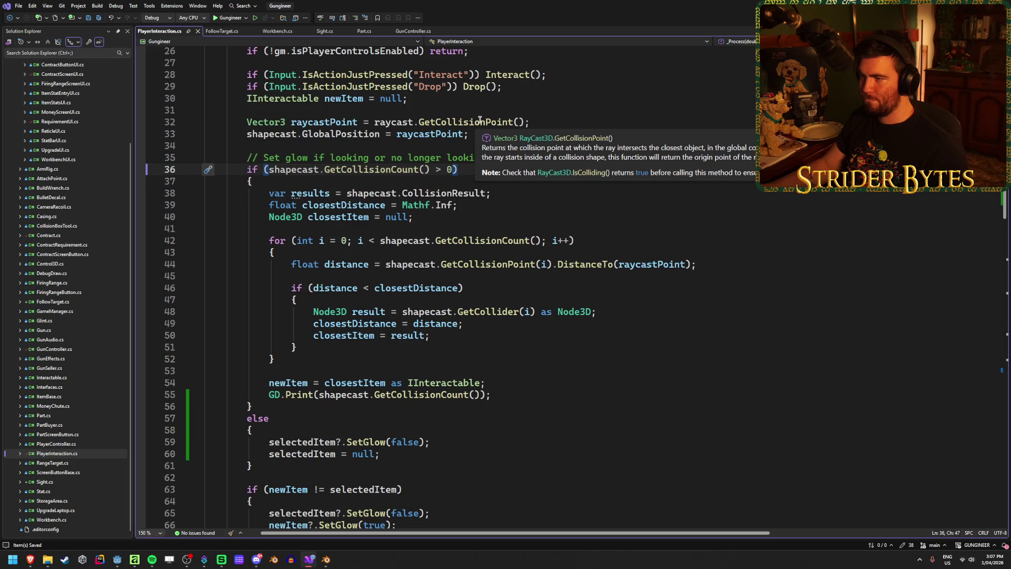
scroll(356, 245, up, 2)
Inspect the shapecast and GetCollisionPoint code on line 33, then switch to the ShapeCast3D docs.
click(263, 206)
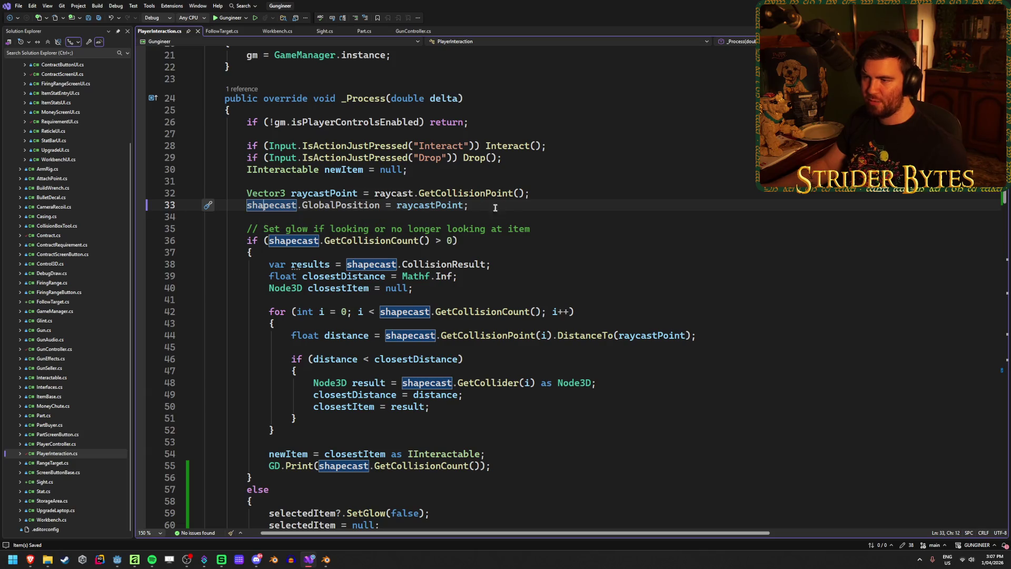
click(511, 207)
scroll(492, 222, down, 1)
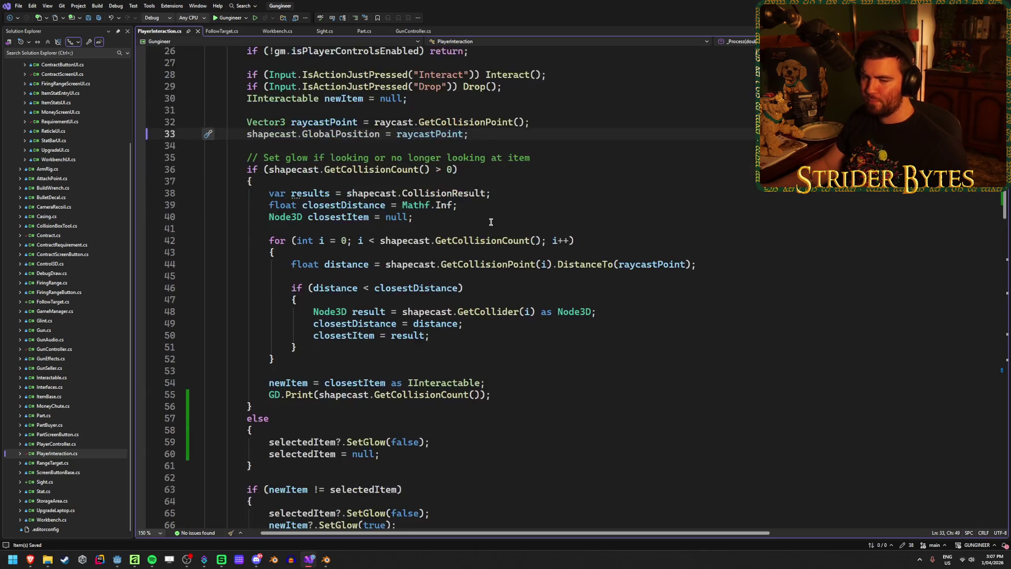
scroll(491, 222, up, 2)
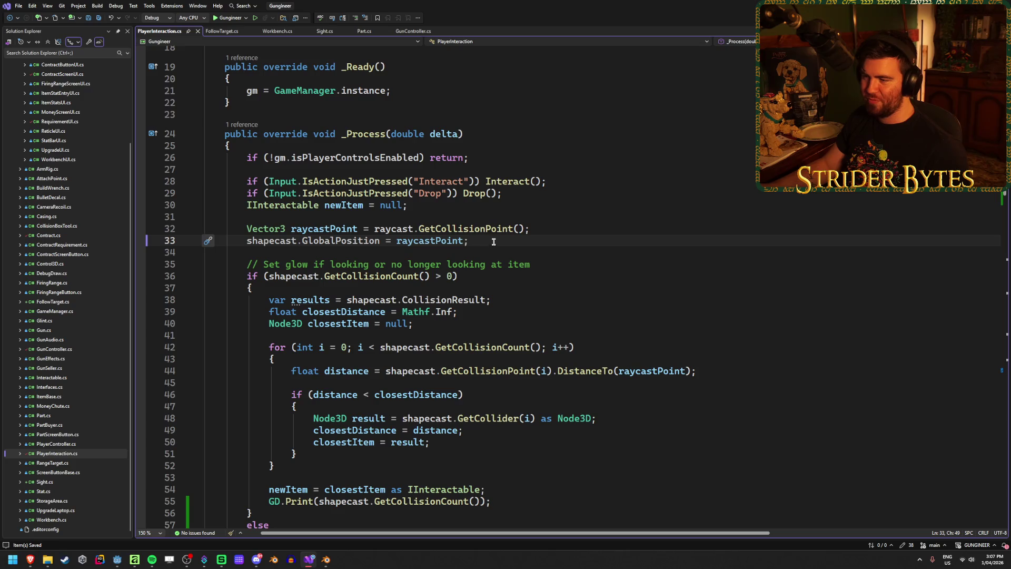
click(584, 228)
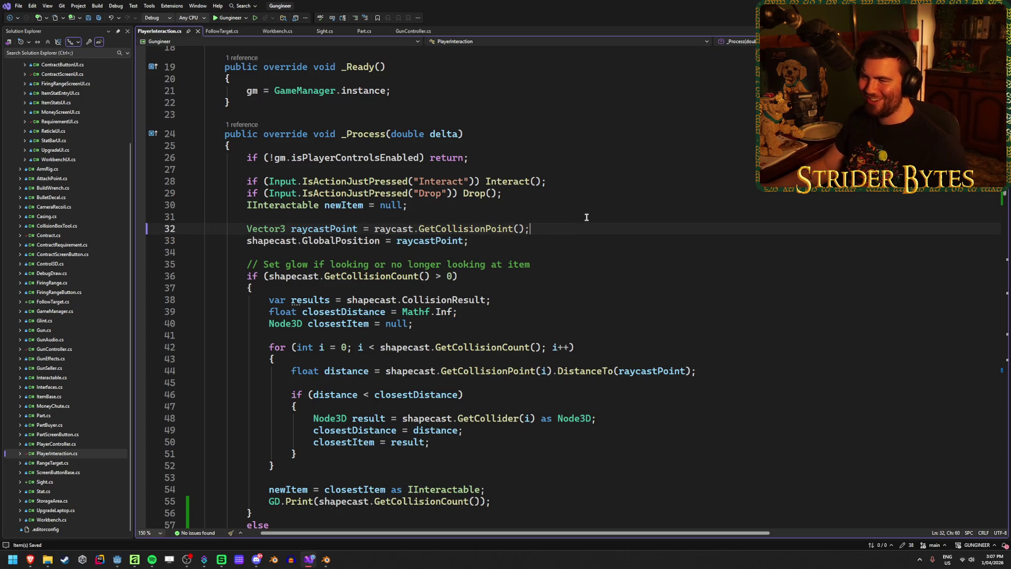
click(495, 238)
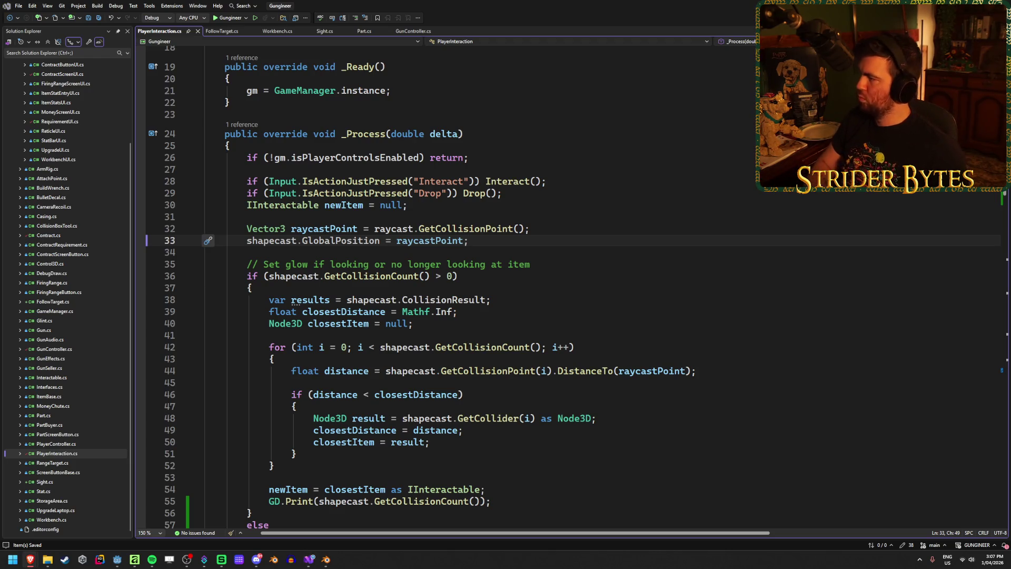
key(alt+Tab)
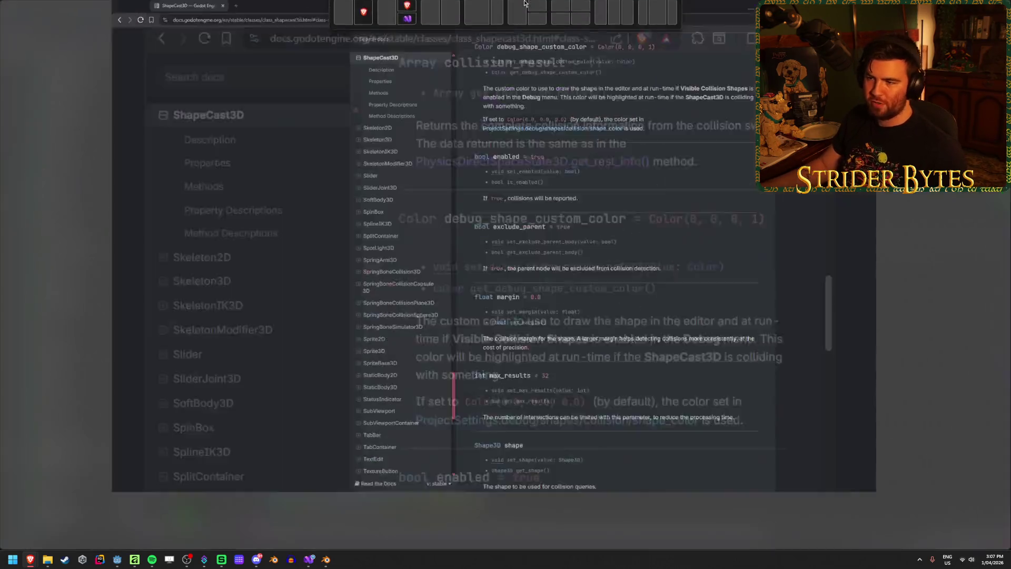
Jump to the get_collision_count description in the ShapeCast3D Methods table.
scroll(640, 206, up, 15)
scroll(640, 209, down, 2)
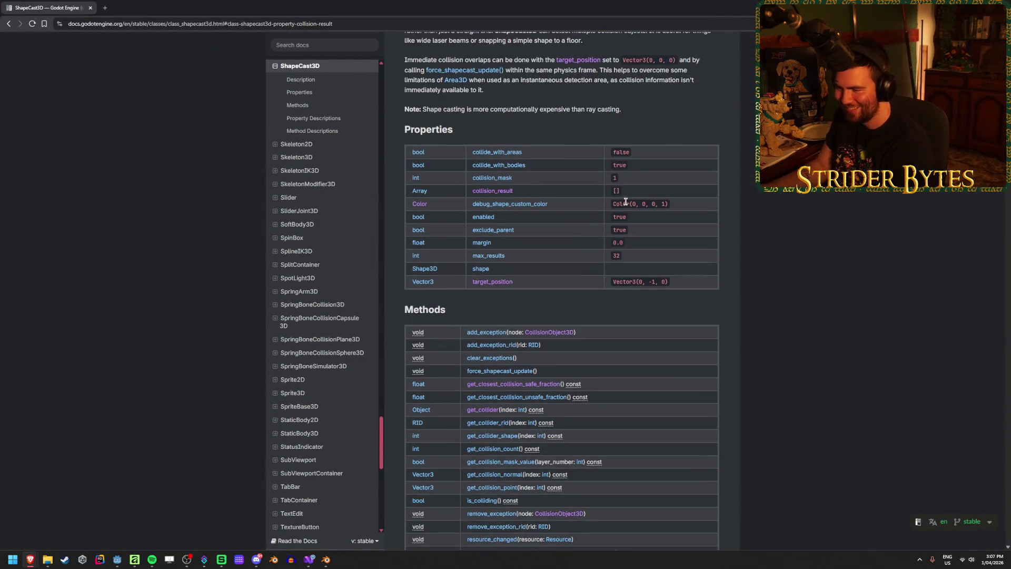
scroll(624, 209, down, 2)
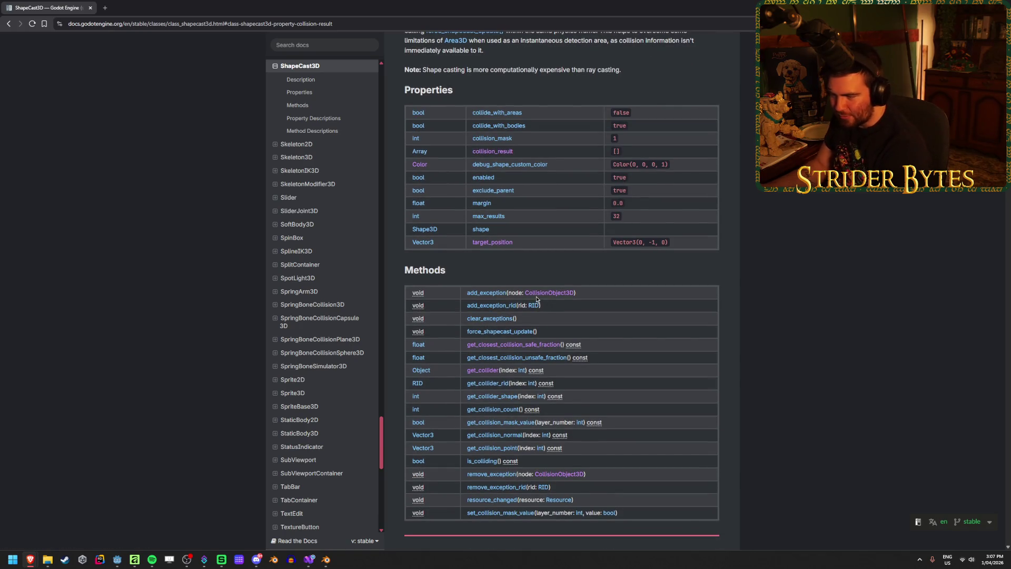
click(493, 409)
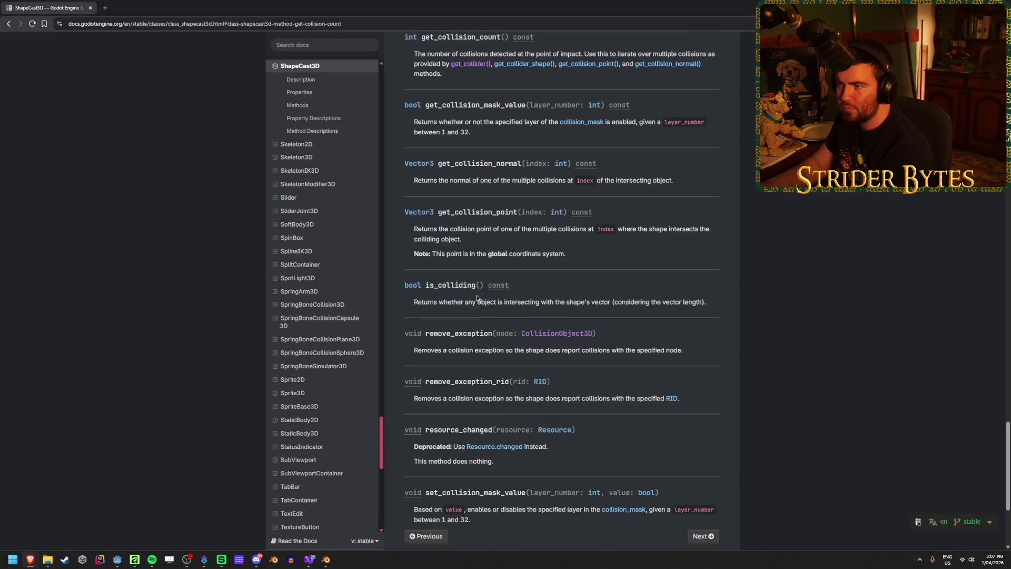
scroll(476, 295, up, 2)
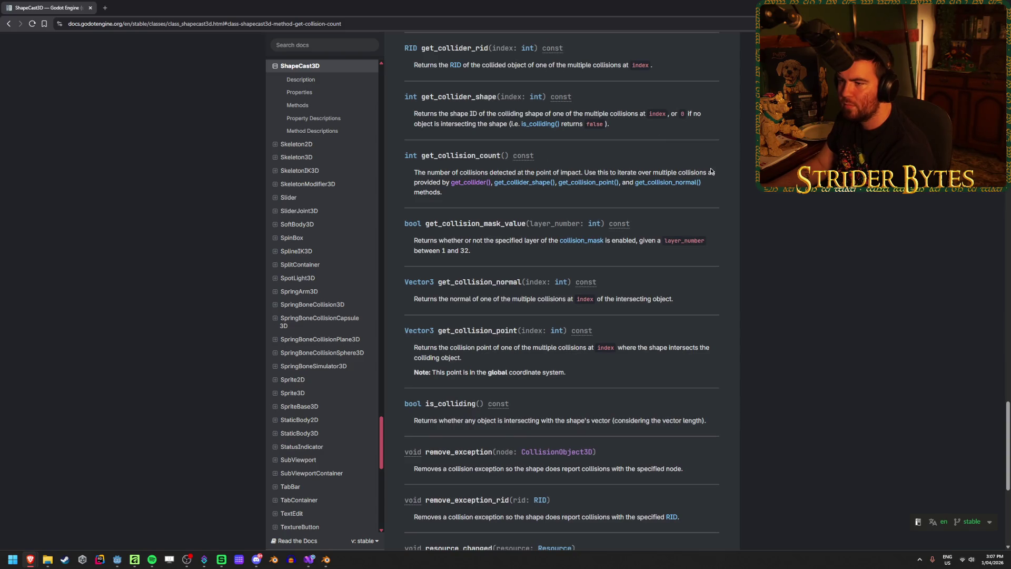
scroll(630, 236, down, 2)
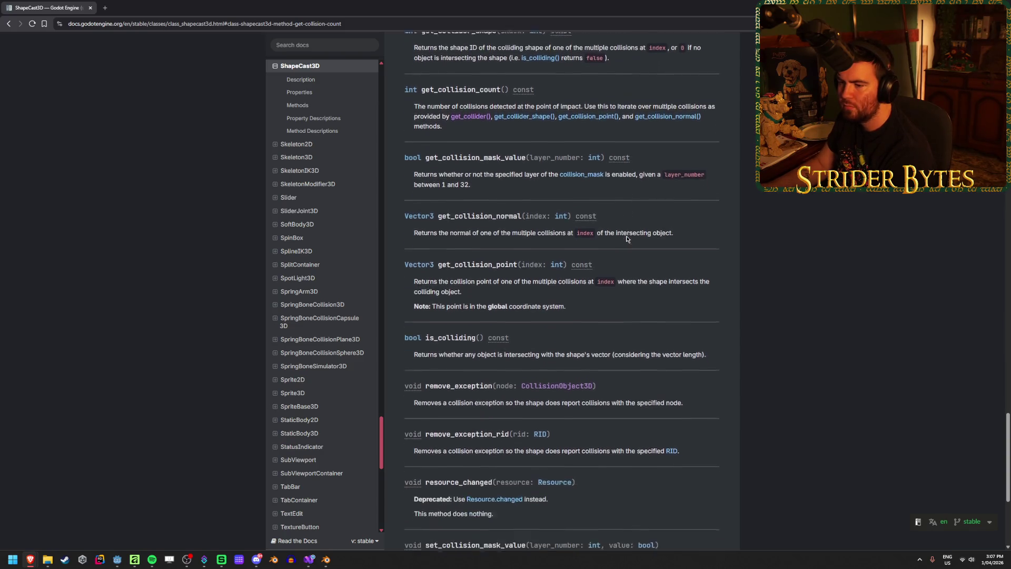
Read the is_colliding and nearby ShapeCast3D method descriptions, highlighting passages along the way.
drag(442, 342, 622, 343)
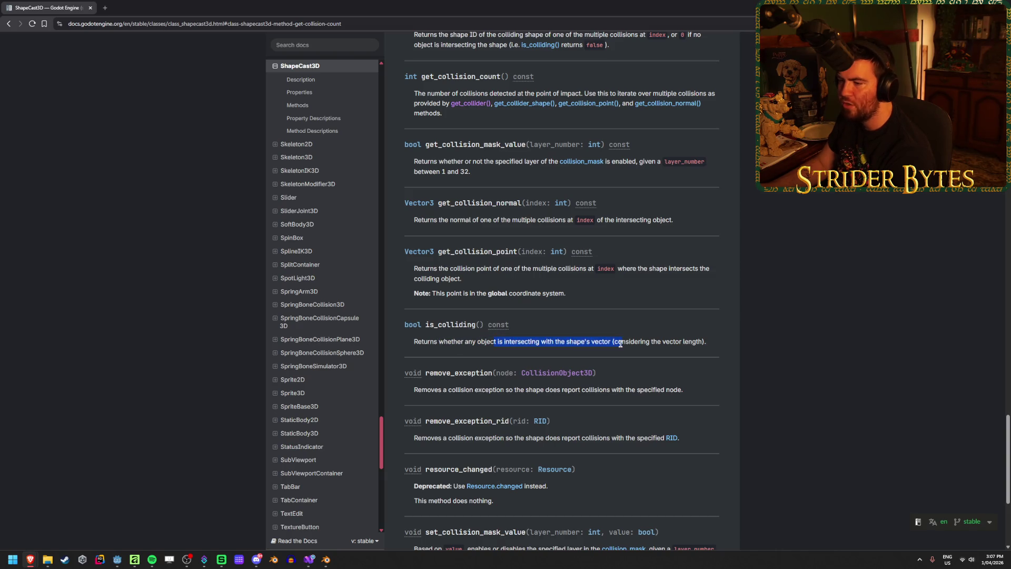
click(722, 351)
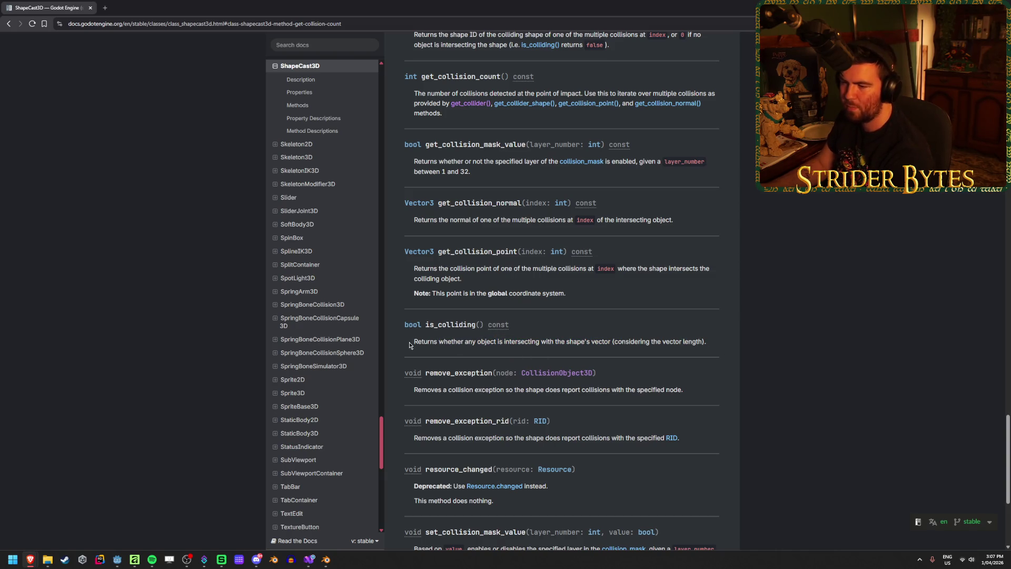
drag(415, 342, 542, 342)
click(627, 335)
scroll(627, 335, up, 2)
scroll(626, 335, up, 2)
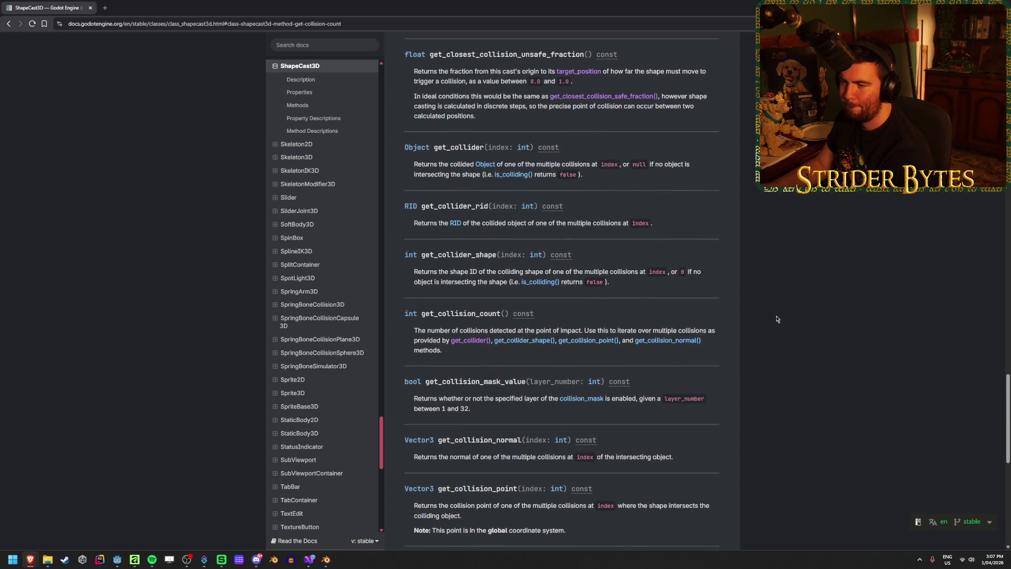
scroll(774, 319, up, 3)
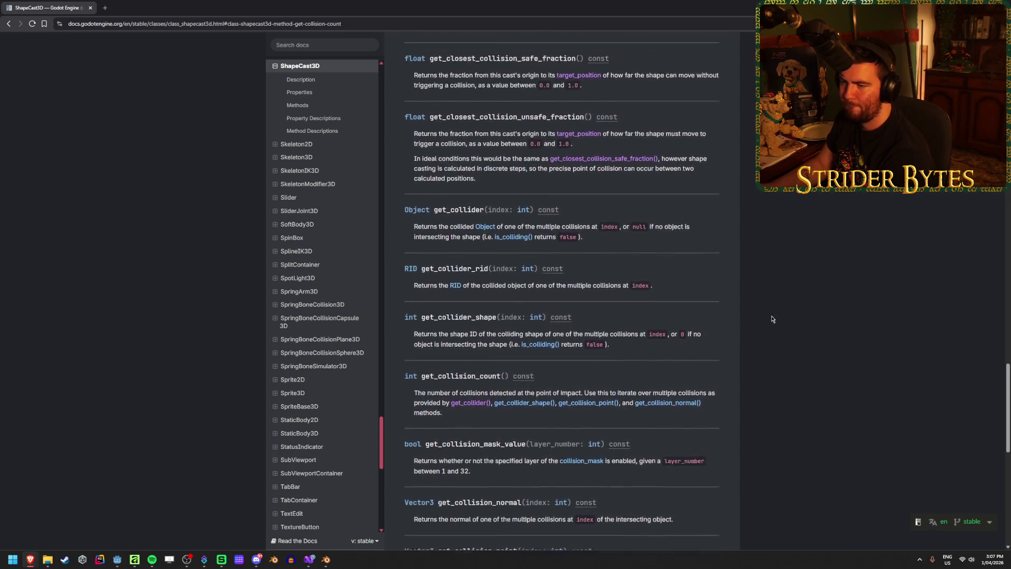
scroll(774, 320, up, 2)
scroll(774, 319, down, 6)
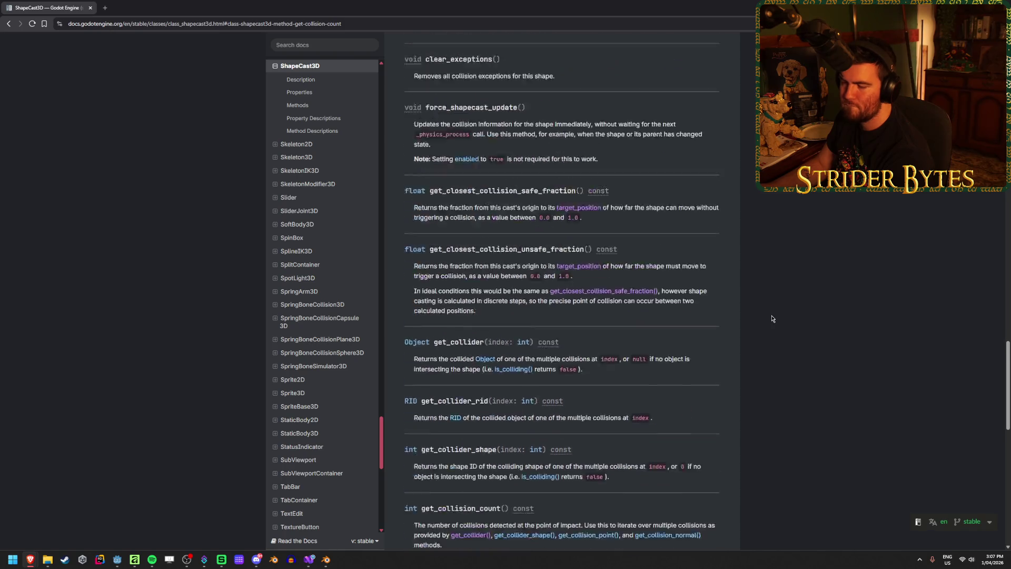
scroll(774, 319, down, 2)
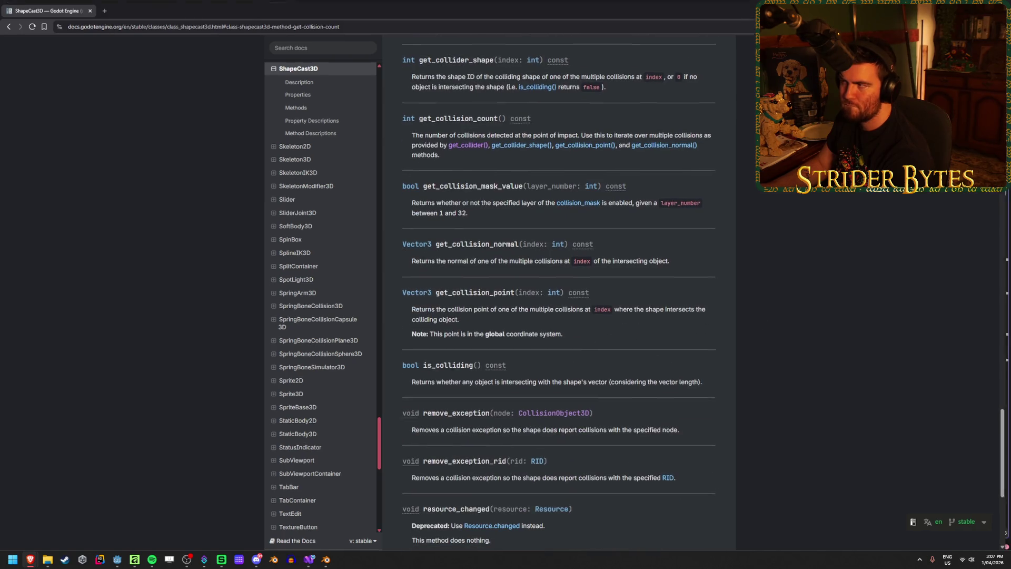
Return to PlayerInteraction.cs at the collision-count check on line 36.
key(alt+Tab)
click(501, 281)
scroll(507, 278, down, 3)
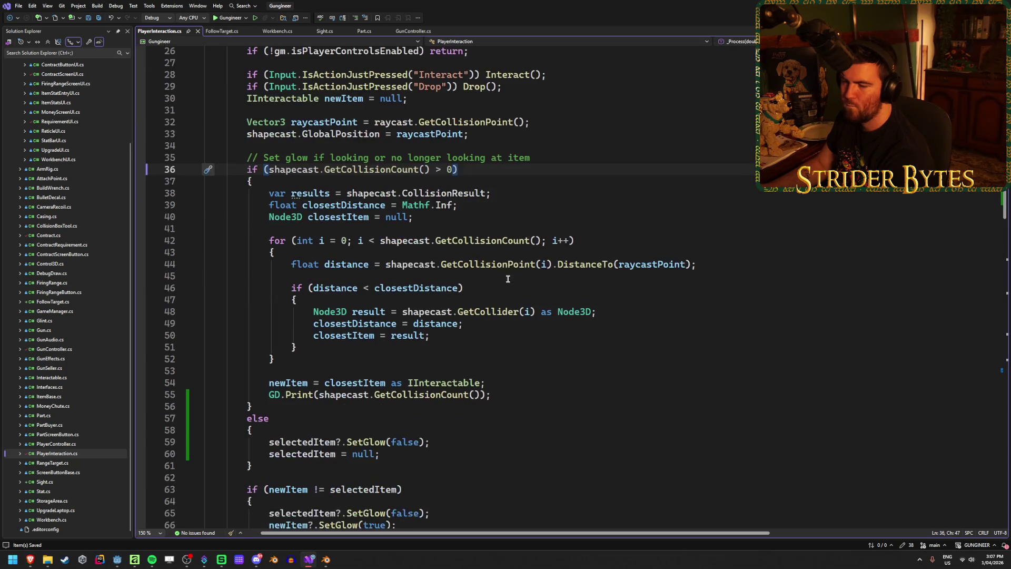